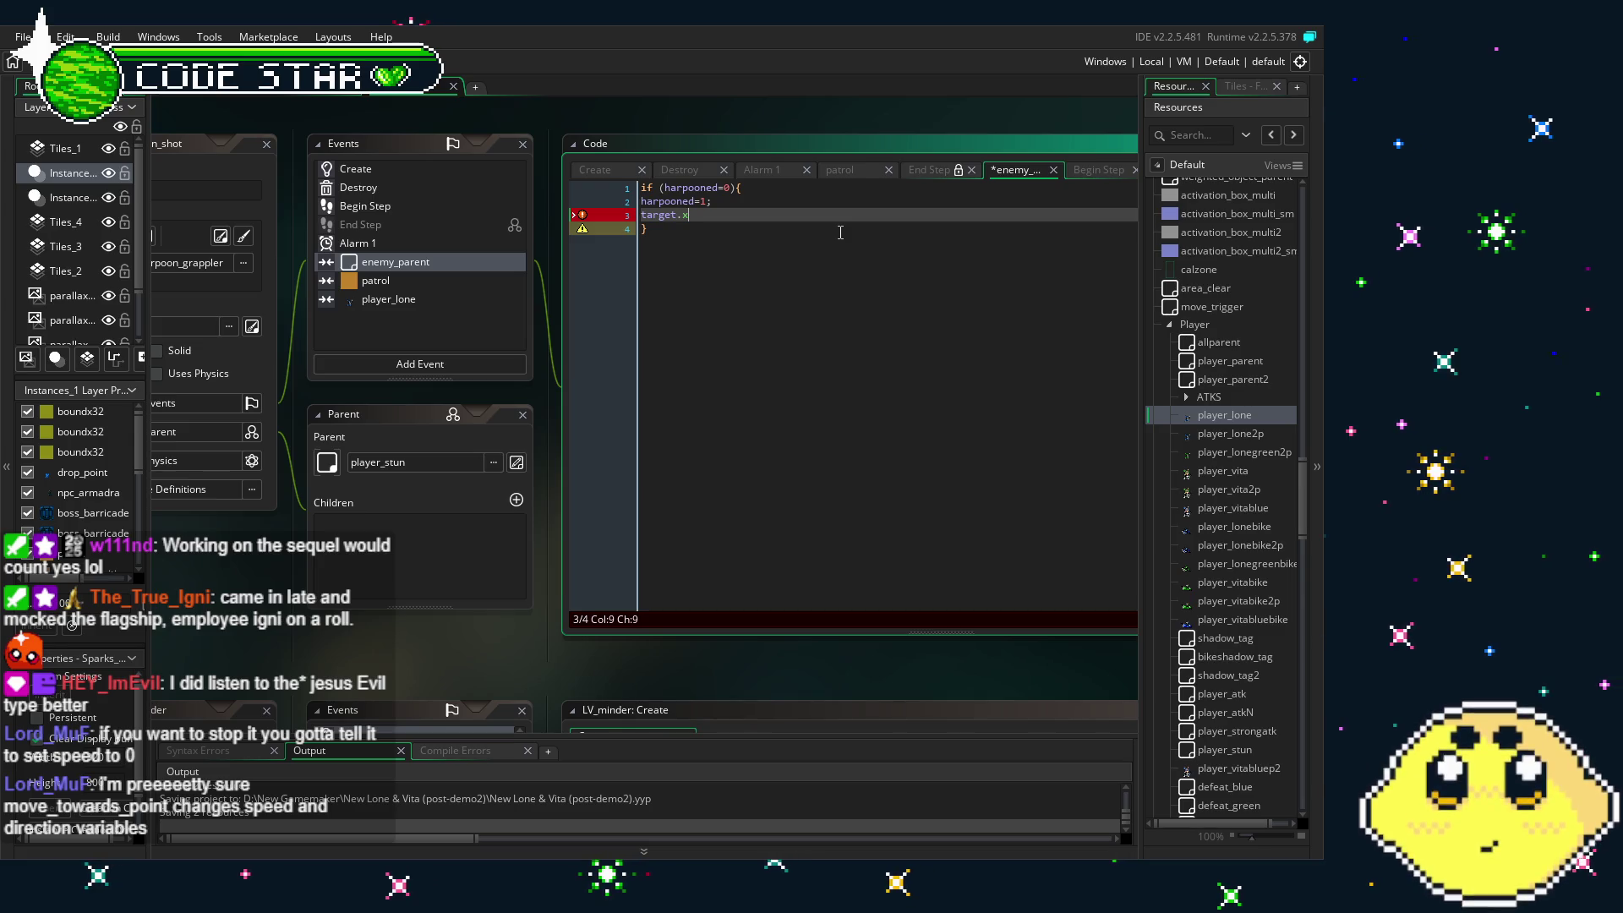
- Delete the unfinished target.x reference on line 3 of the enemy_parent collision code
text(x)
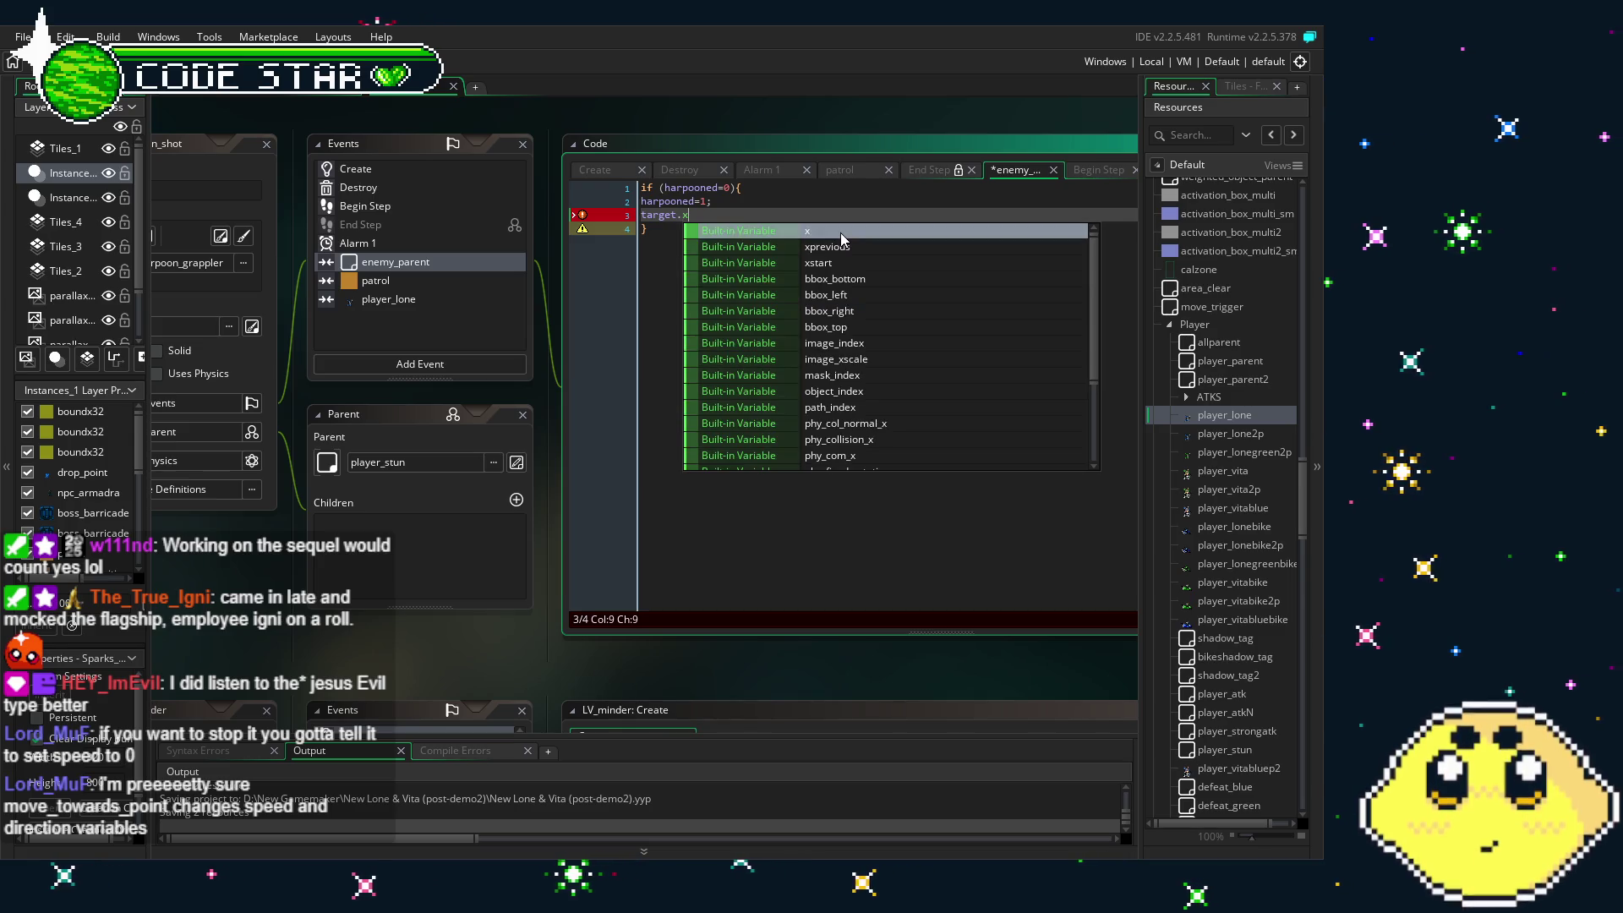
key(BackSpace)
key(BackSpace)
key(BackSpace)
key(BackSpace)
key(BackSpace)
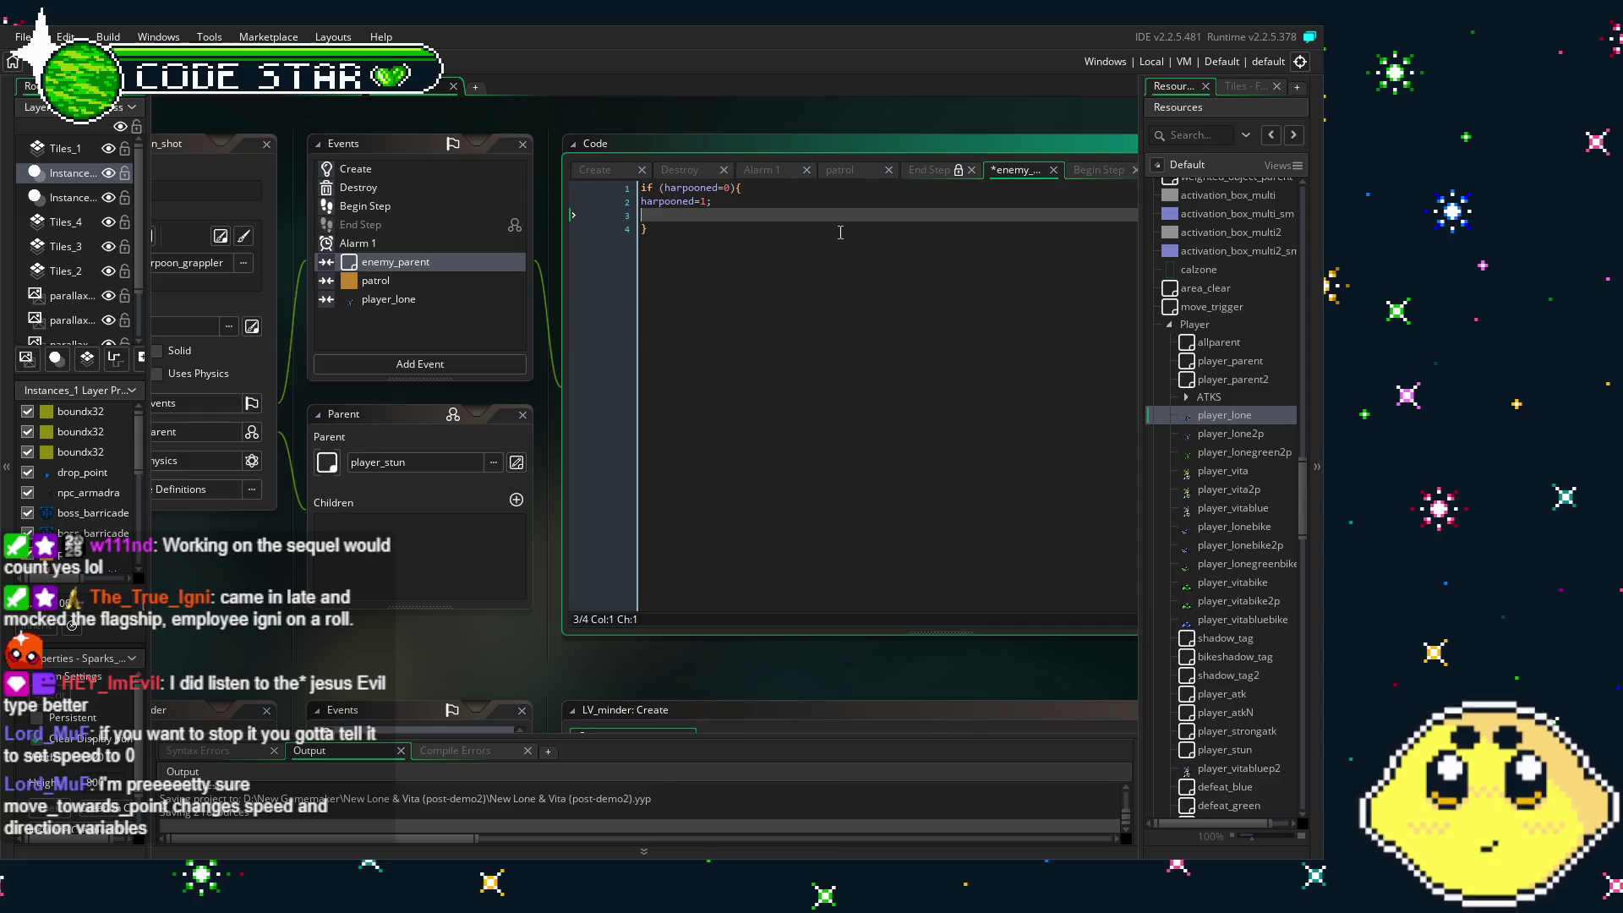
- Insert two blank lines above the harpooned block's closing brace in the collision code
mouse_move(230, 620)
mouse_down()
mouse_move(264, 573)
mouse_move(318, 668)
mouse_up()
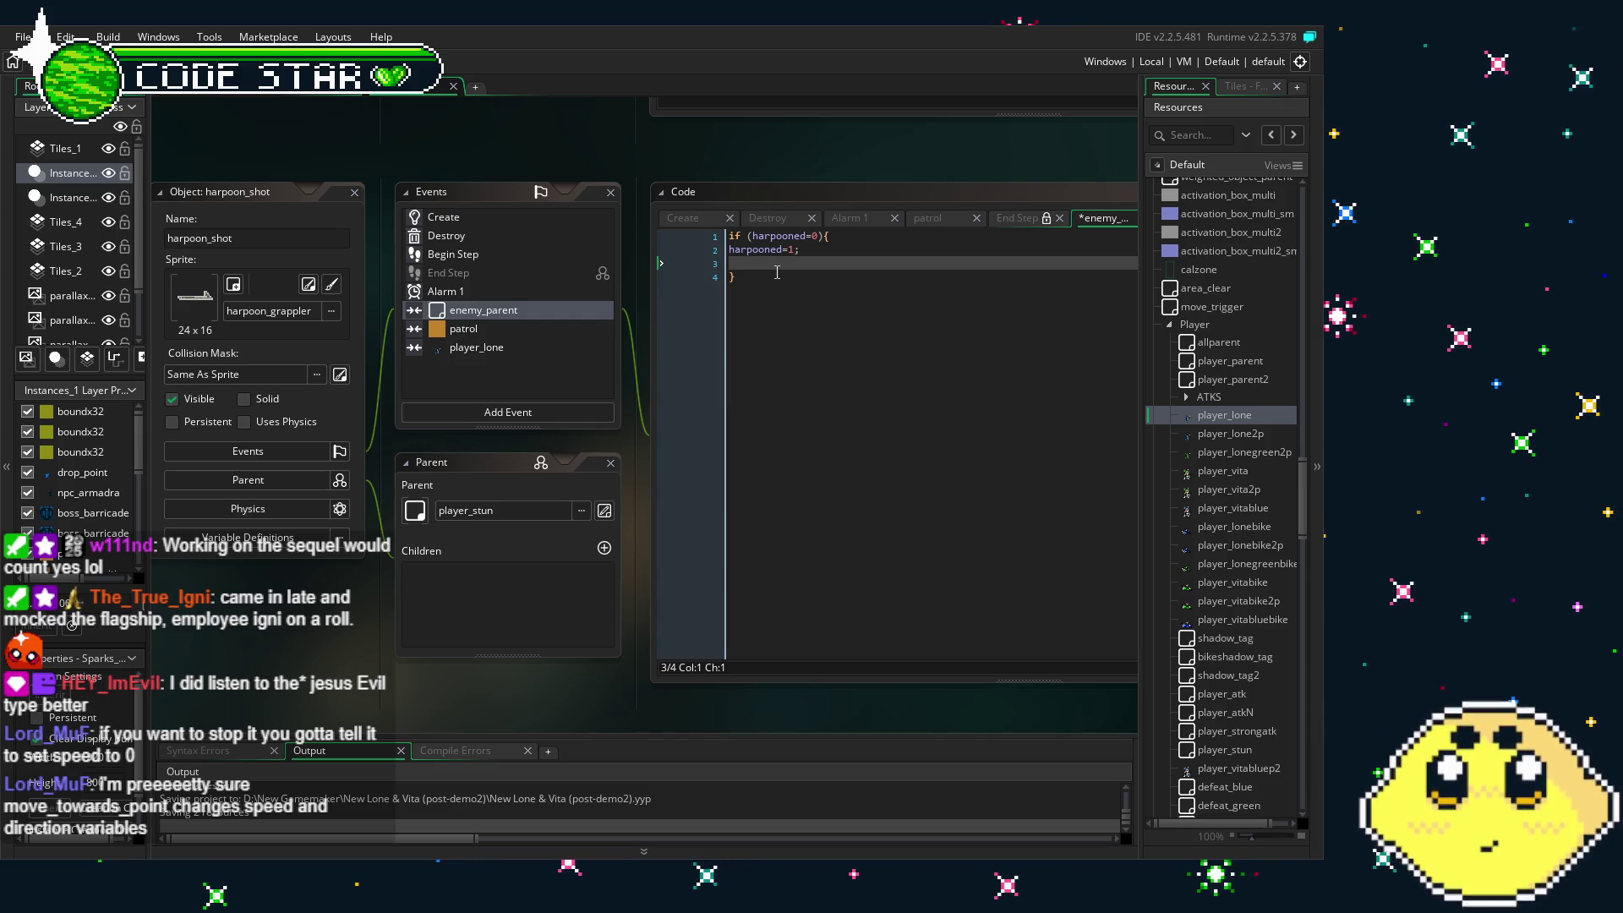
click(777, 272)
key(Return)
key(Return)
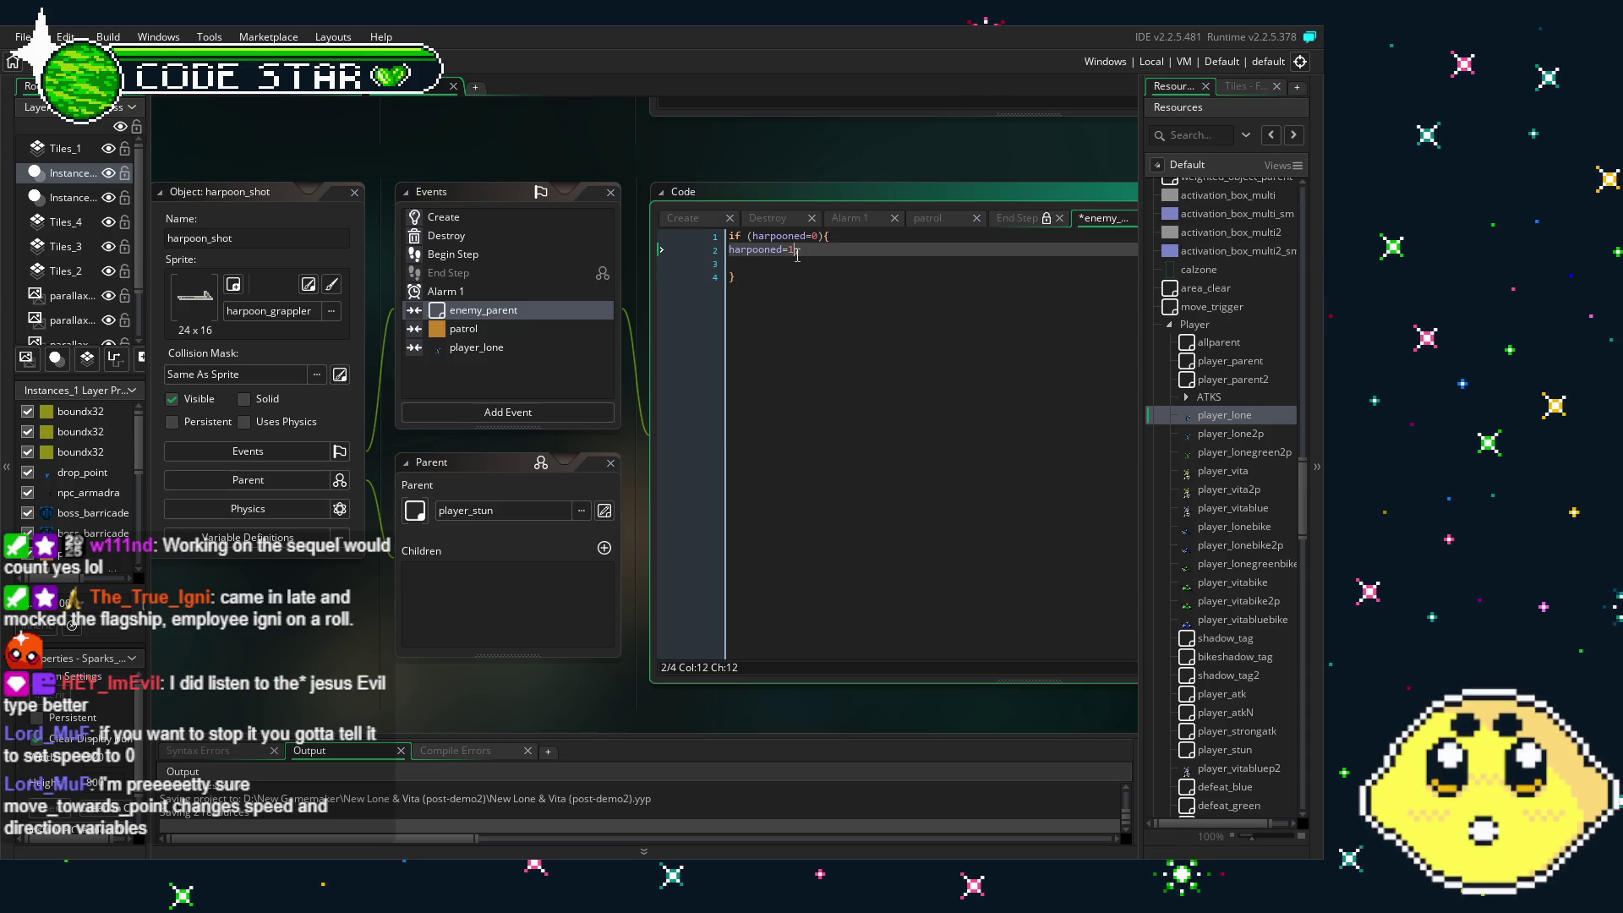
key(Up)
key(Up)
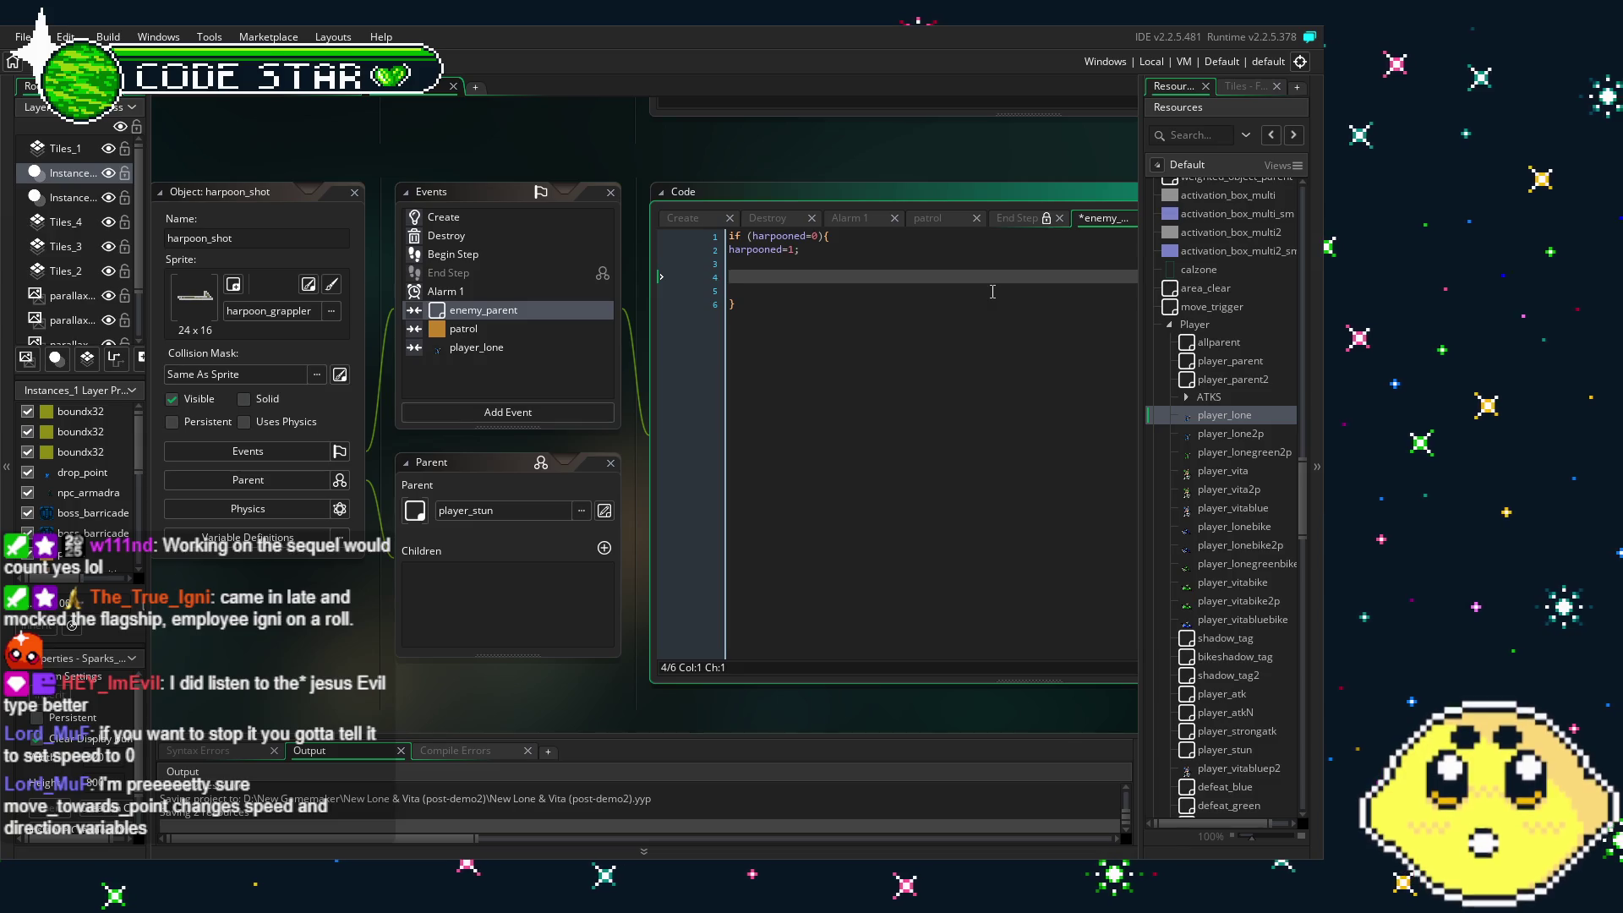
- Add 'if (target.x<x)' with '{target.speed=0;}' on lines 4–5 of the collision code
text(if)
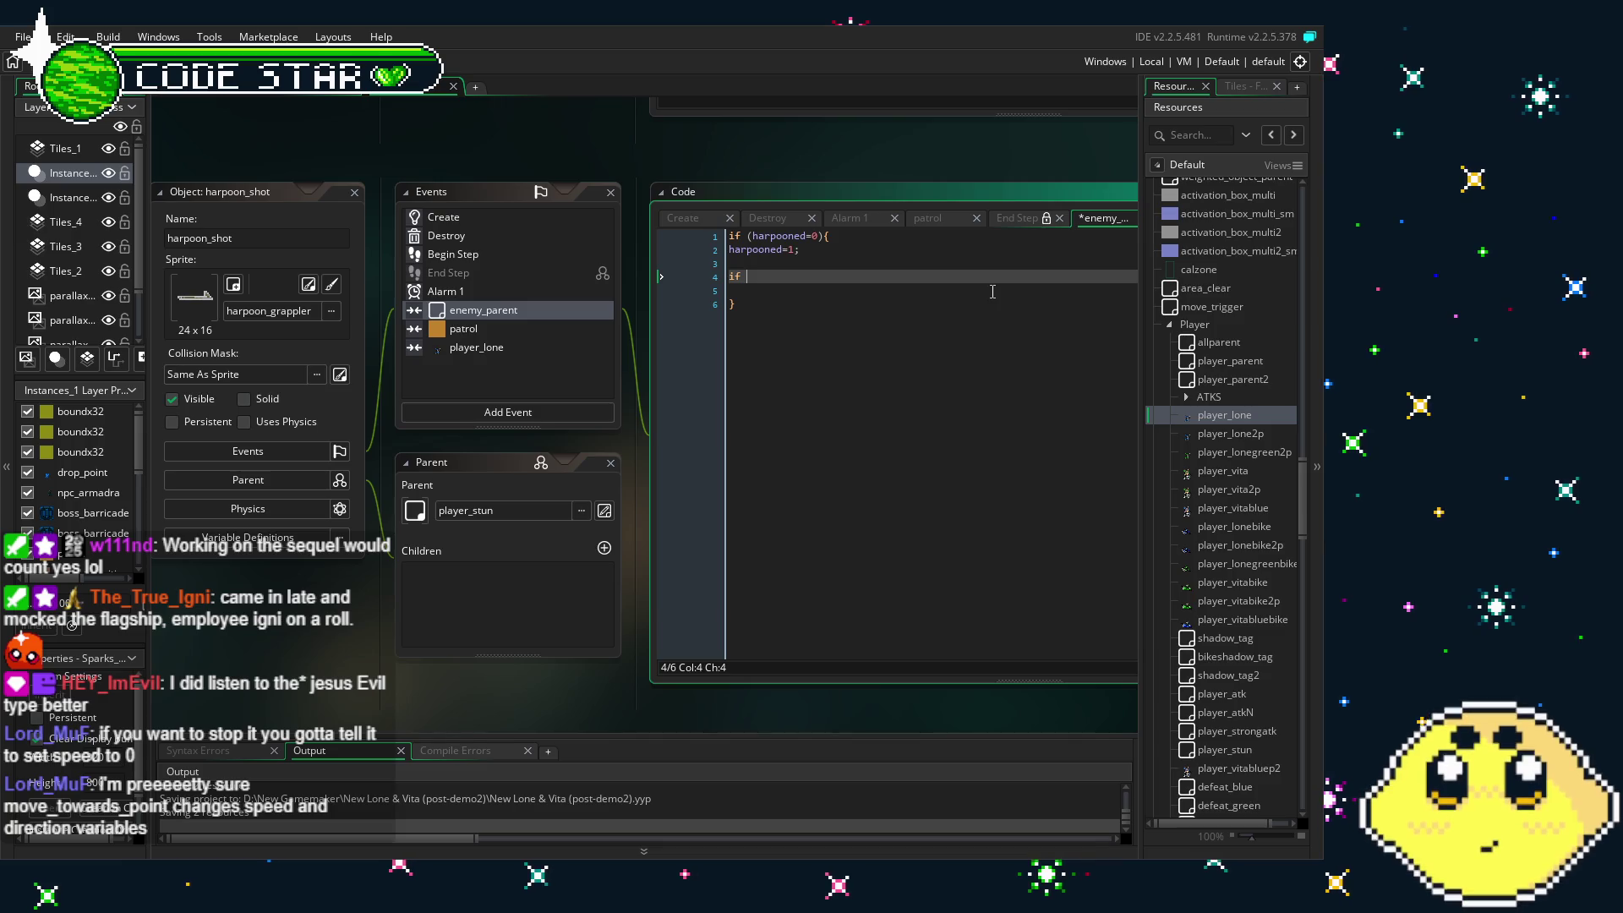
text( (targe)
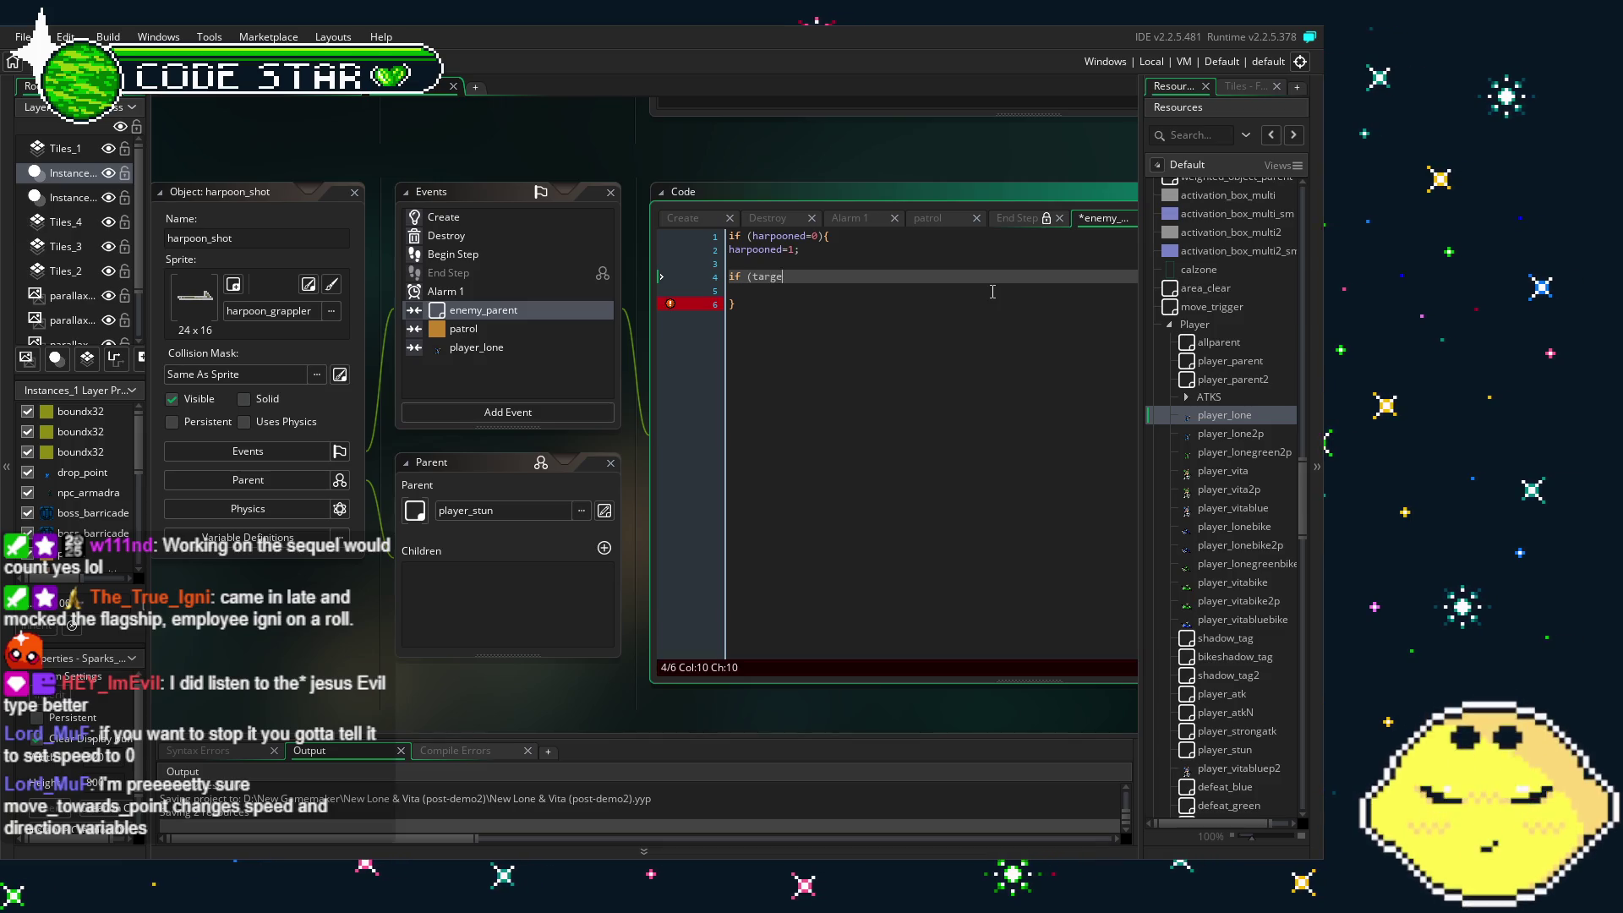
text(t.x<x))
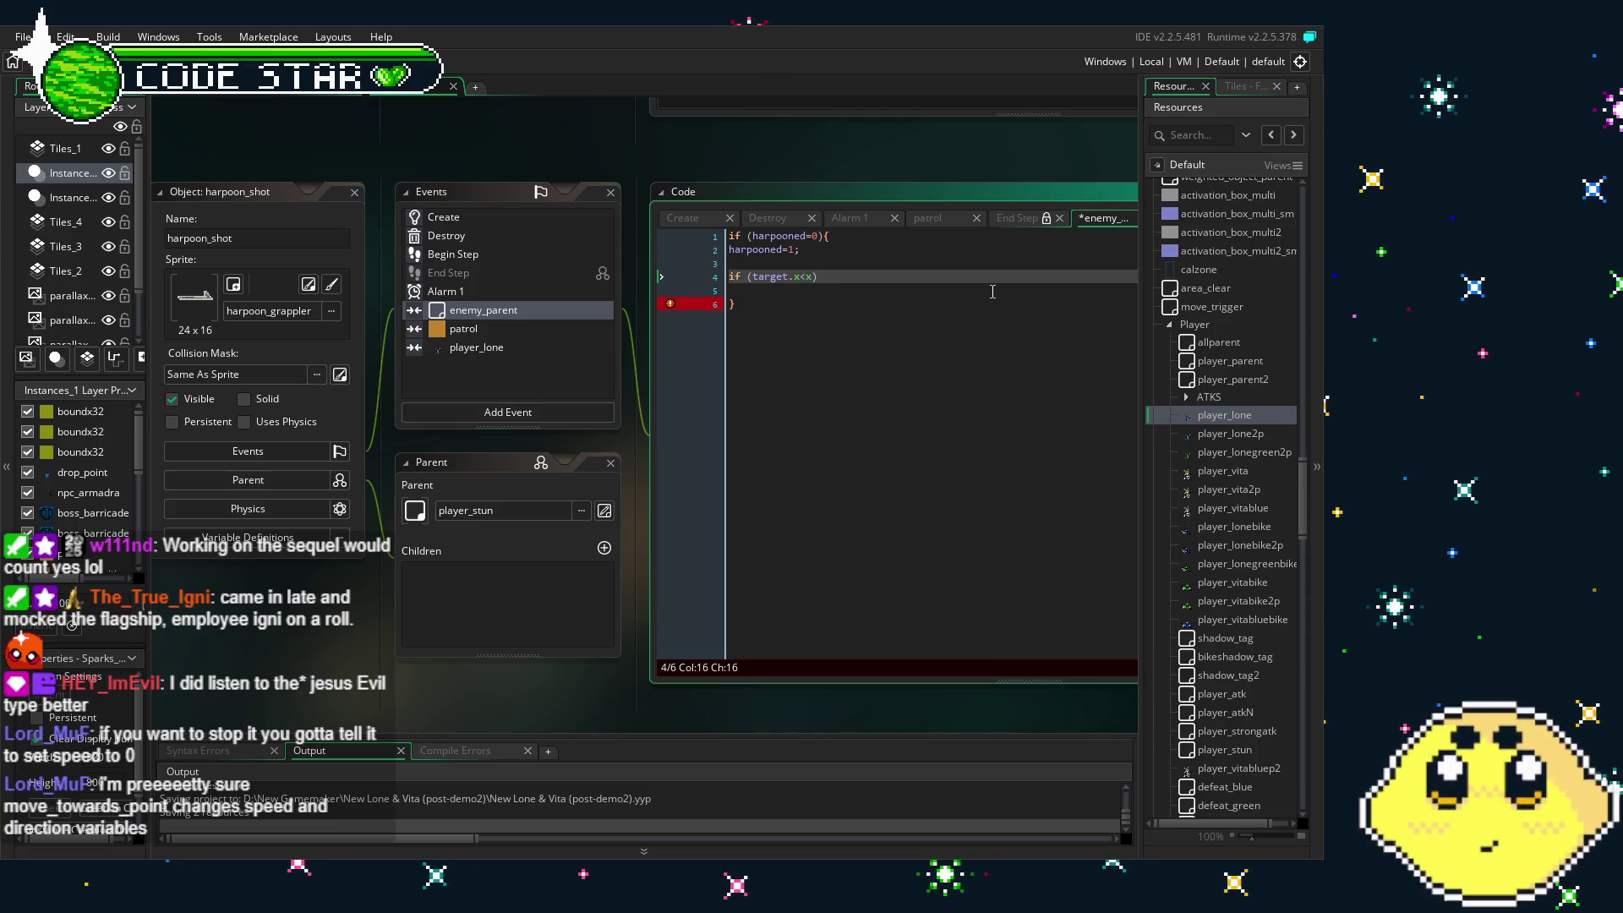
key(Return)
text({)
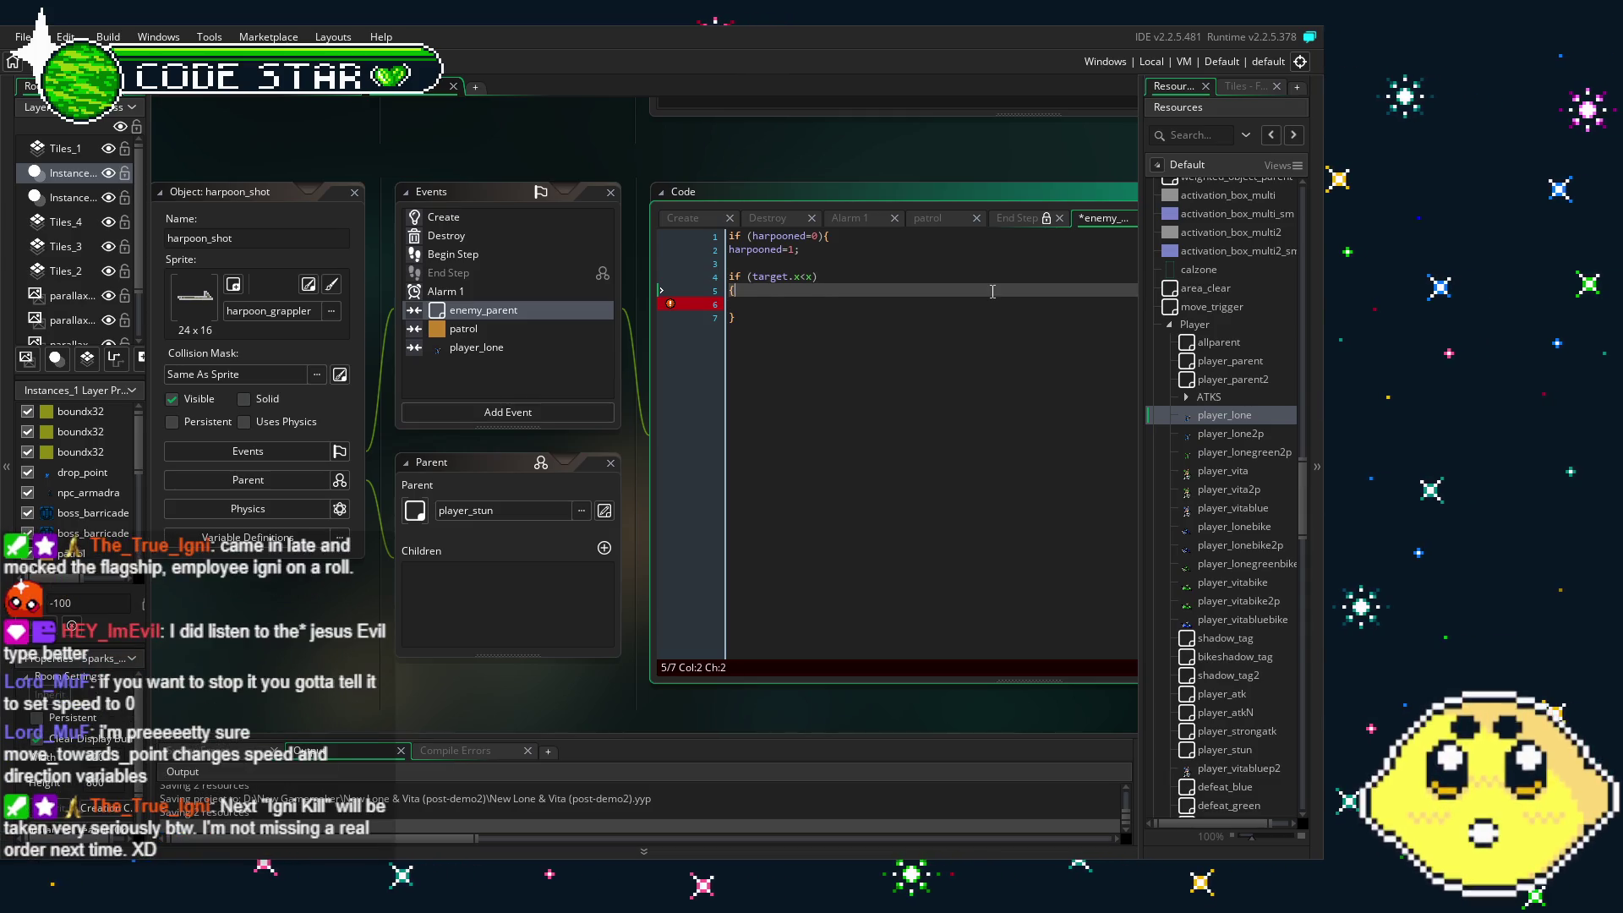
text(t)
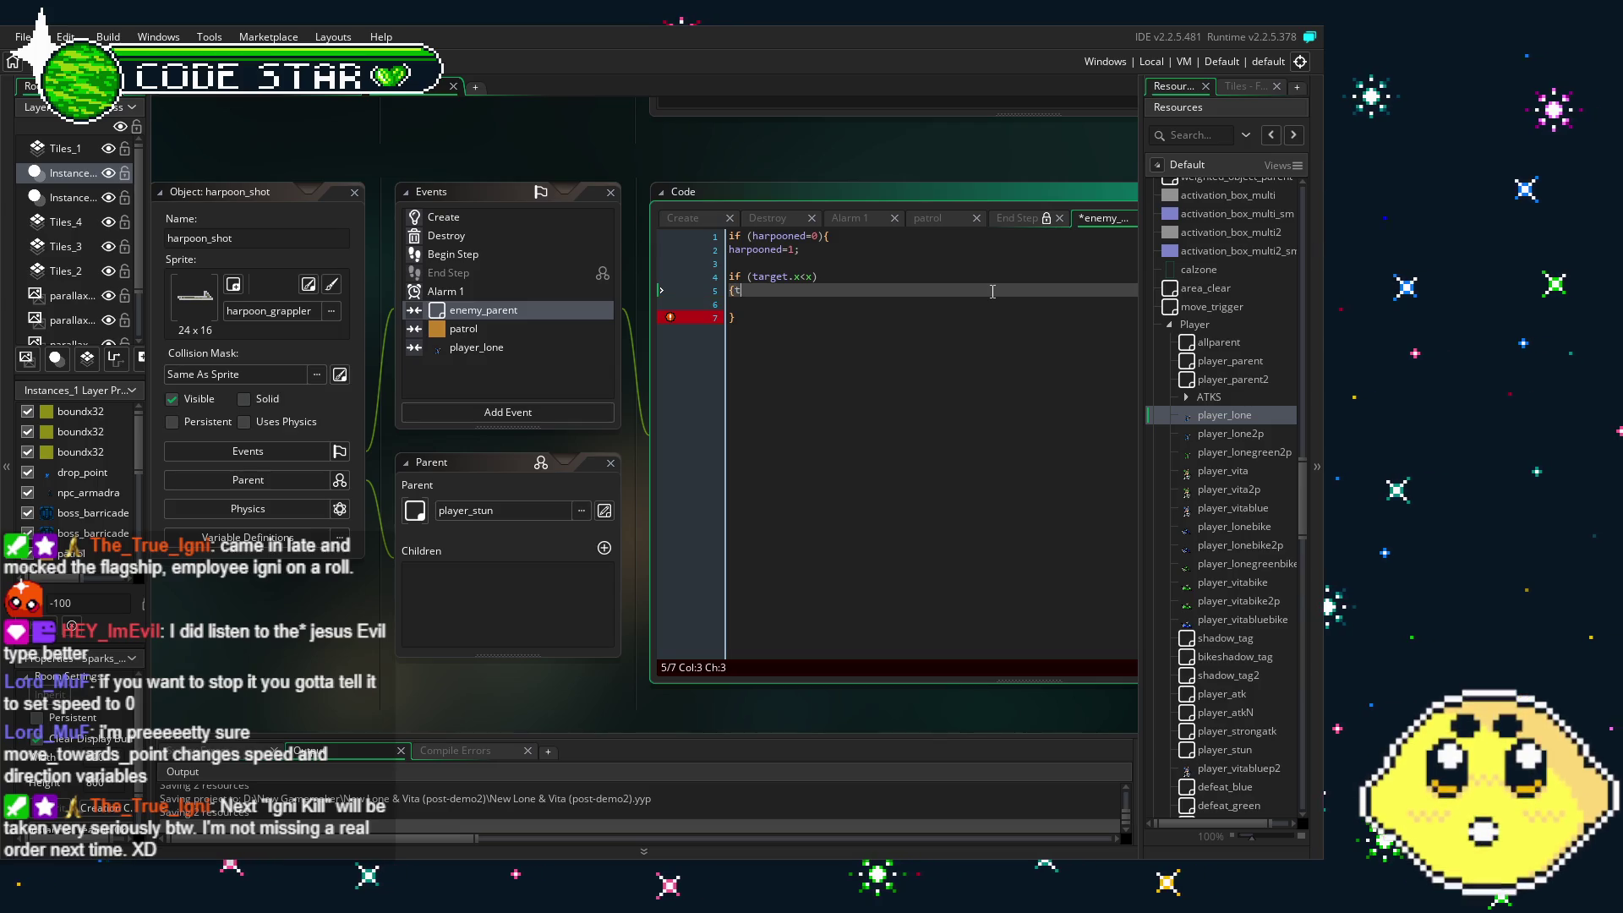
text(arget.x)
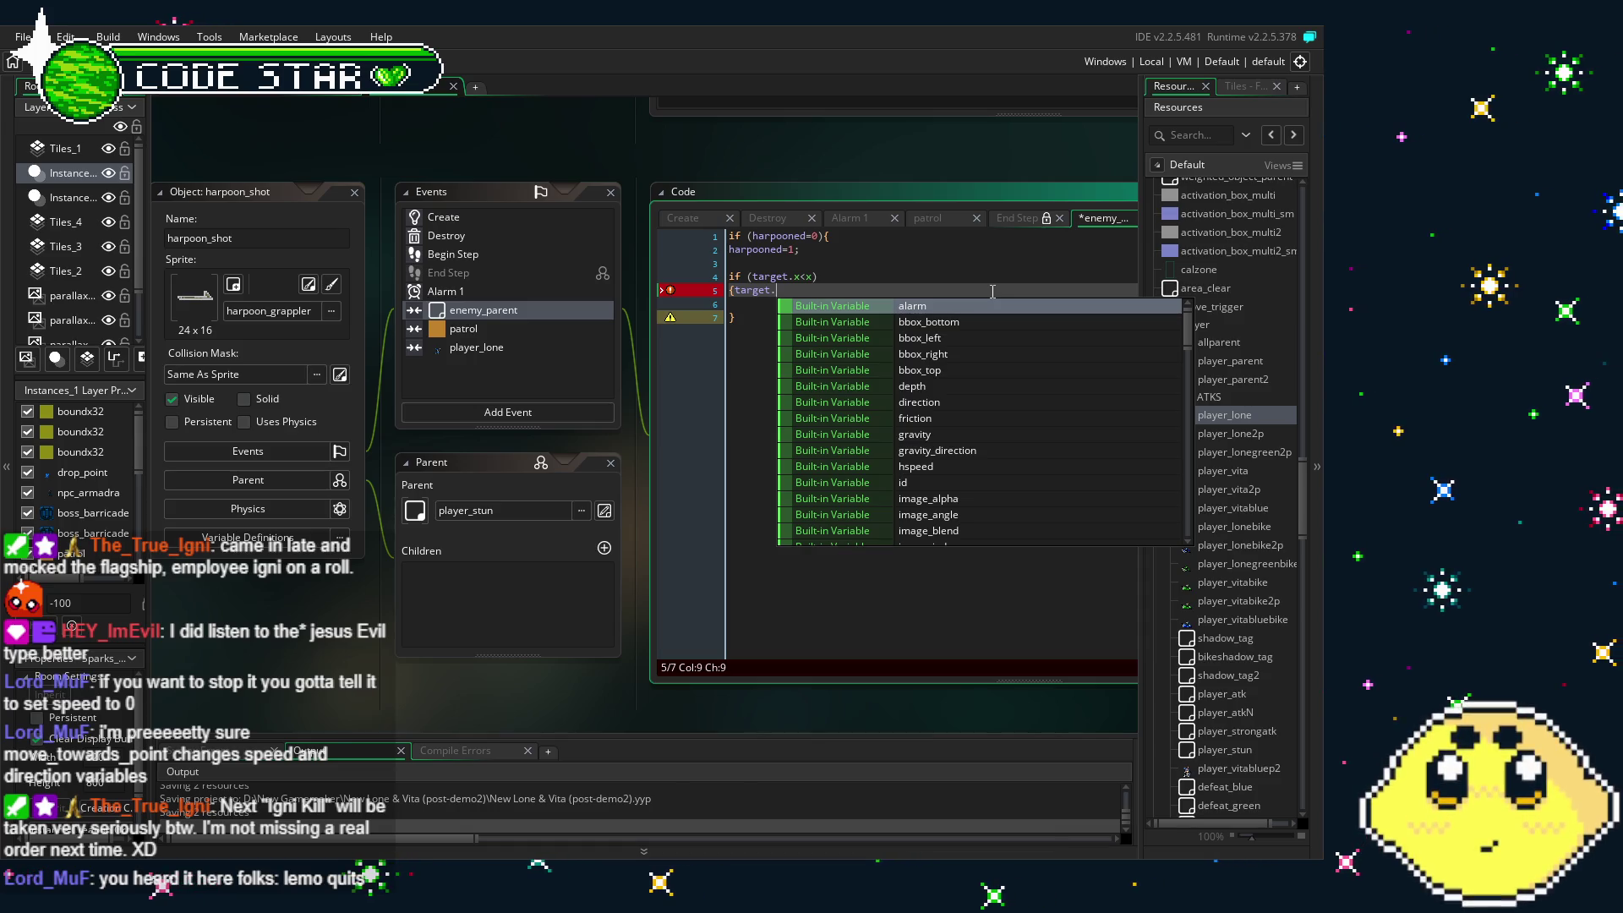
text(s)
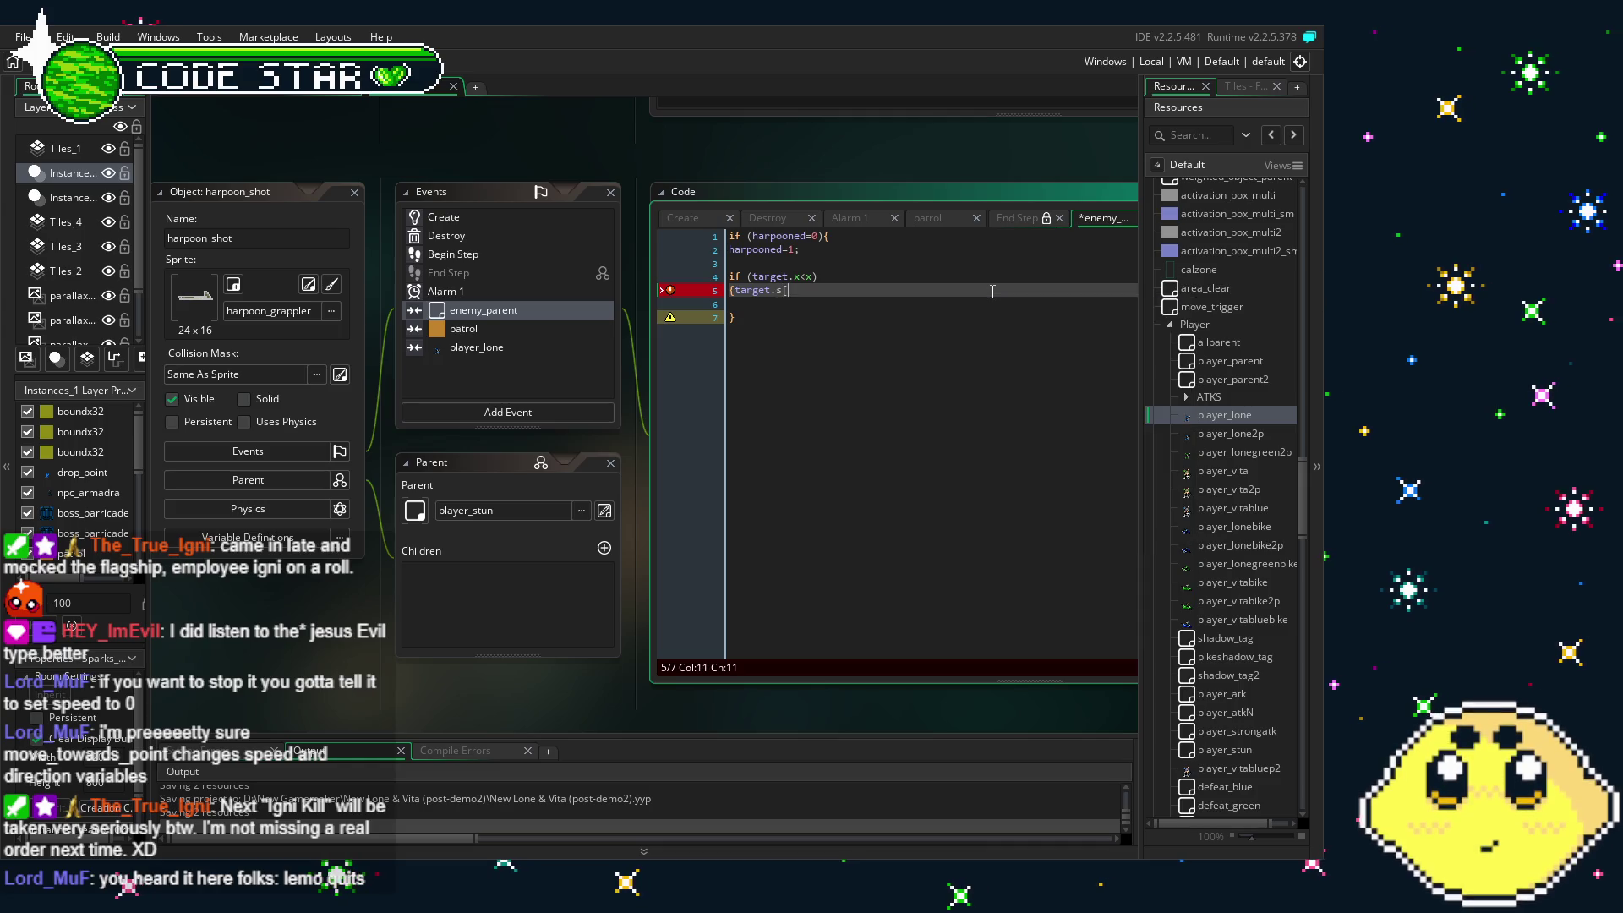
text(peed)
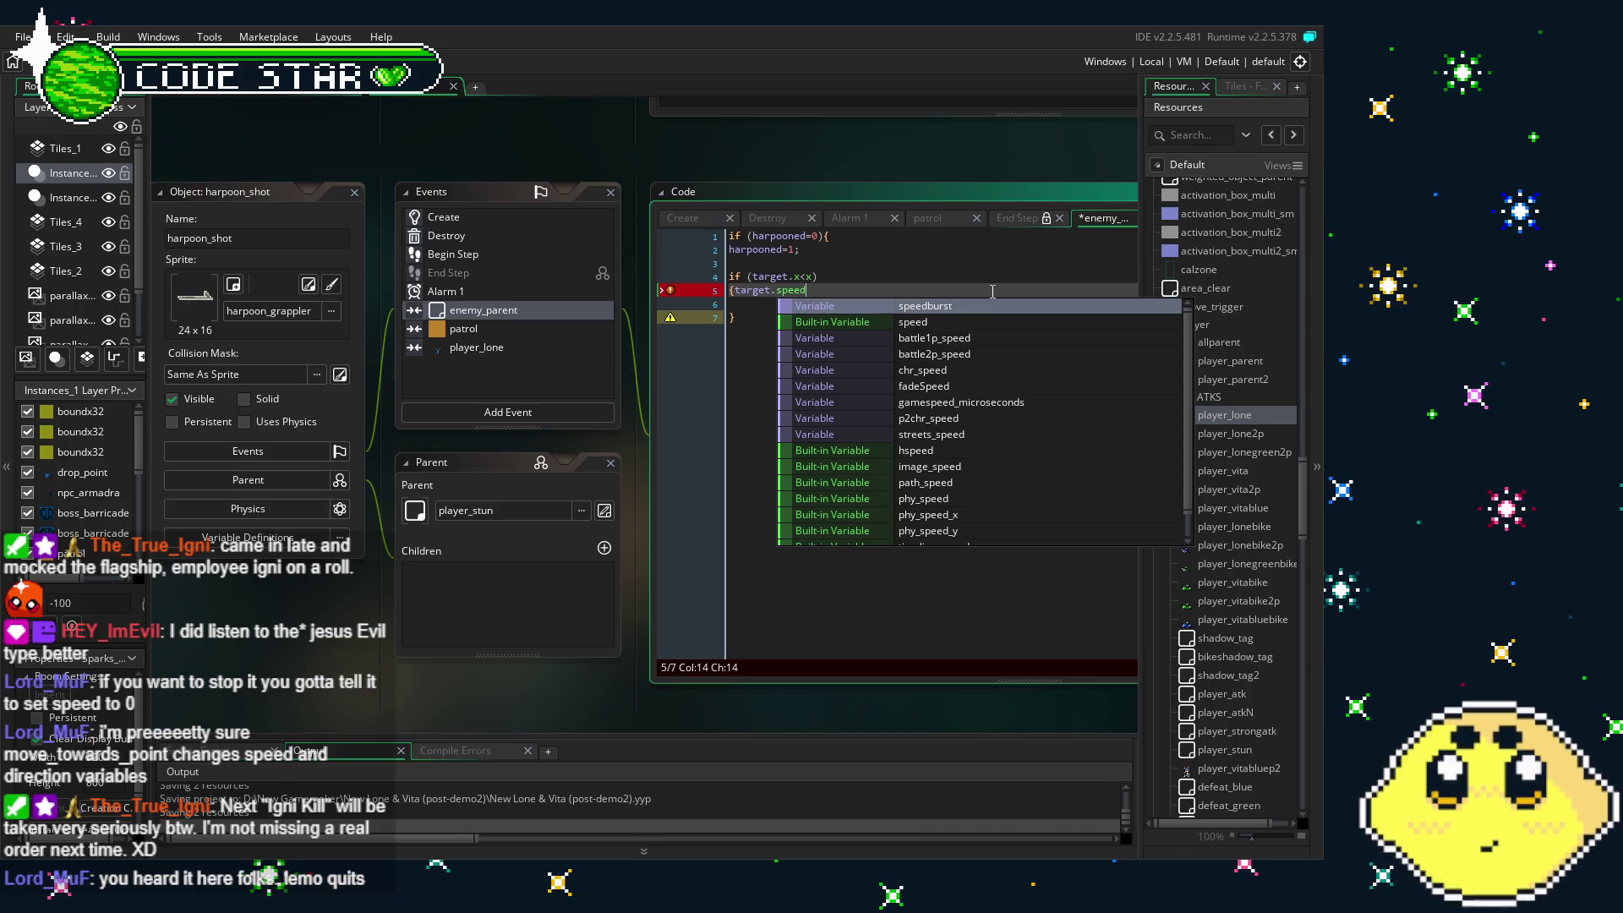
text(=)
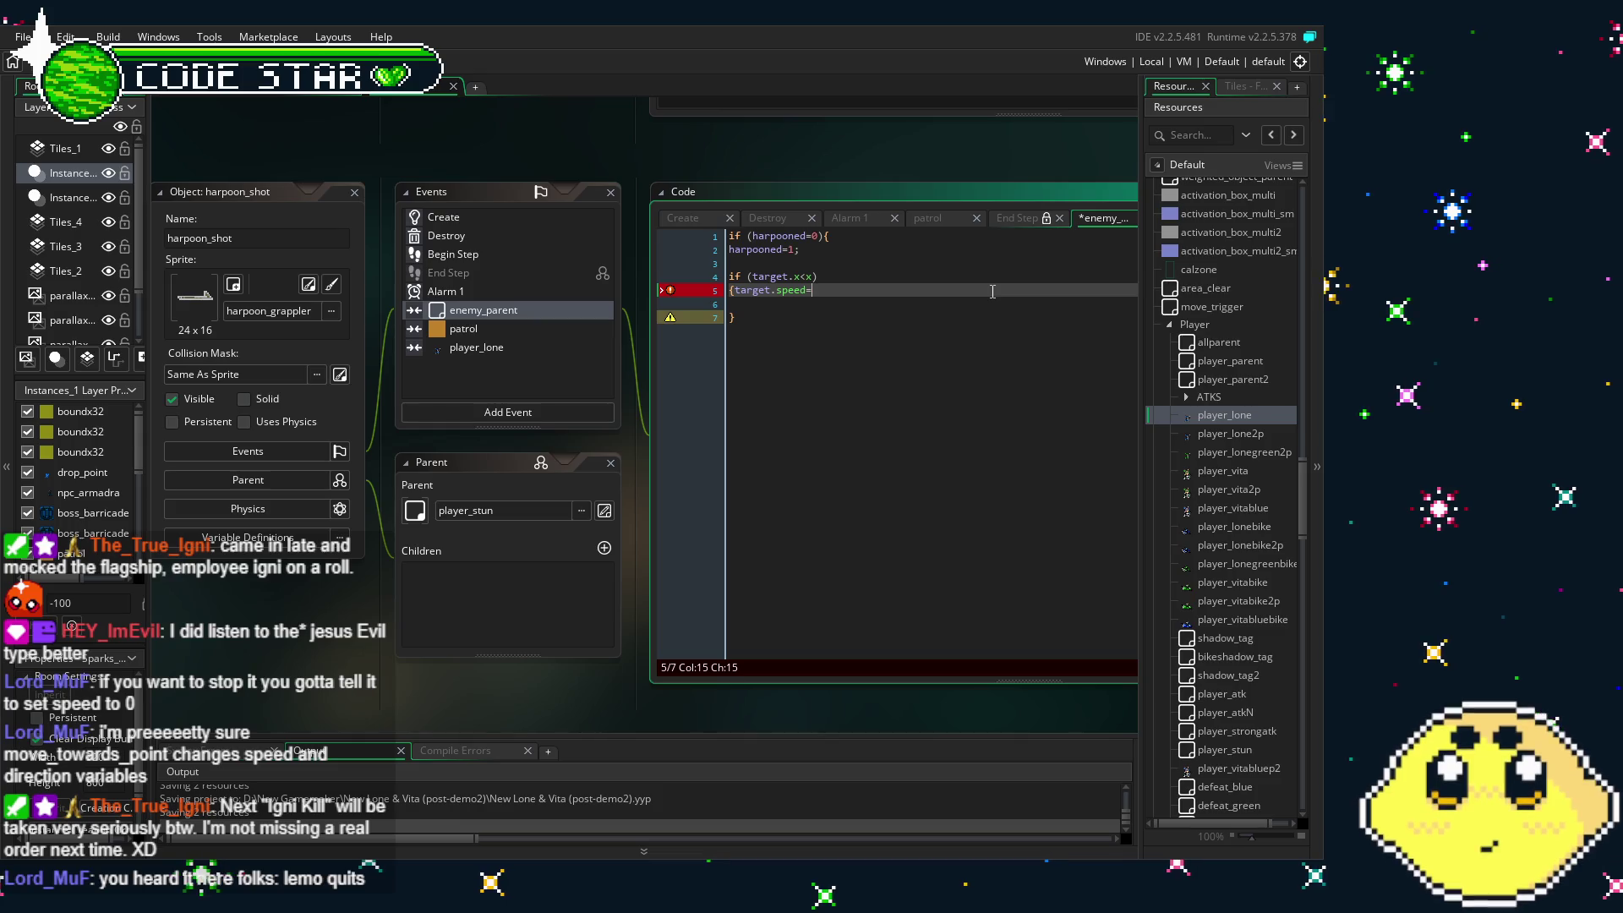
text(0)
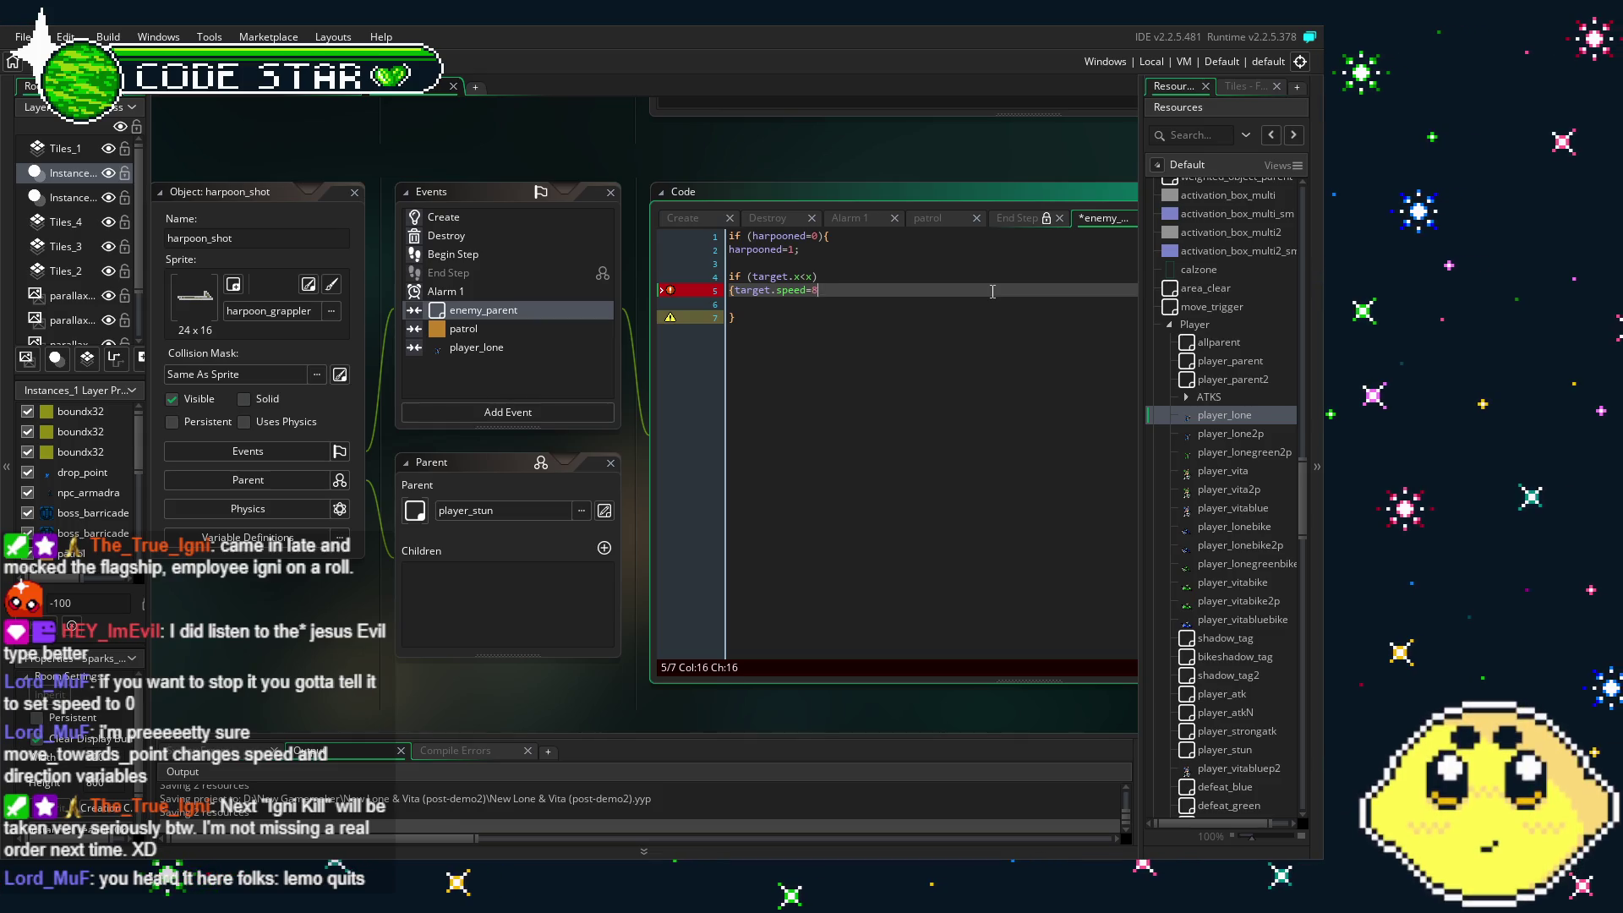
text(;})
key(Return)
key(Return)
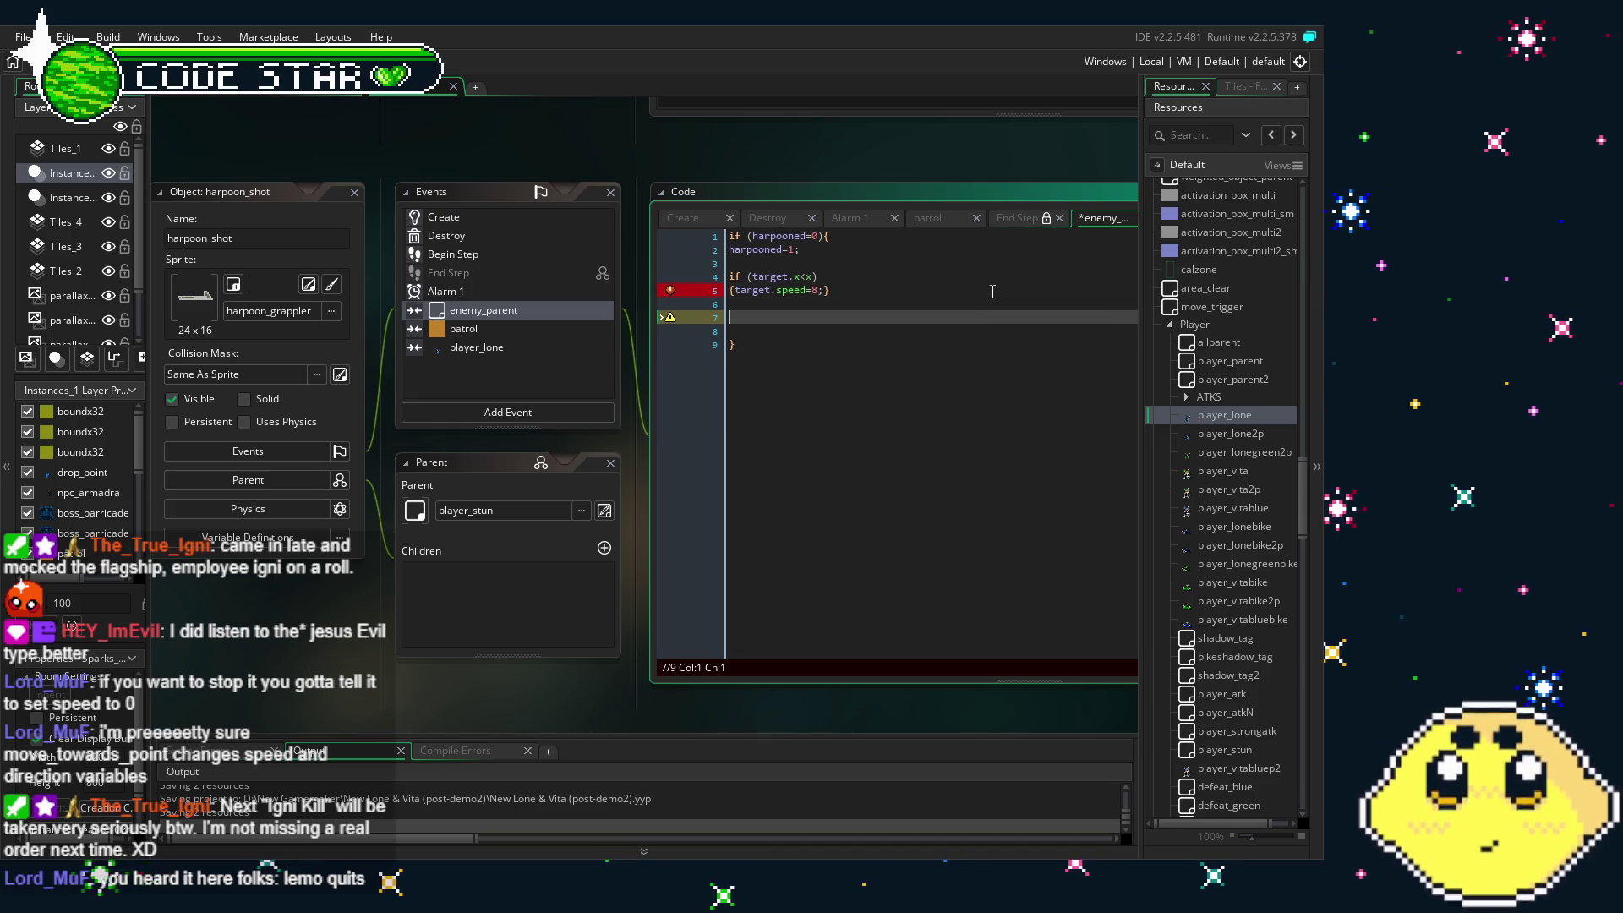
click(858, 288)
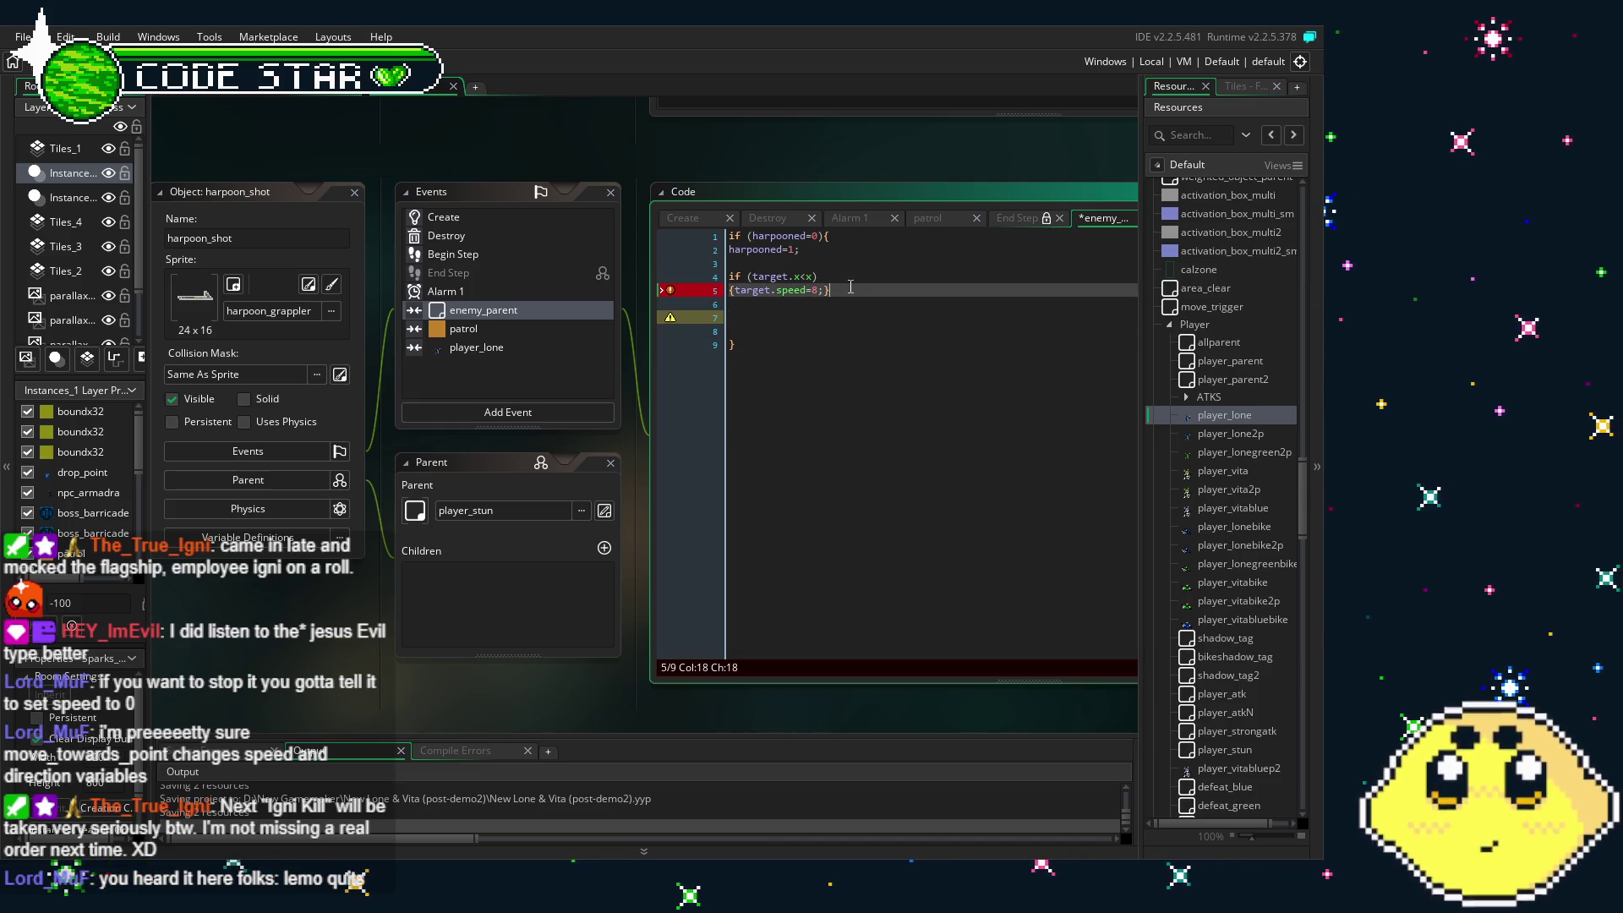
- Copy the target.x<x check to line 7 and mirror it as target.x>x with the negated value
drag(724, 277, 703, 281)
key(ctrl+c)
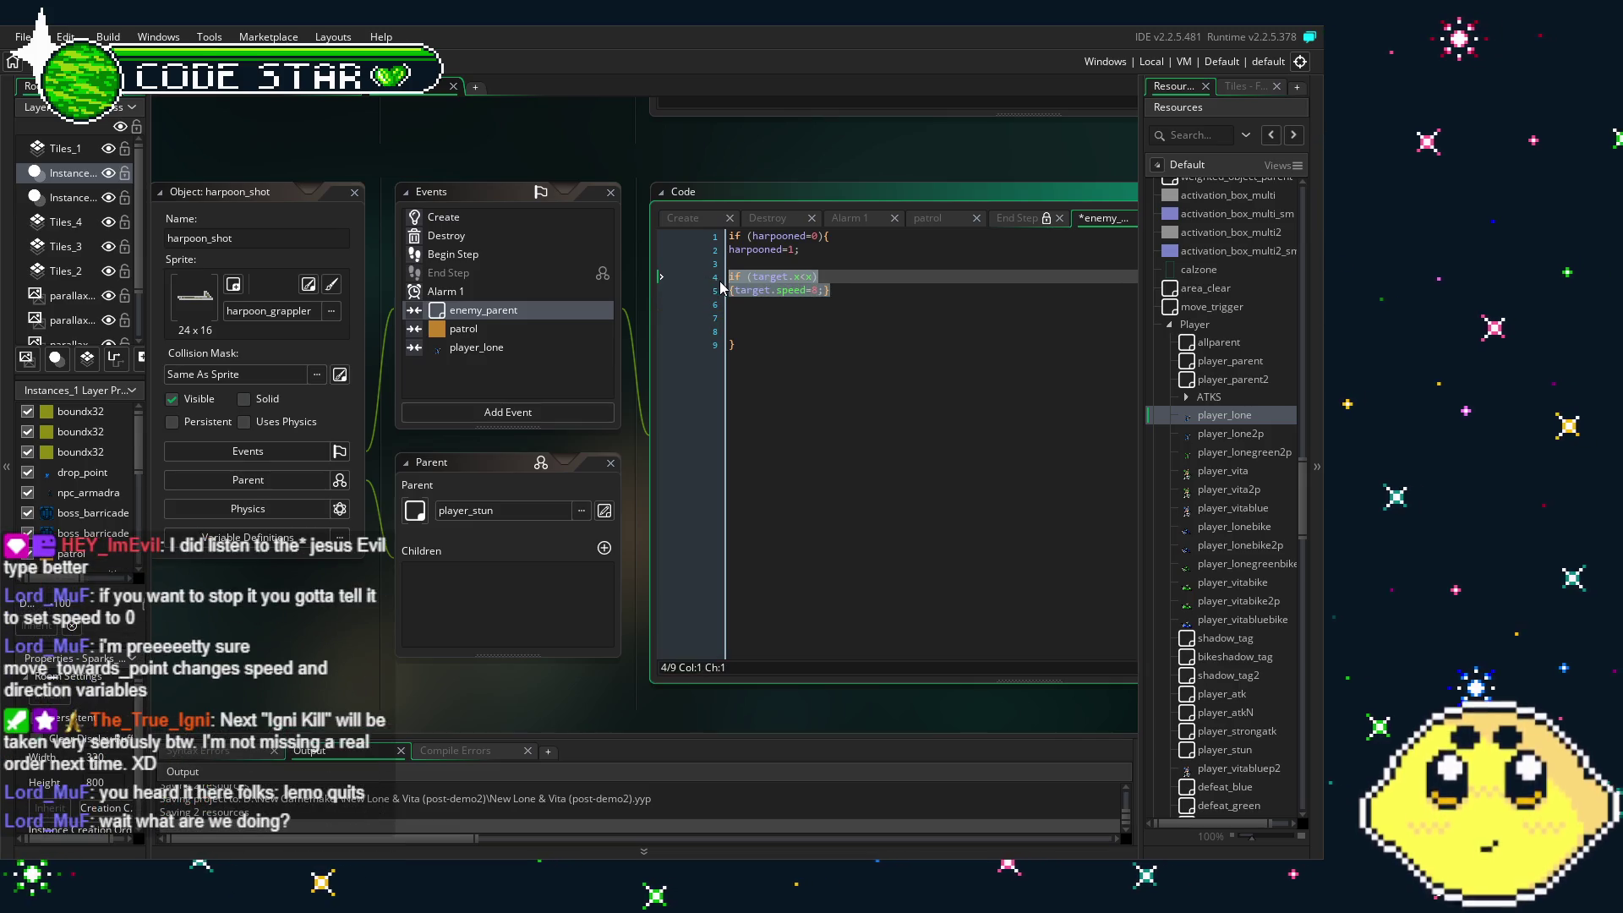
click(759, 314)
key(ctrl+v)
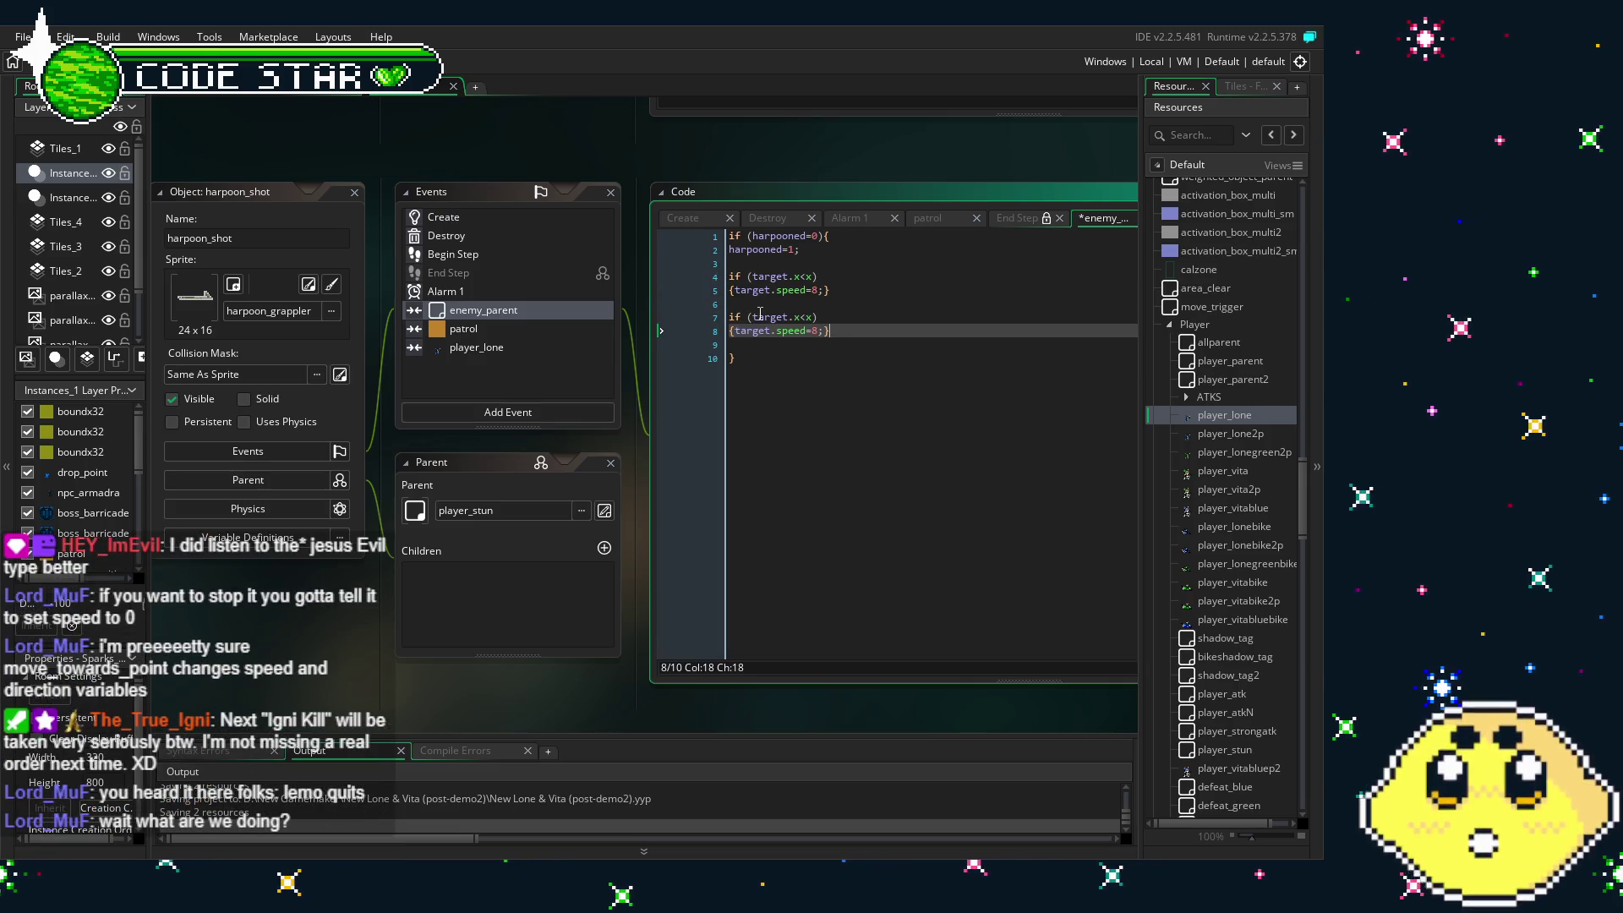
click(807, 317)
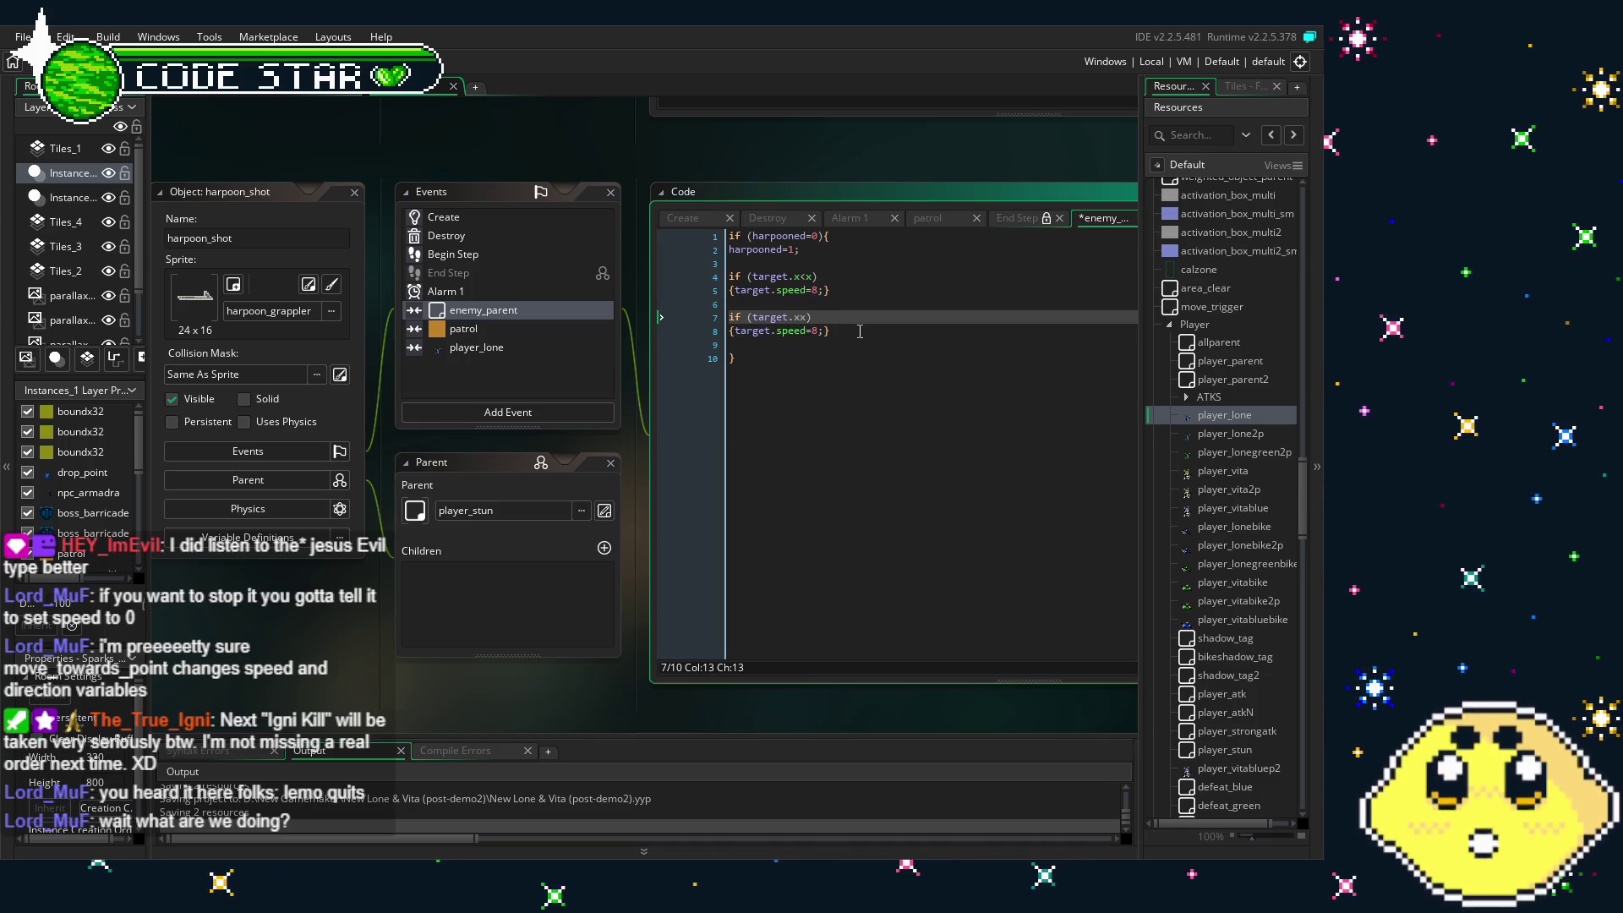
text(>)
key(Down)
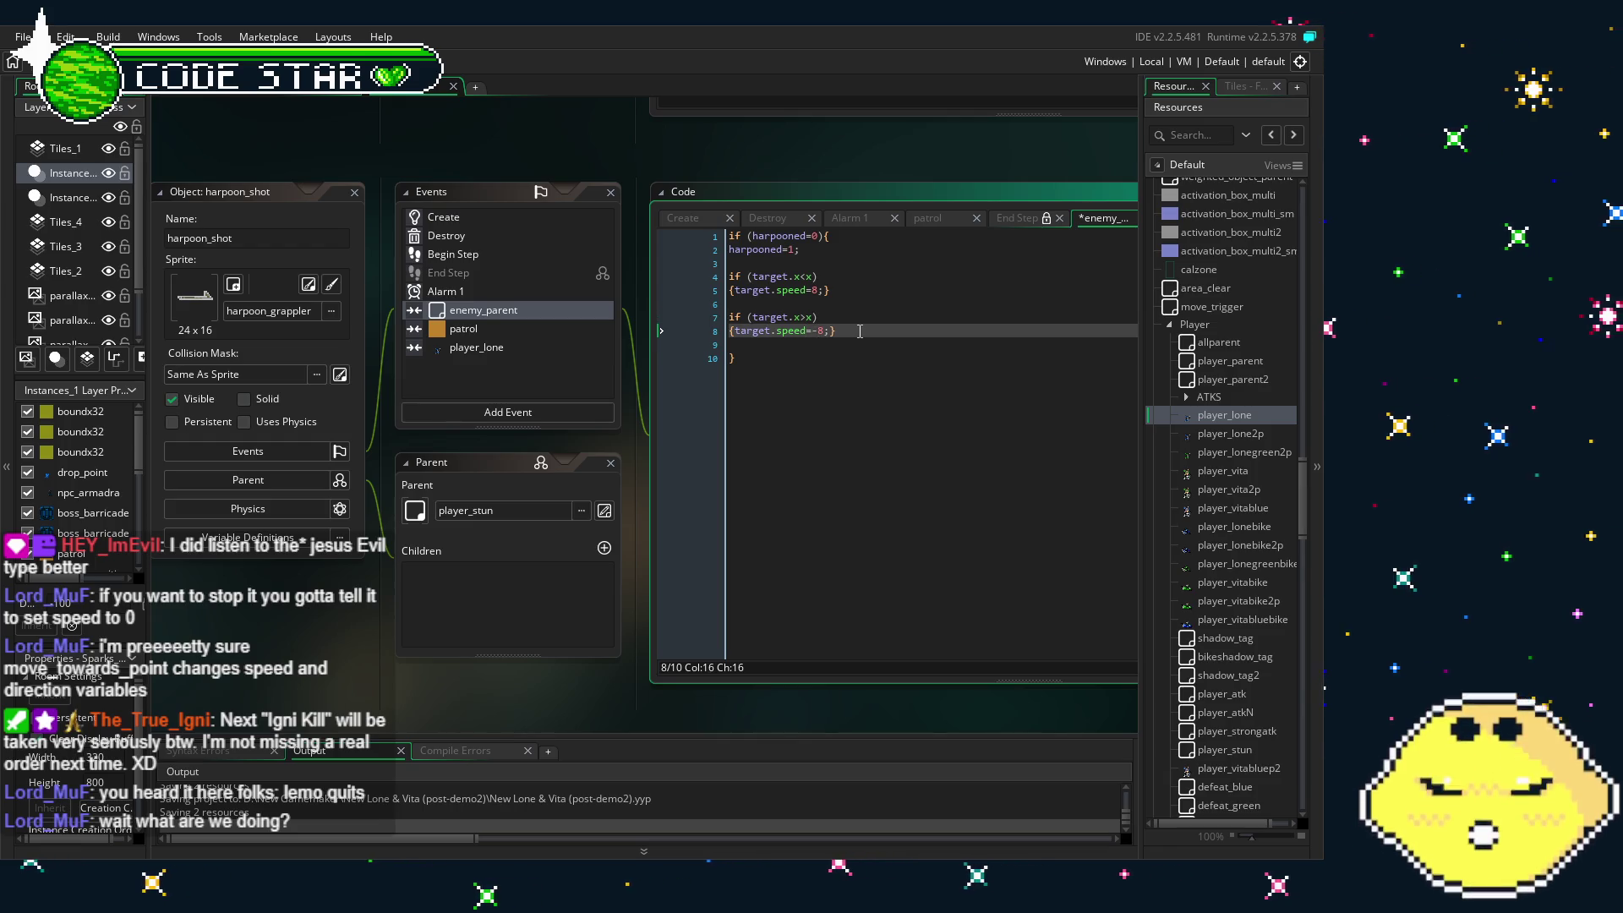
click(867, 523)
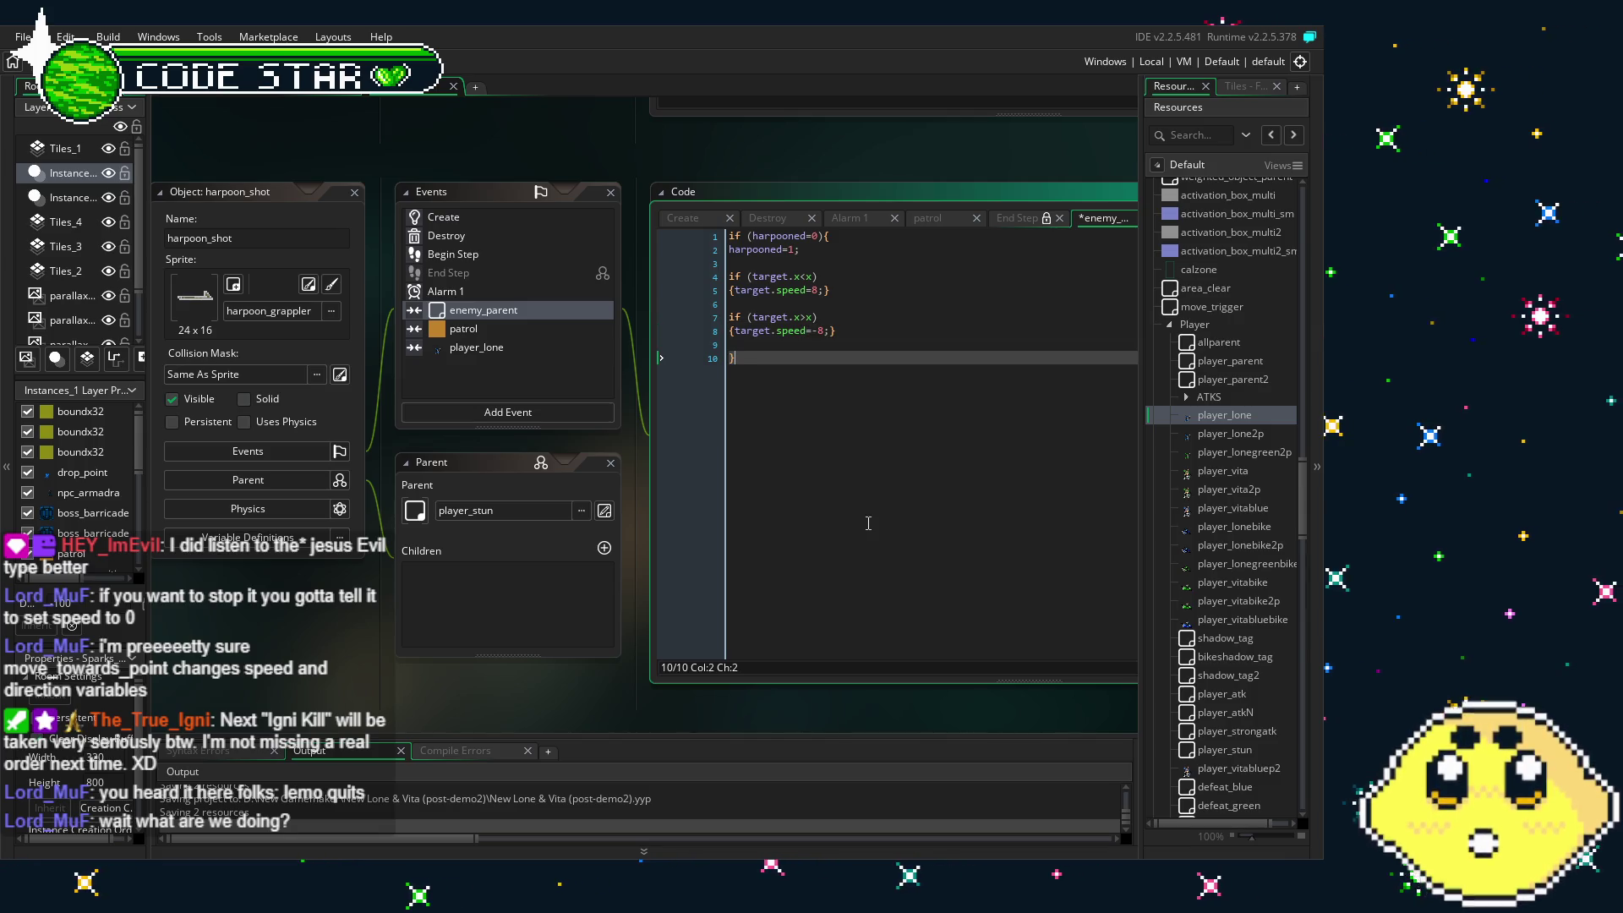
- Change speed to hspeed on lines 5 and 8, then save the project
click(776, 289)
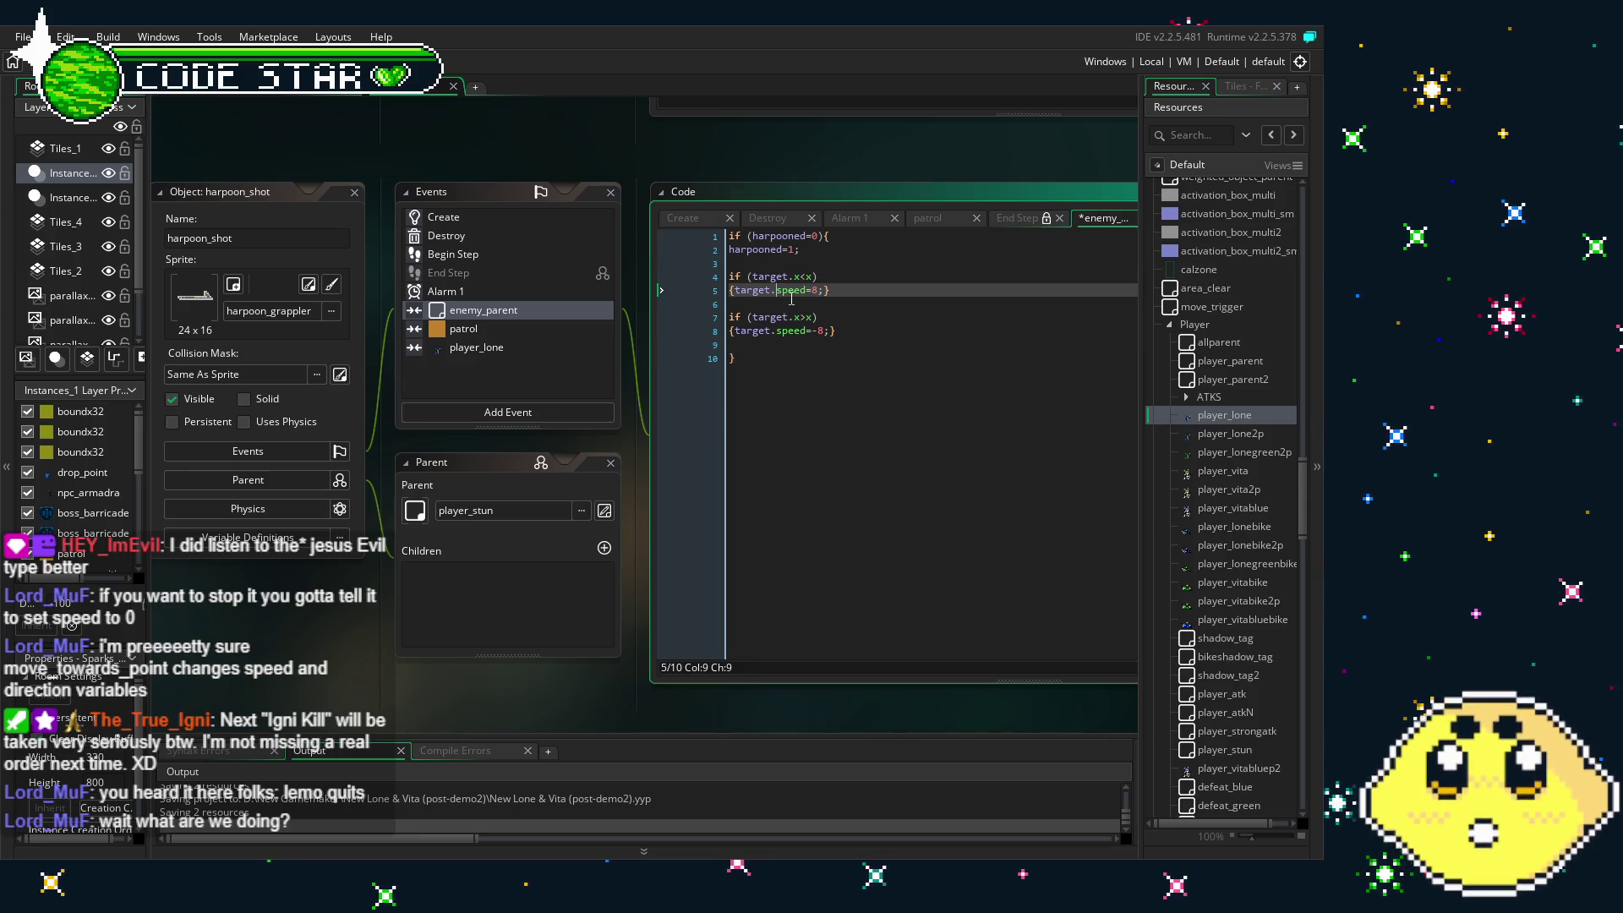
text(h)
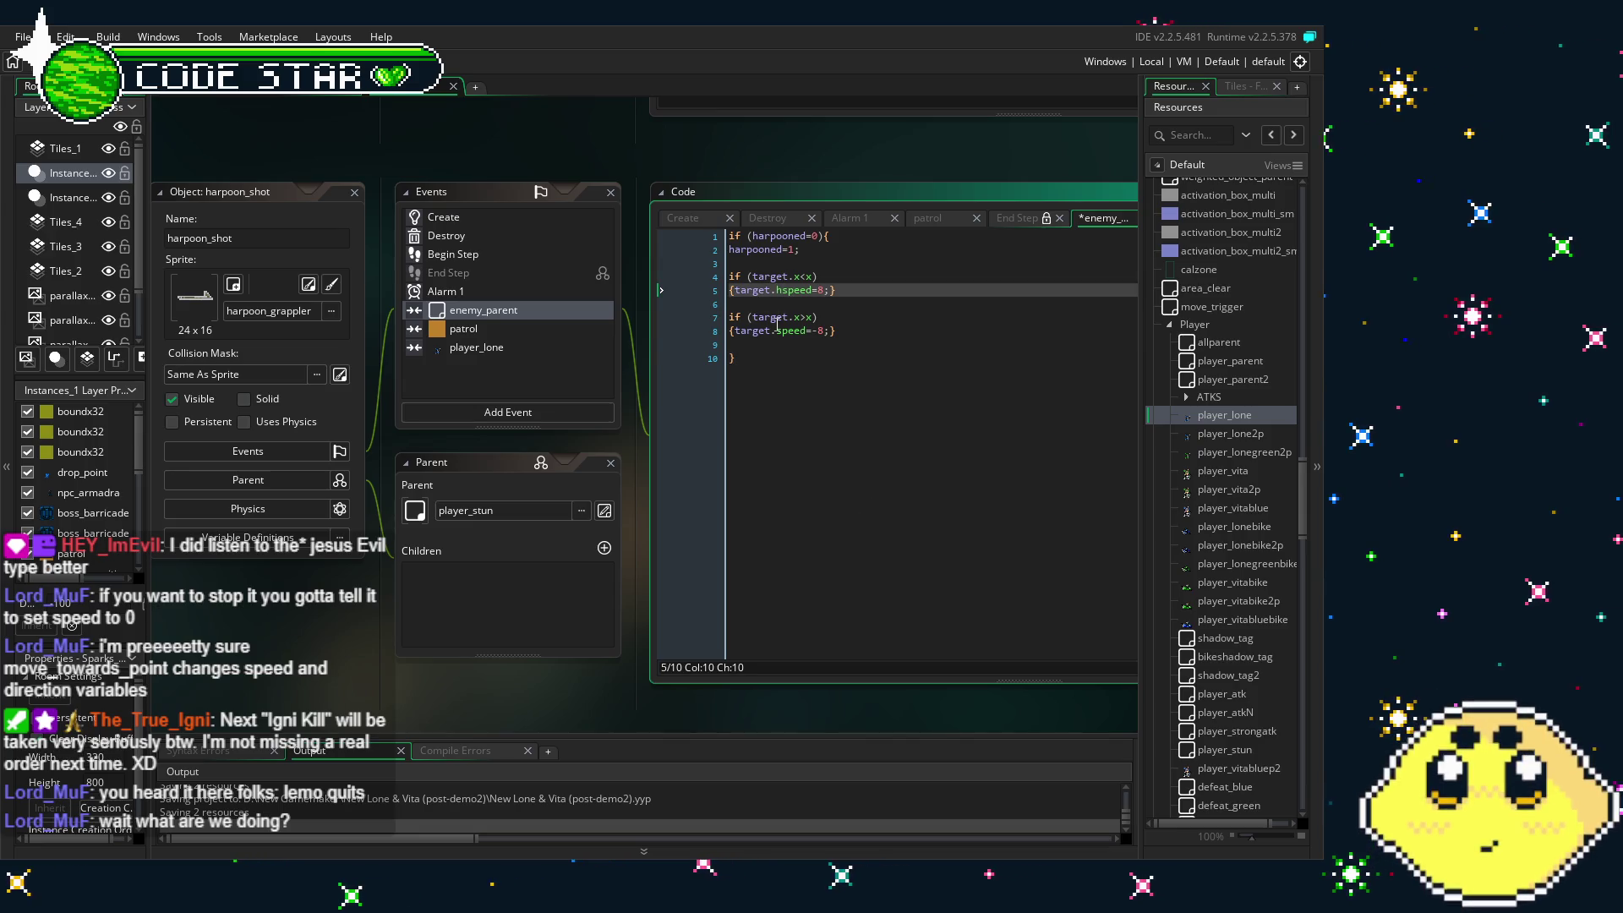
click(776, 330)
text(h)
click(869, 381)
key(ctrl+s)
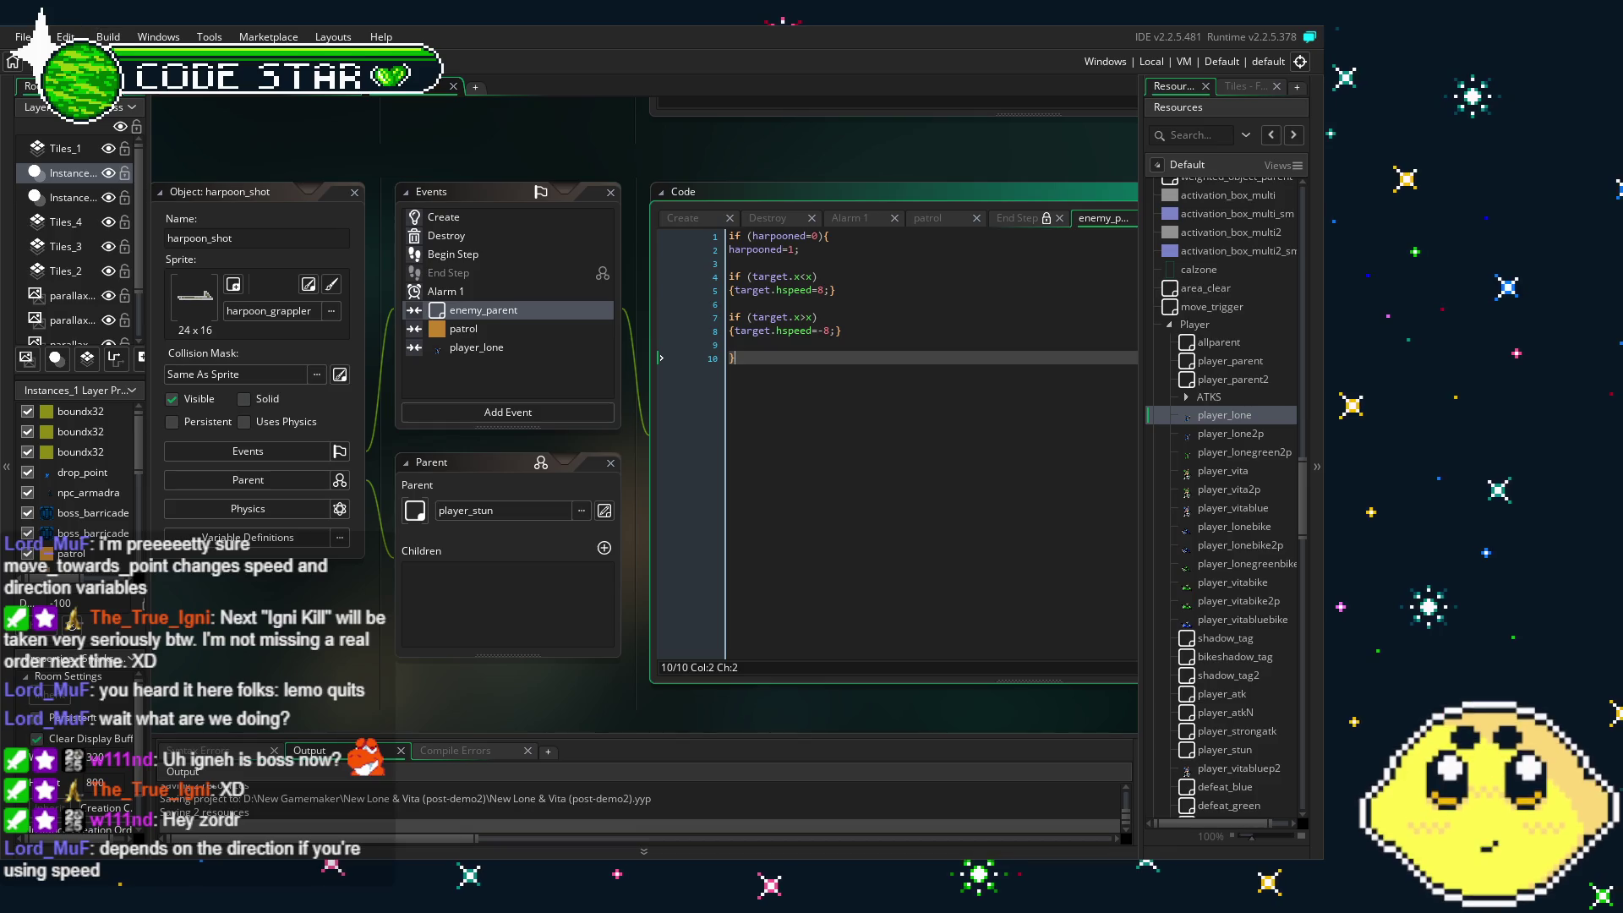
mouse_move(397, 657)
mouse_down()
mouse_move(353, 651)
mouse_move(381, 623)
mouse_up()
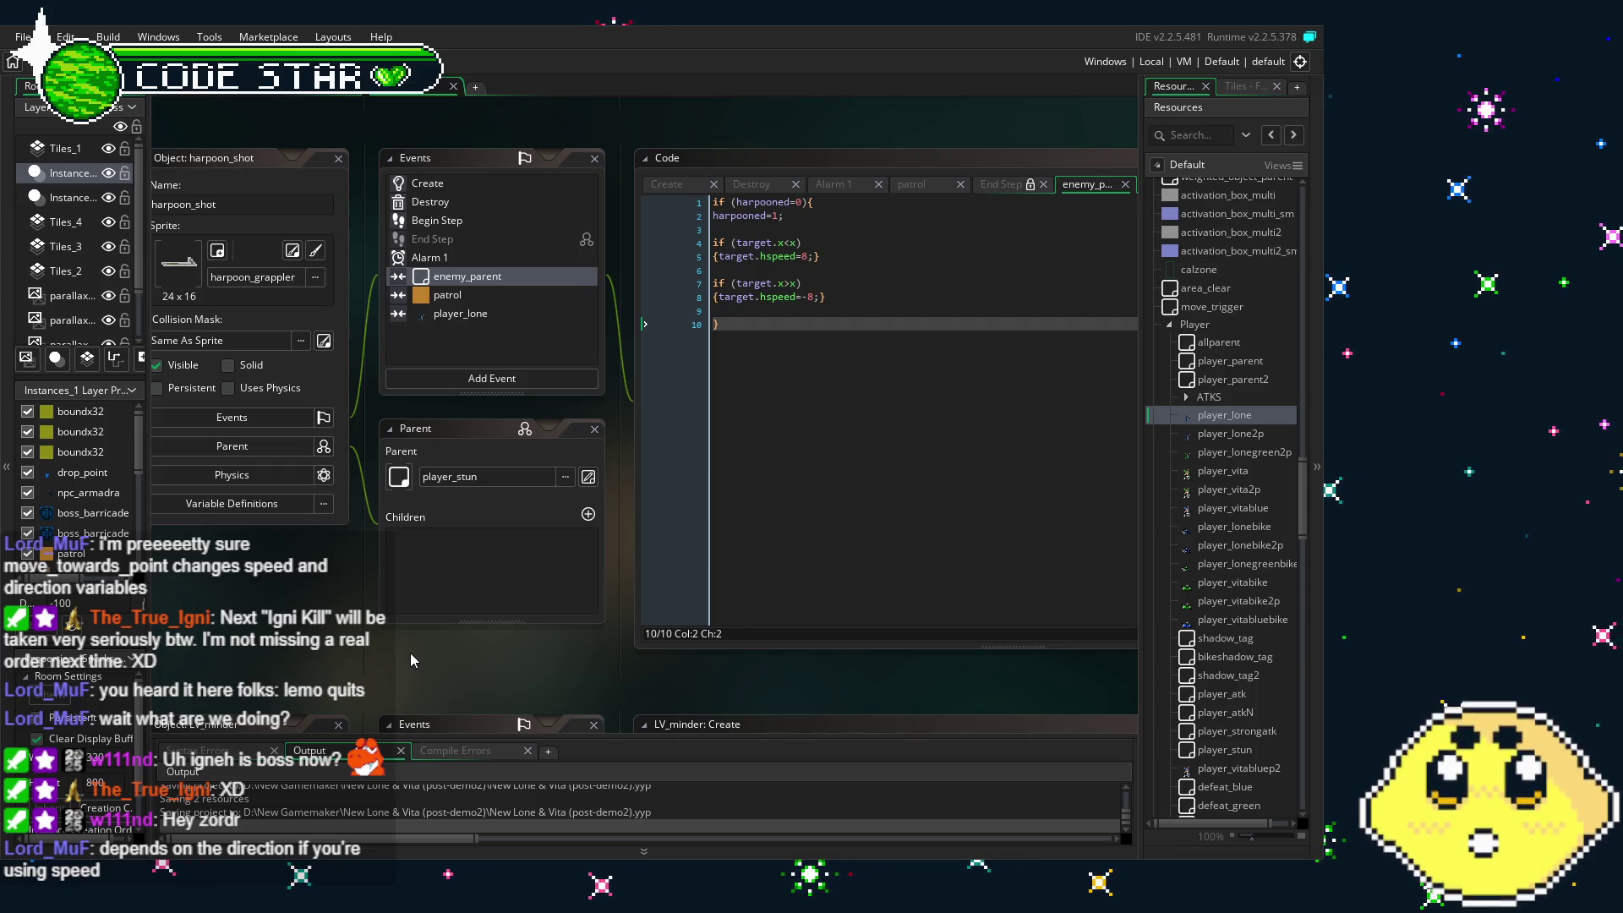
drag(411, 654, 388, 658)
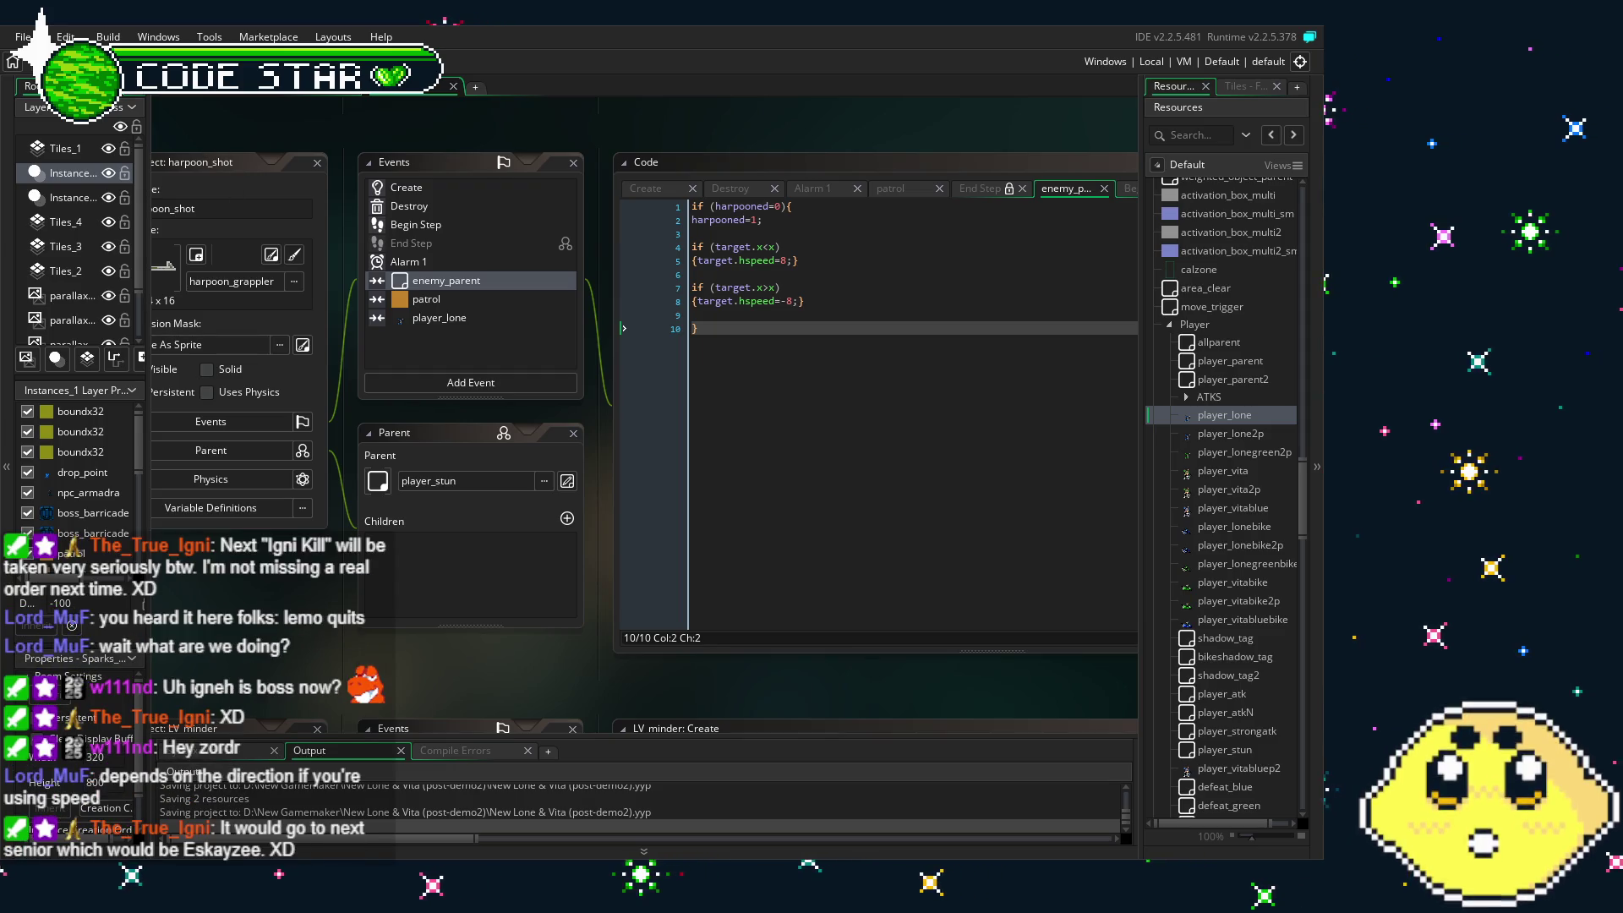
key(ctrl+s)
drag(317, 652, 340, 633)
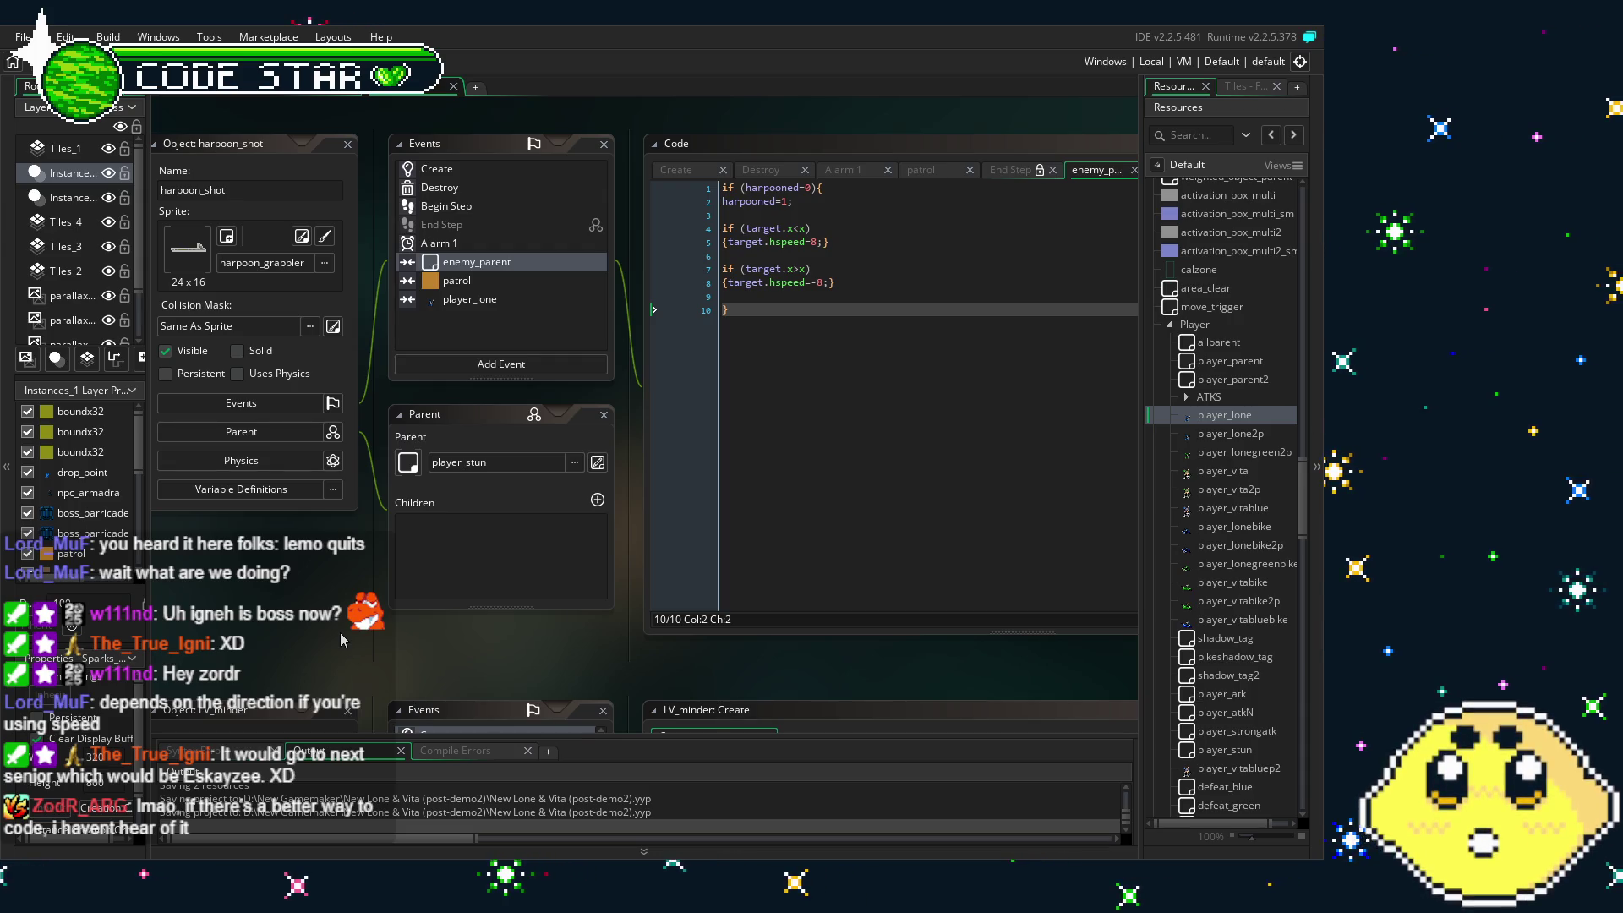
drag(340, 632, 318, 632)
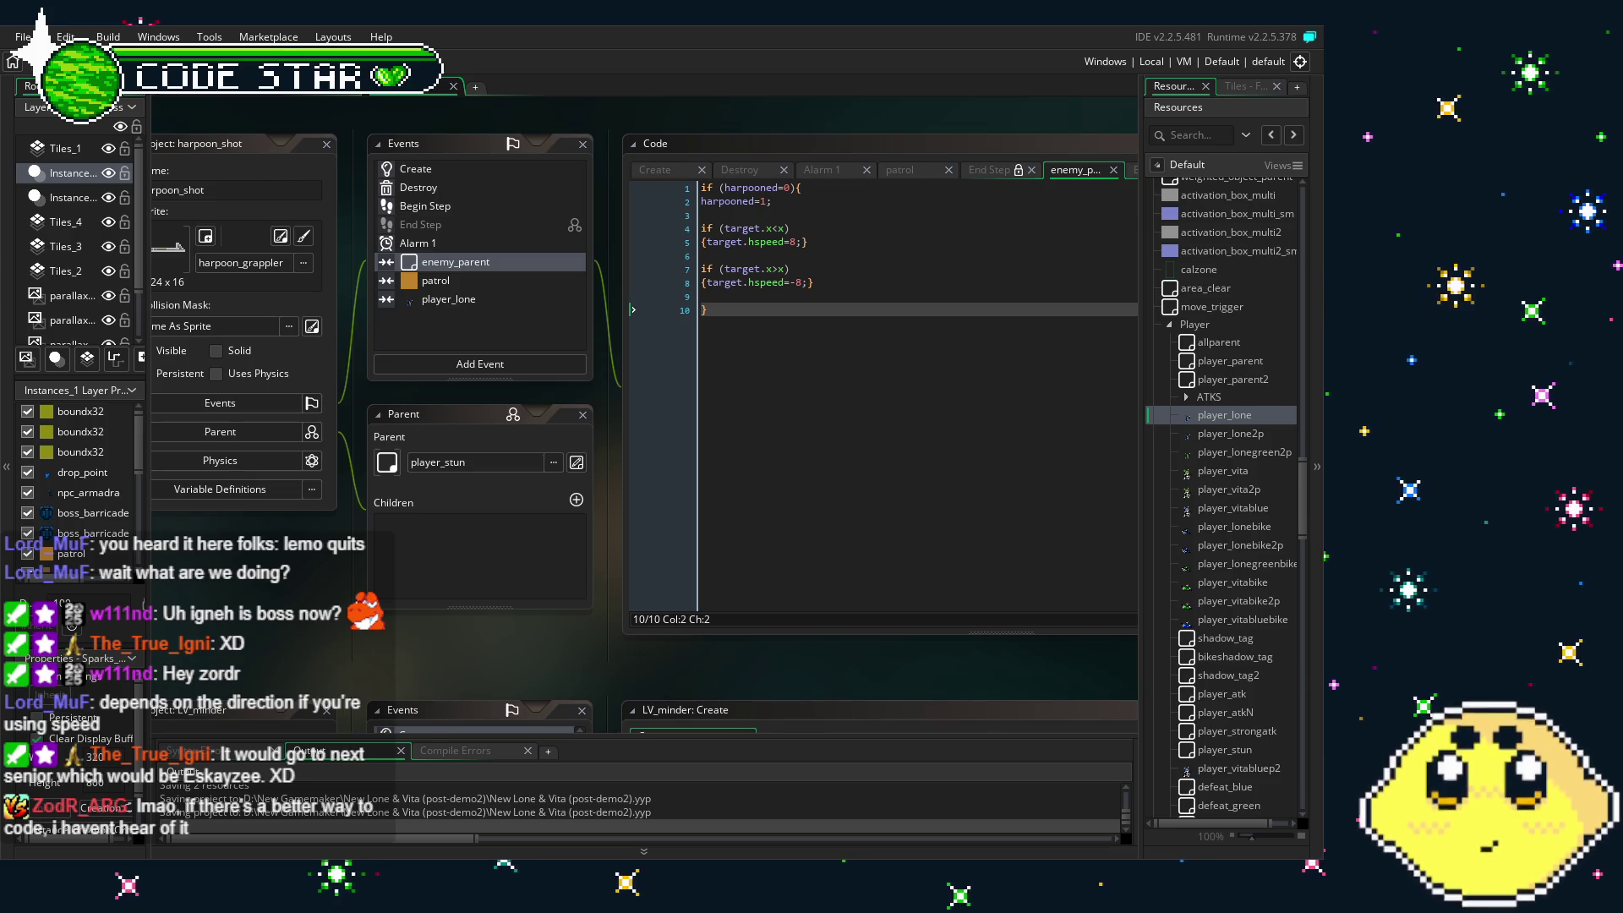
click(864, 301)
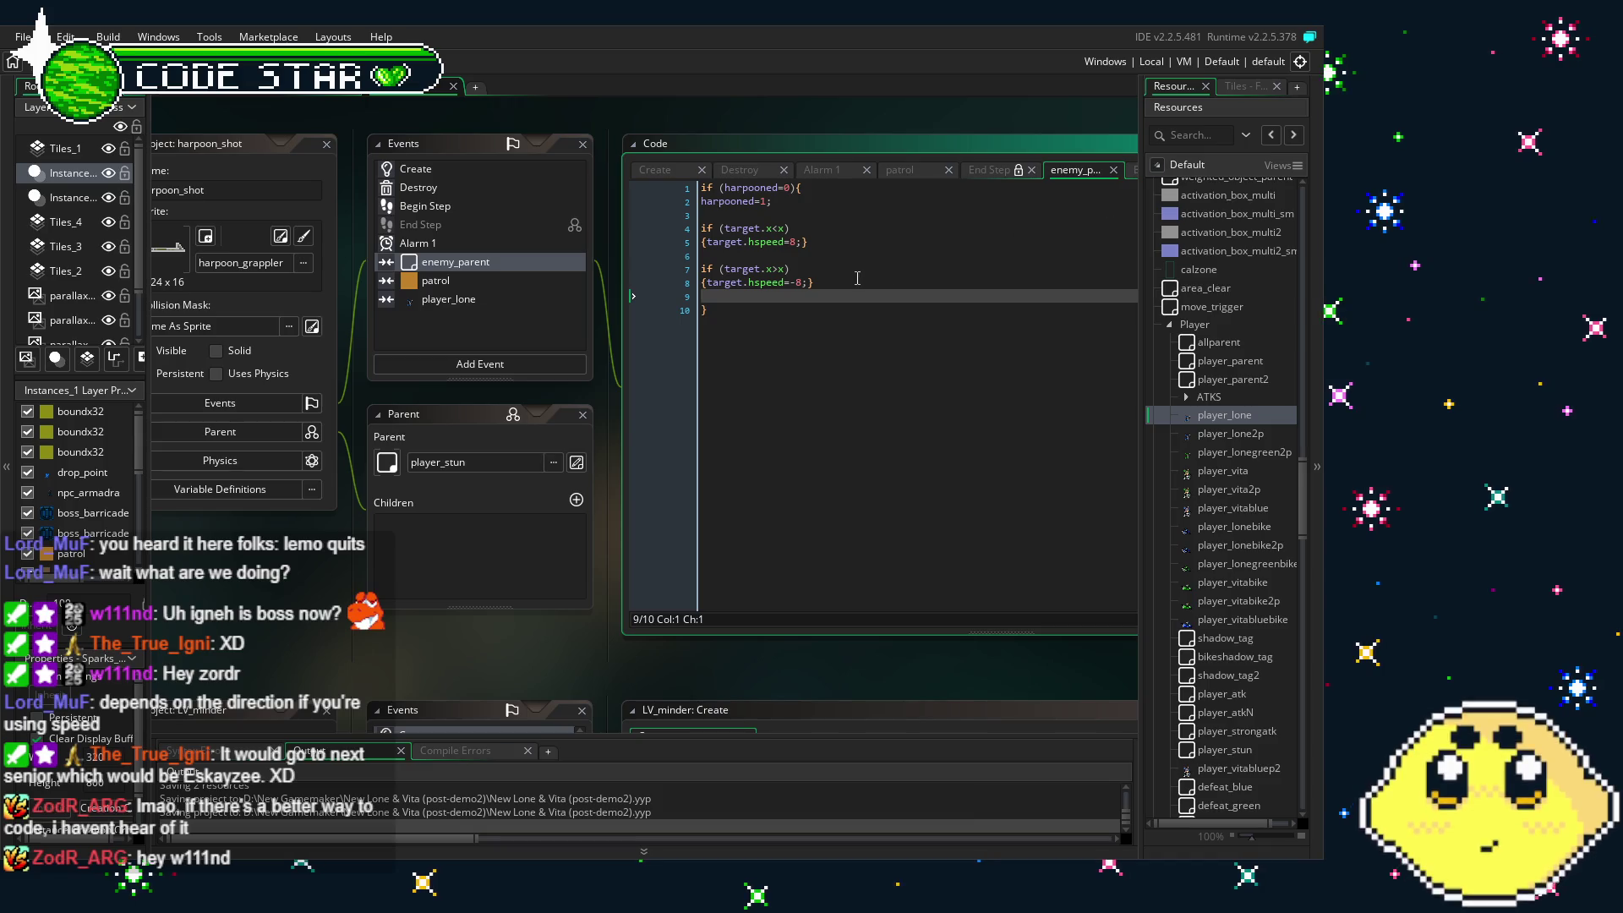
click(740, 310)
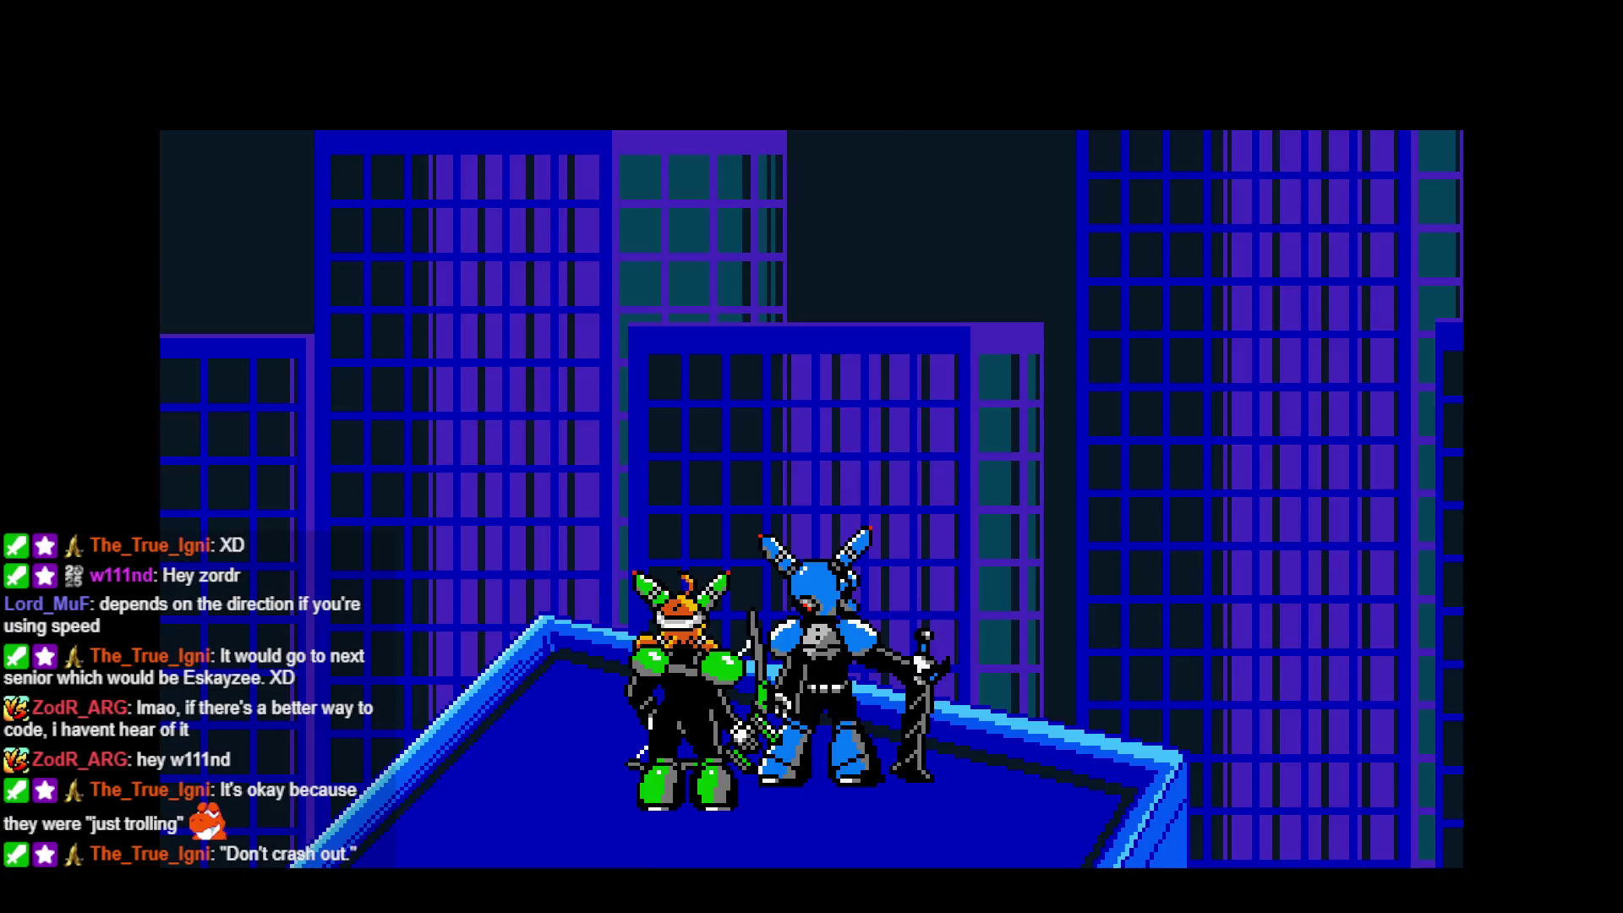
- Skip the intro, then move, jump and fire at the green enemies through the city level
key(Return)
key(Return)
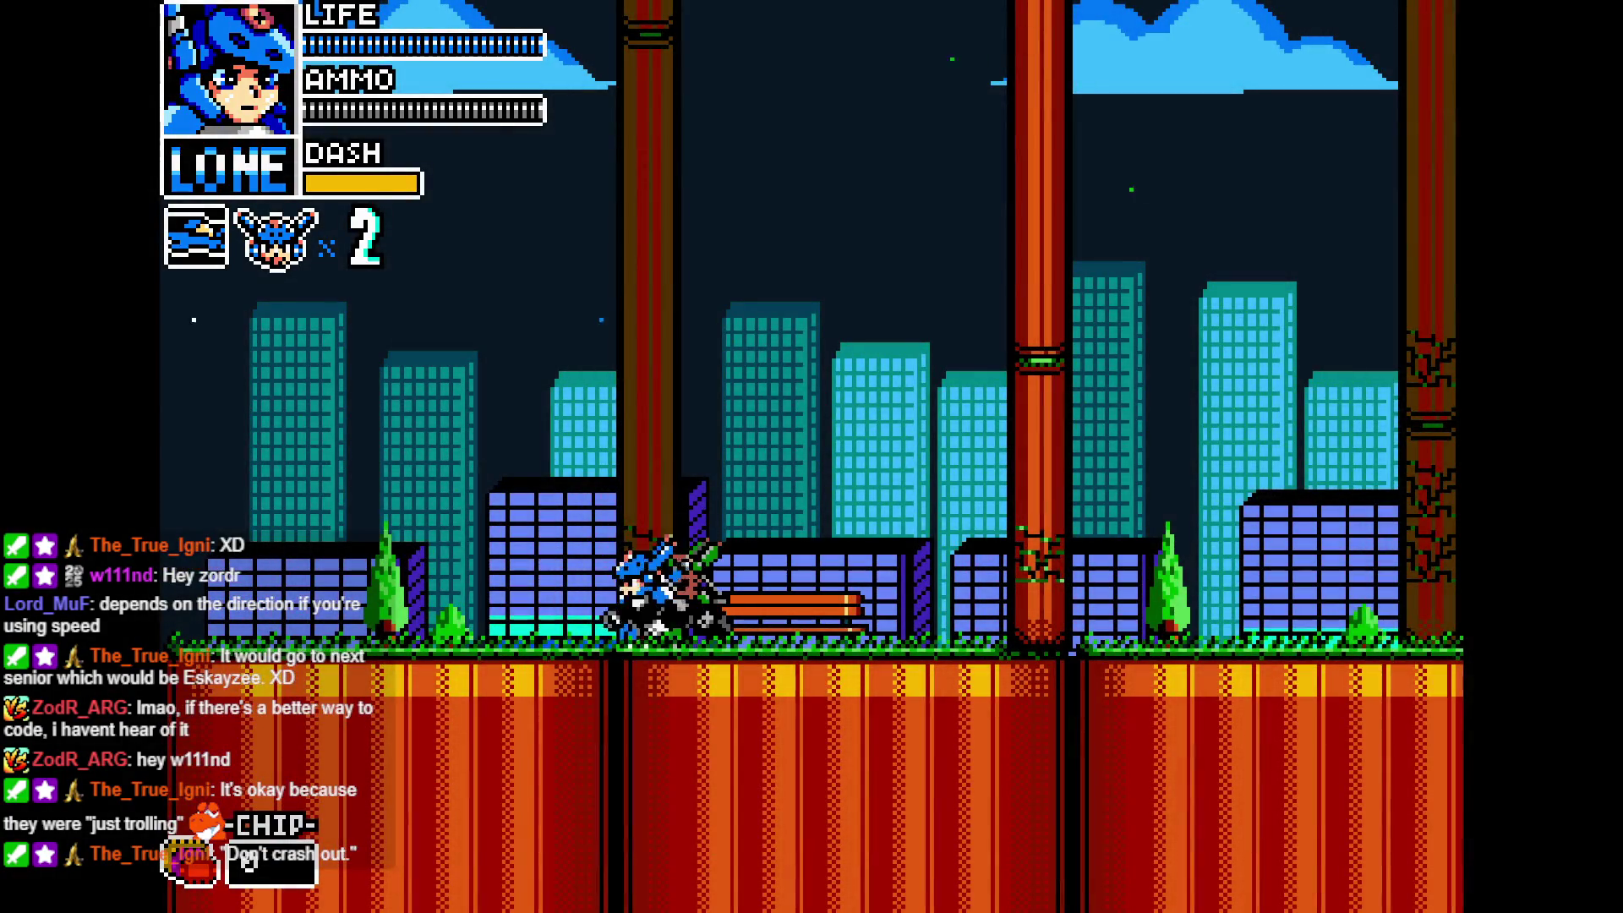
key(Right)
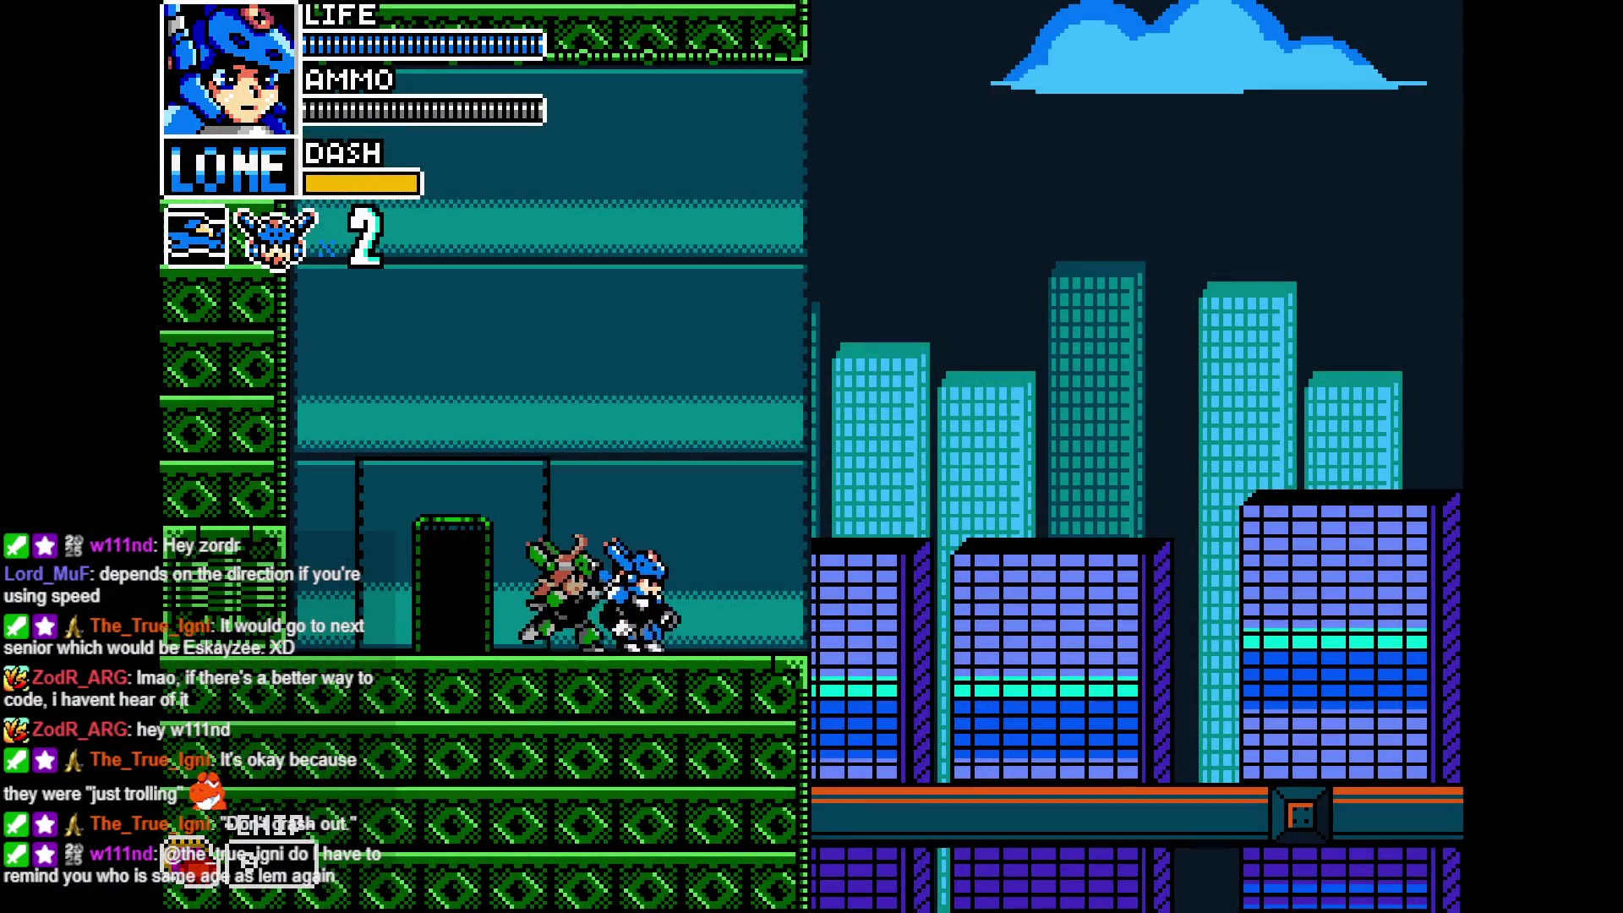
key(Right)
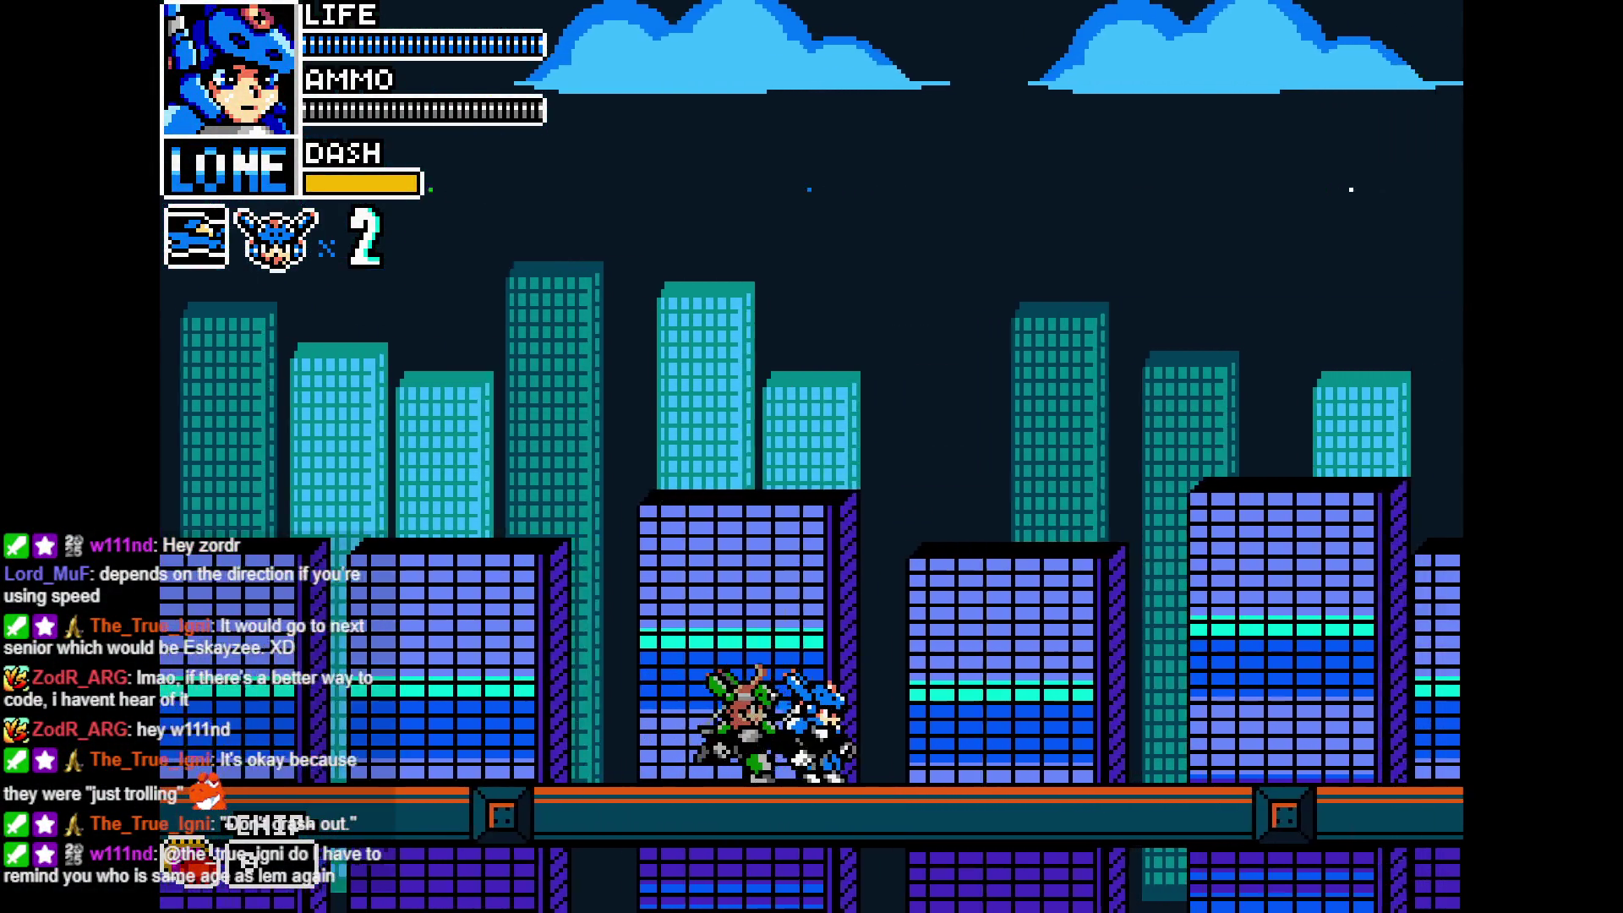
key(Right)
key(Right)
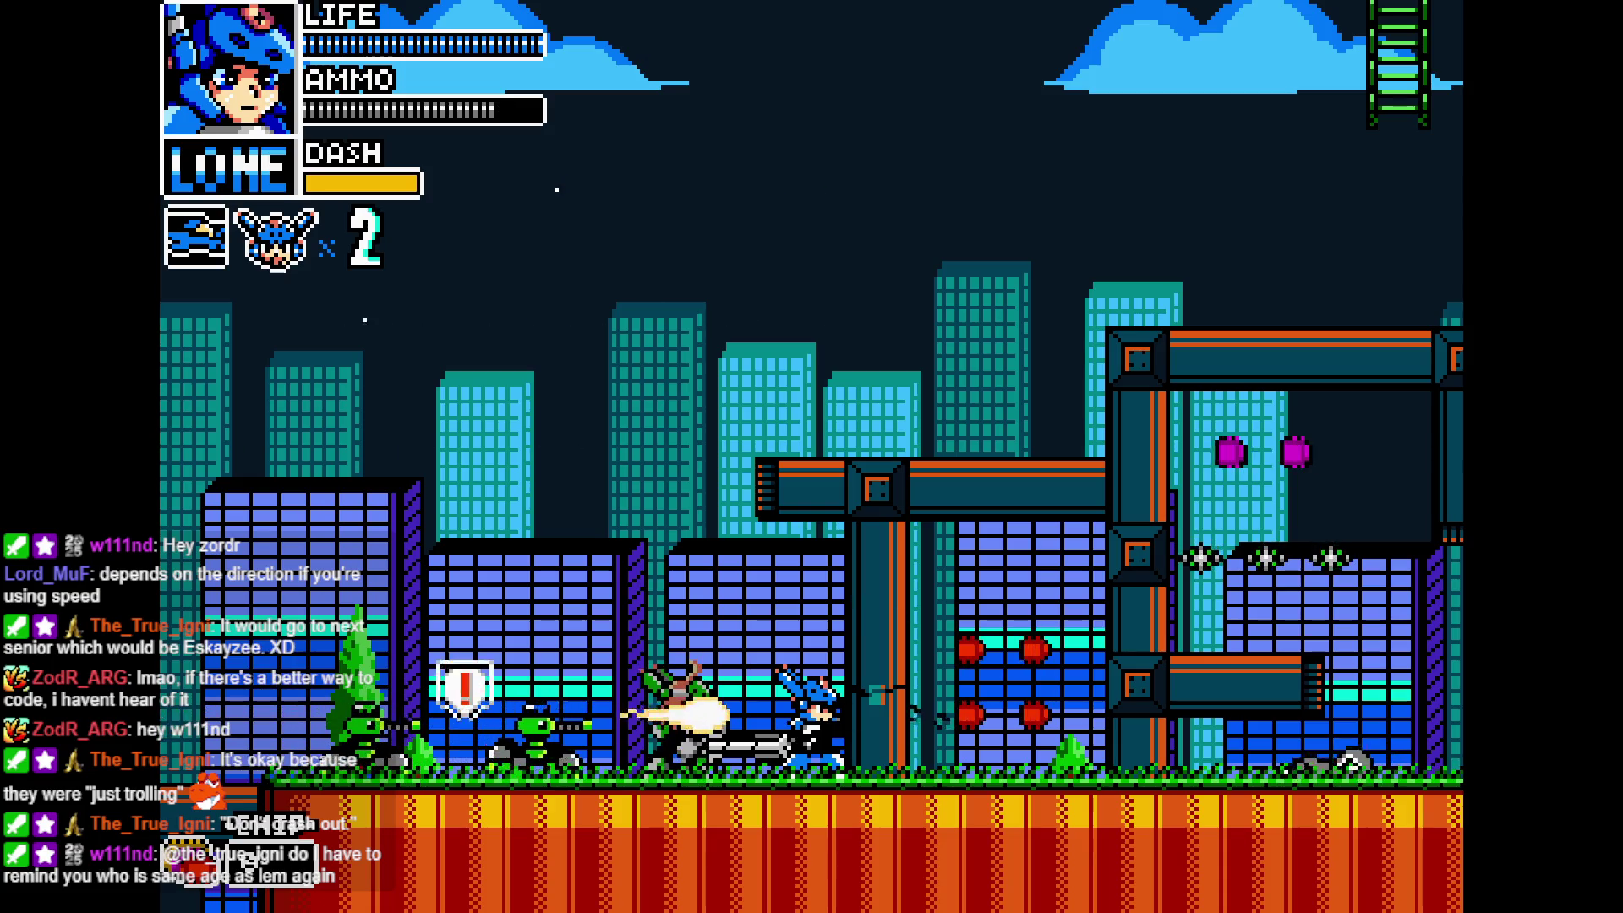
key(Left)
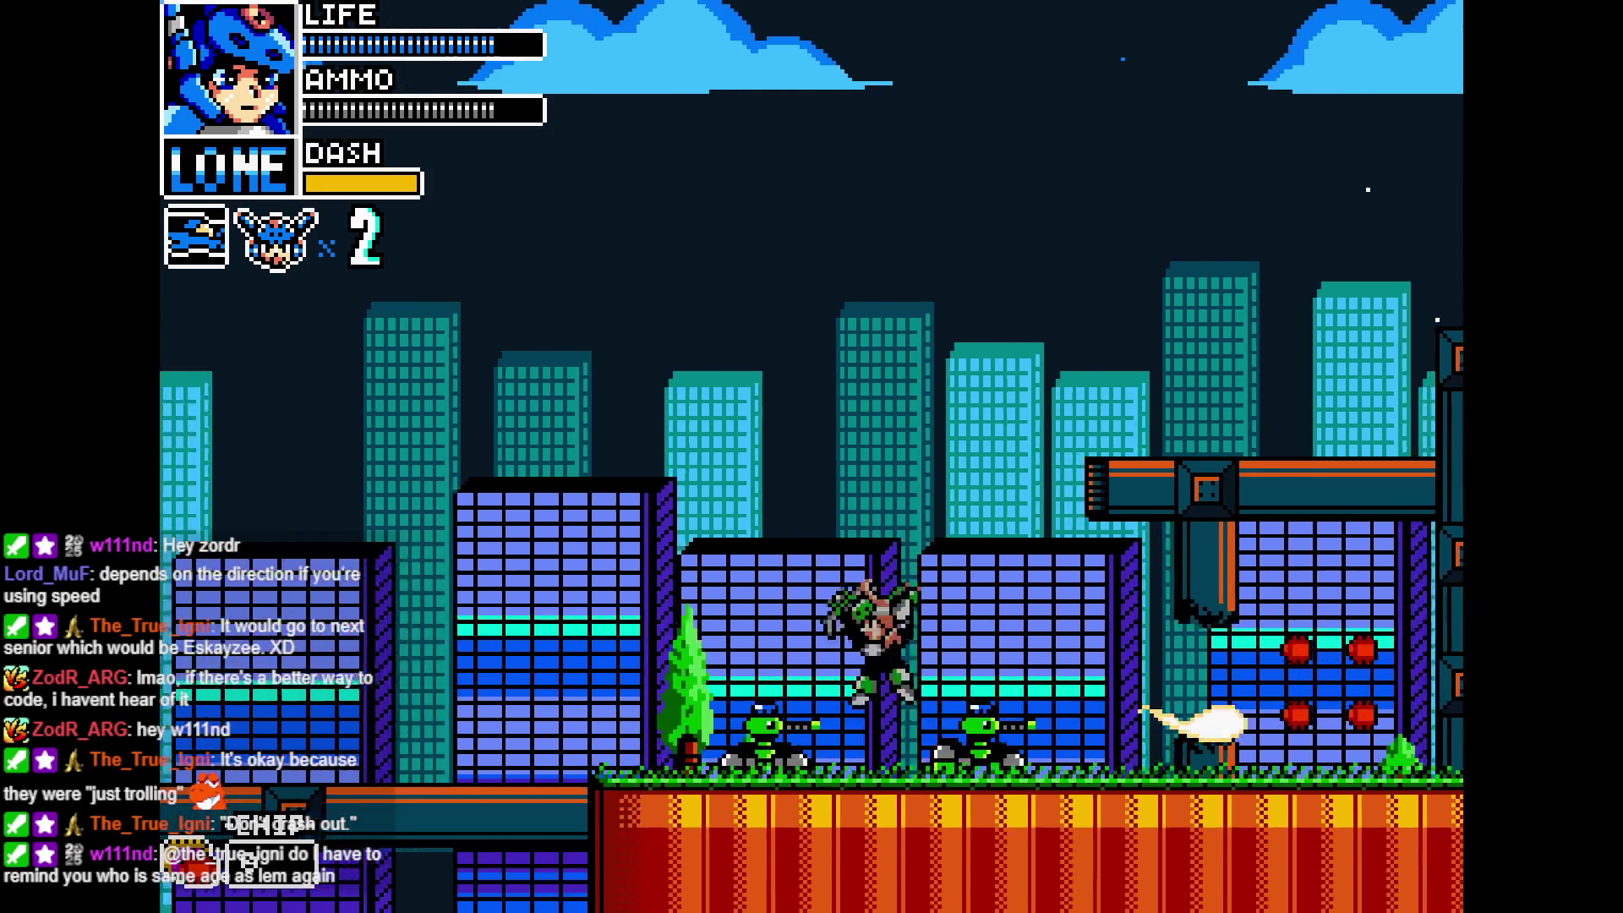
key(Left)
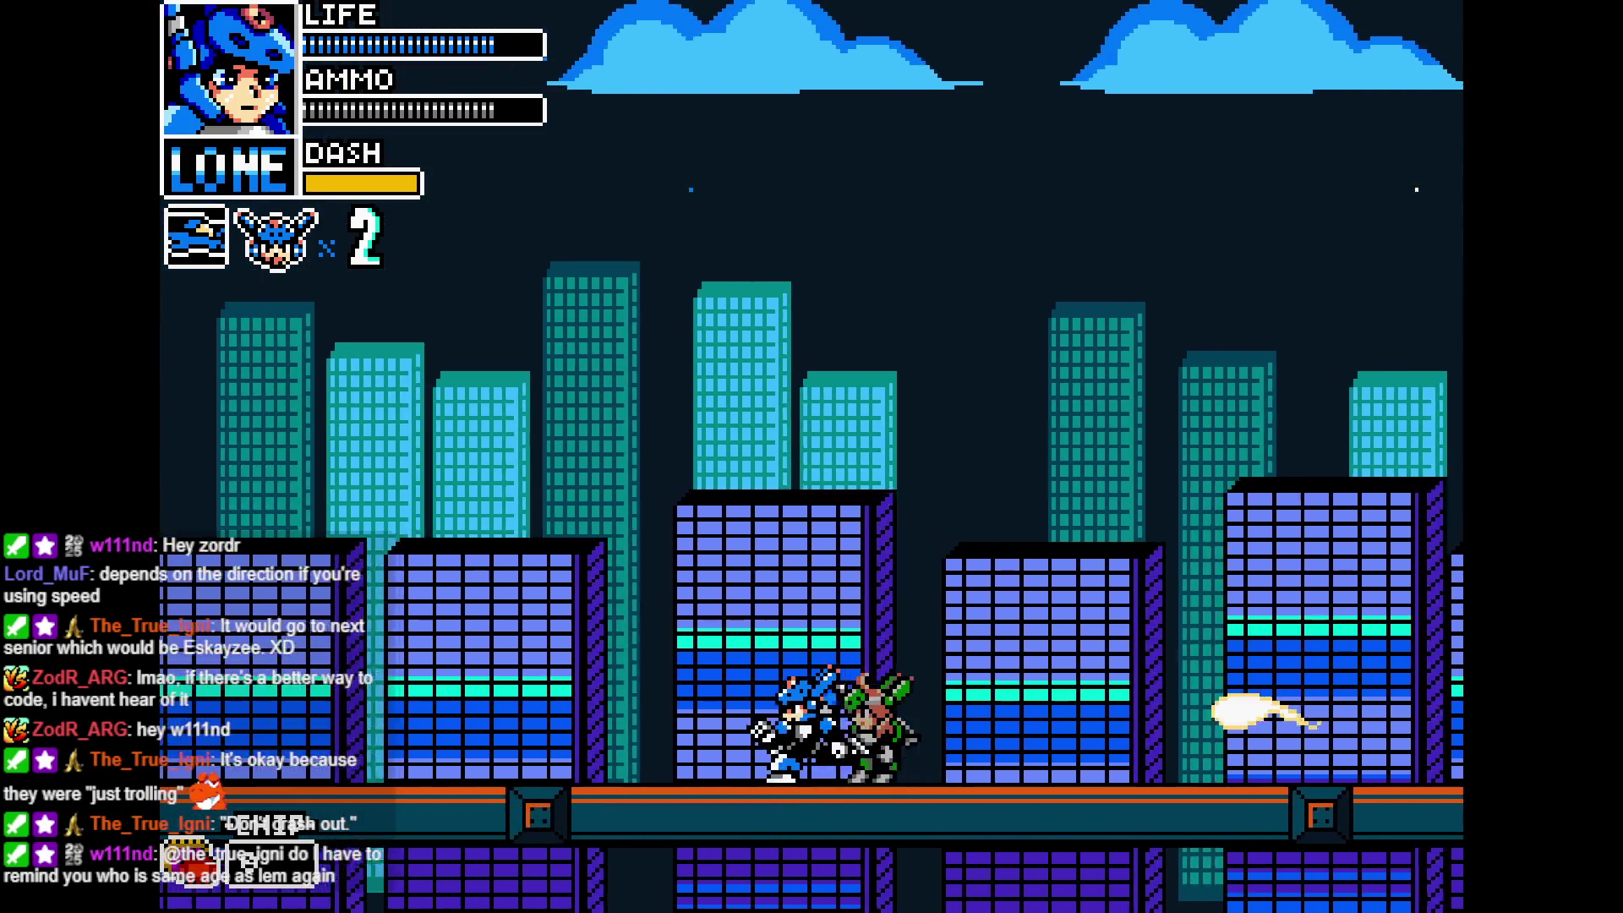
key(Right)
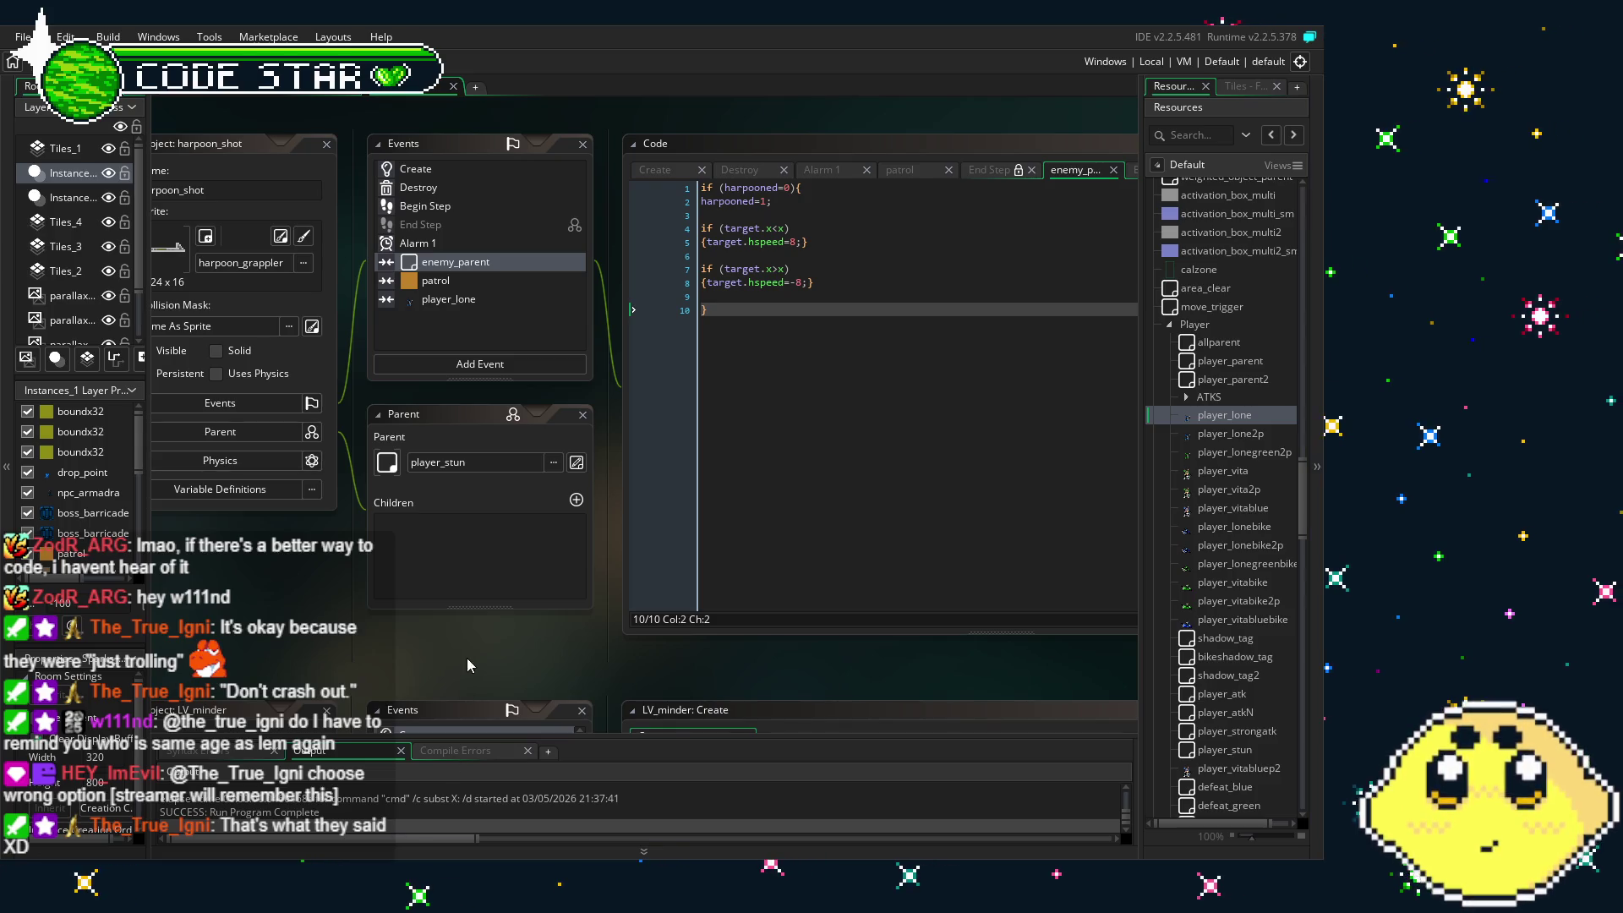
- Show harpoon_shot's Begin Step code, which sets target to instance_nearest(x+0,y+0,player_lone)
drag(343, 605, 338, 605)
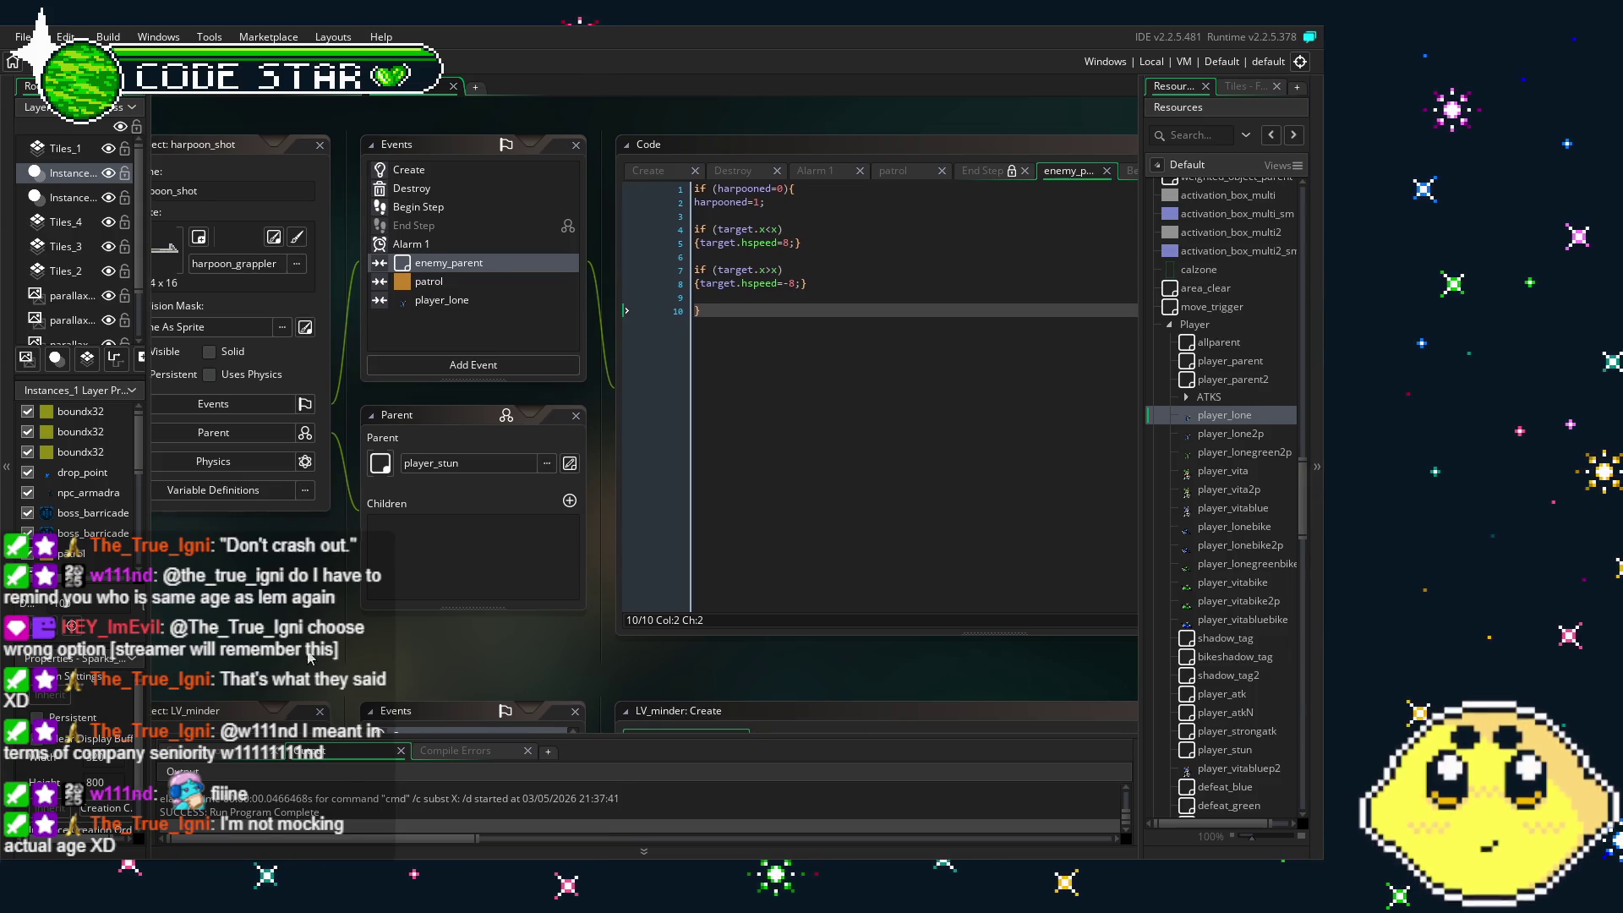
drag(314, 656, 296, 658)
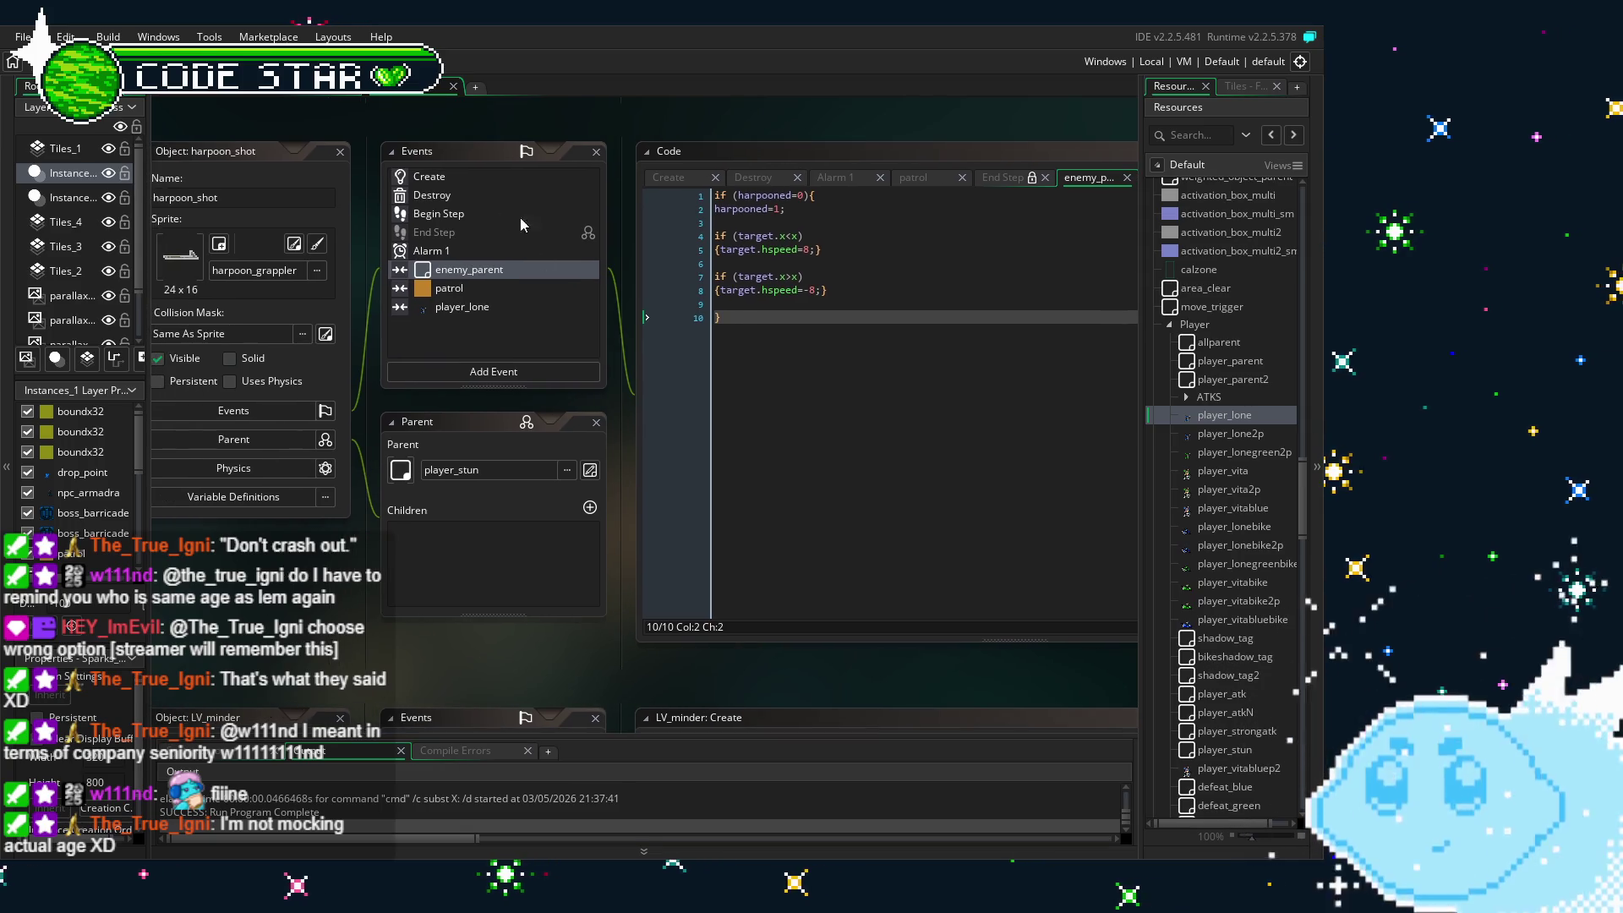
click(460, 212)
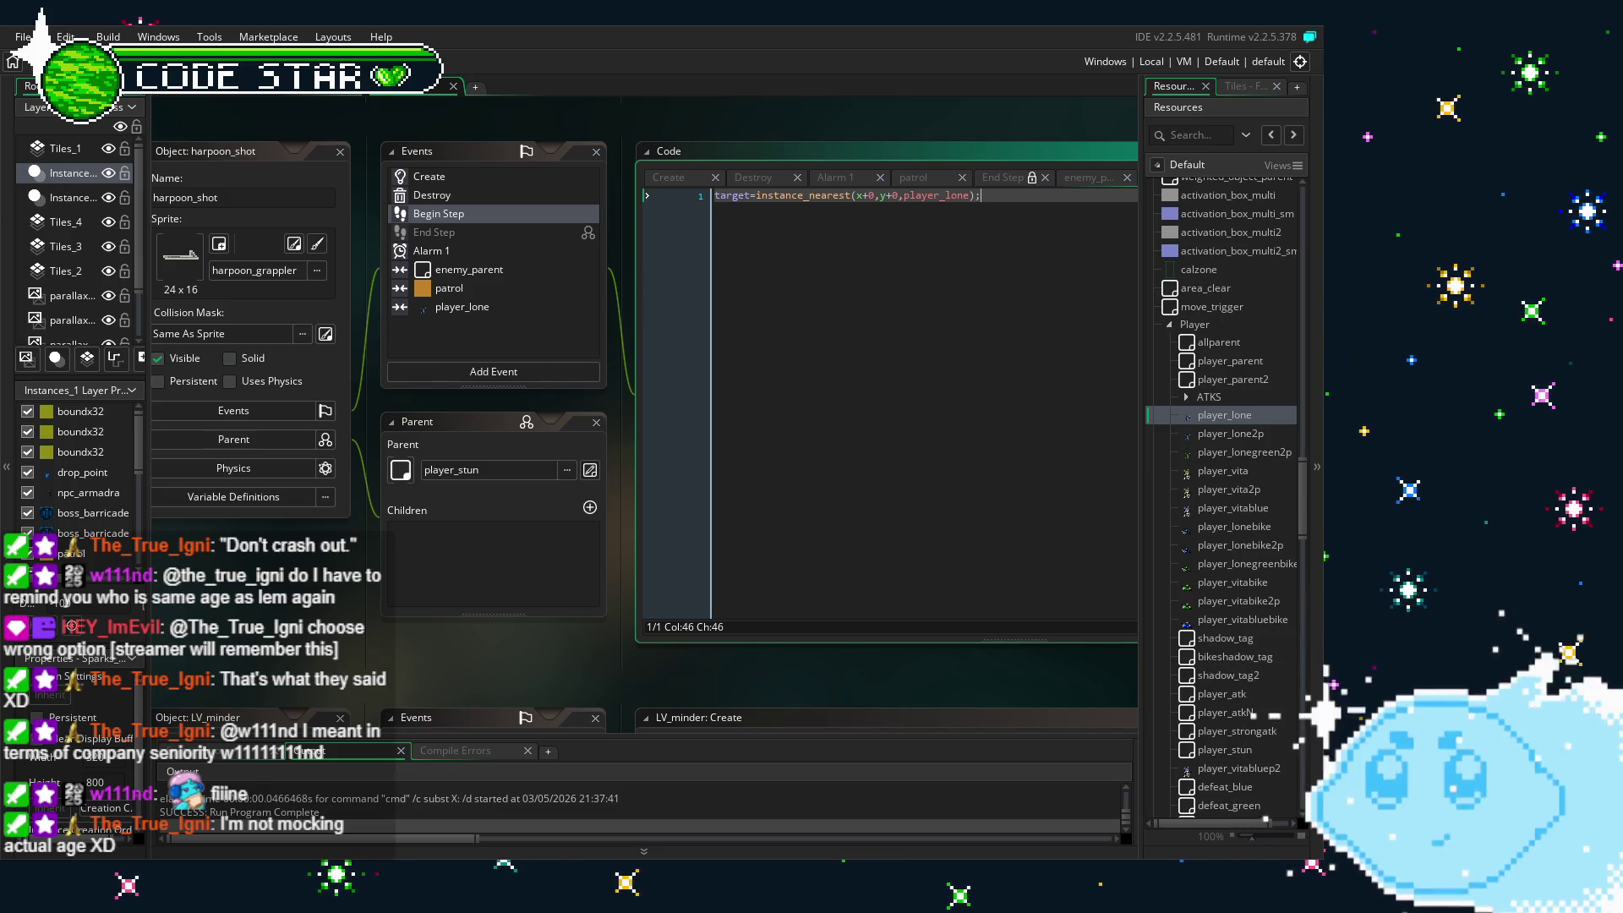
- Look over harpoon_shot's Destroy and enemy_parent collision event code
click(448, 177)
click(455, 196)
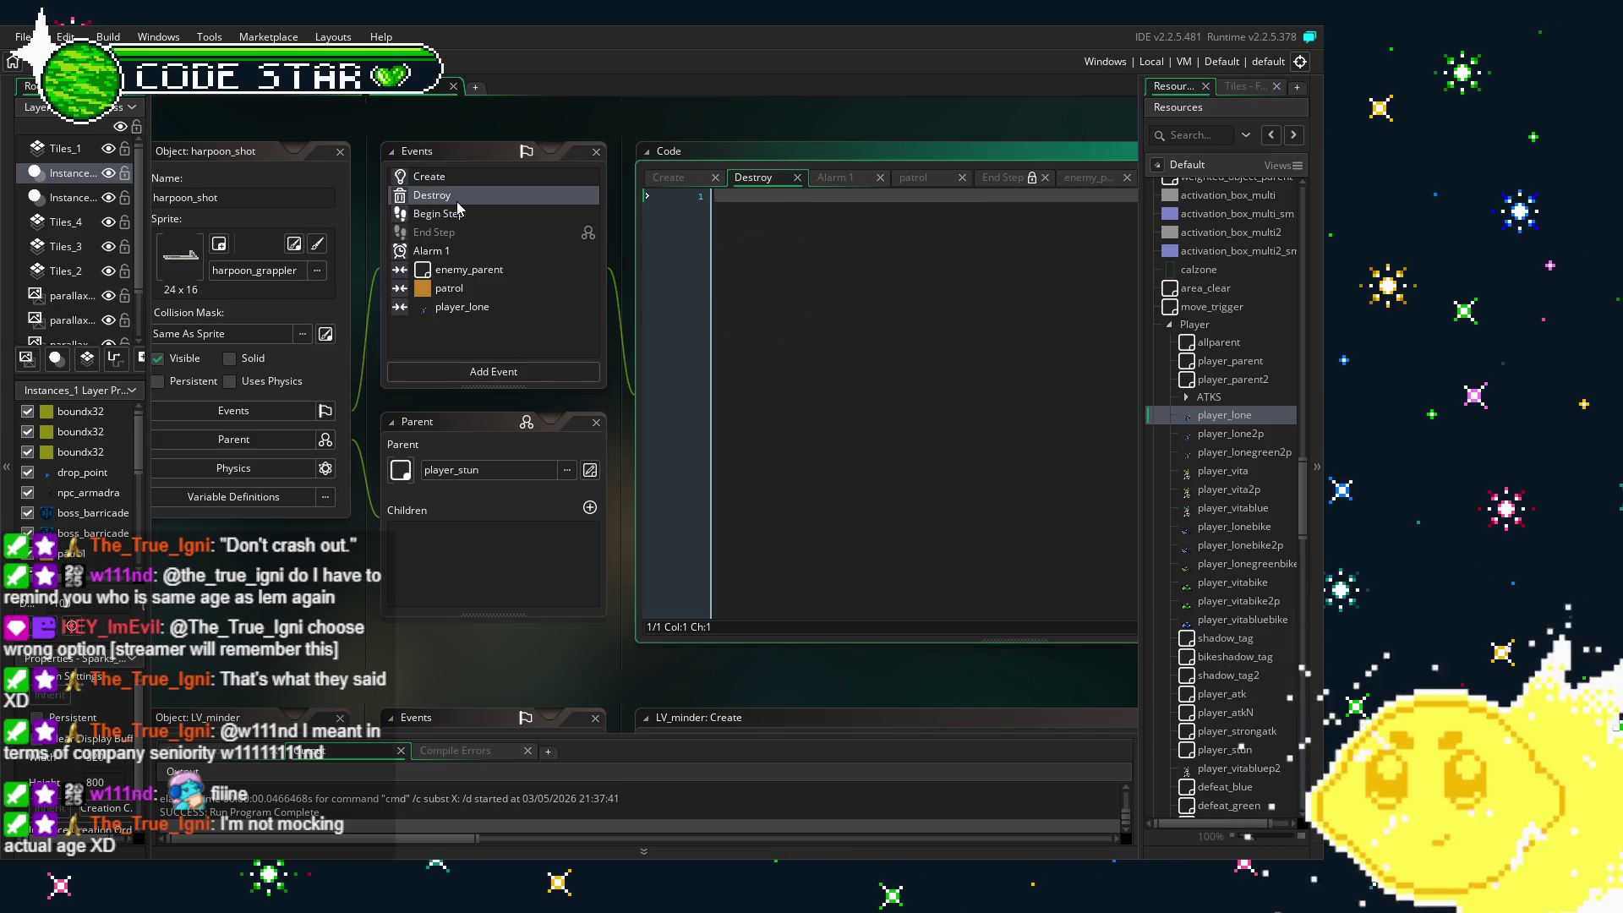
click(457, 201)
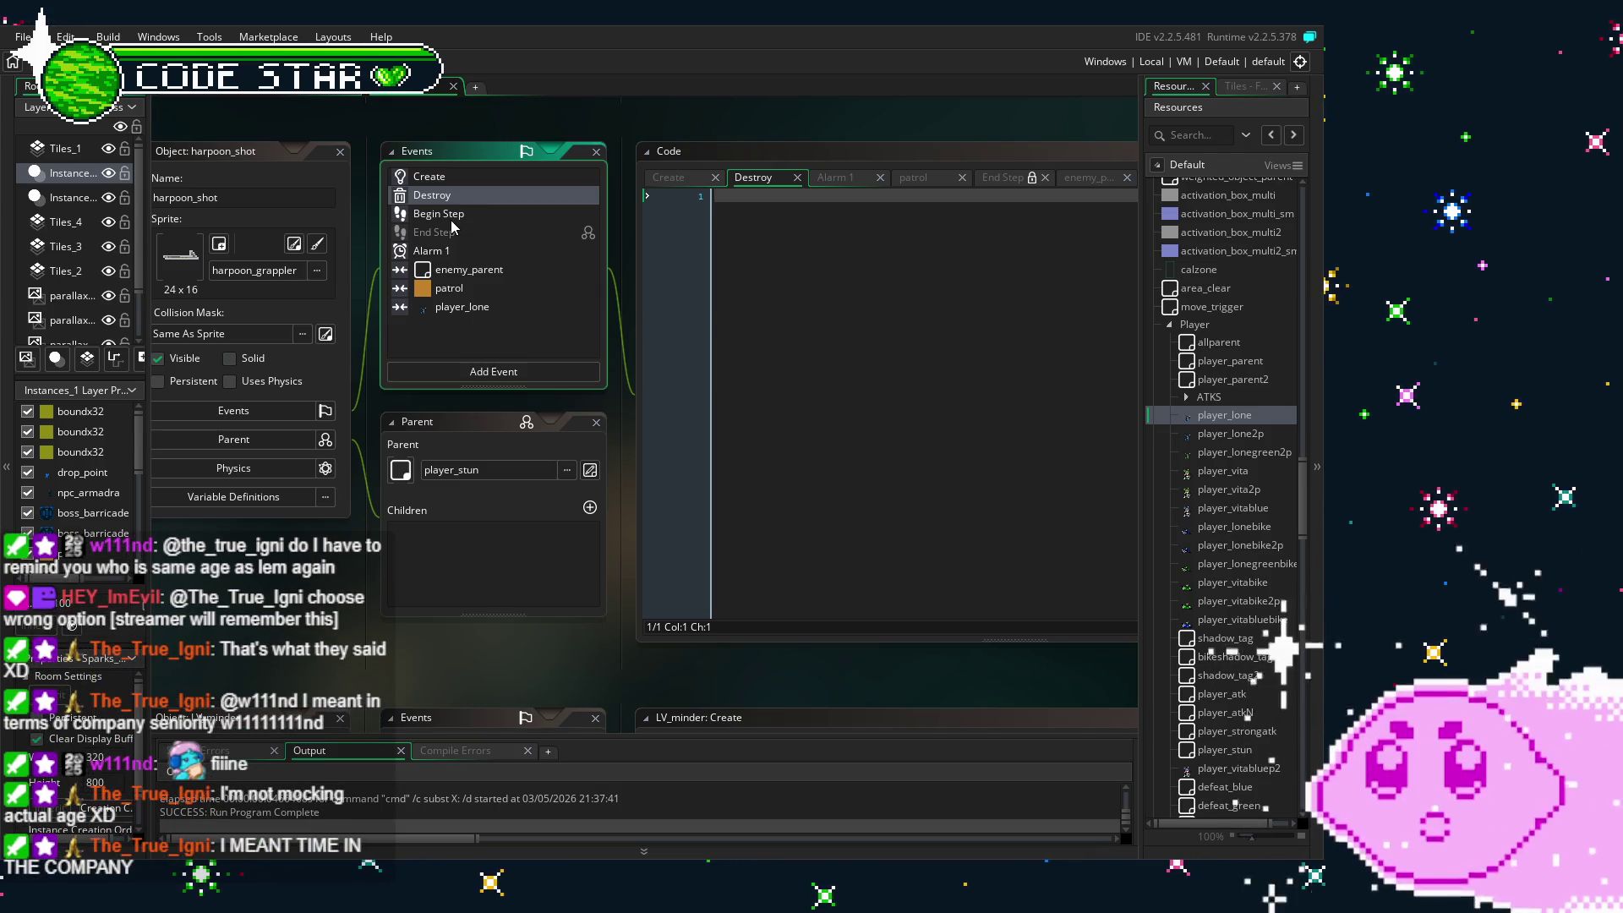
click(462, 272)
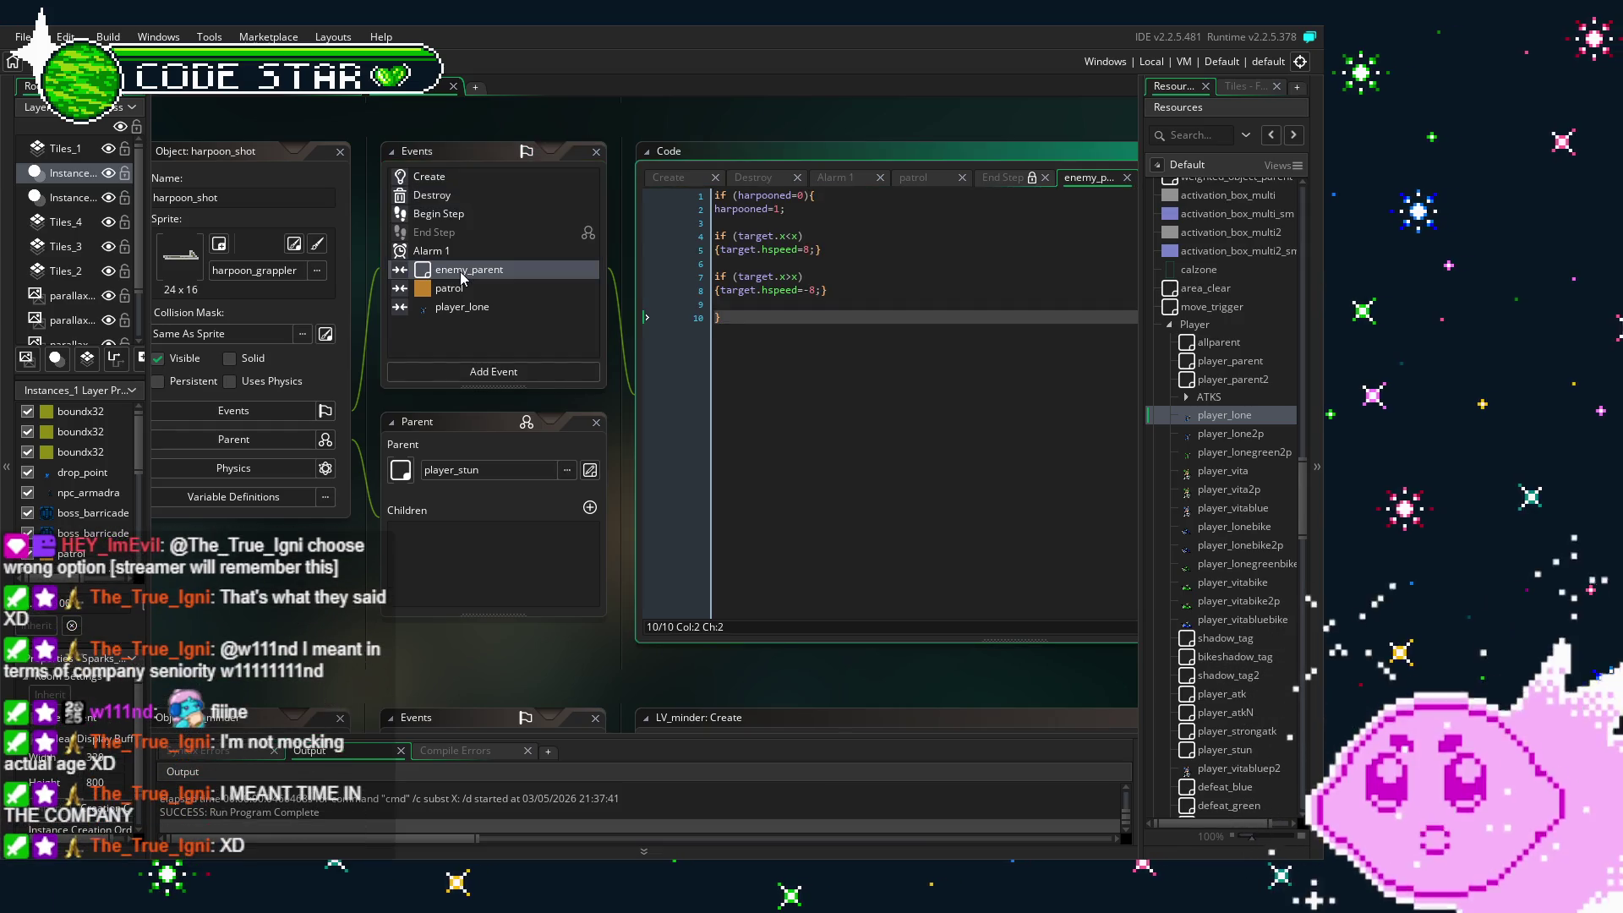
- Open the player_lone collision code and place the caret after instance_destroy();
double_click(437, 311)
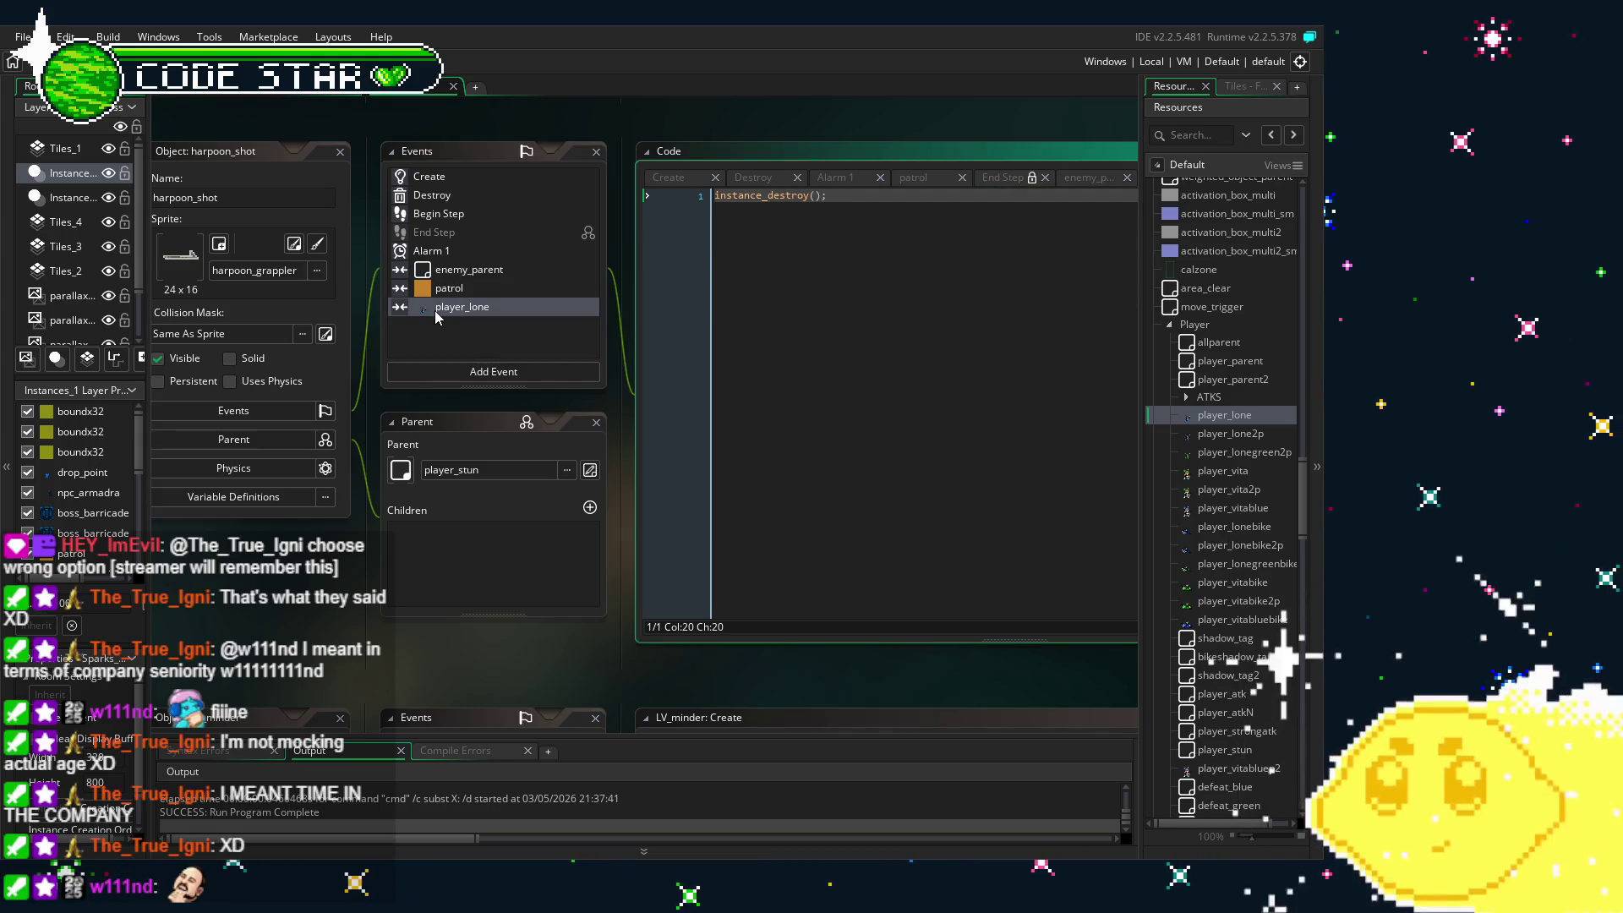
click(931, 211)
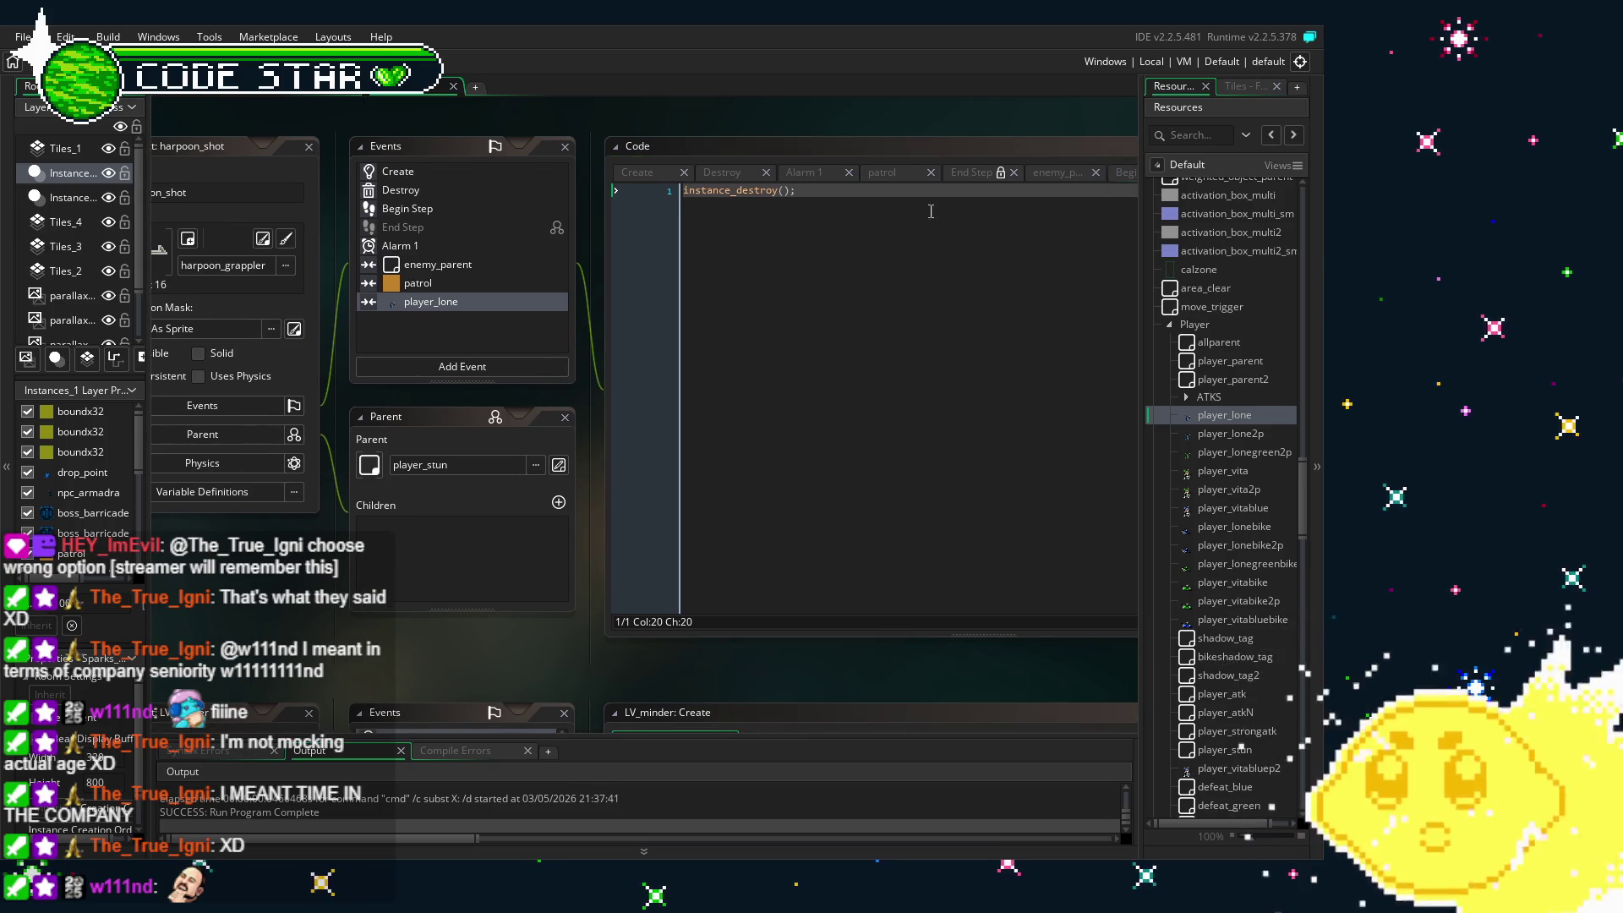
click(815, 202)
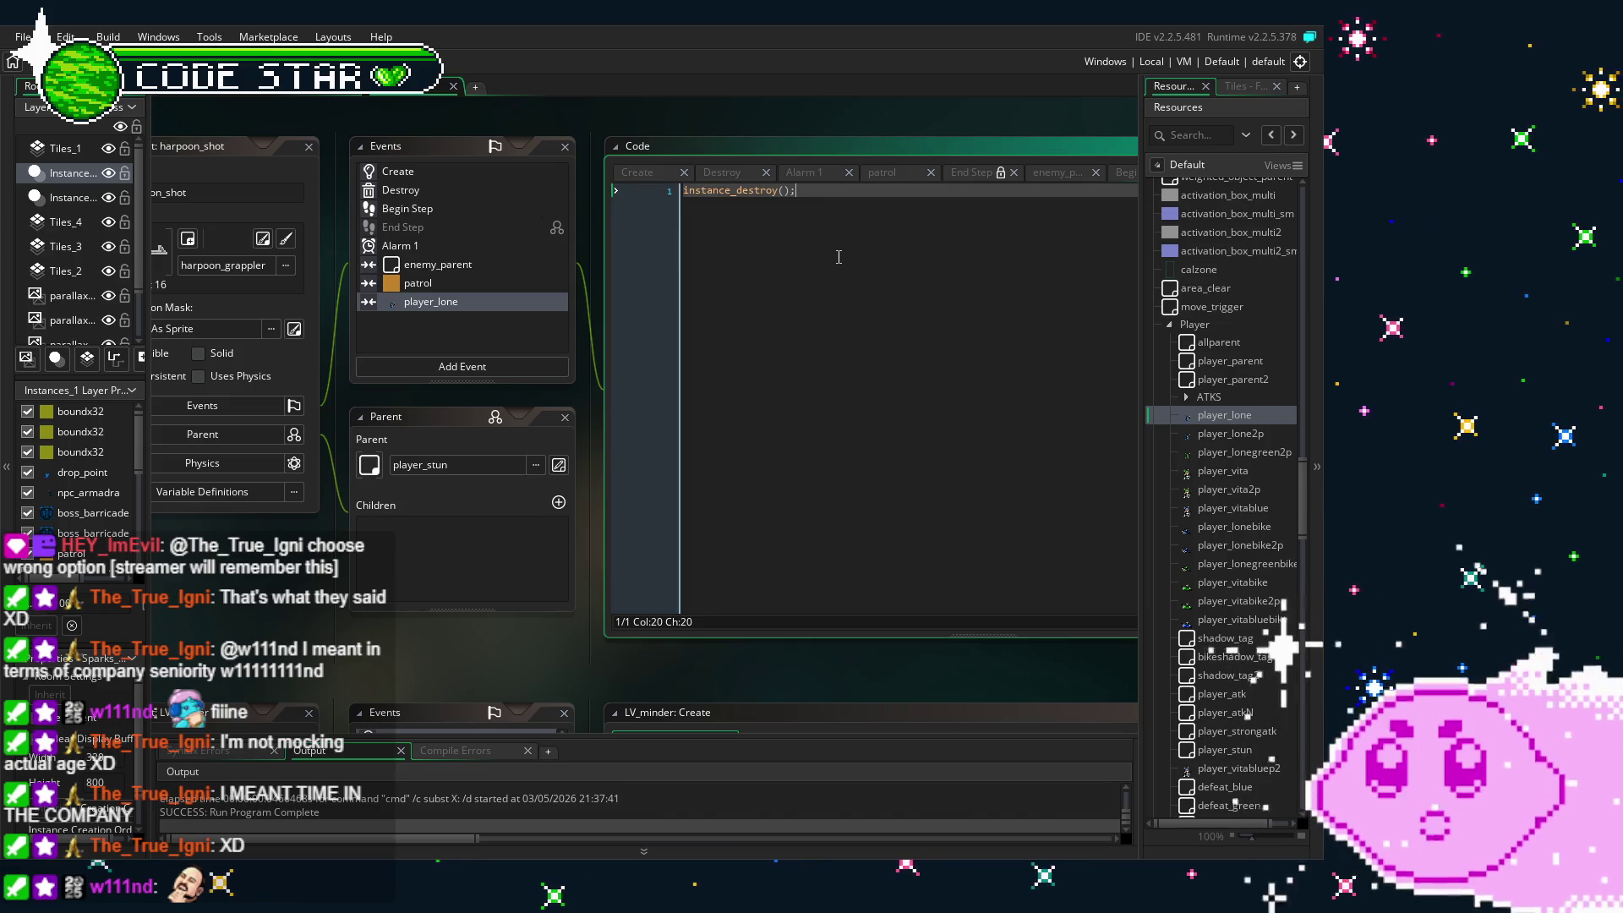
- Add hspeed=0; and player_lone.sprite_index=lone_idle; above instance_destroy();, then select both lines
key(Return)
text(hspeed=0;)
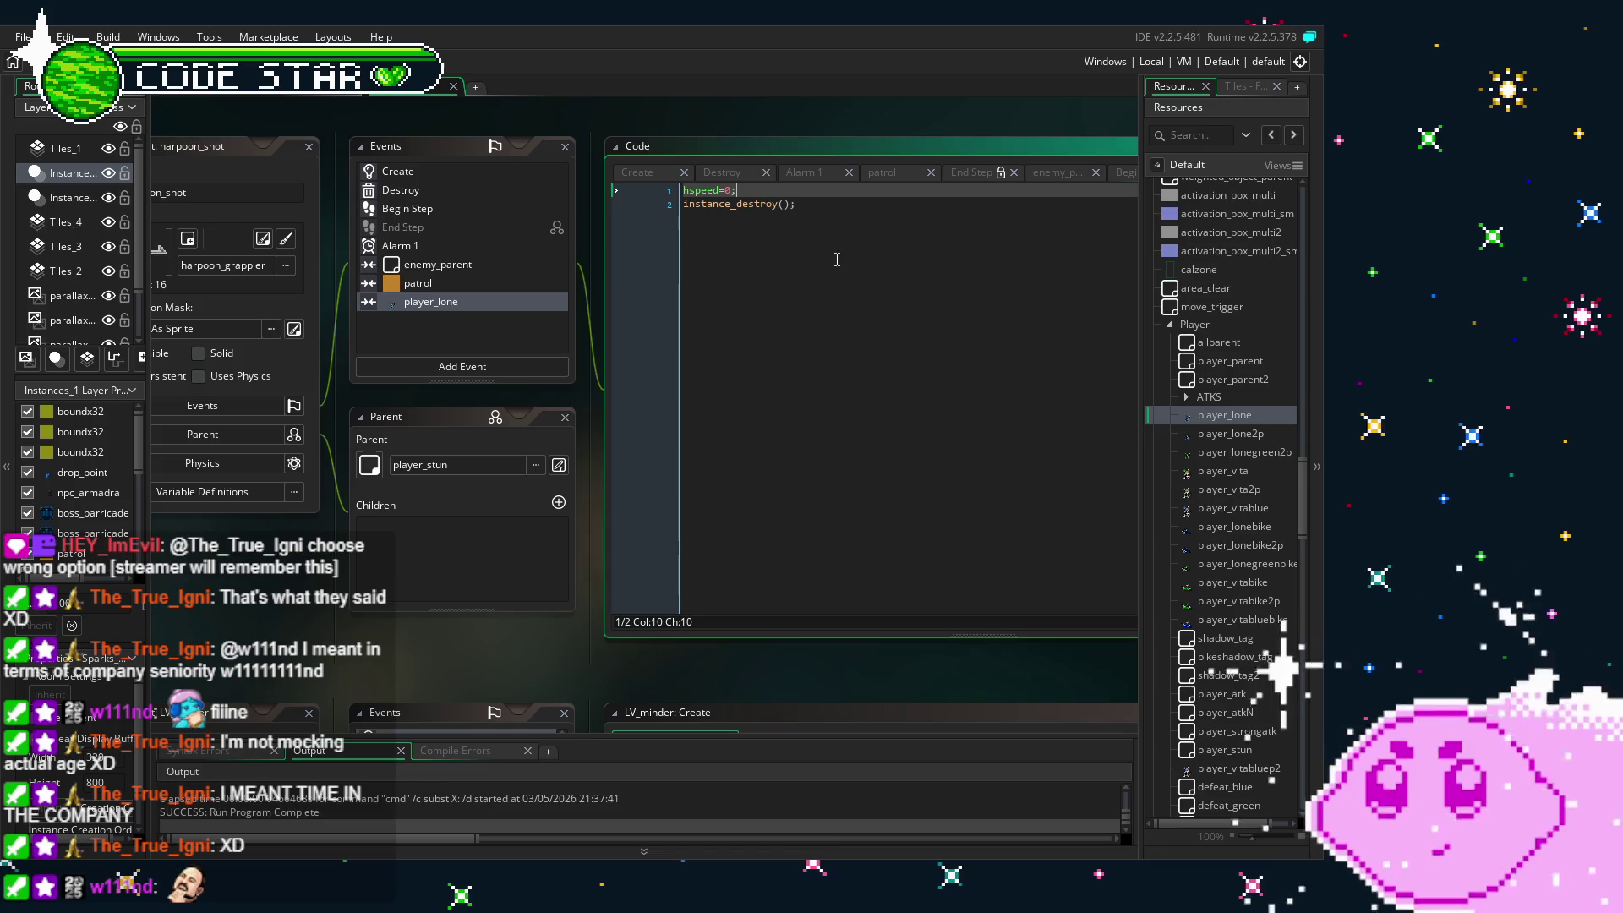
key(ctrl+s)
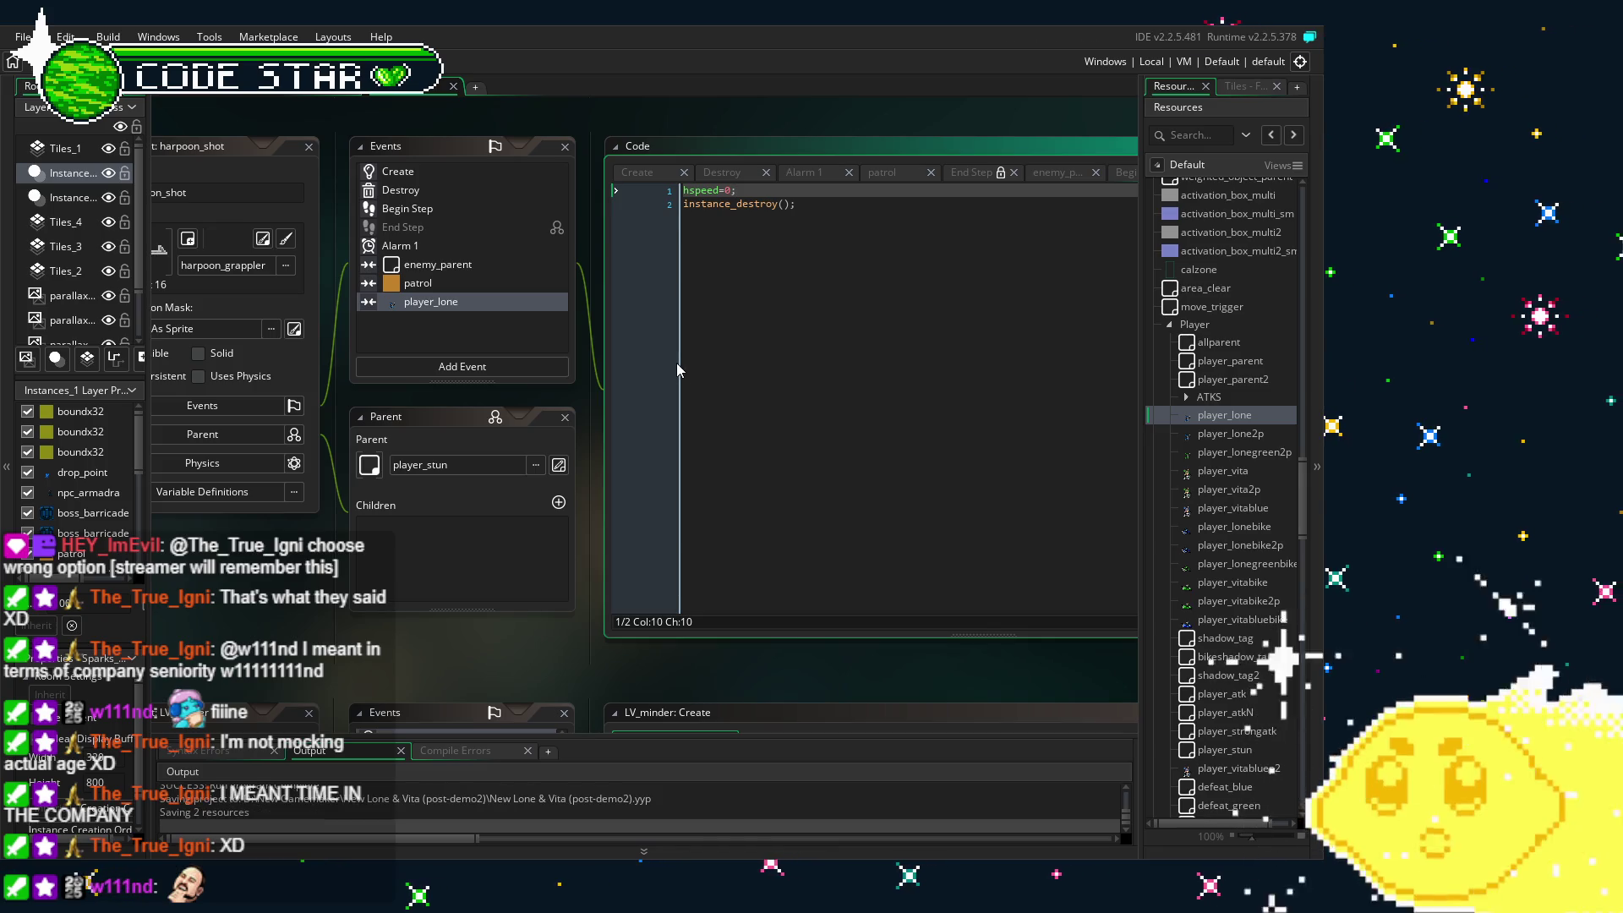
key(Return)
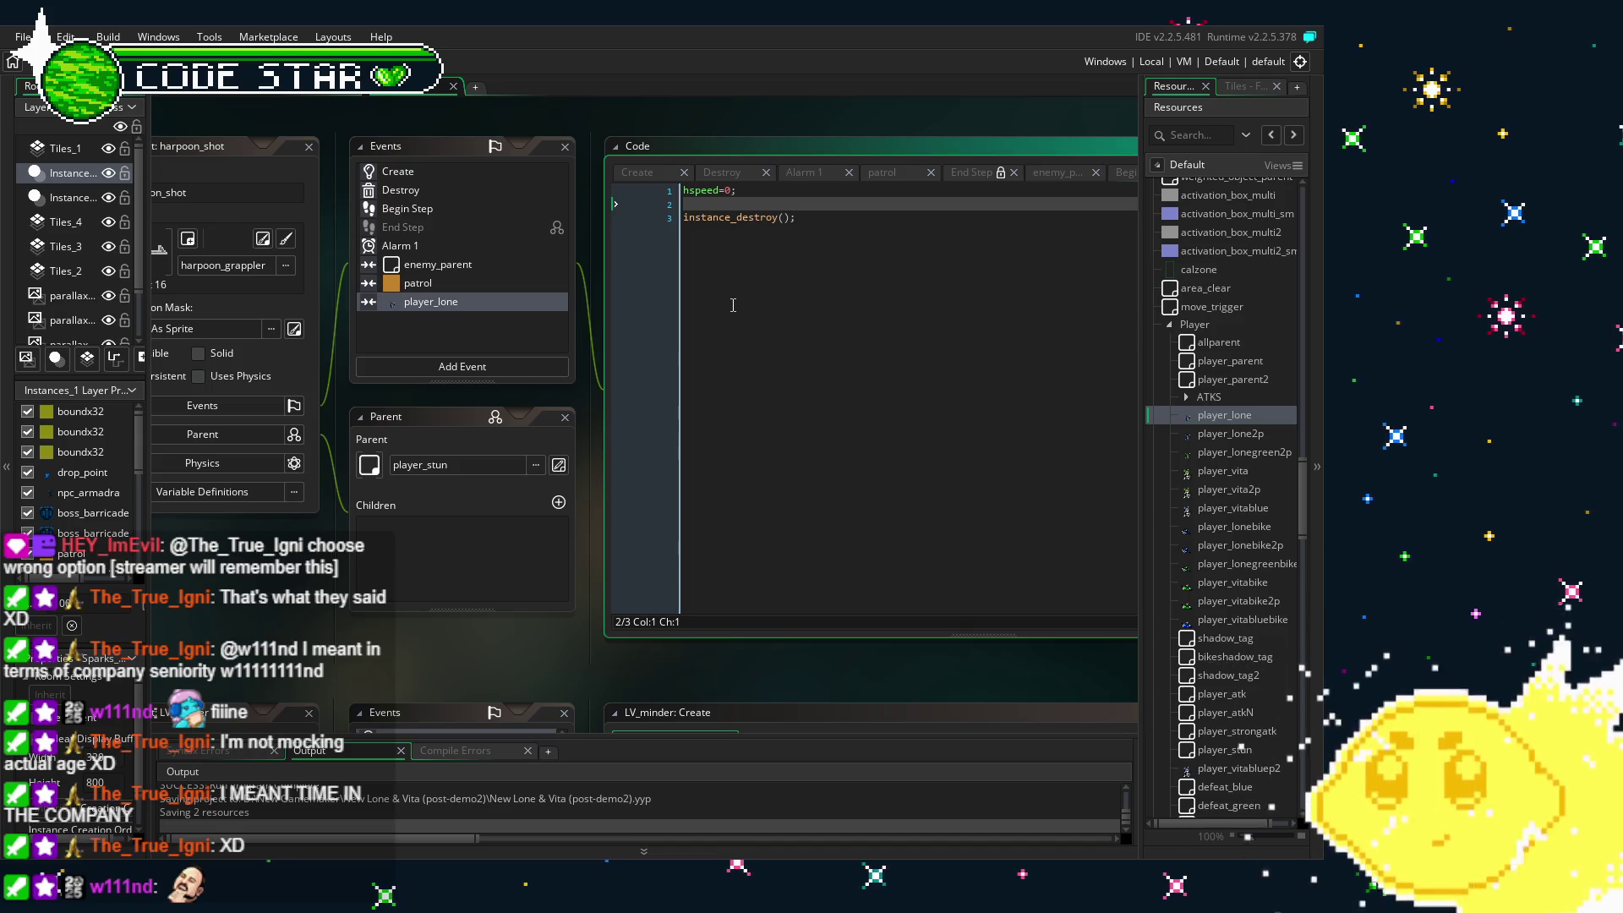
text(pa)
key(BackSpace)
text(layer_lone.)
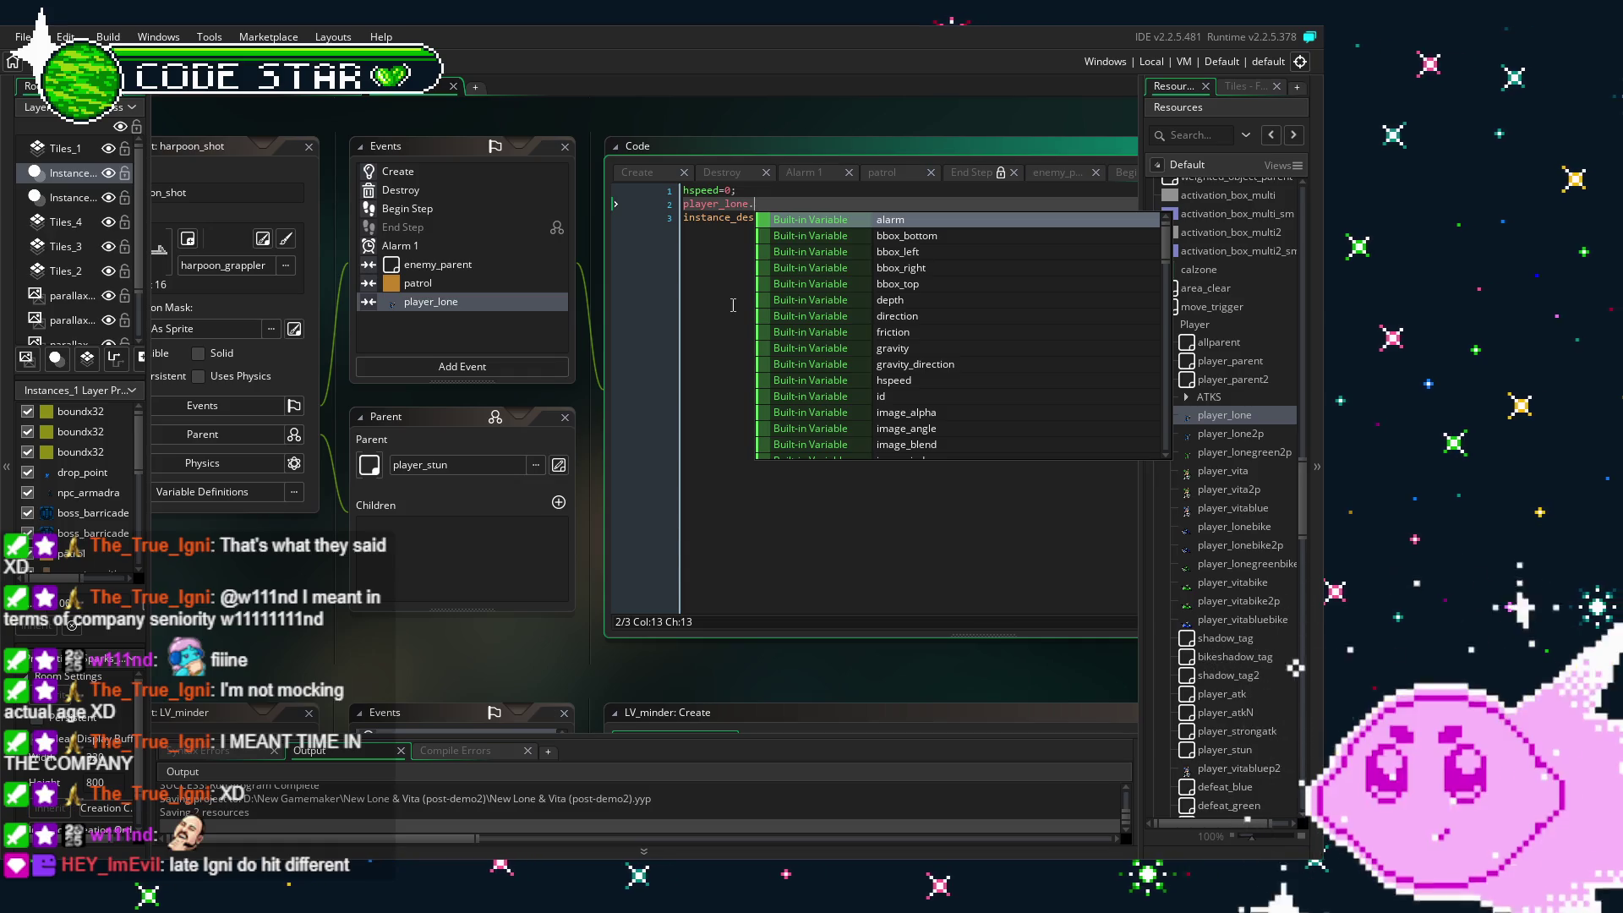
text(spr)
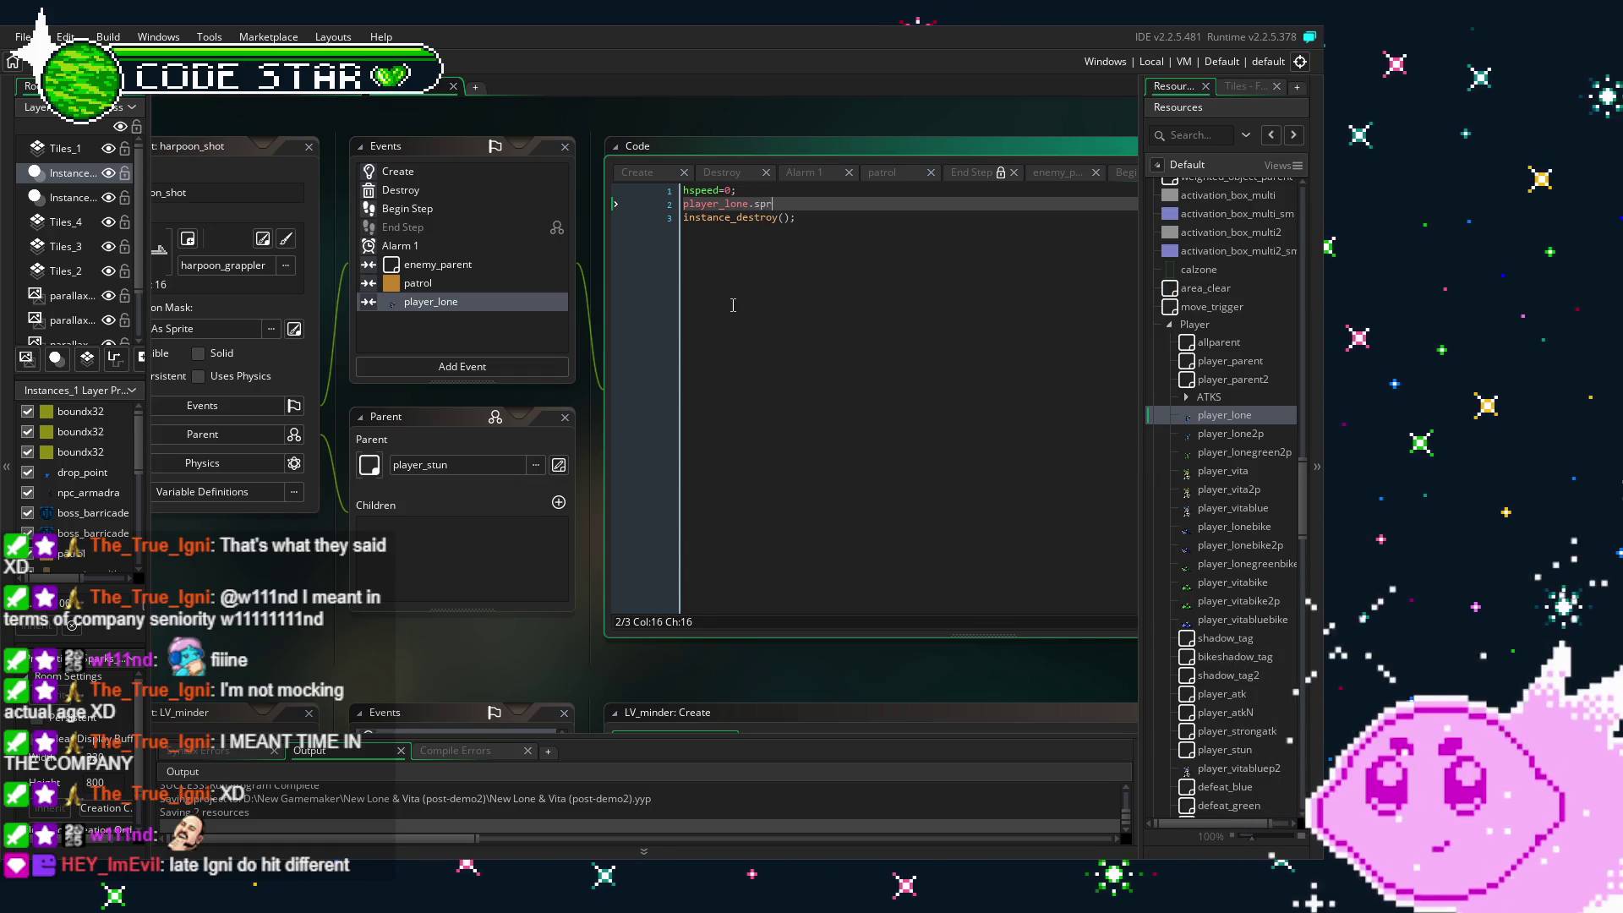
text(ite_index=lone_idle;')
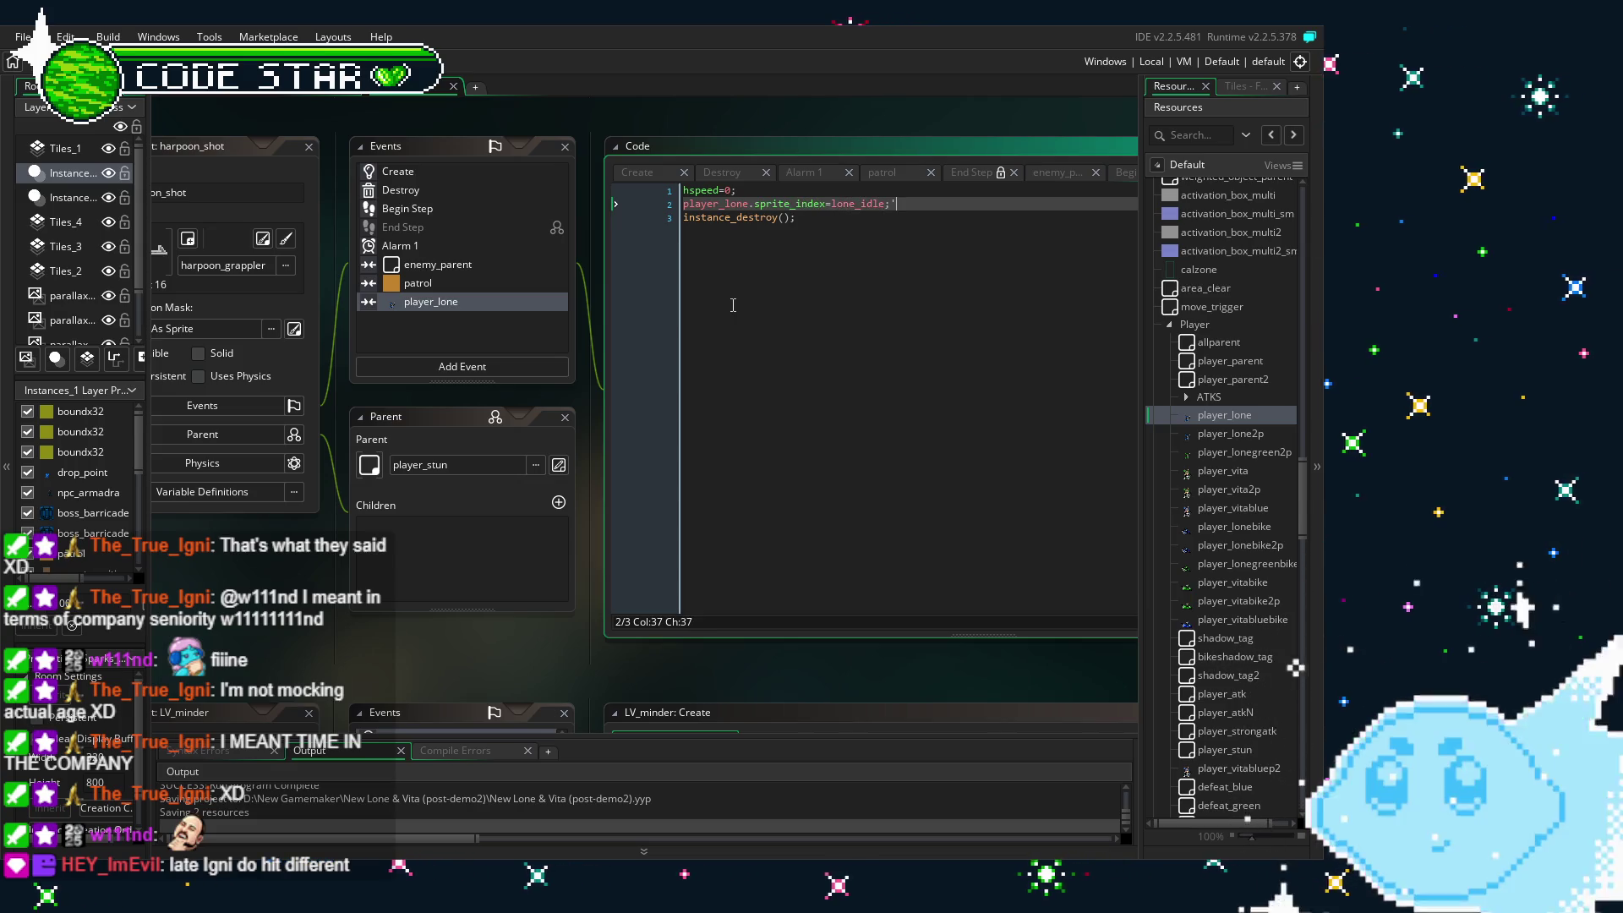
key(BackSpace)
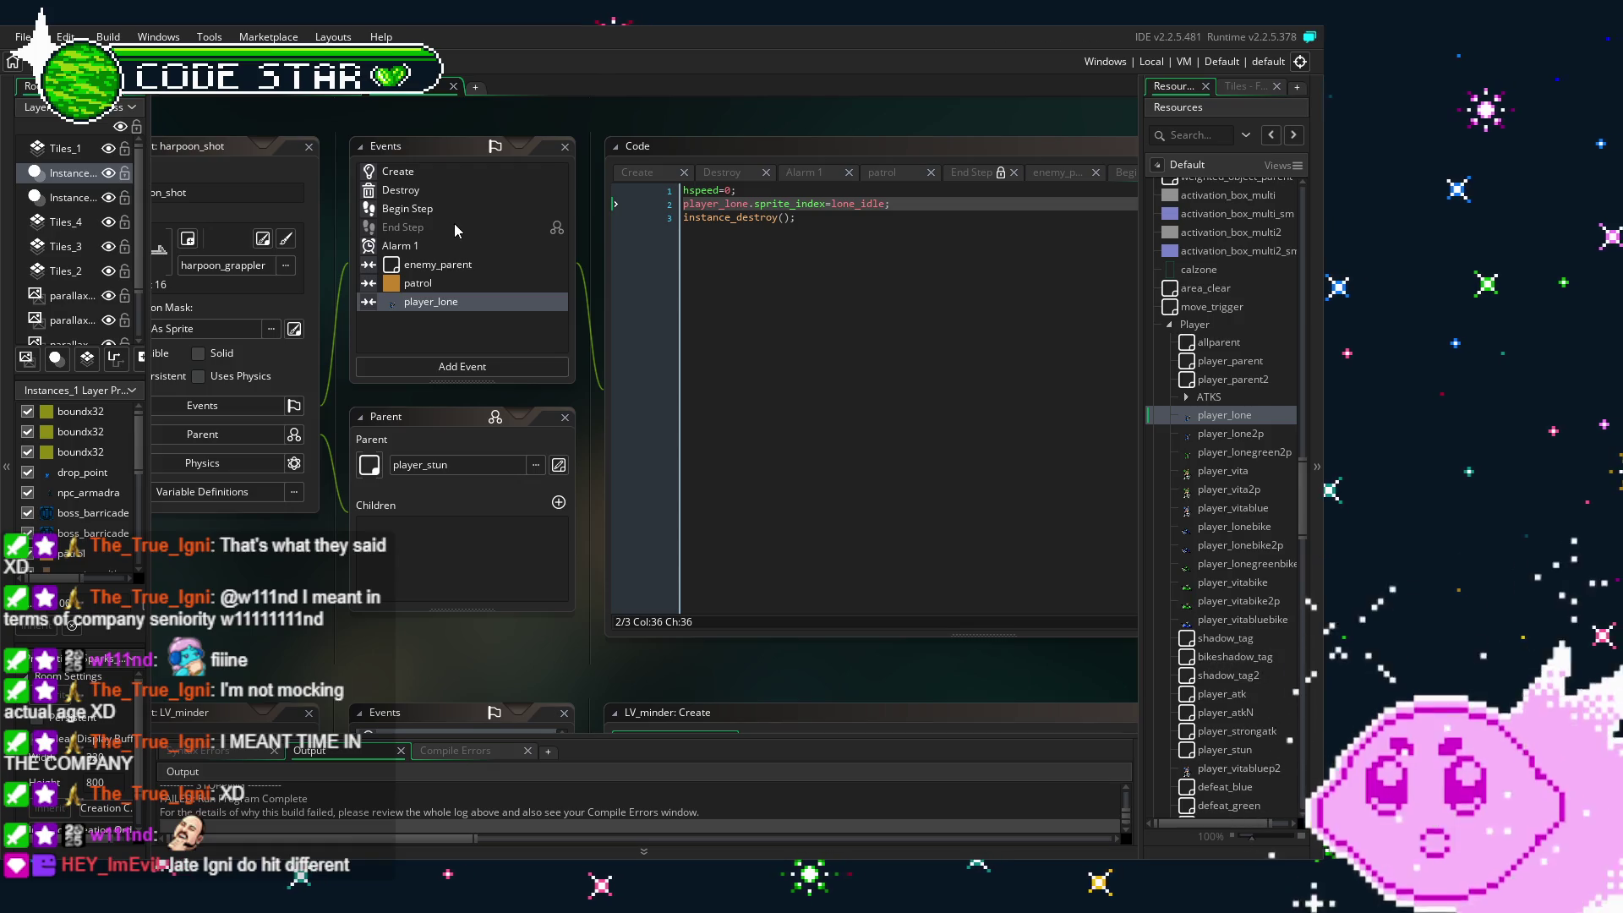
click(932, 206)
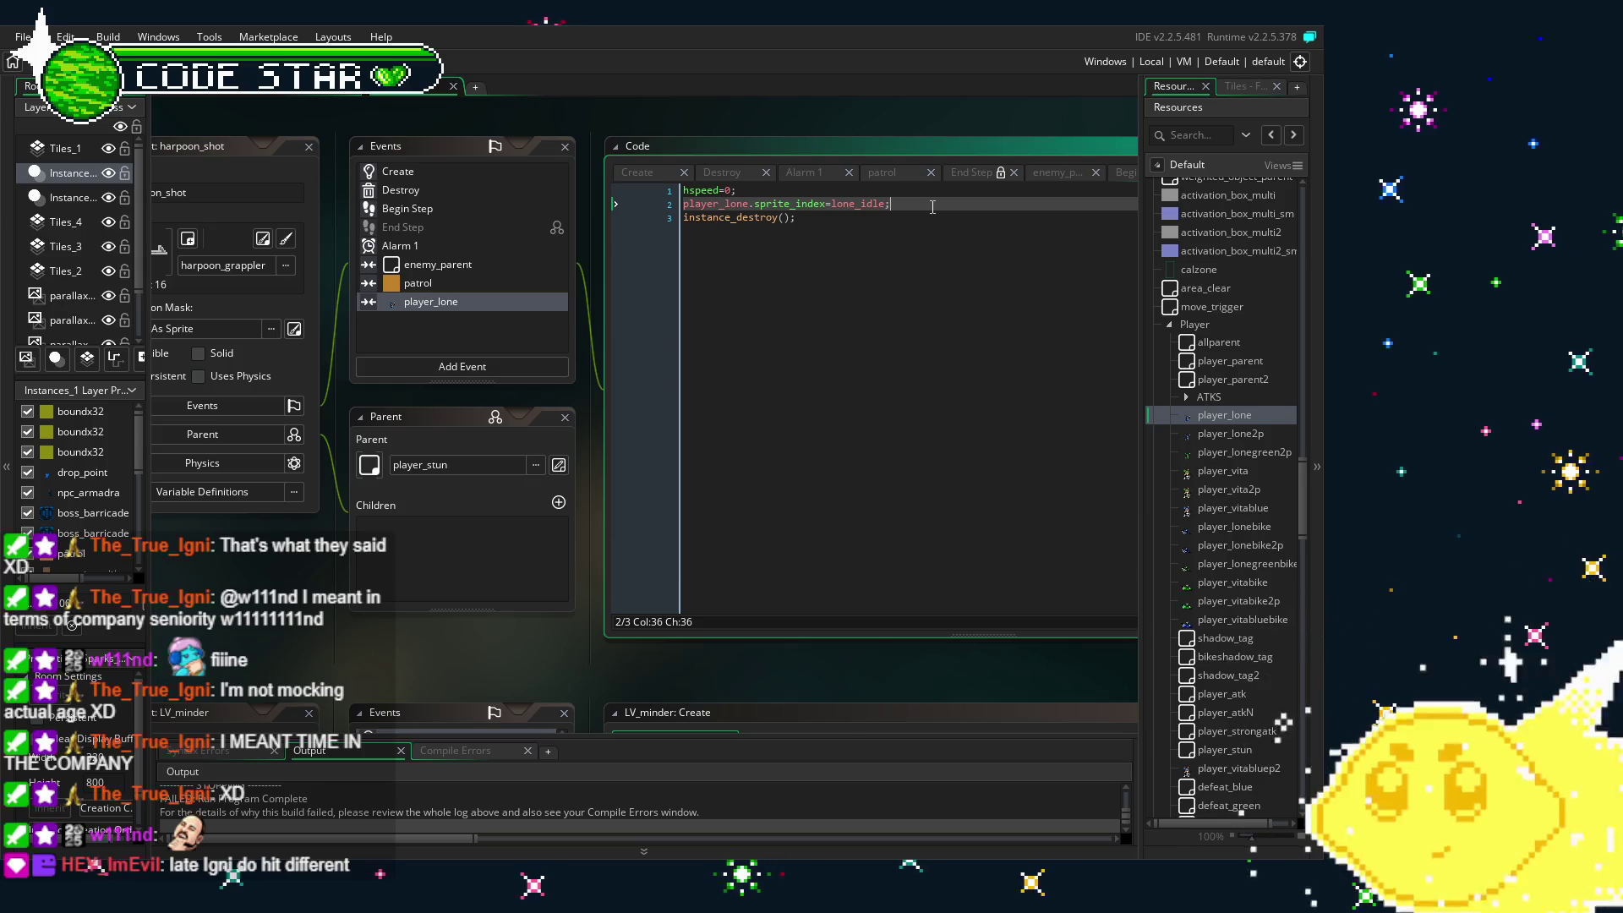
drag(932, 207, 595, 198)
key(ctrl+c)
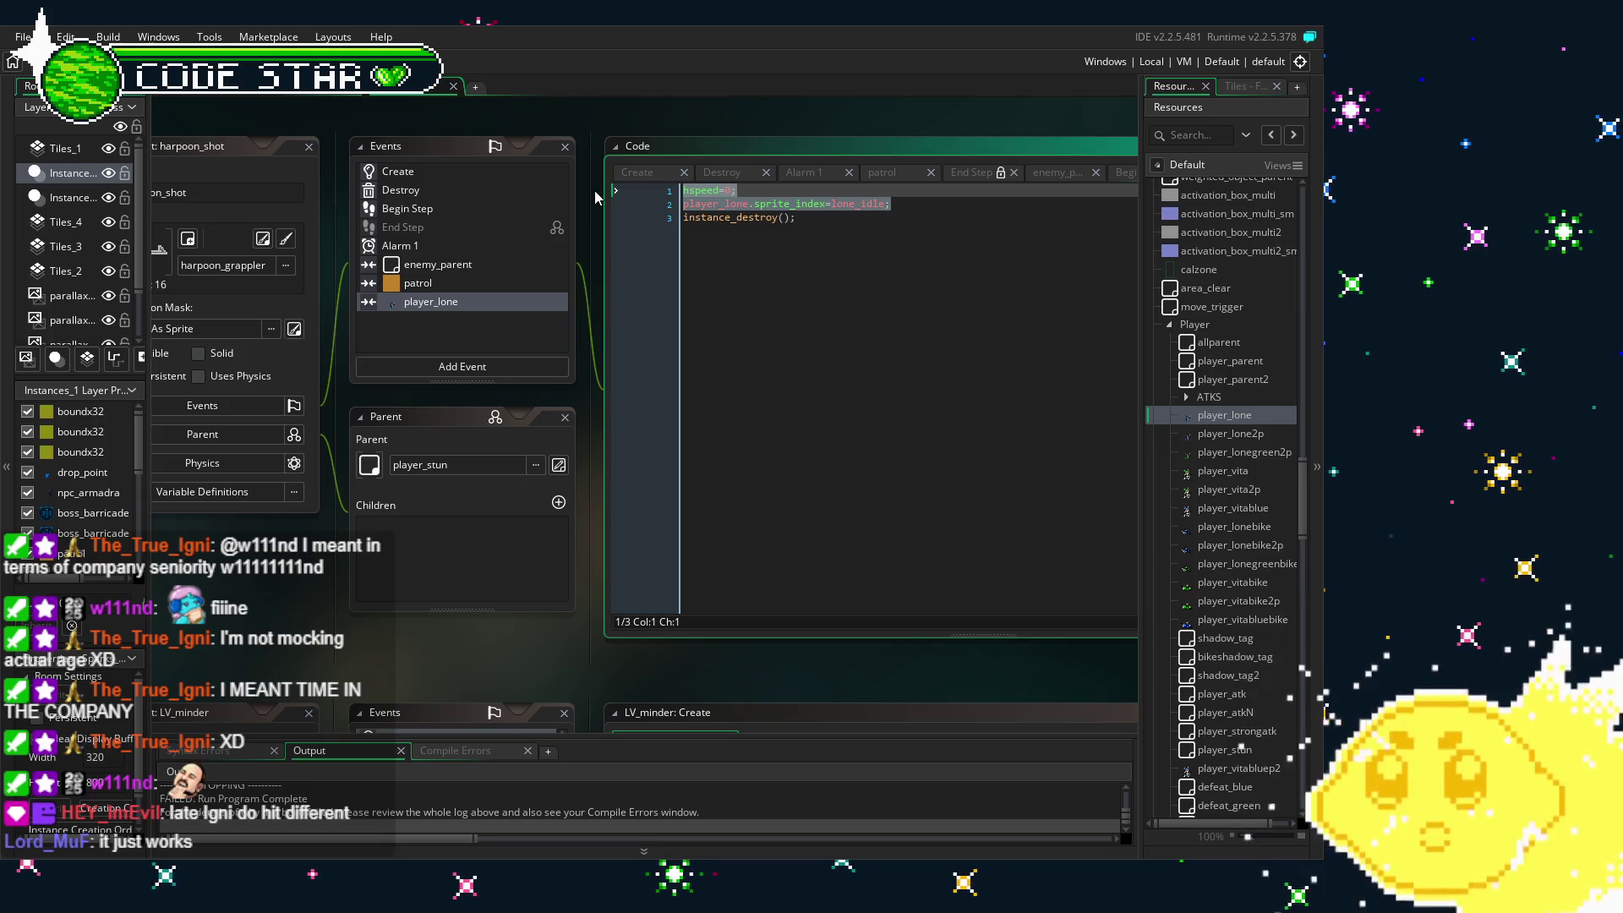
- Cut the hspeed=0 and lone_idle lines from the player_lone collision and paste them into Destroy
key(BackSpace)
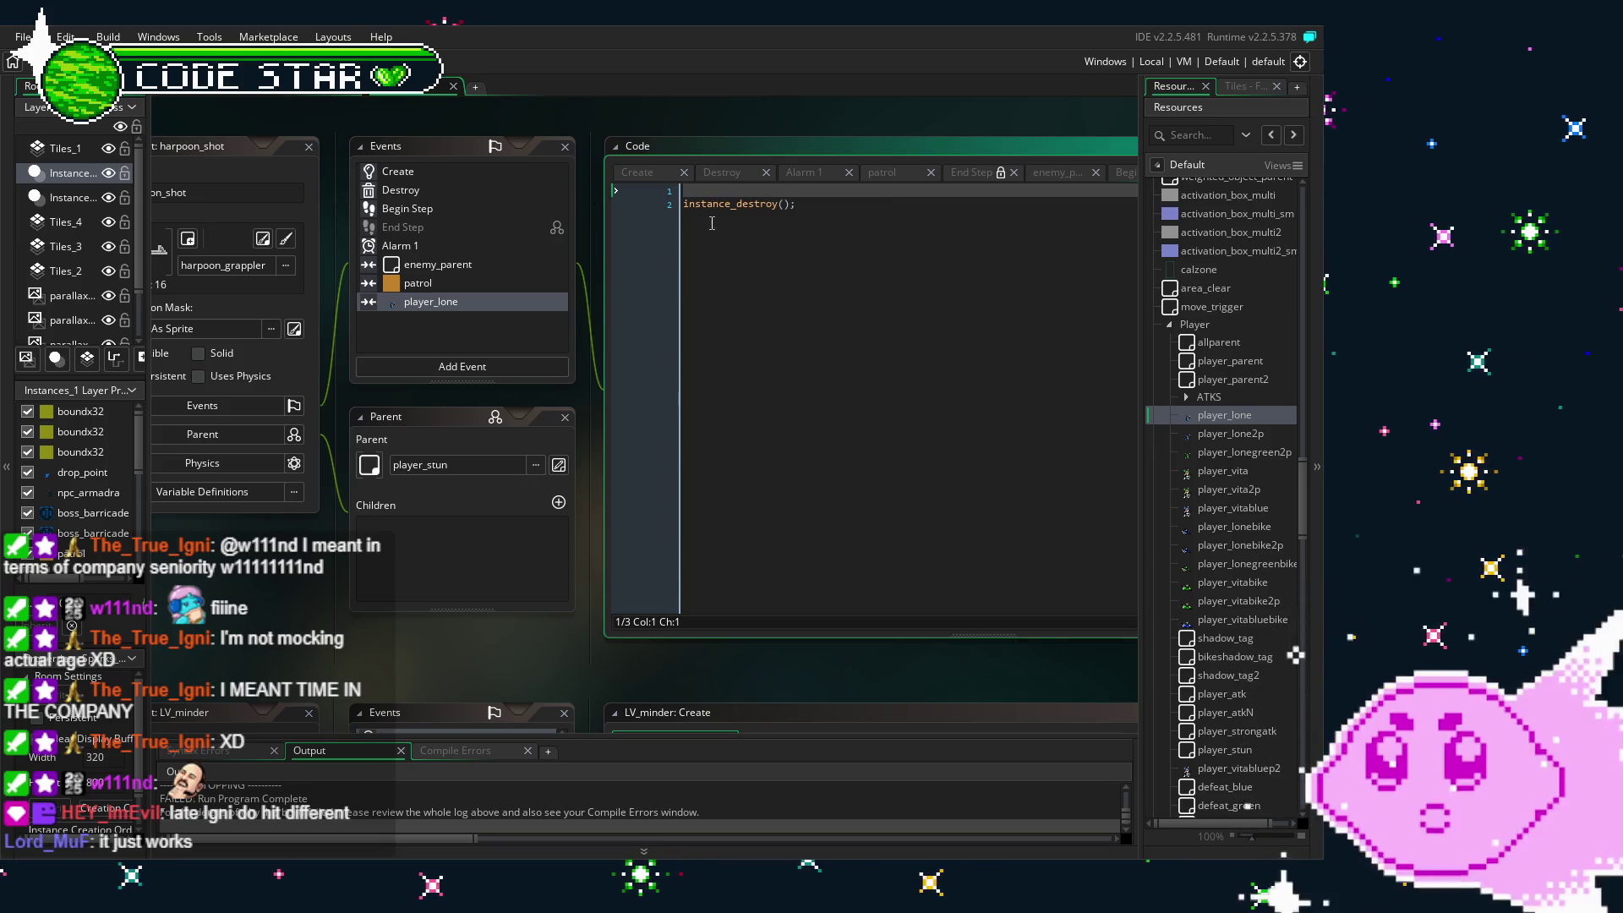
key(Delete)
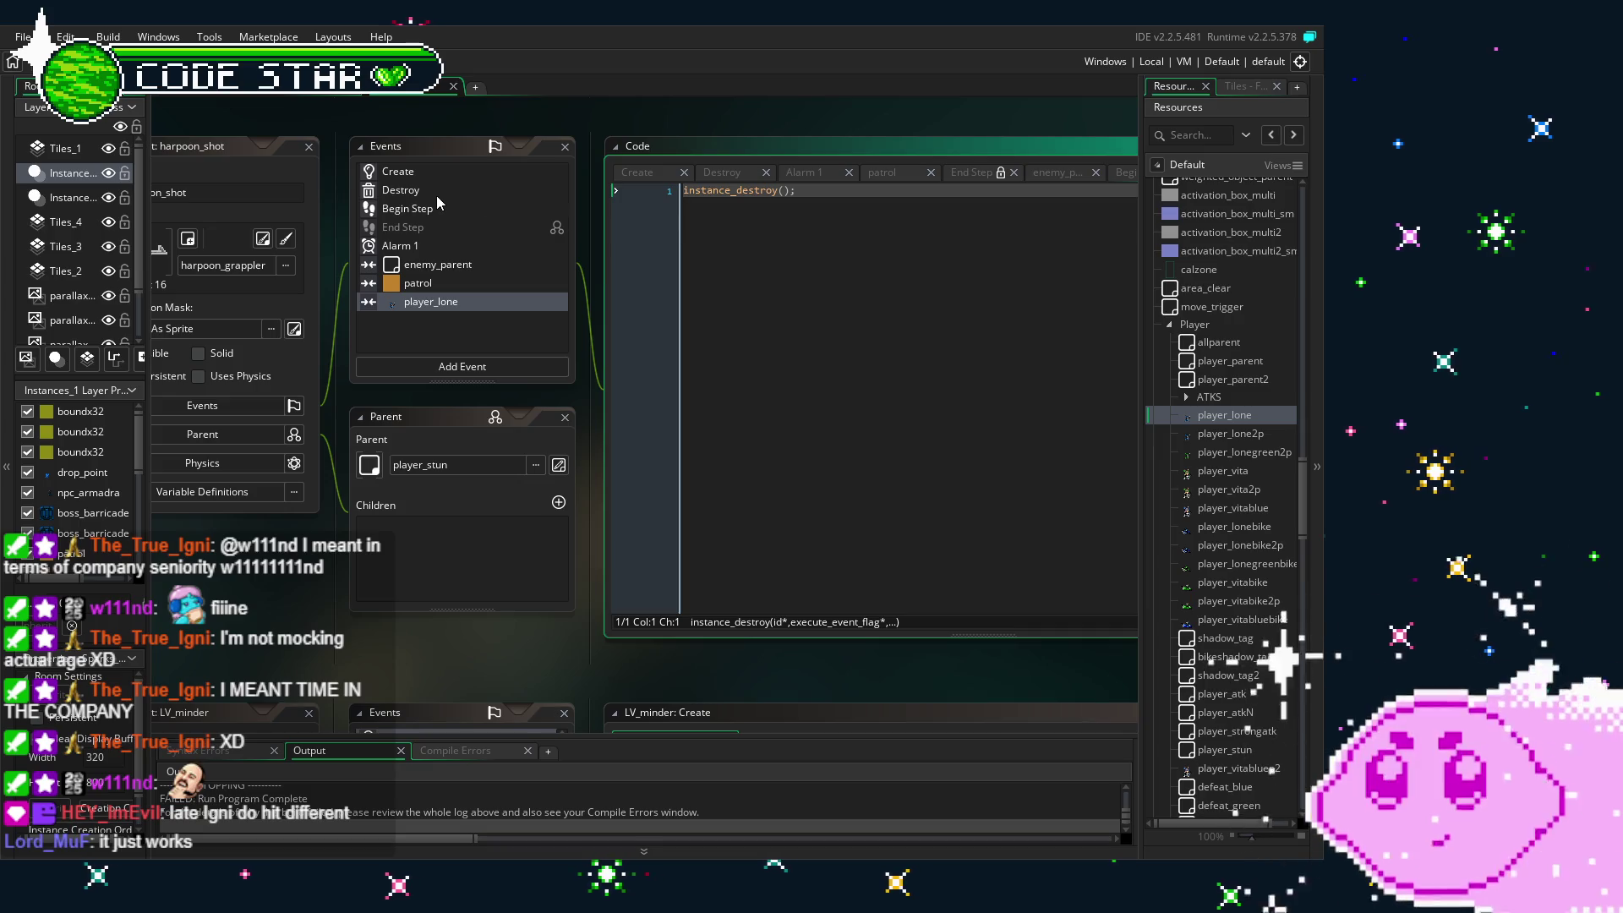
click(436, 193)
key(ctrl+v)
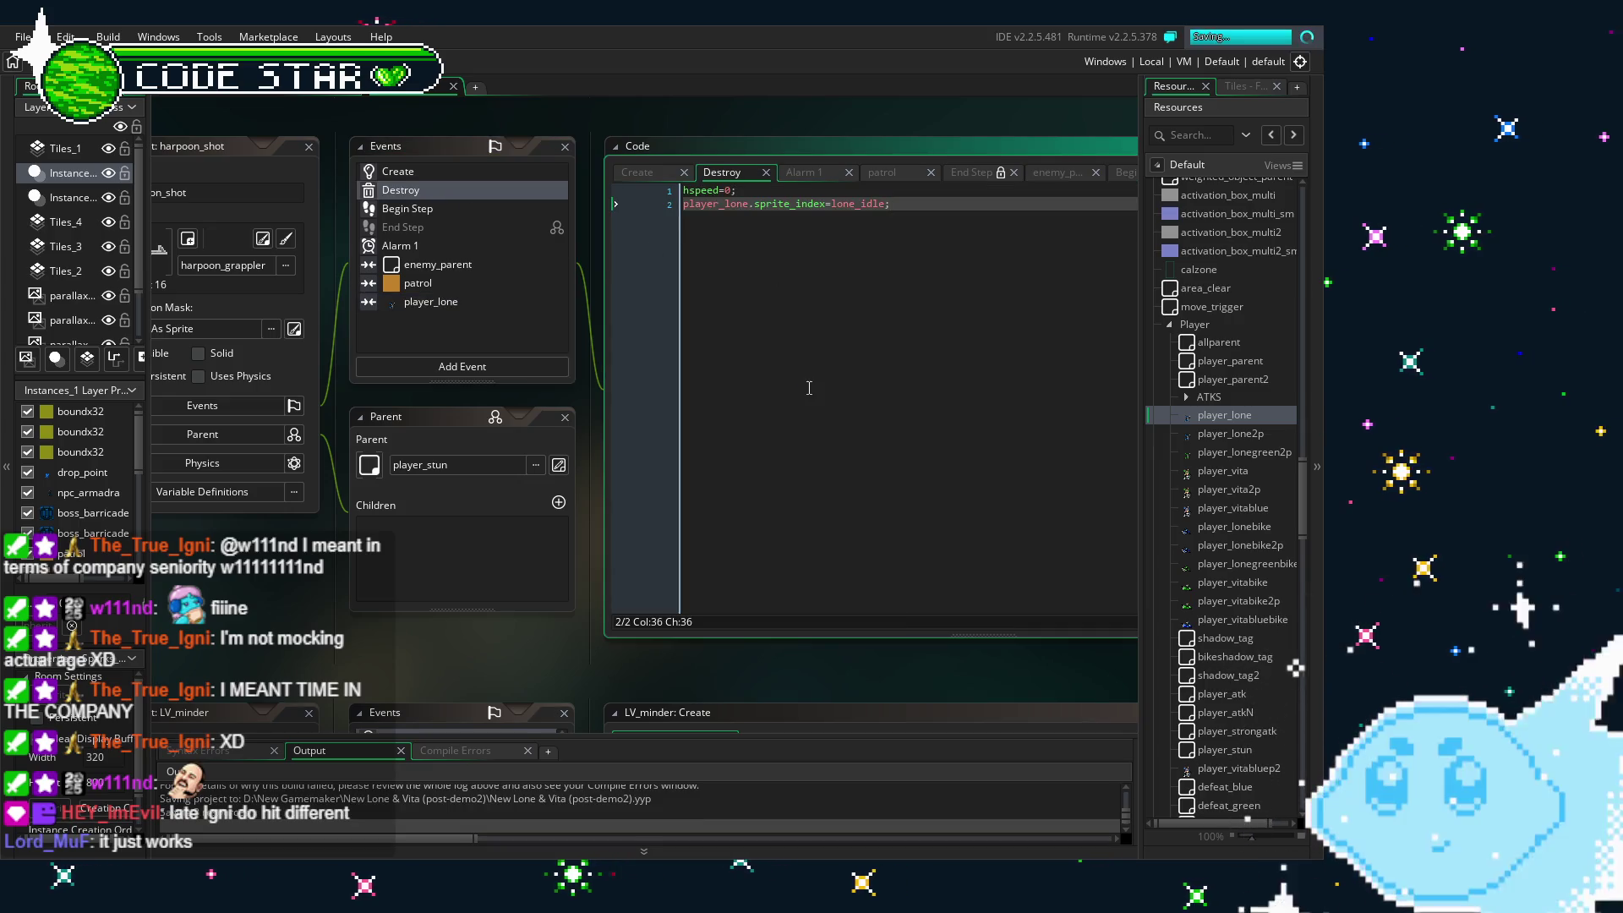
click(417, 267)
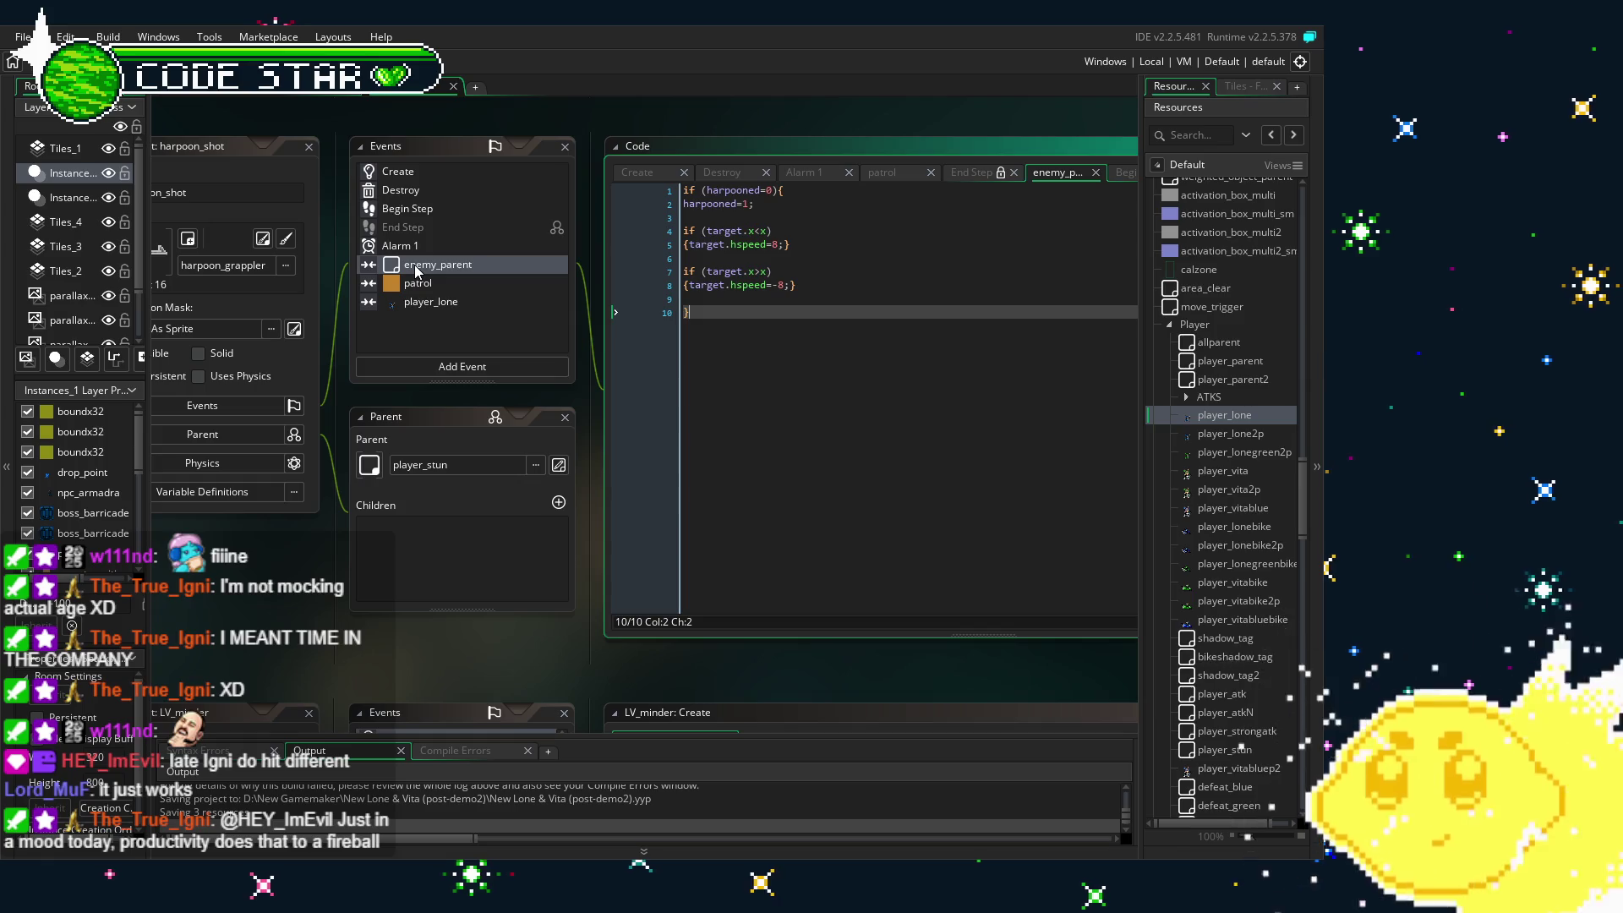
- Browse the Add Event menu and close it without adding an event
mouse_move(264, 597)
mouse_down()
mouse_move(369, 611)
mouse_move(297, 606)
mouse_up()
click(459, 381)
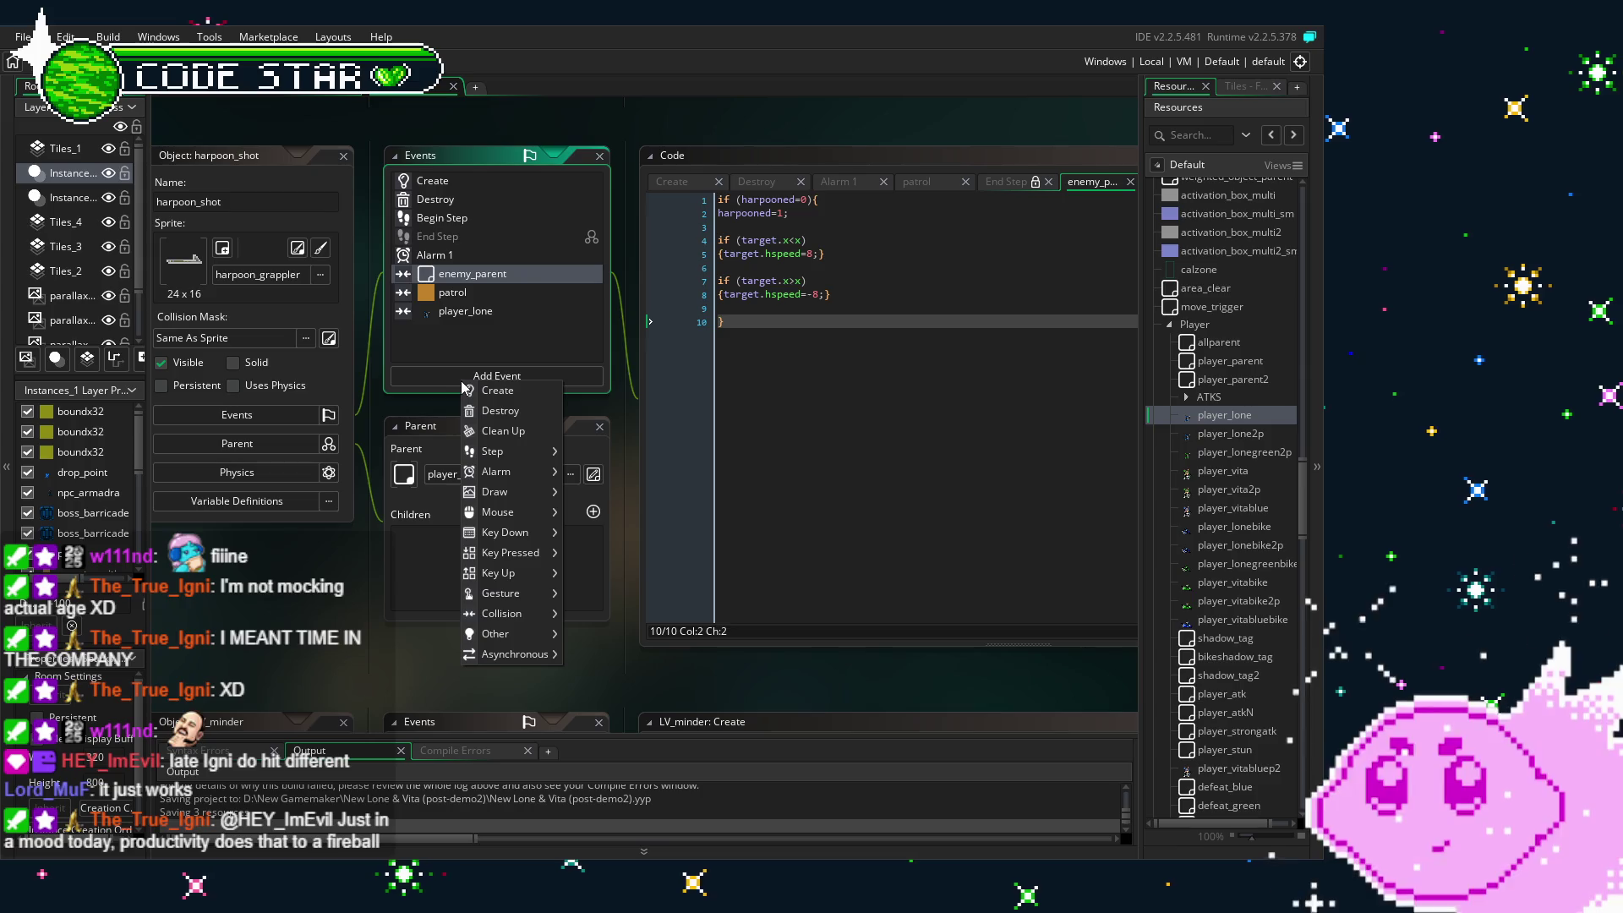
mouse_move(507, 612)
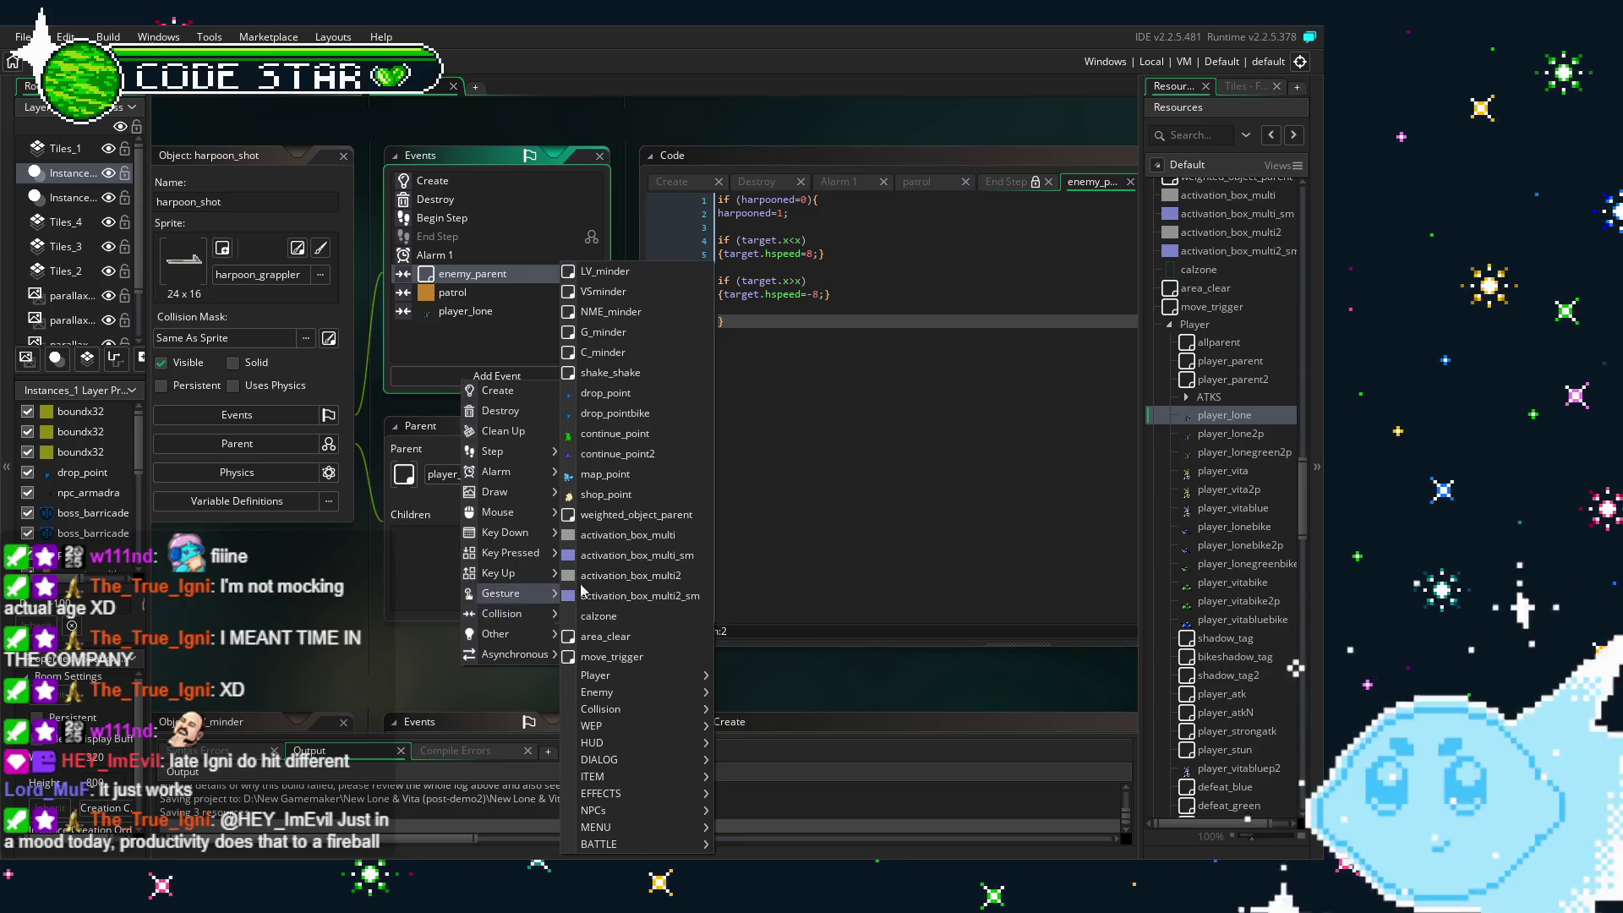
mouse_move(636, 708)
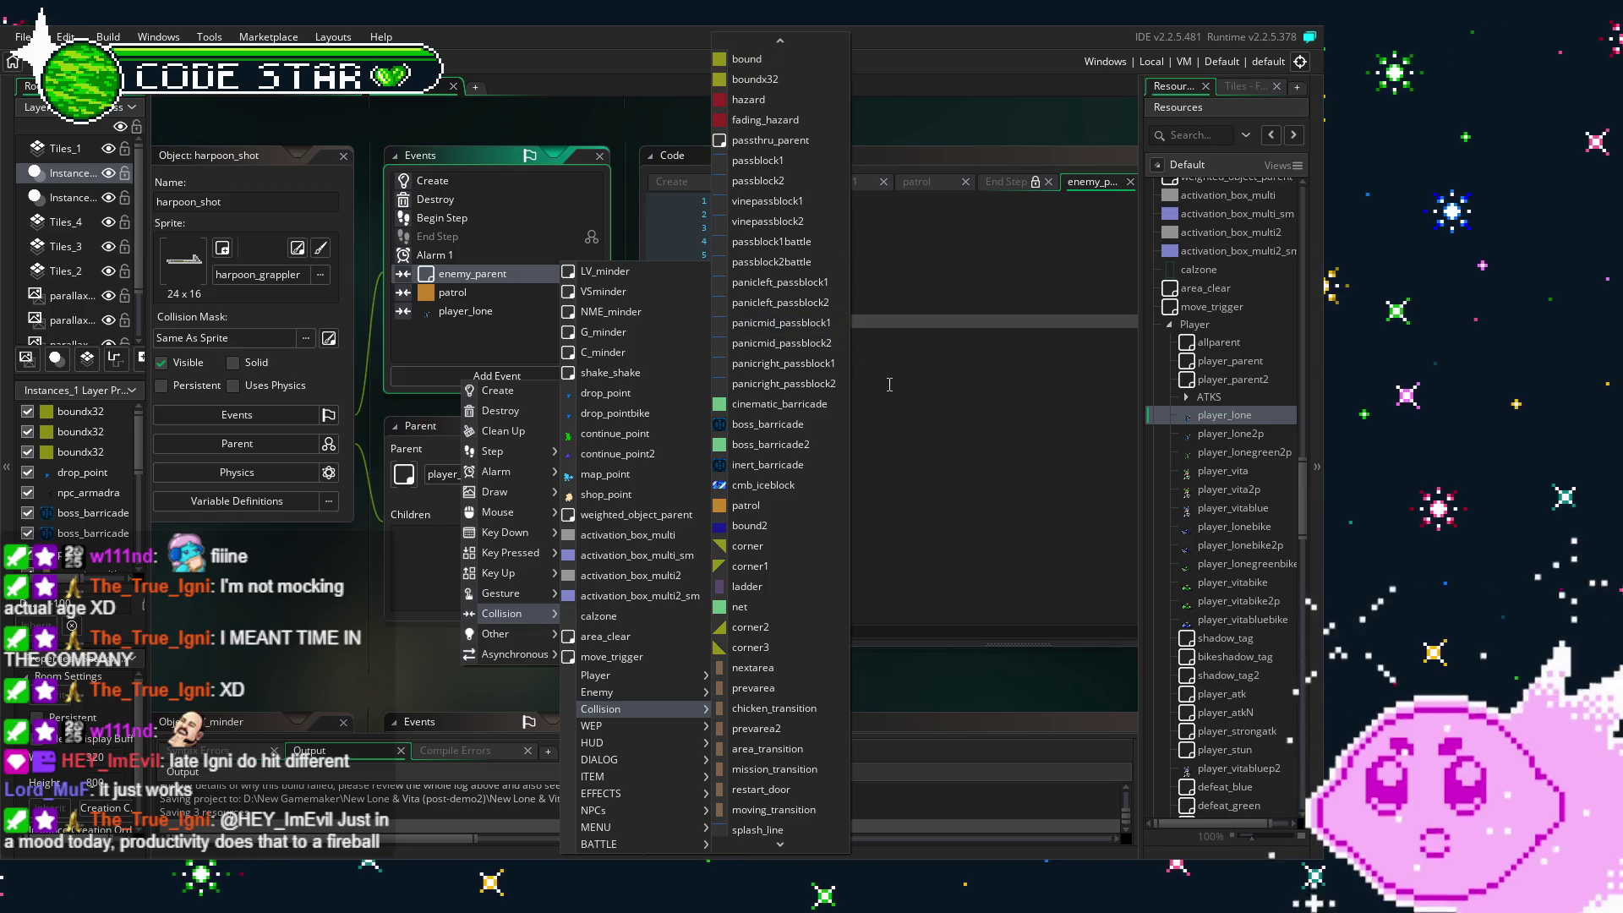
click(446, 326)
- Duplicate the enemy_parent collision event as a bound collision and save the project
right_click(463, 281)
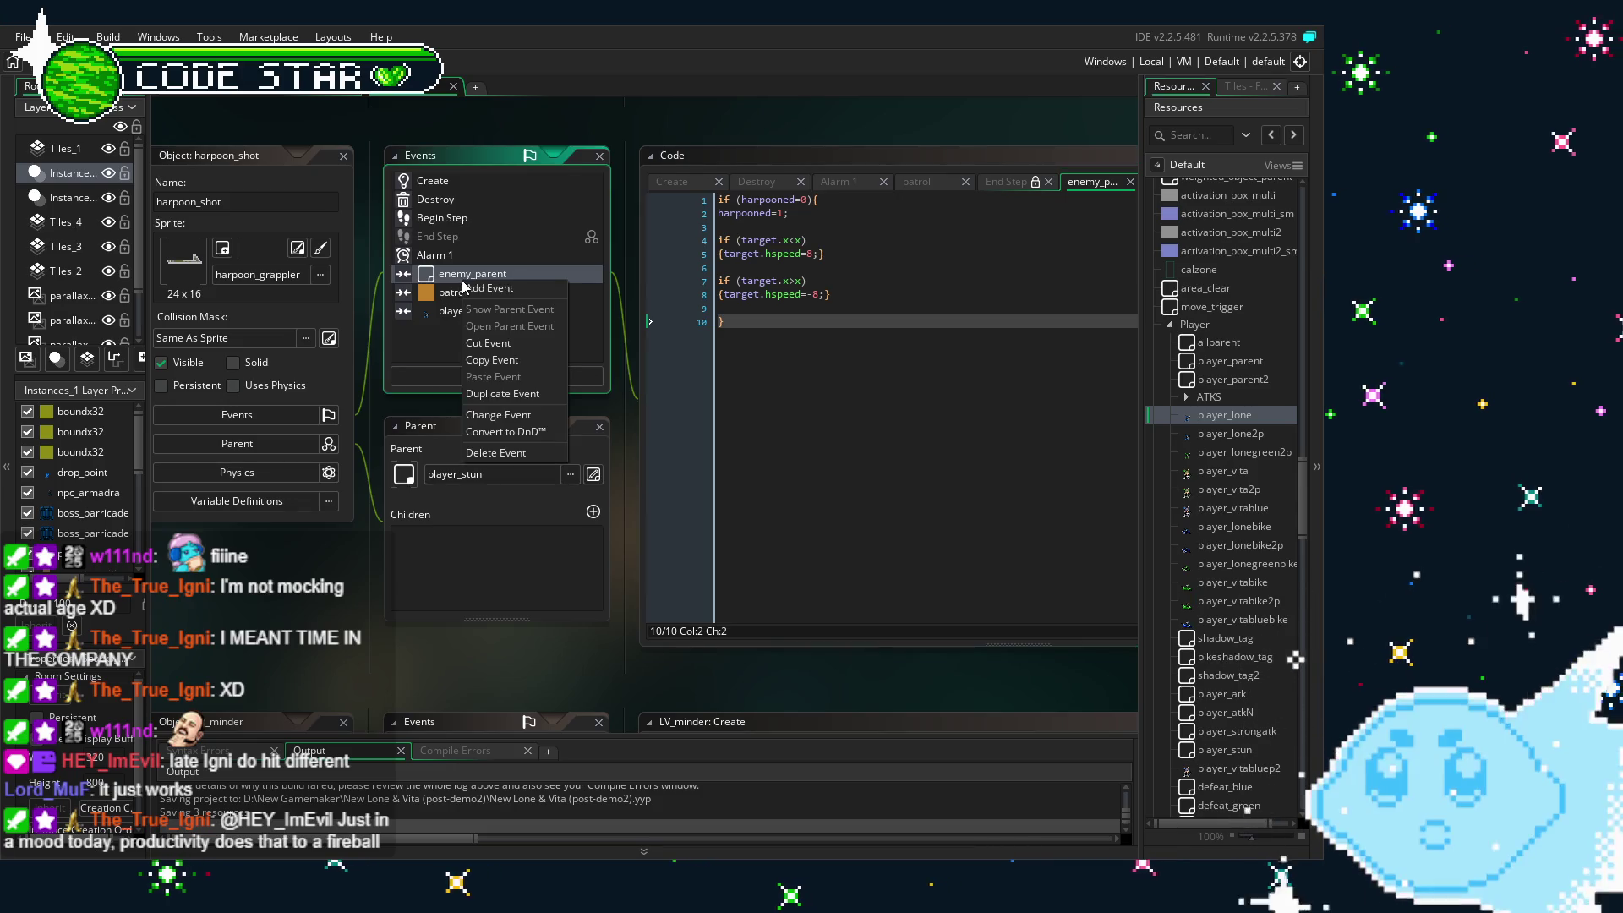
click(509, 402)
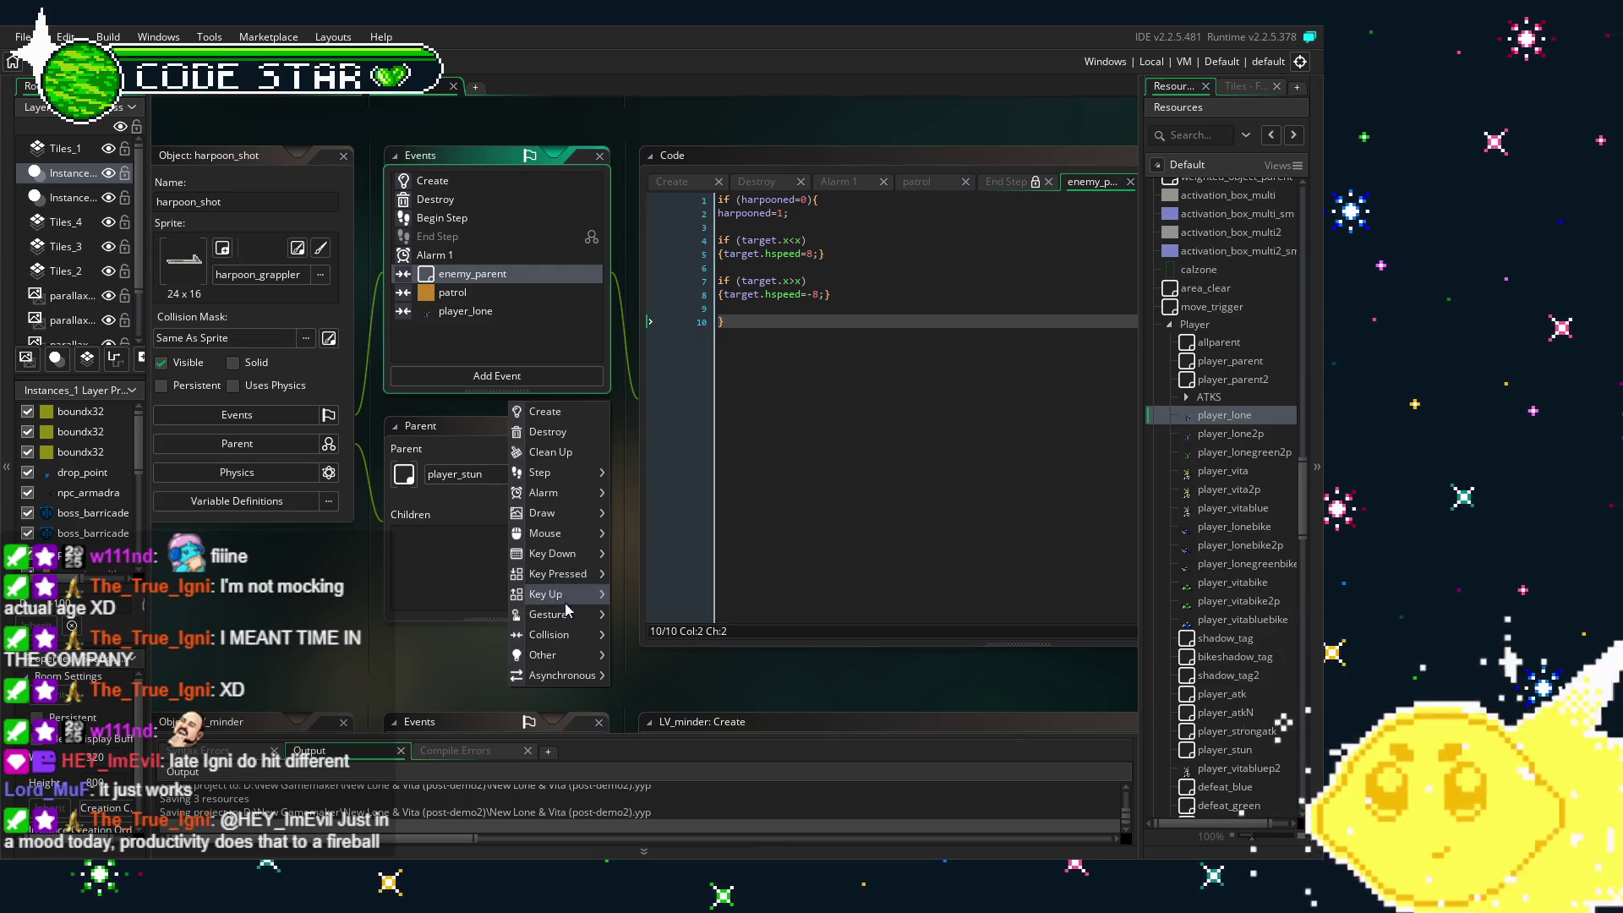
mouse_move(553, 634)
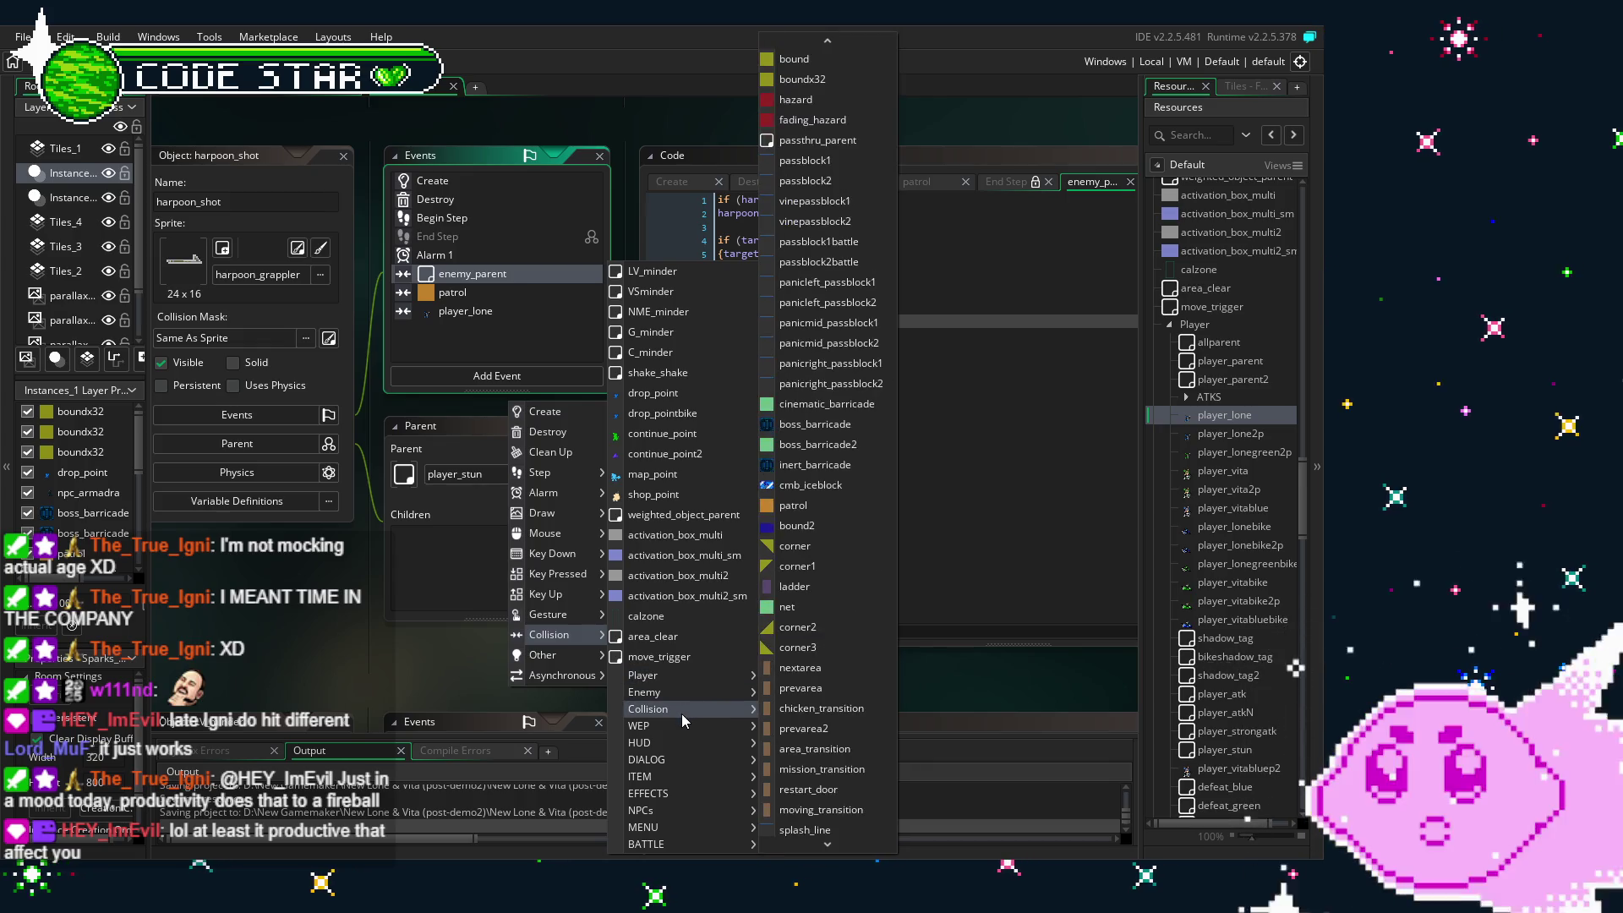
click(810, 64)
click(846, 493)
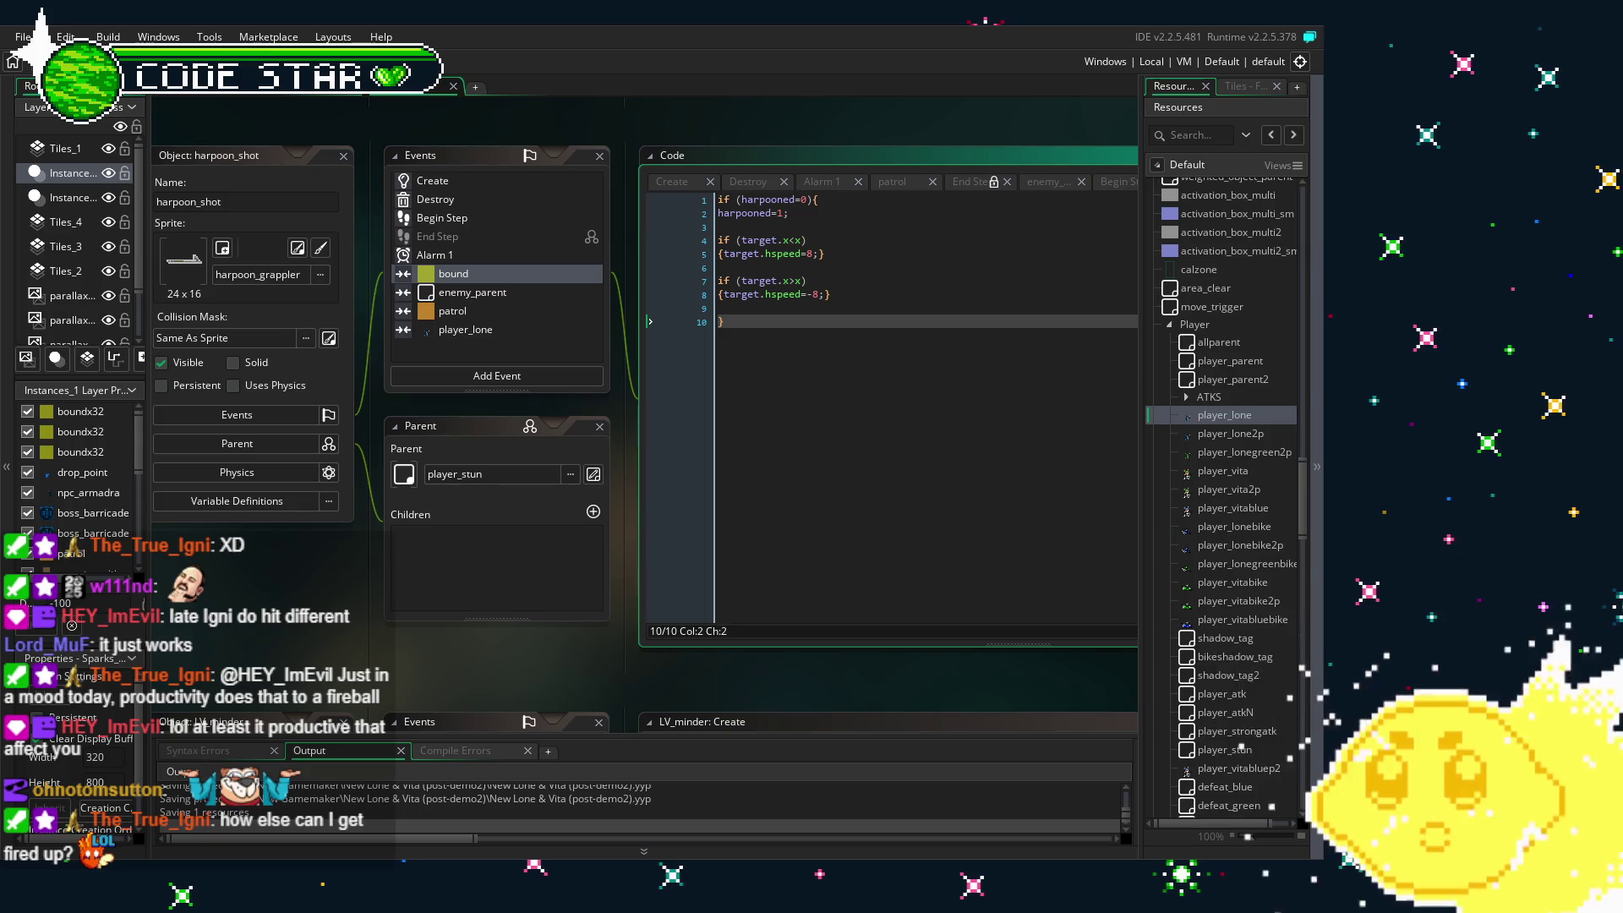
click(55, 61)
- Shift the workspace panels right and bring up harpoon_shot's Create event code
drag(267, 619, 313, 621)
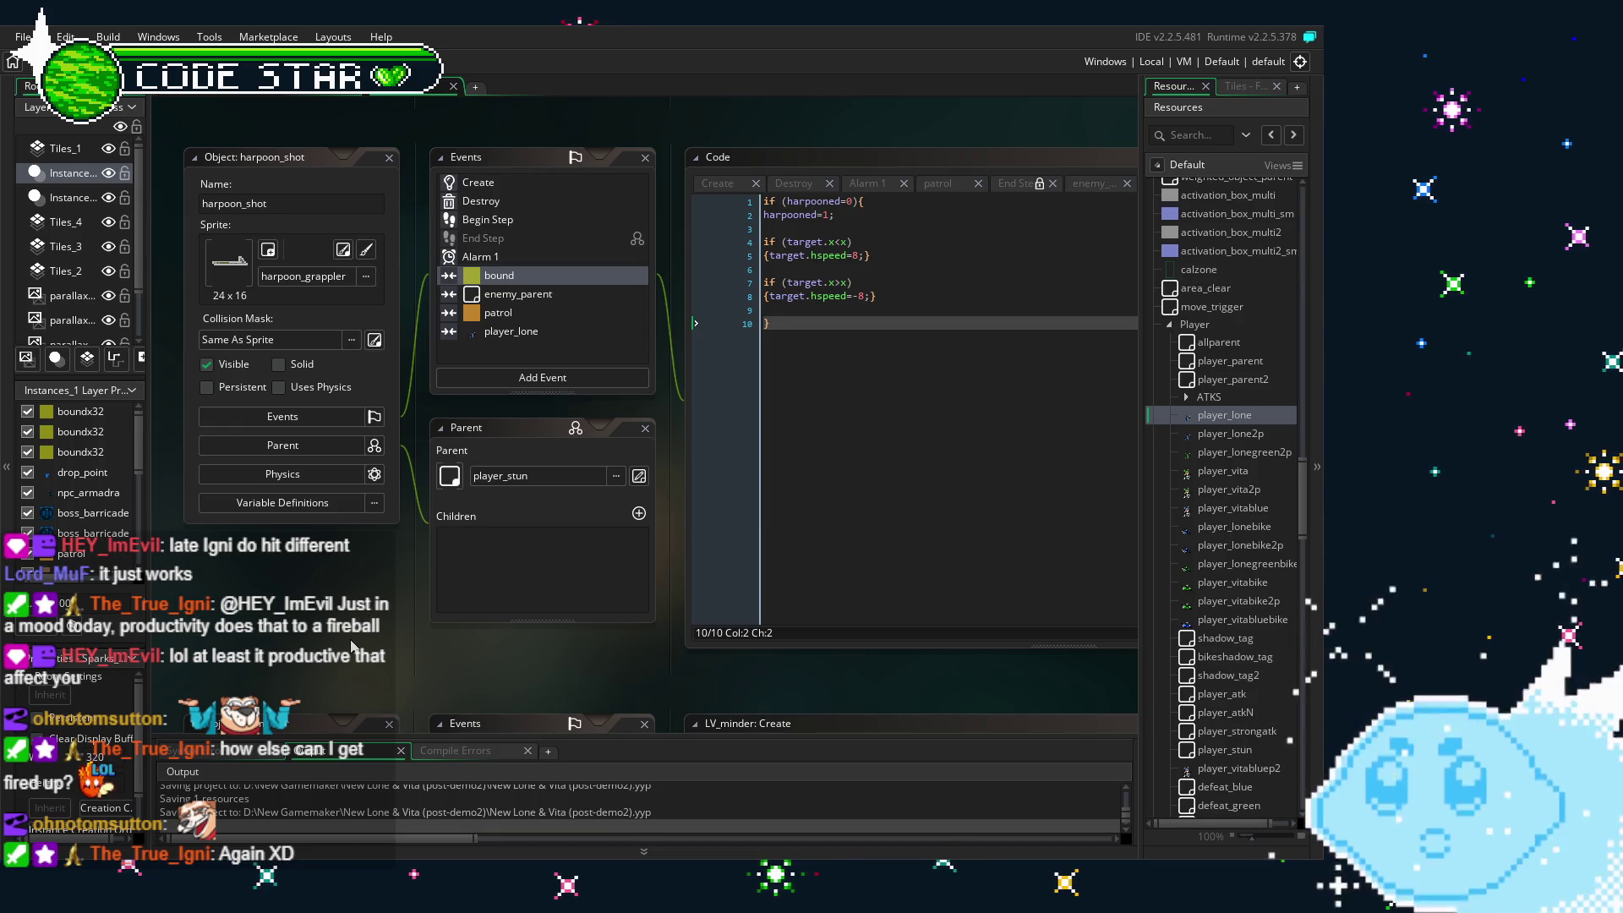
click(536, 336)
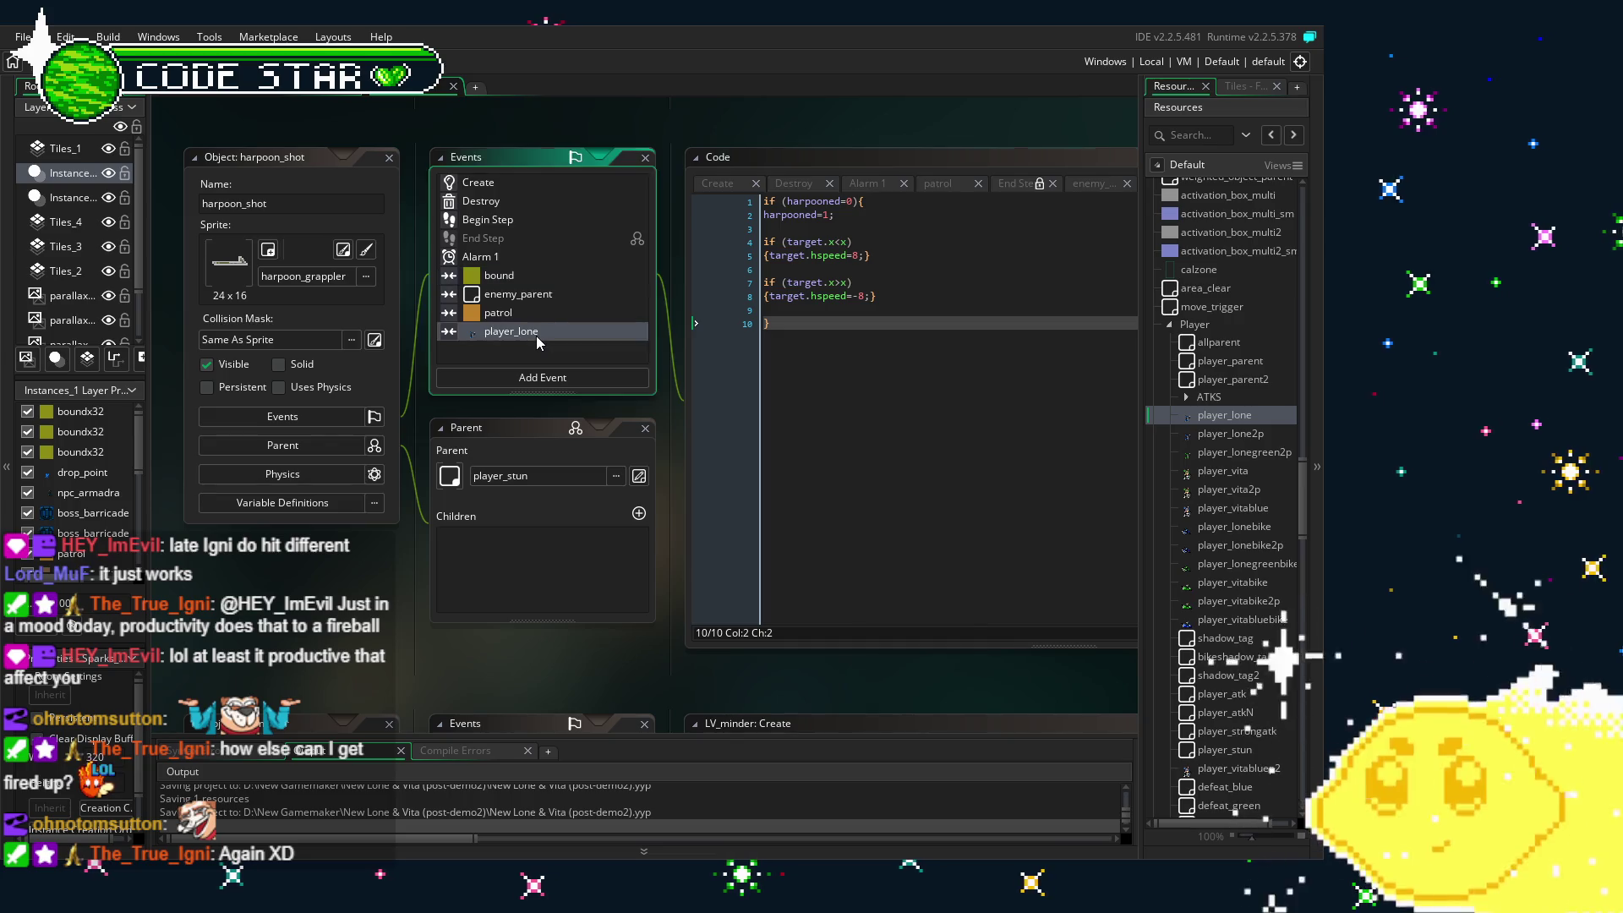
click(506, 181)
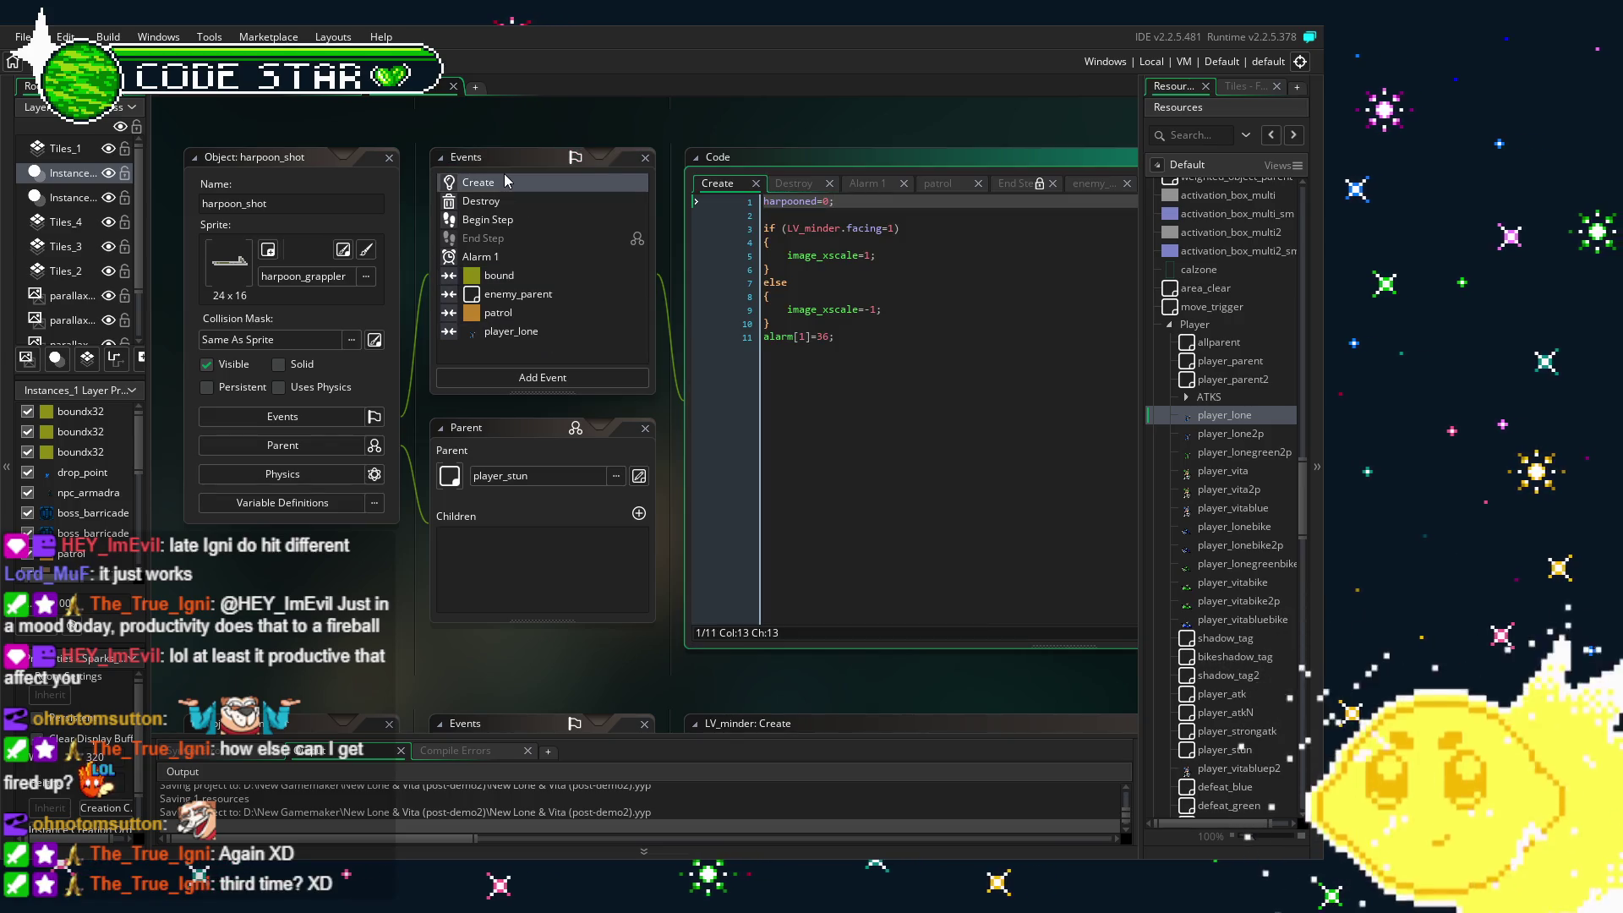
drag(343, 635, 293, 623)
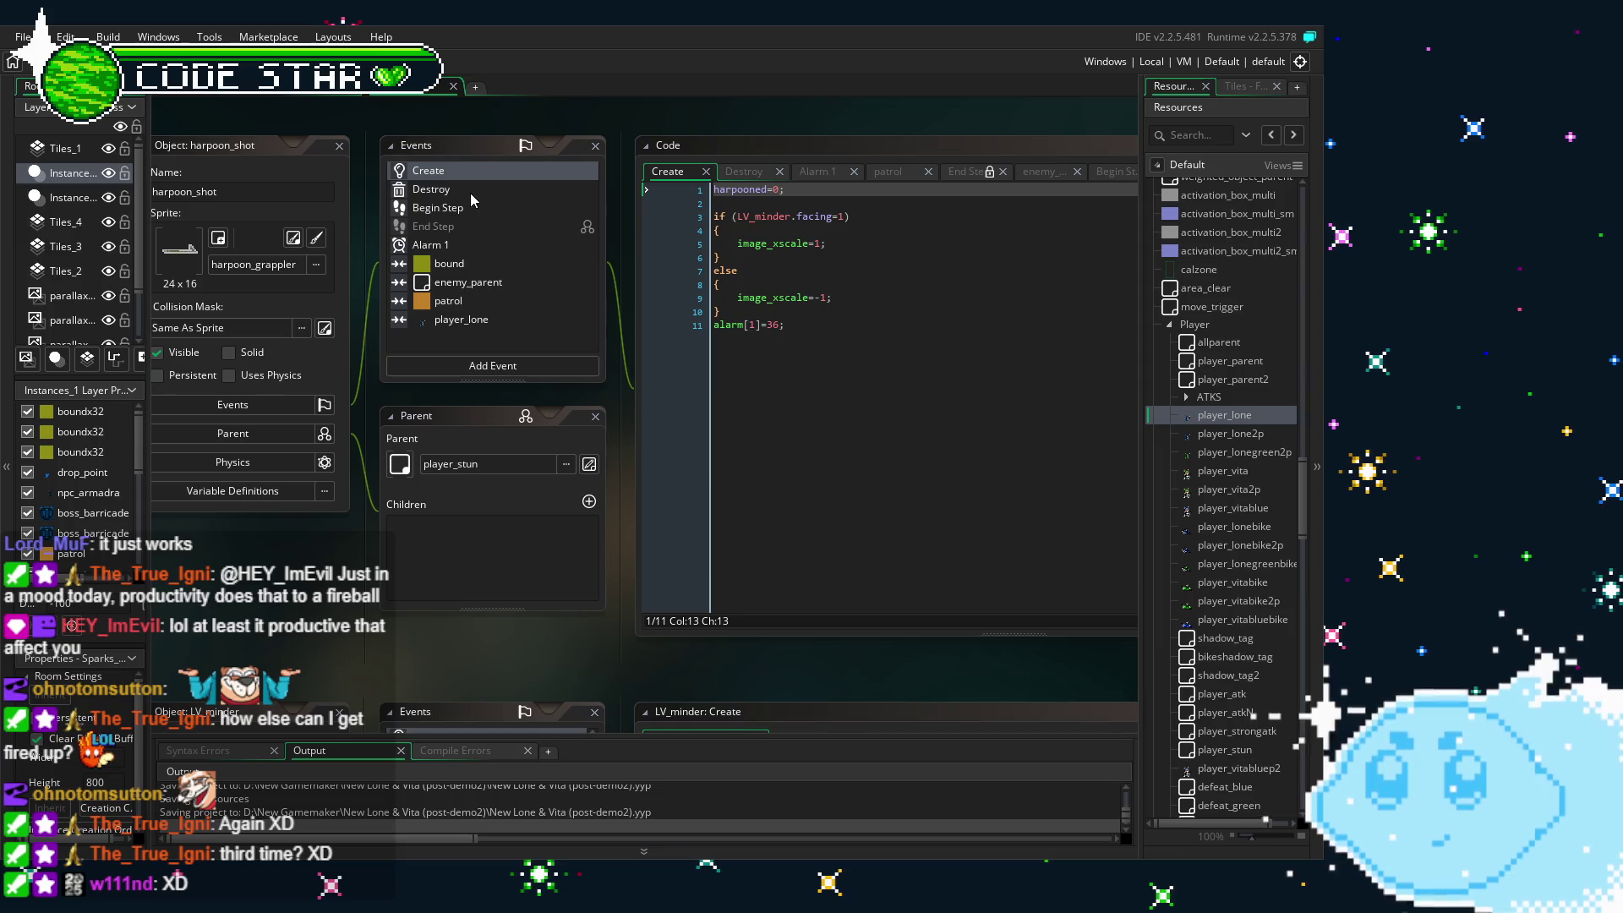
click(509, 208)
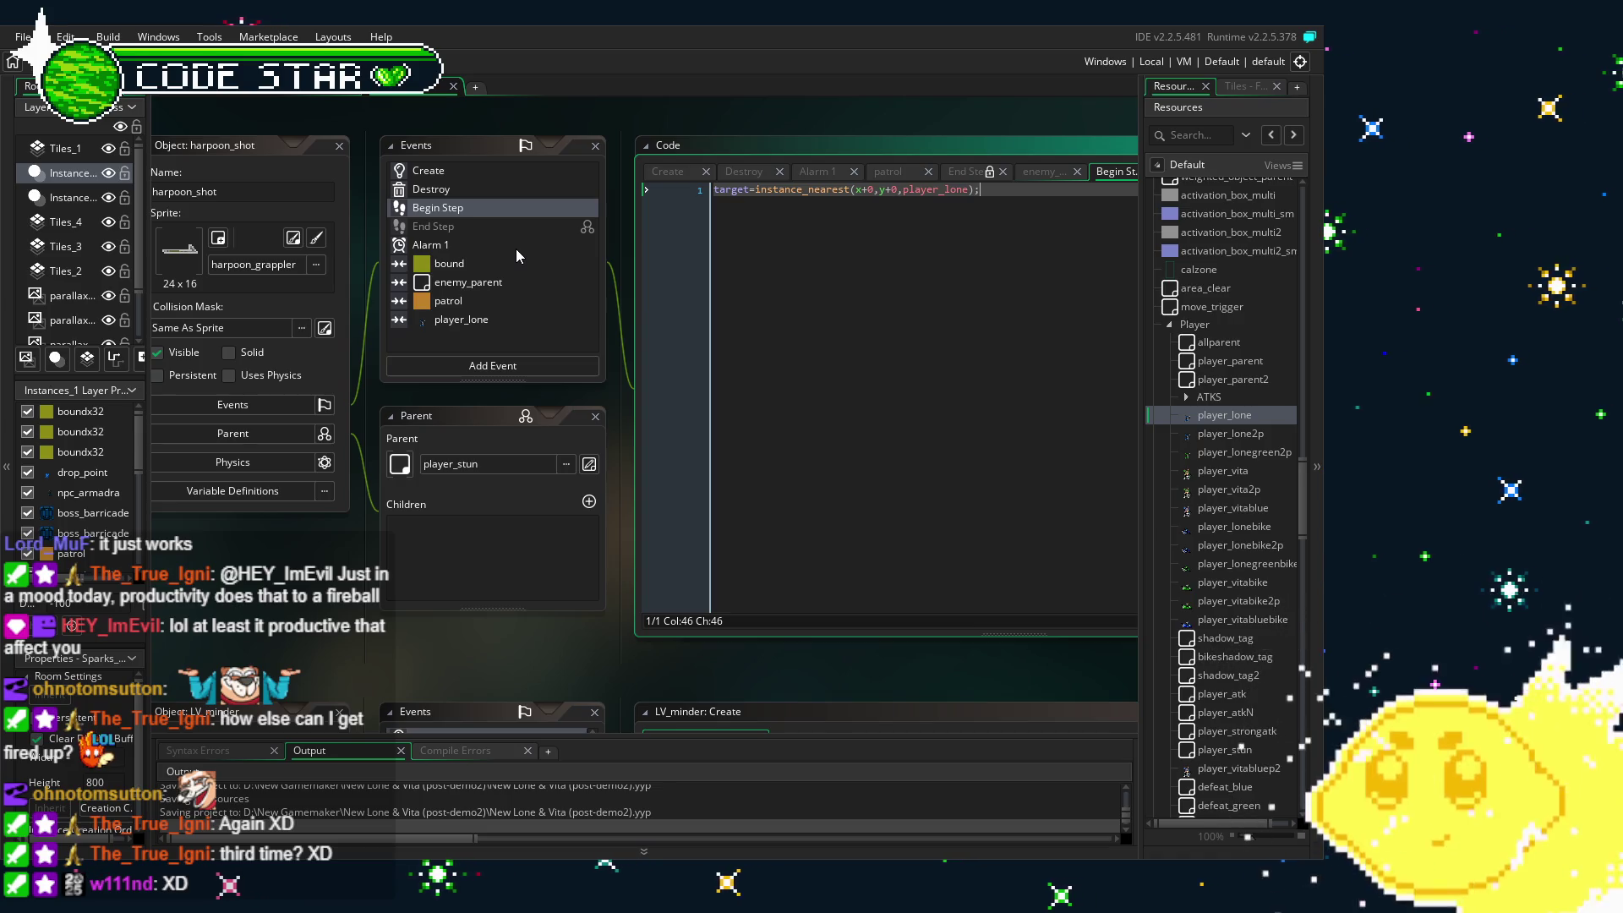
click(511, 246)
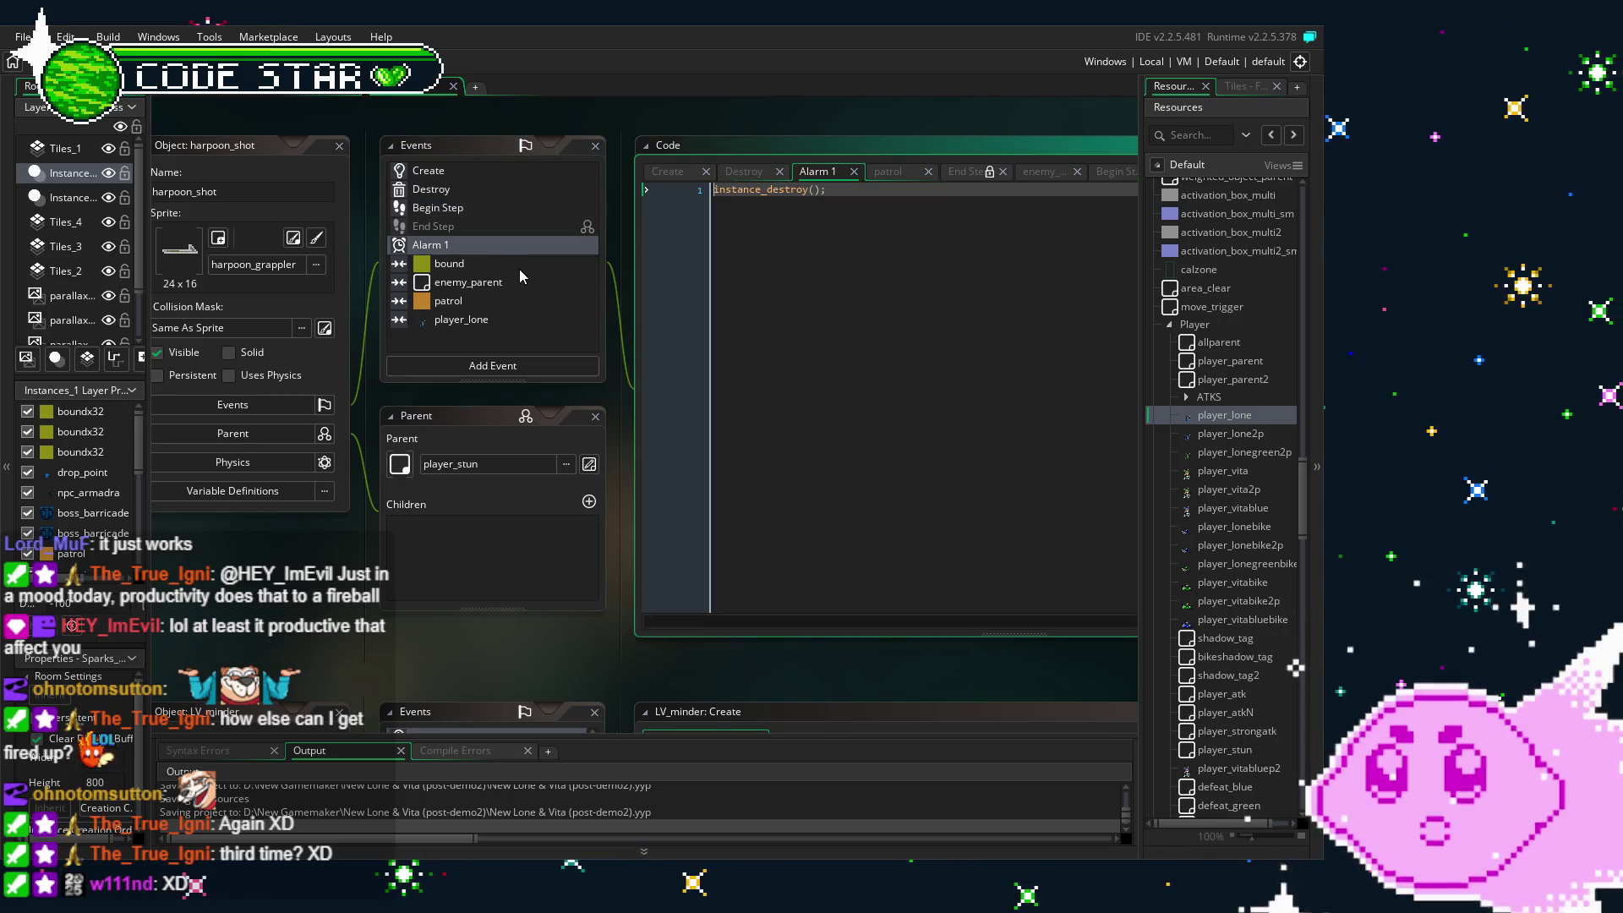
click(519, 267)
click(526, 282)
click(483, 190)
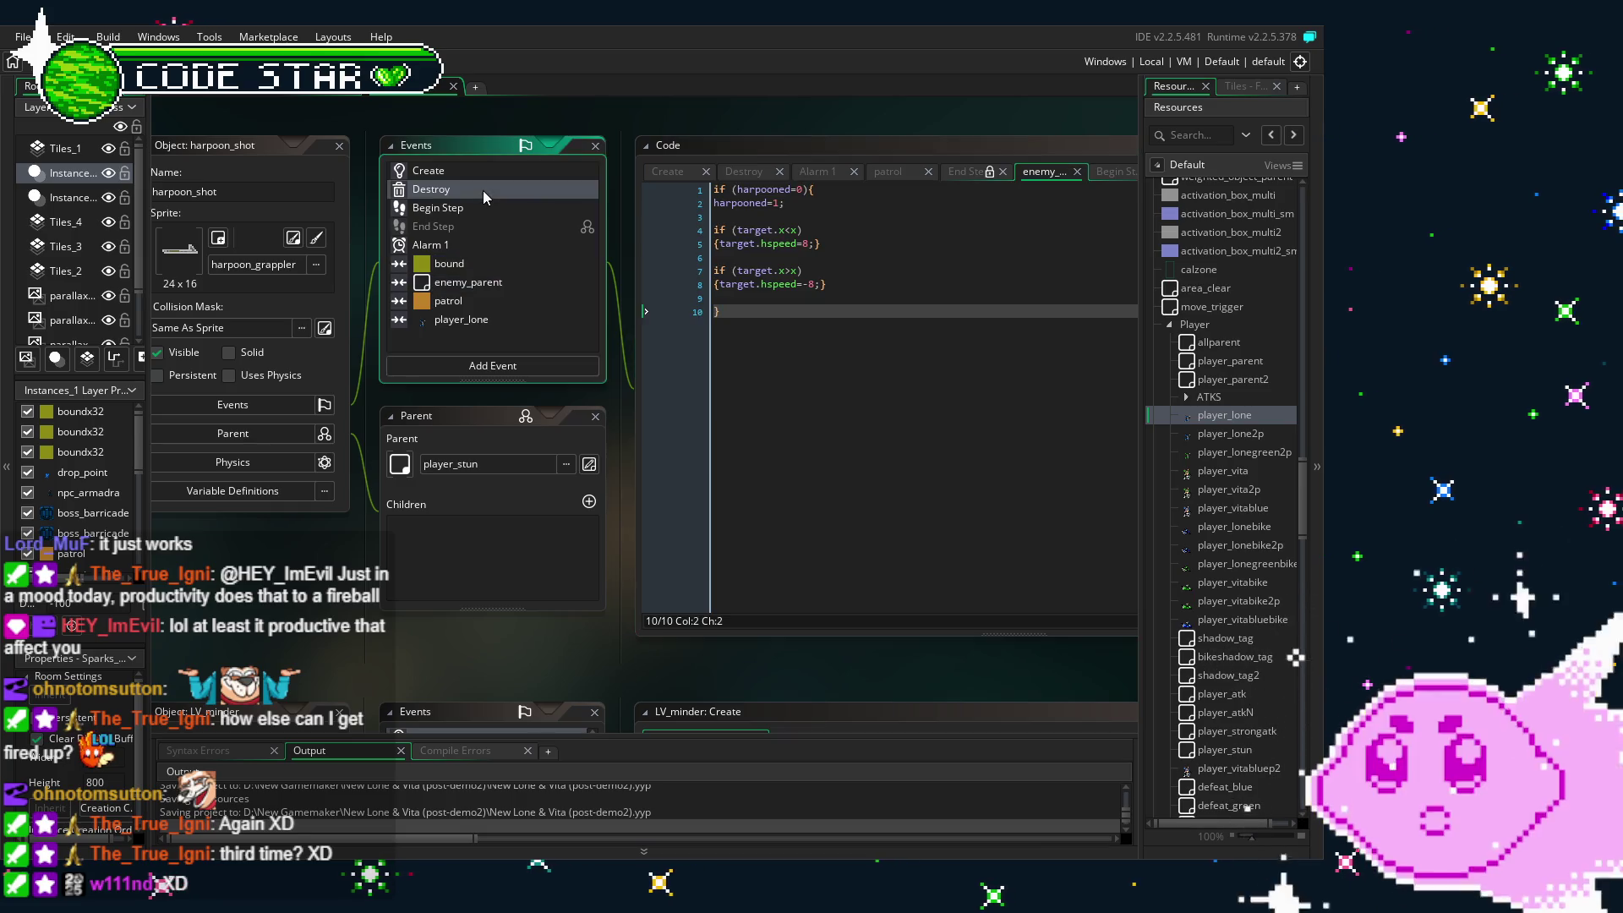
click(479, 171)
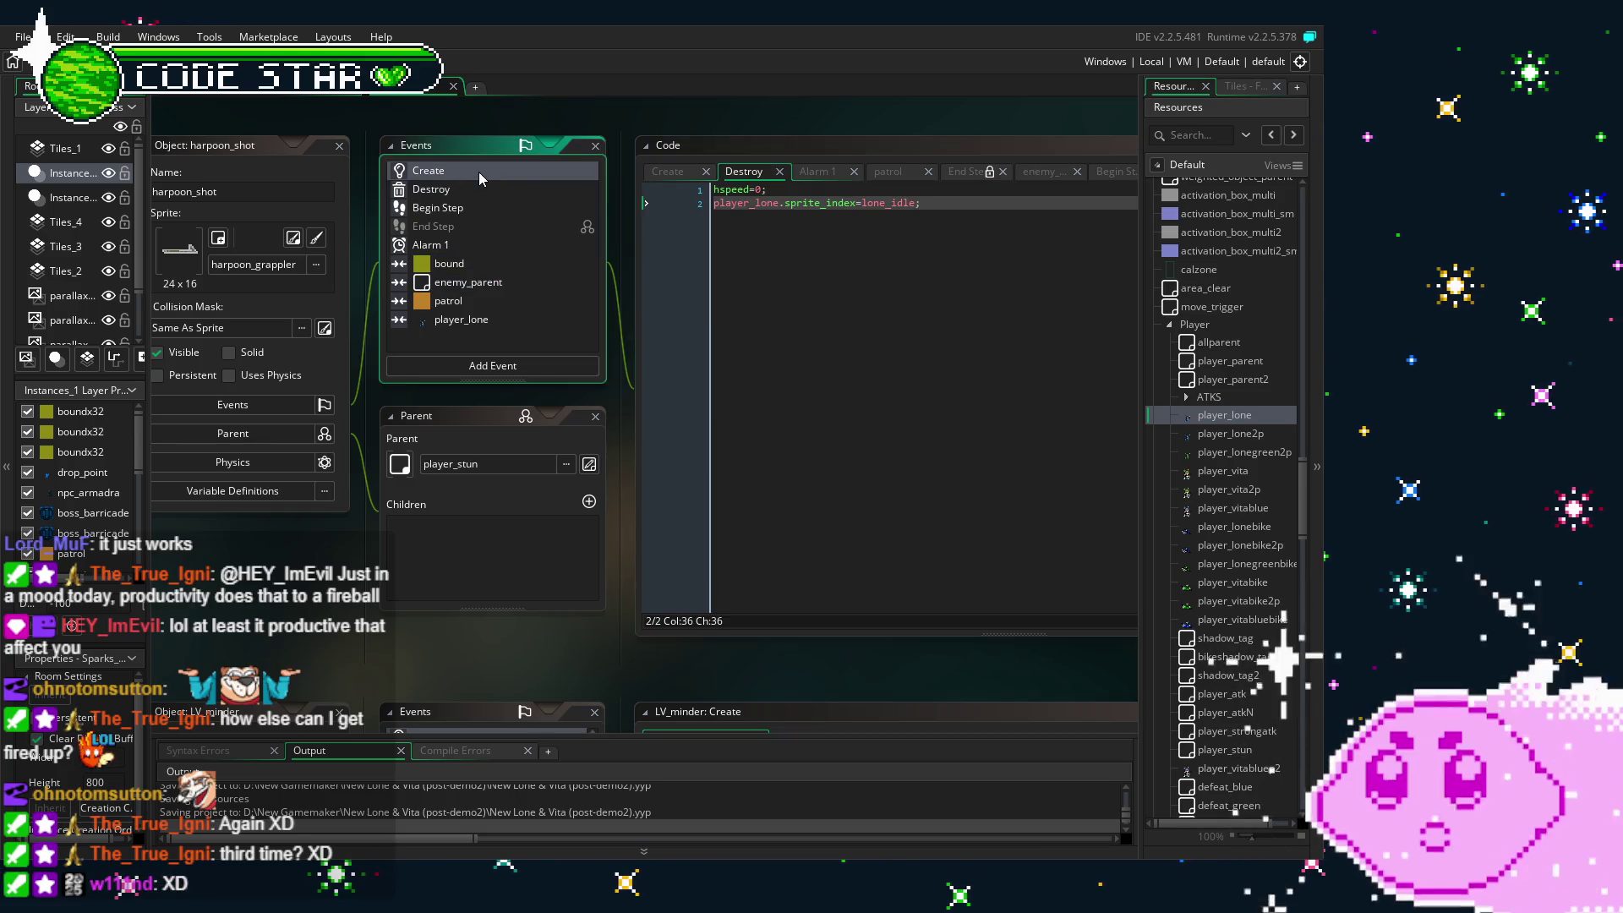
click(419, 558)
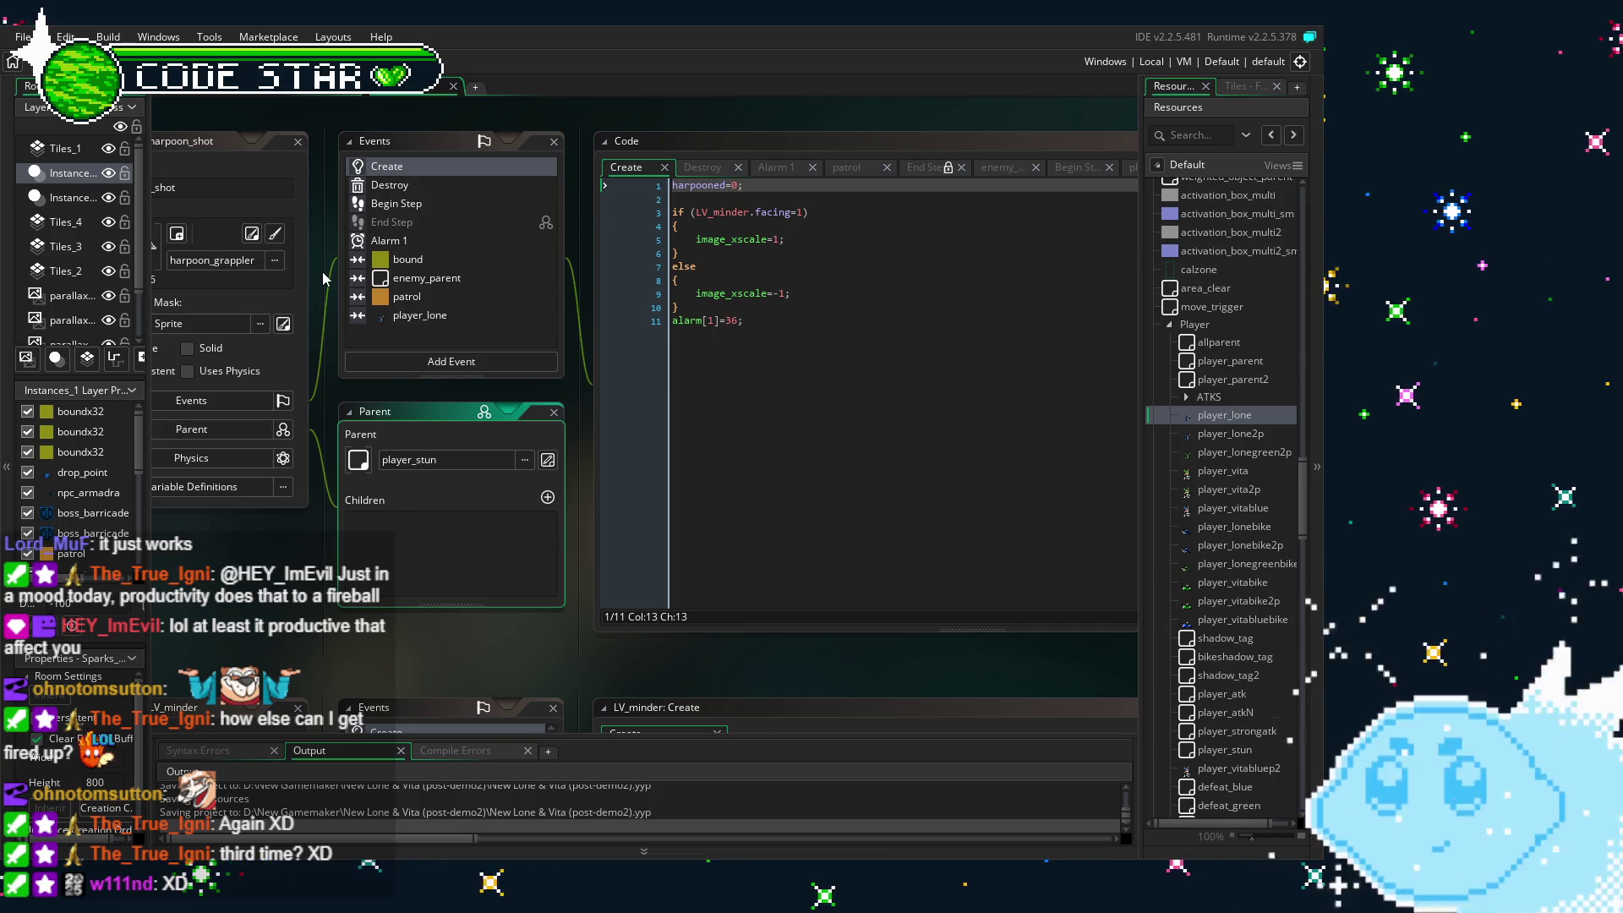
- Test-run the game with F5, firing the harpoon at a green enemy, then return to the Create code
key(F5)
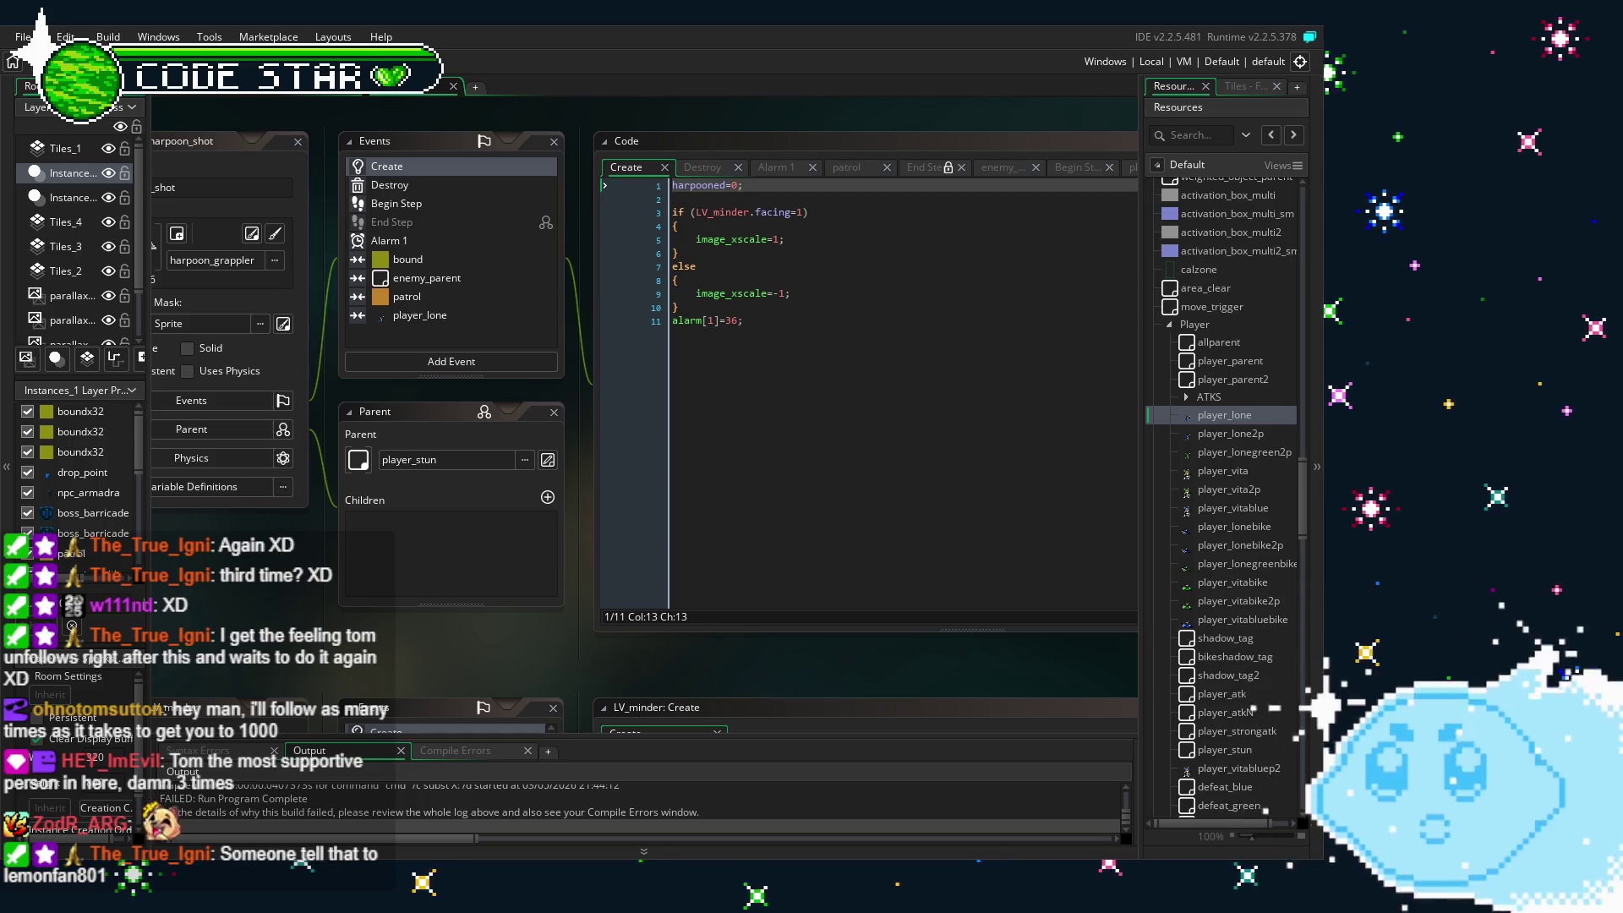
click(760, 321)
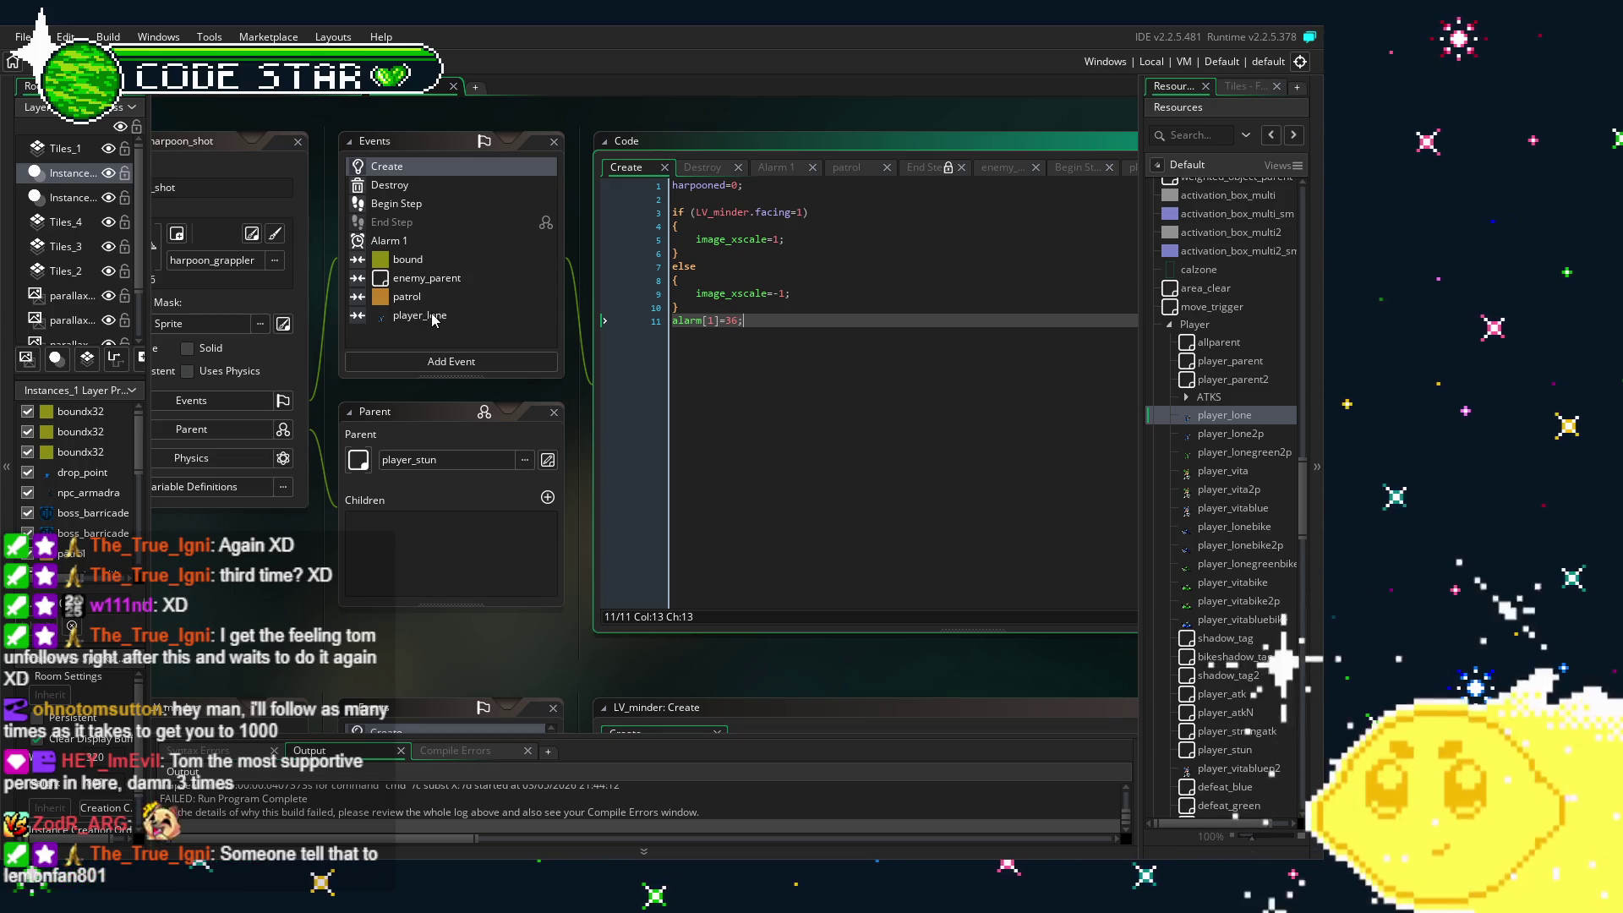
click(434, 189)
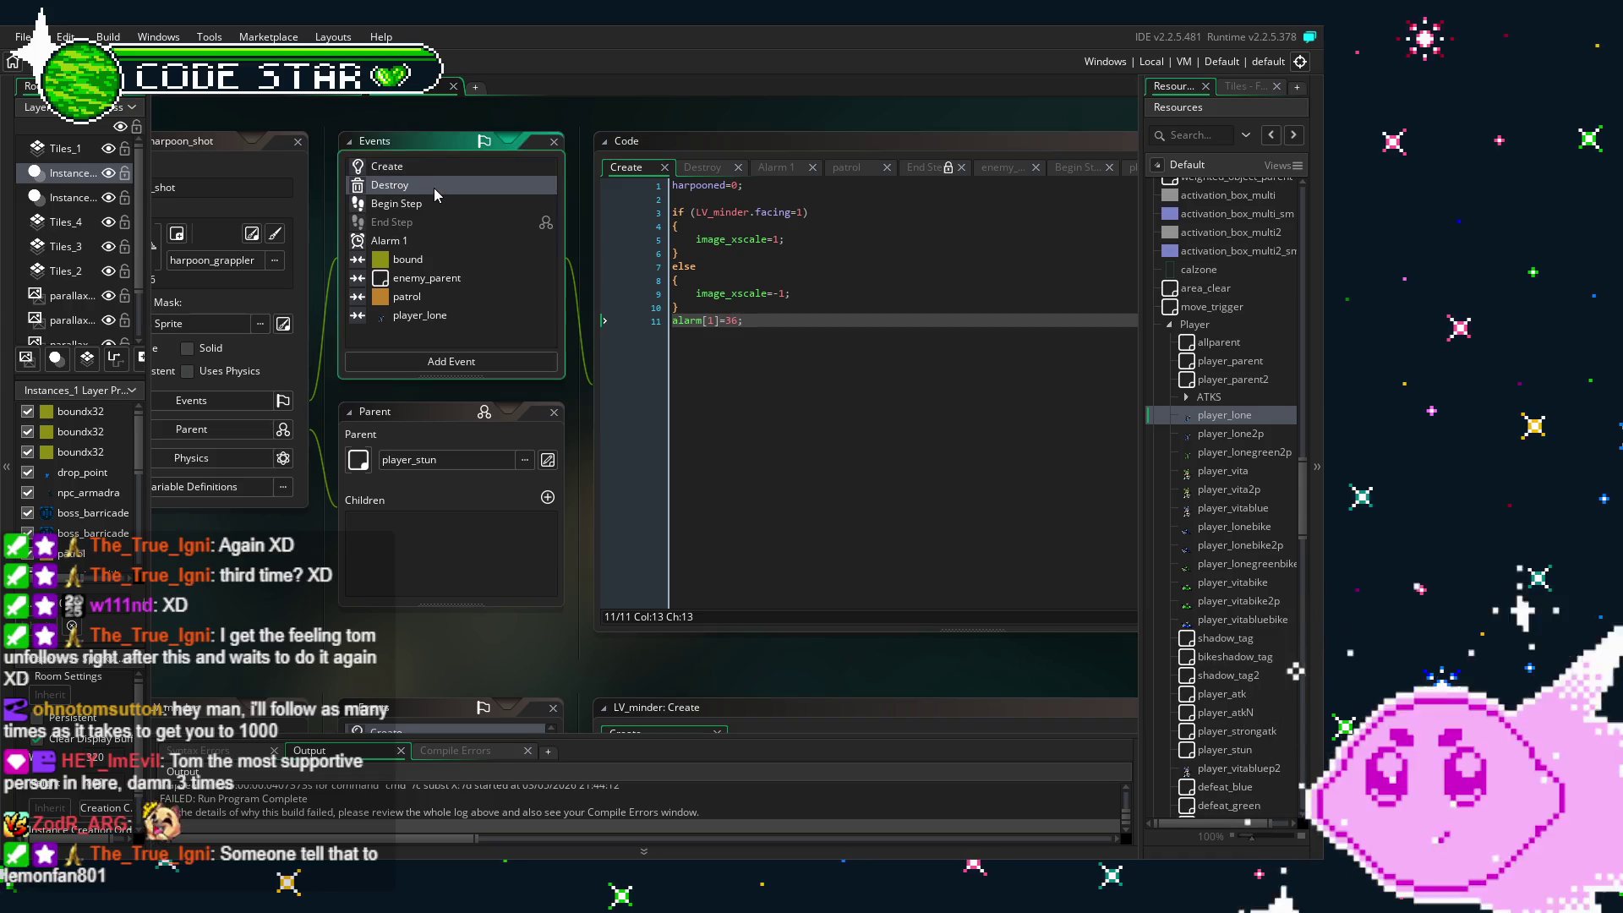
click(434, 188)
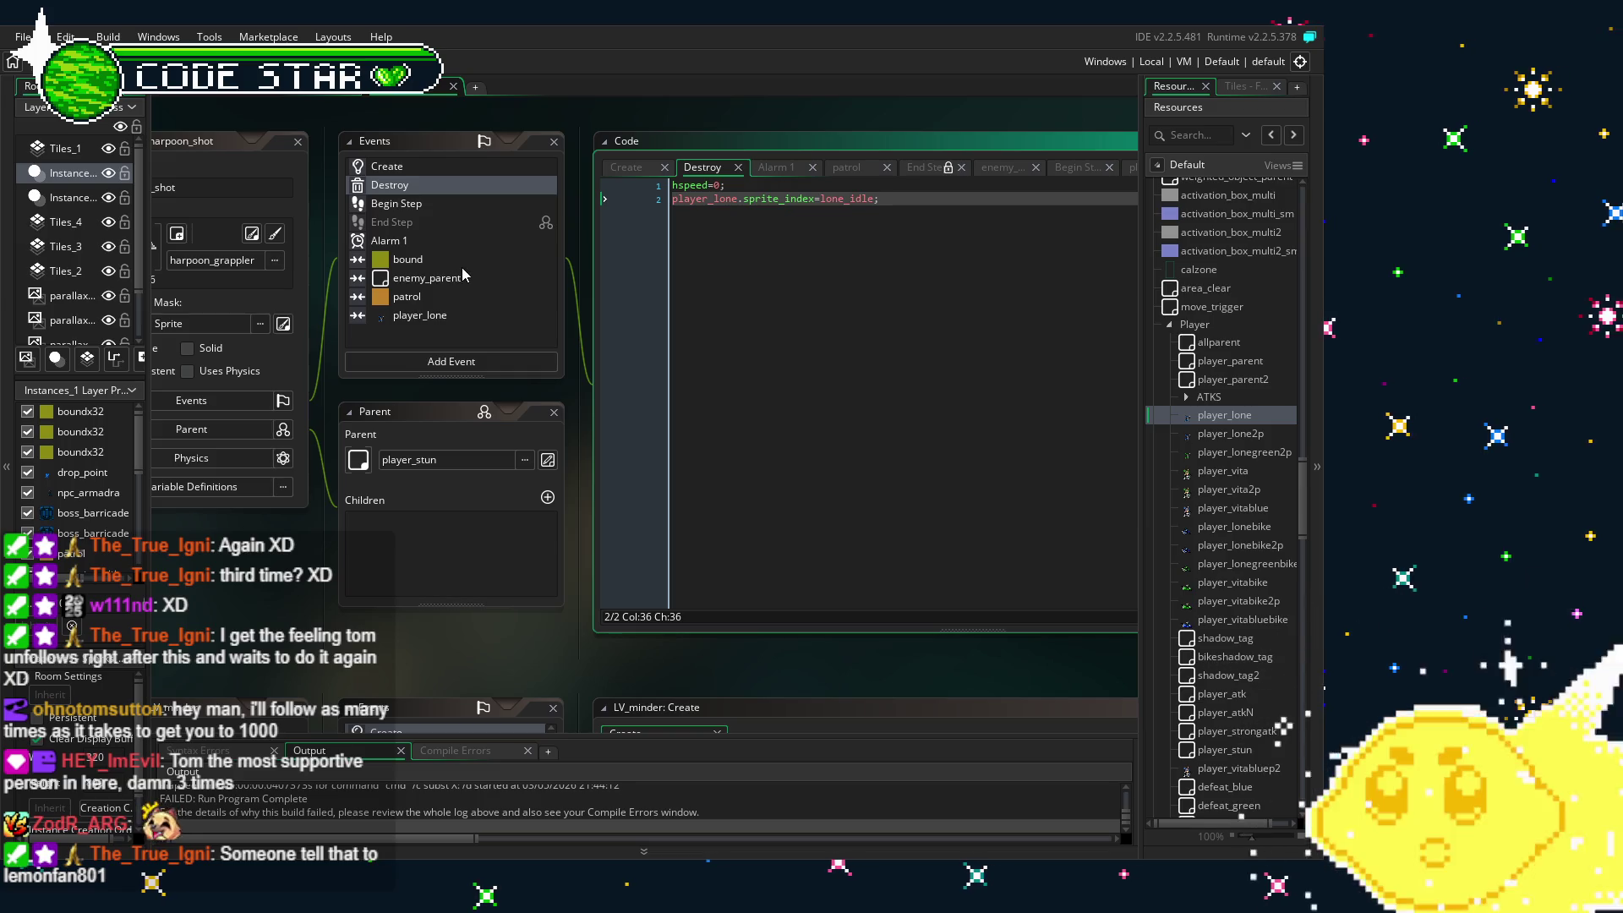
click(427, 262)
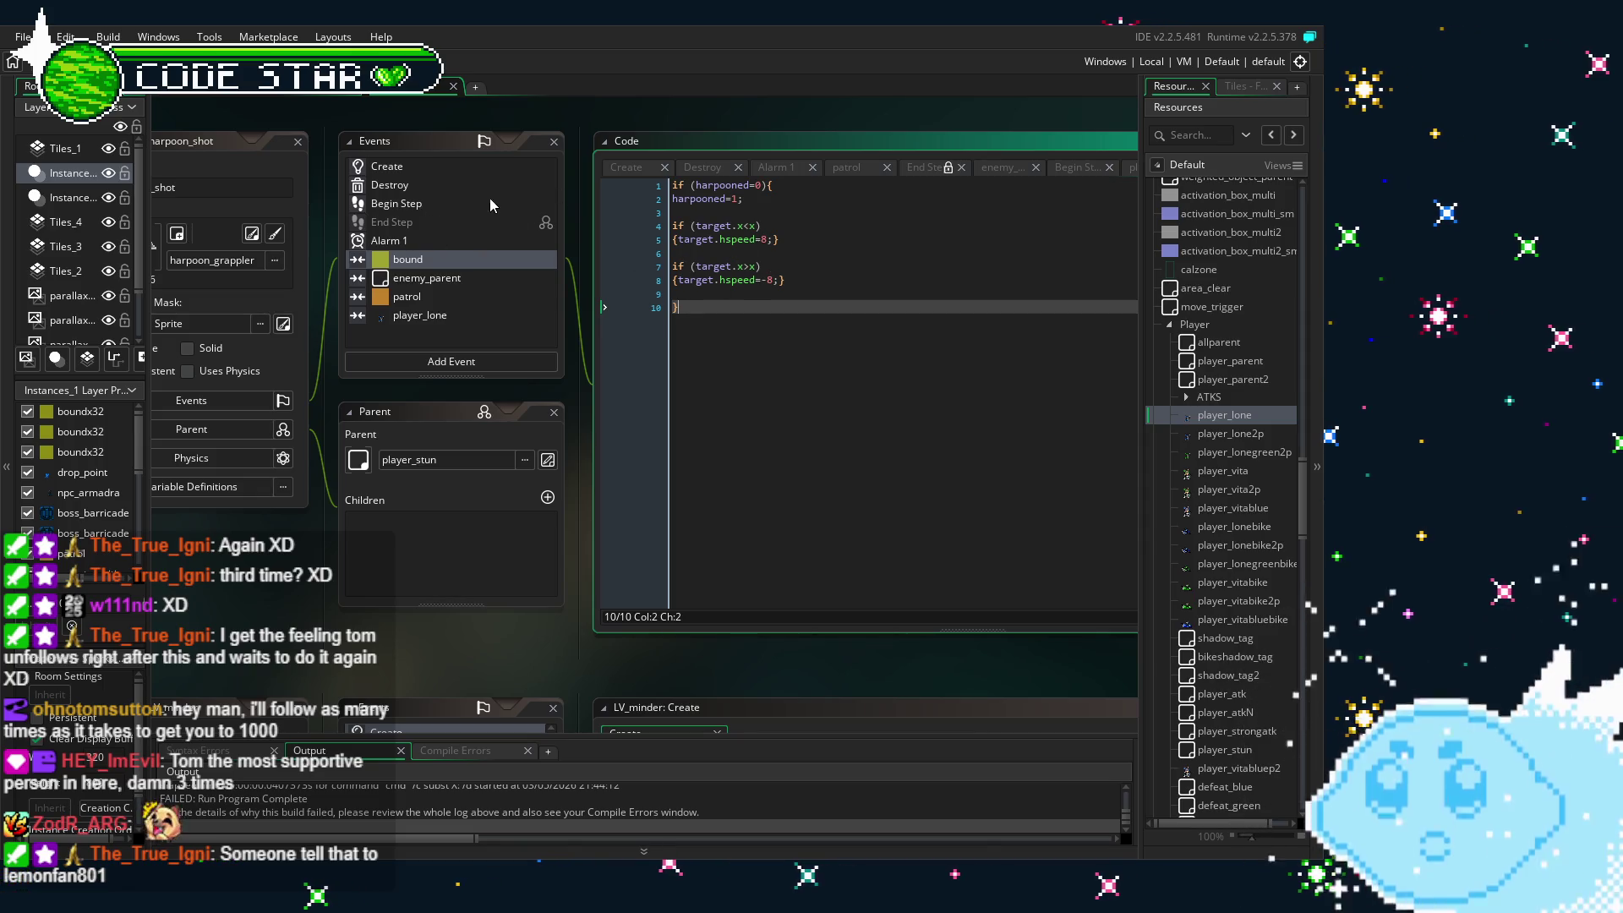
click(414, 206)
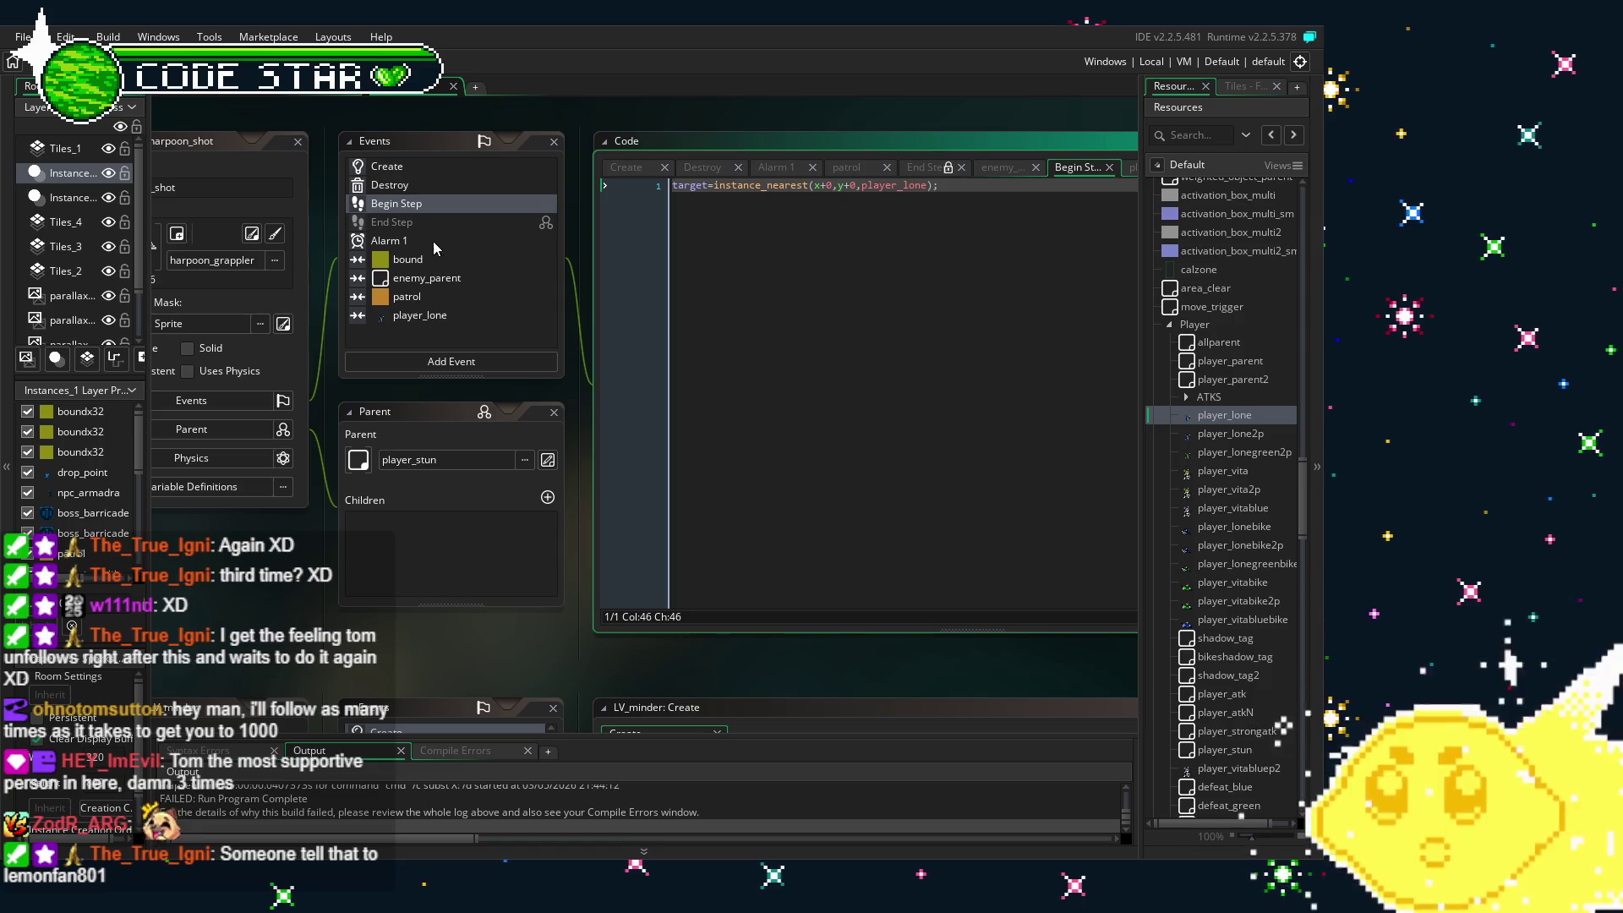
click(414, 263)
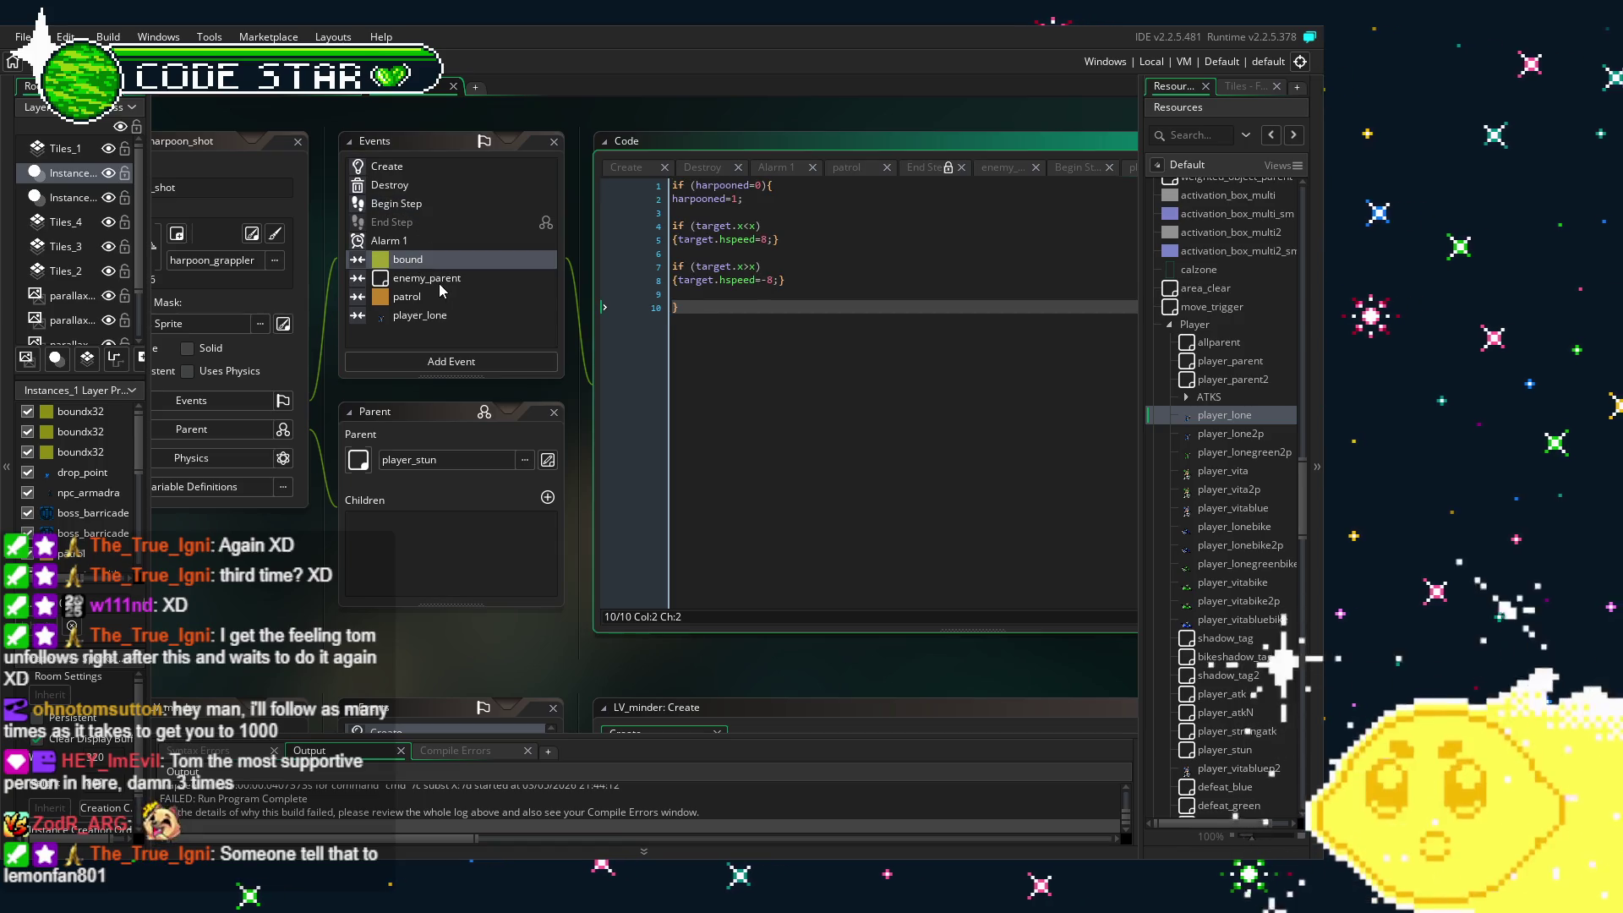
click(450, 282)
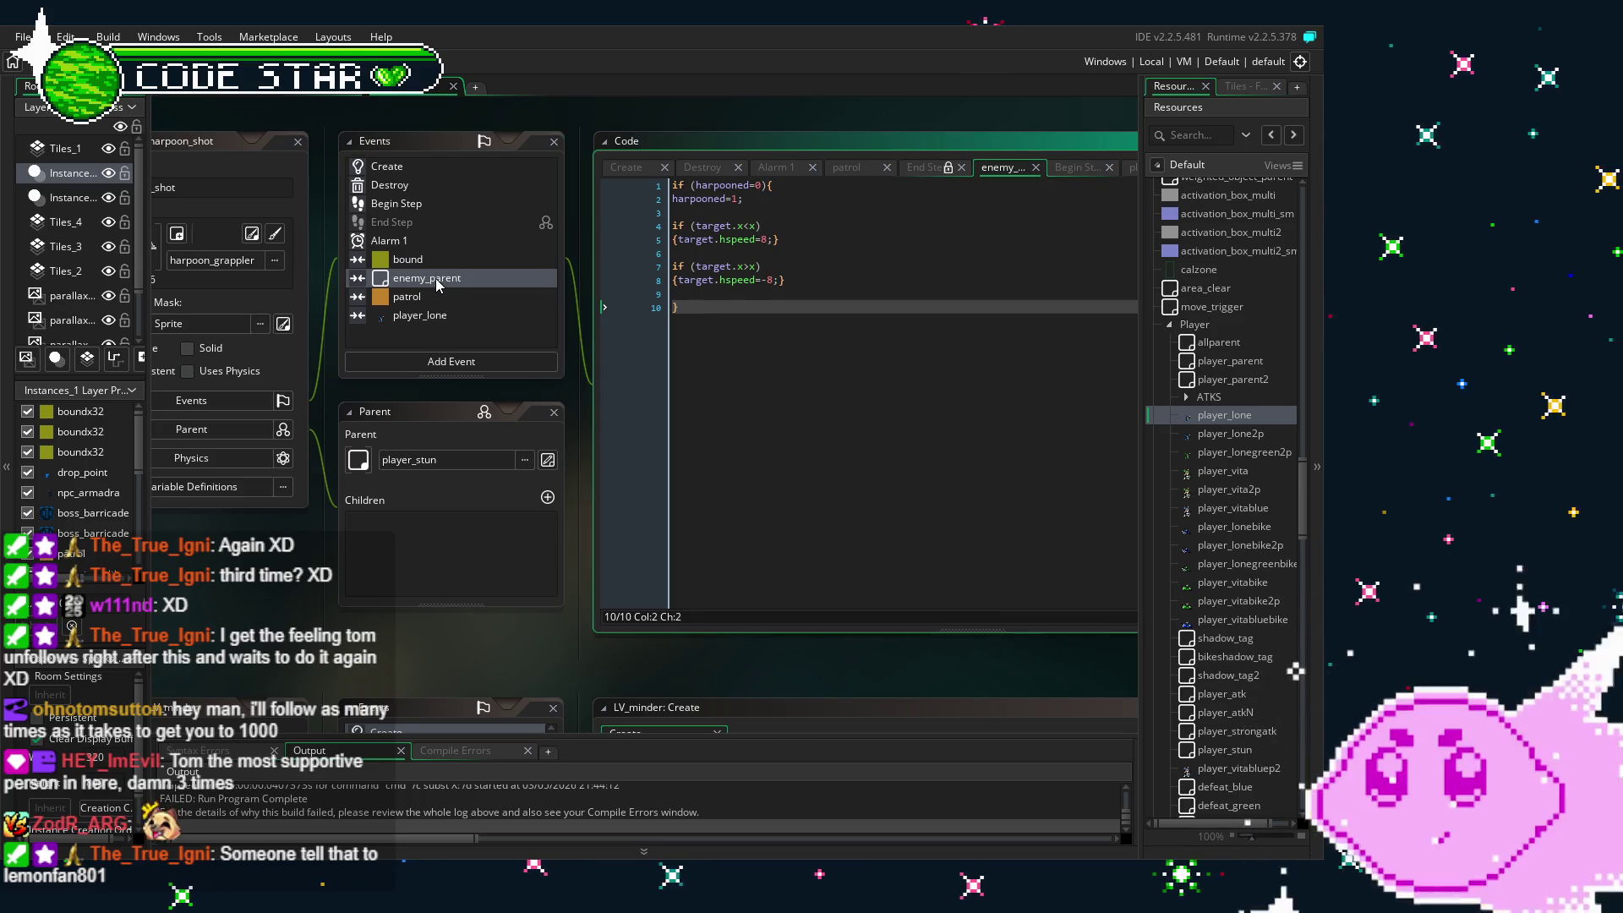
click(708, 466)
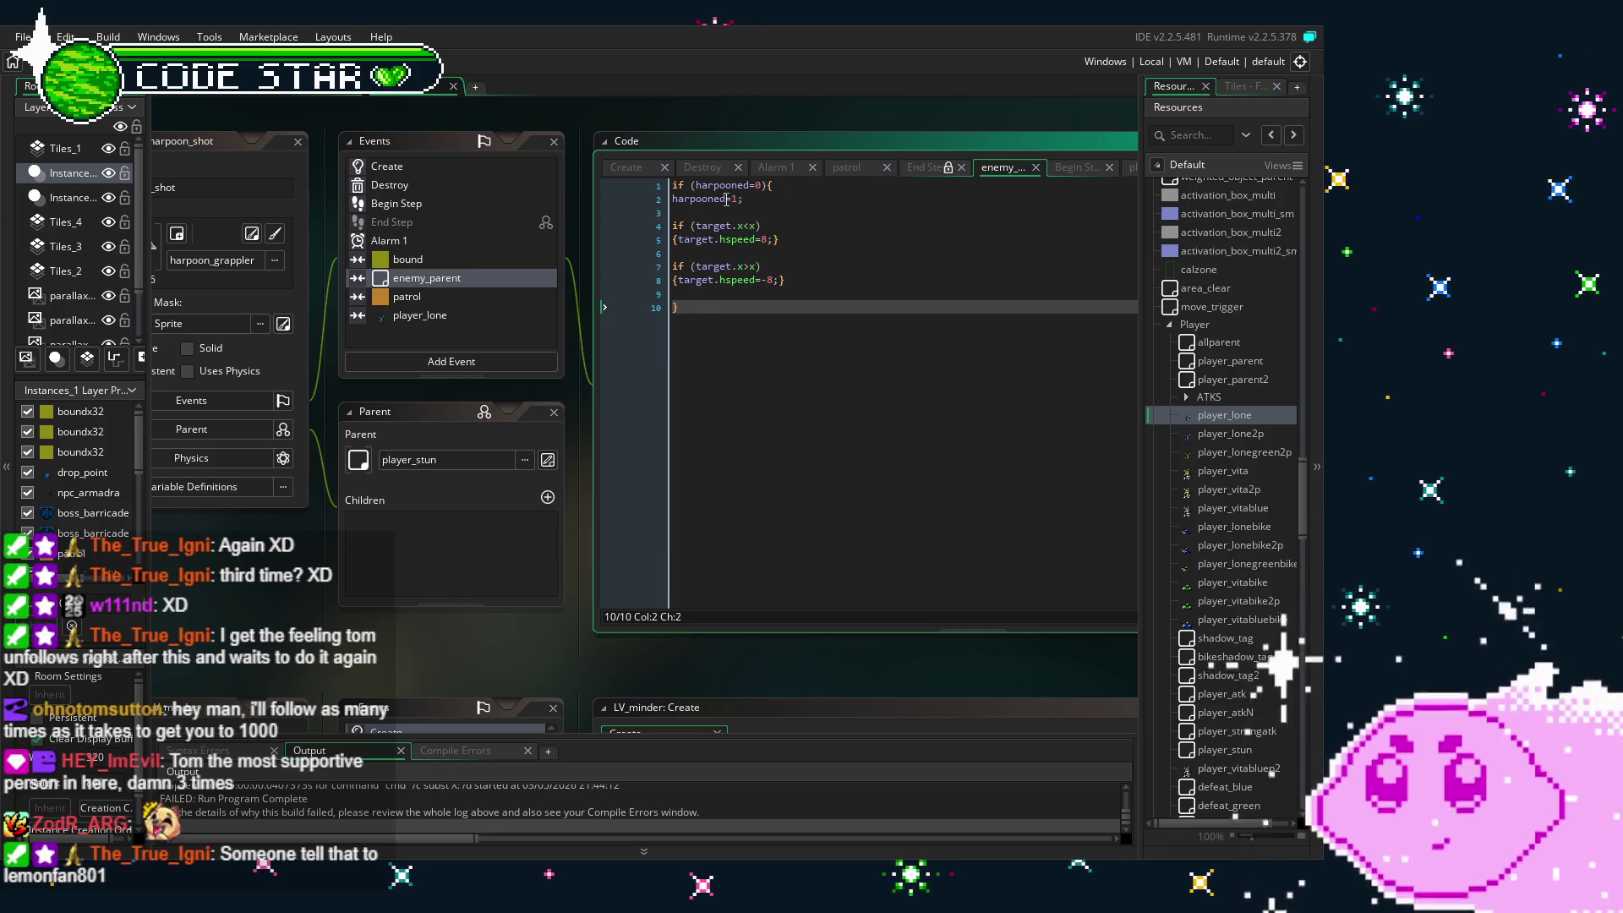
- Insert speed=0; on a new line below harpooned=1 in the enemy_parent collision code, then save
click(831, 199)
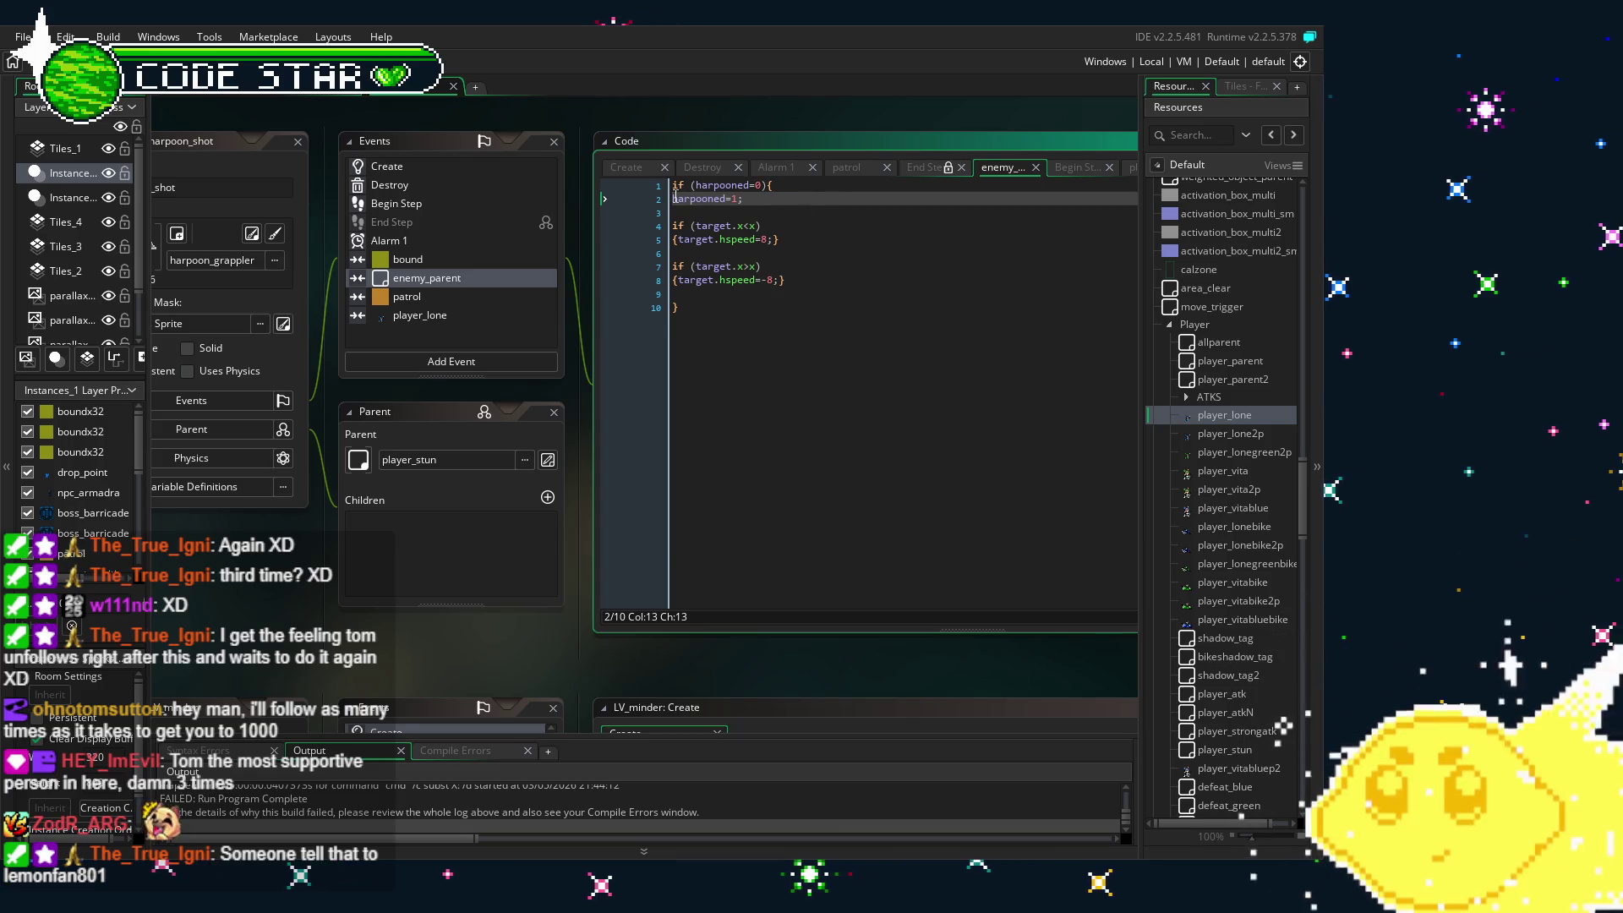
key(Home)
key(Return)
key(BackSpace)
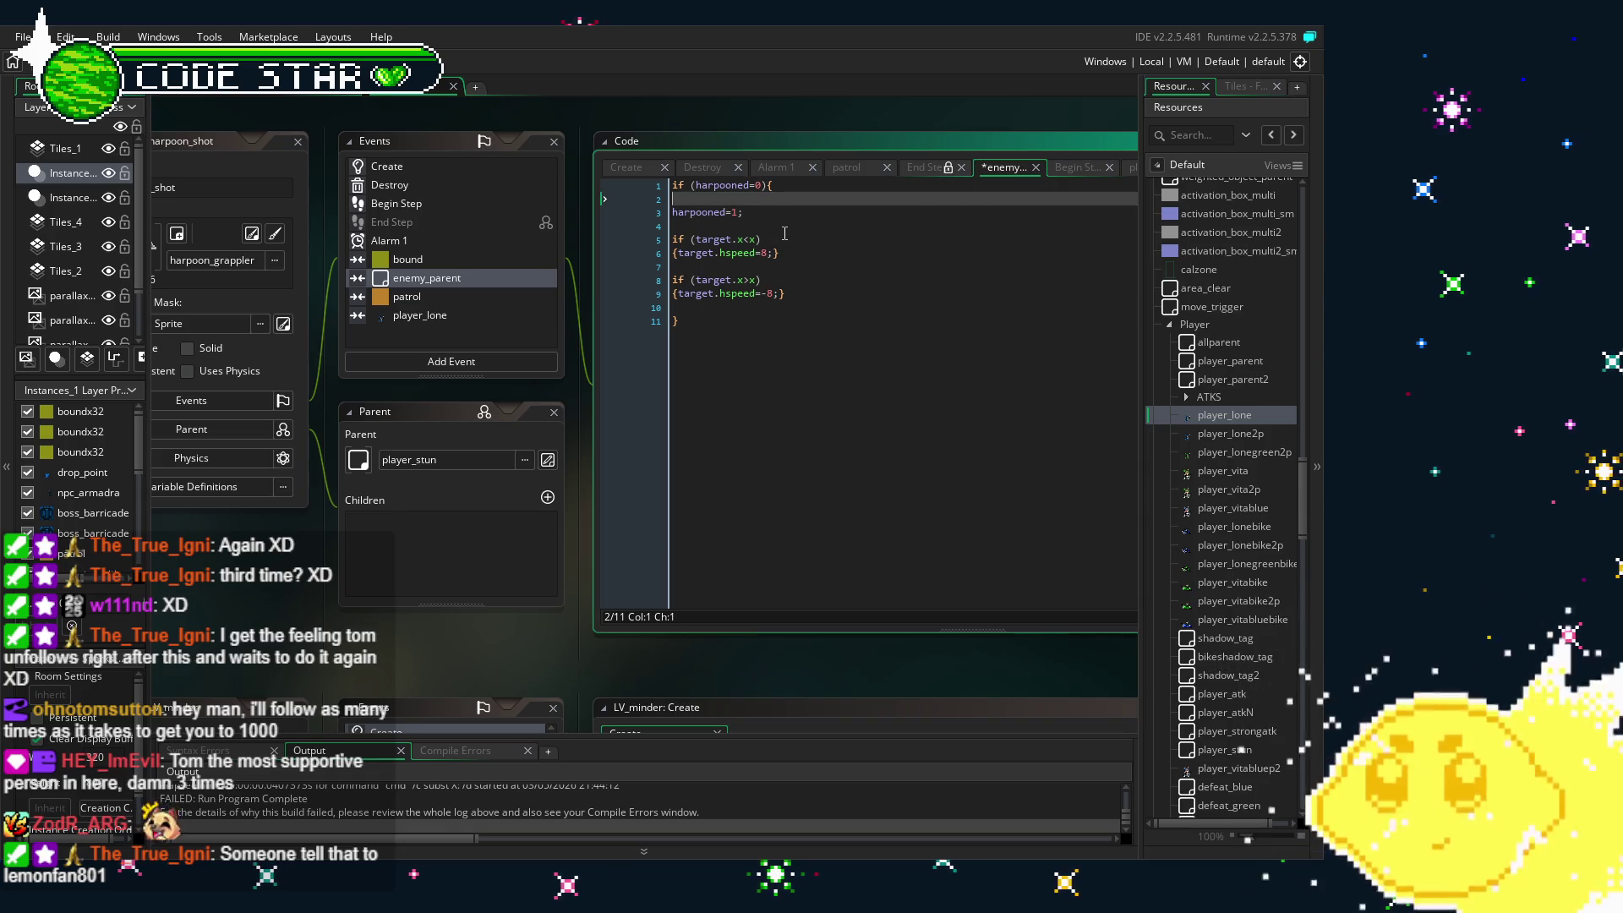
click(765, 209)
key(Return)
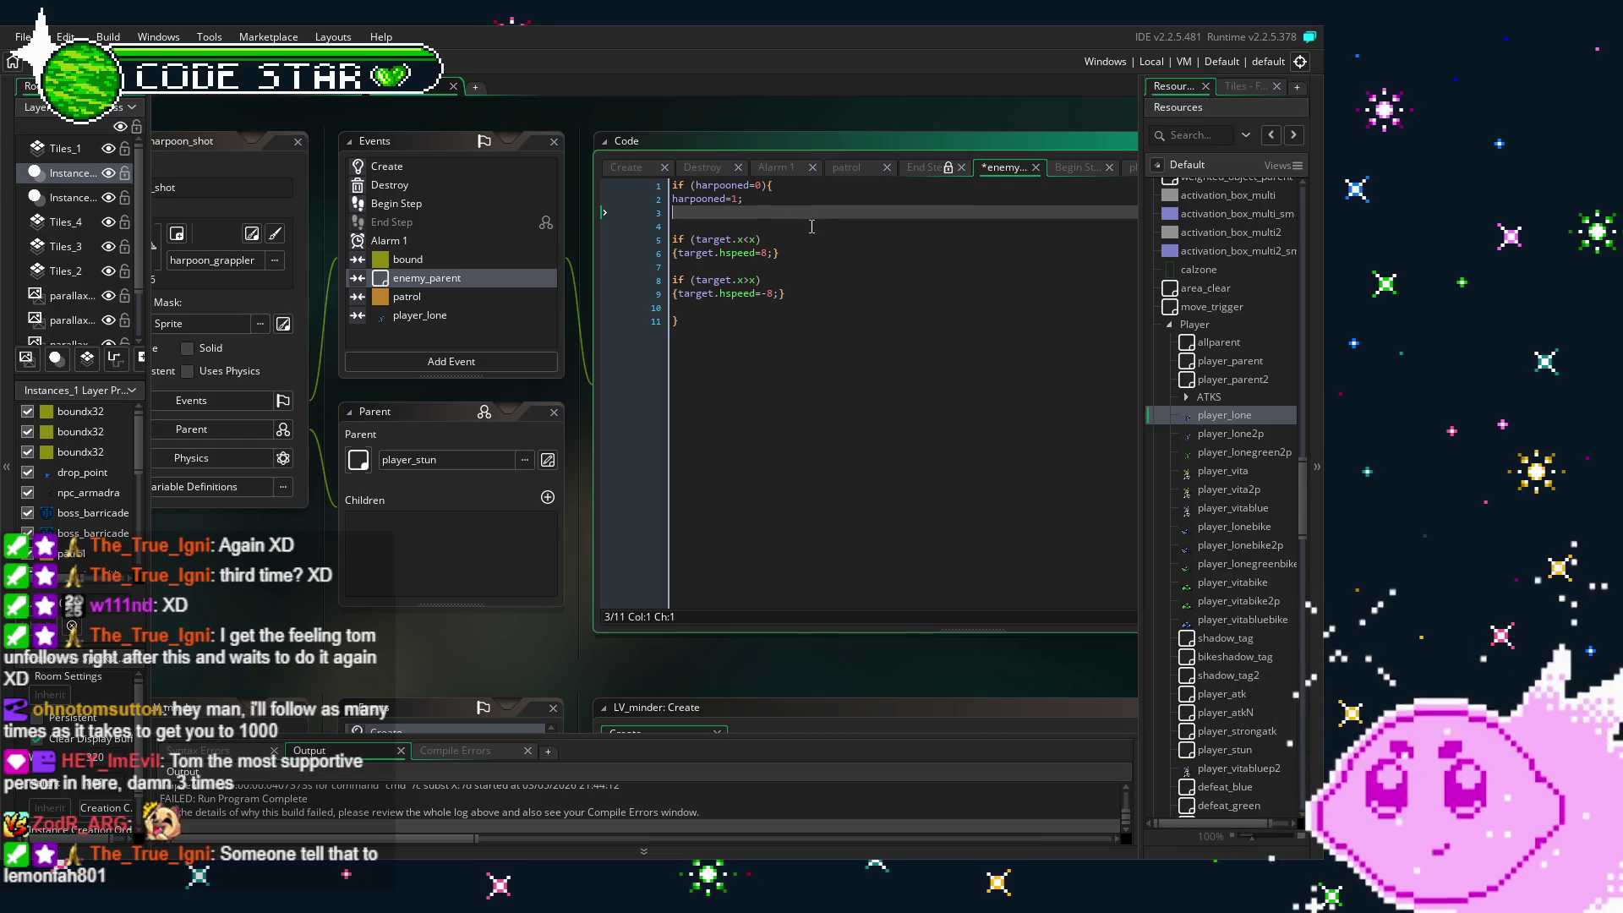
text(speed=0;)
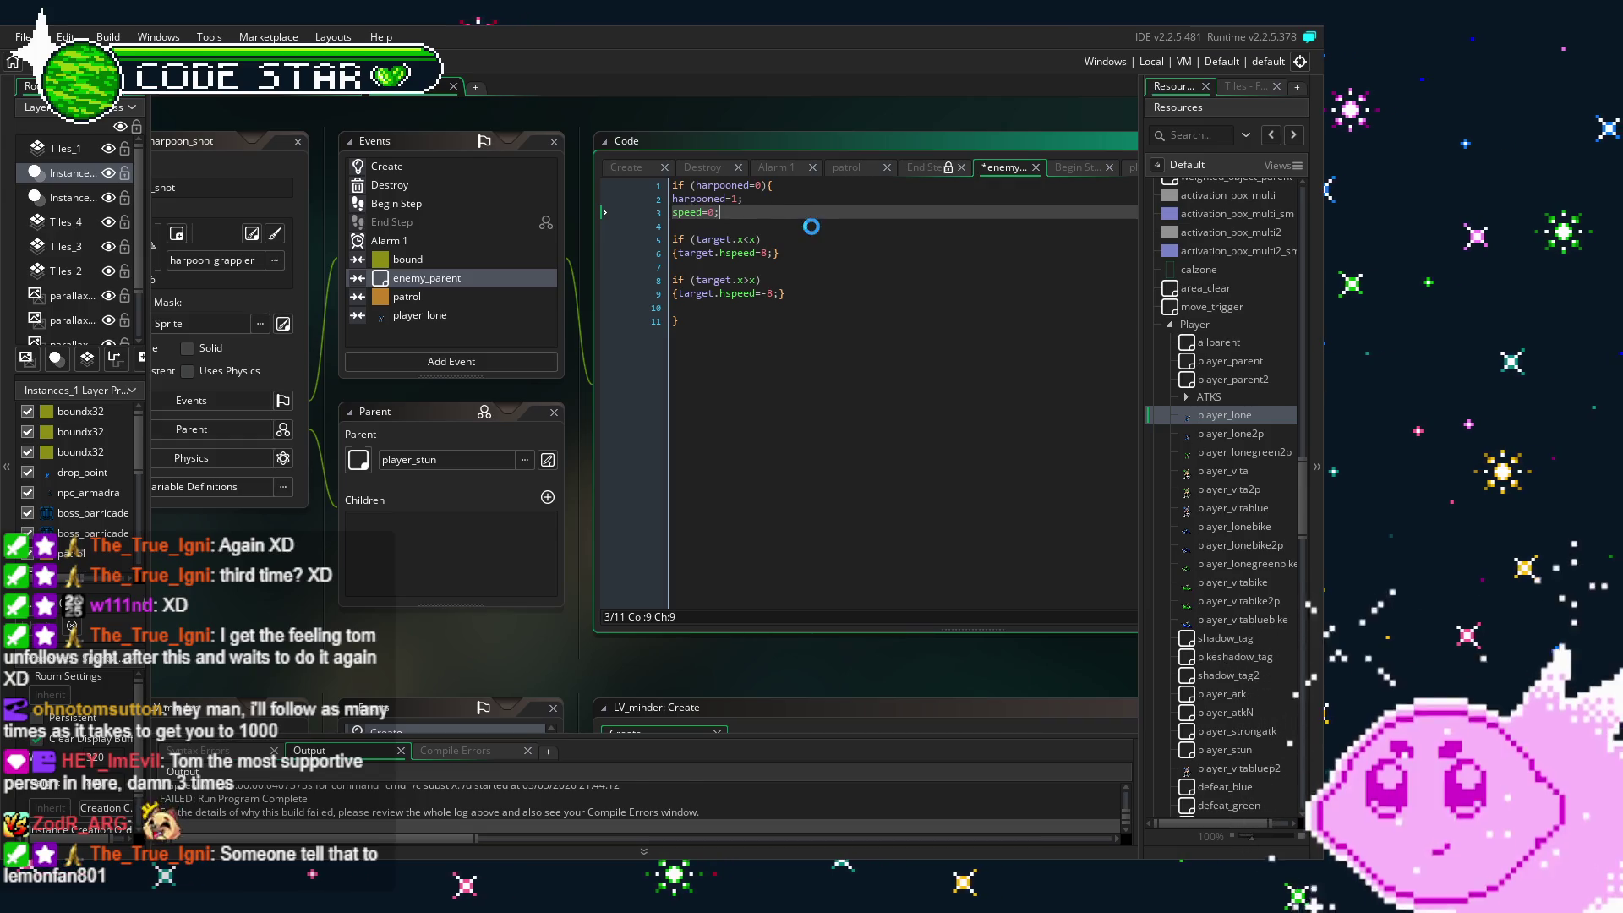
key(ctrl+s)
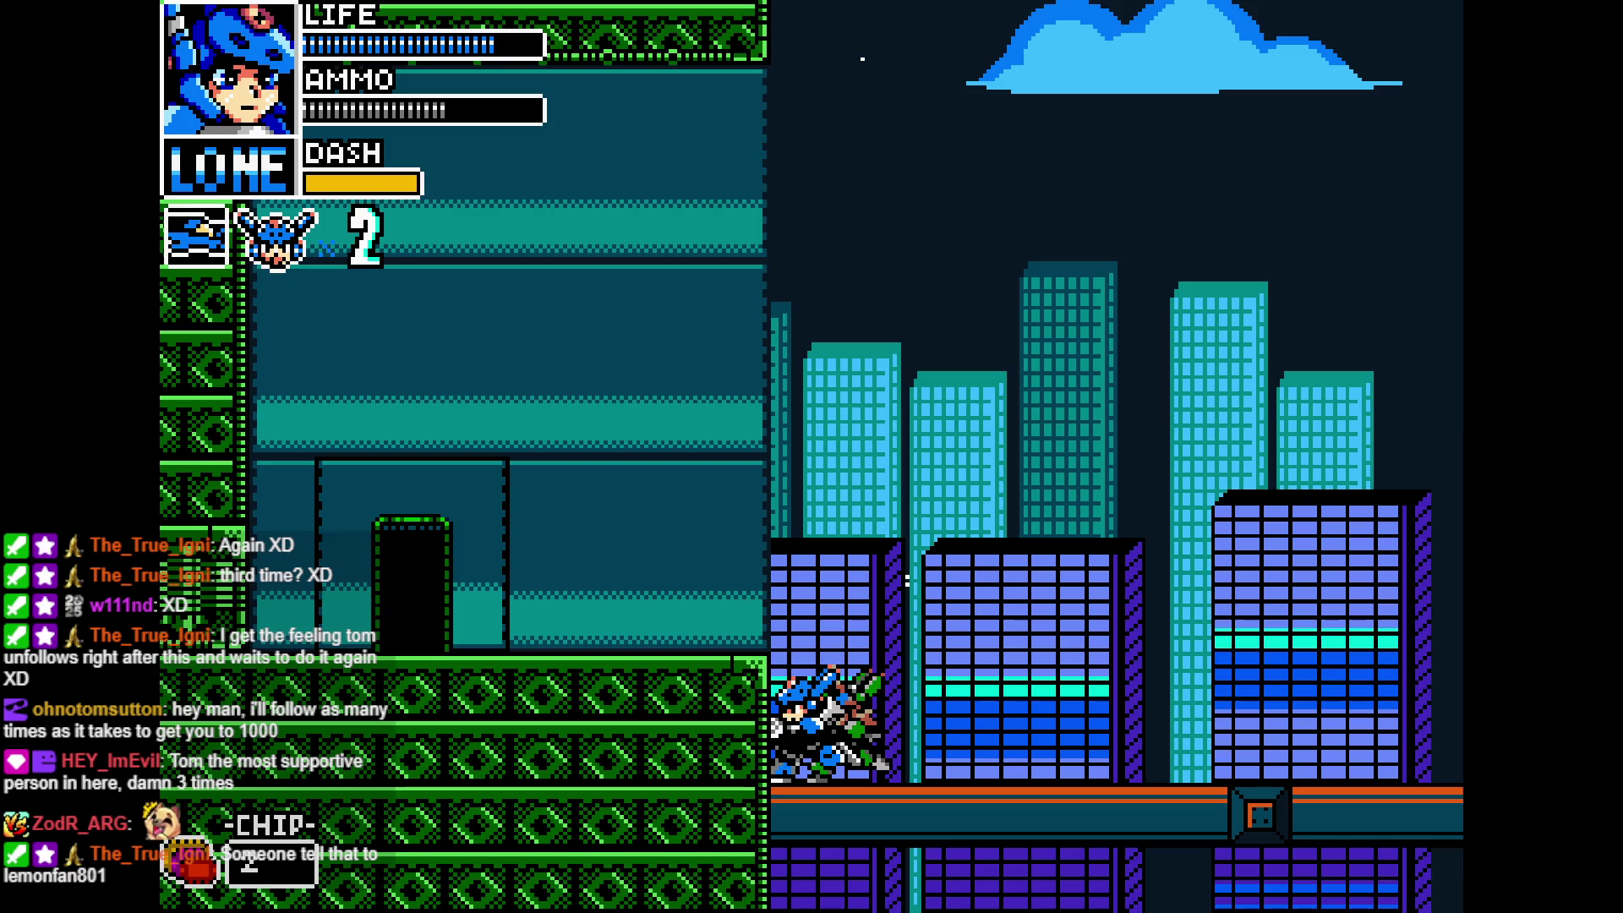
key(Escape)
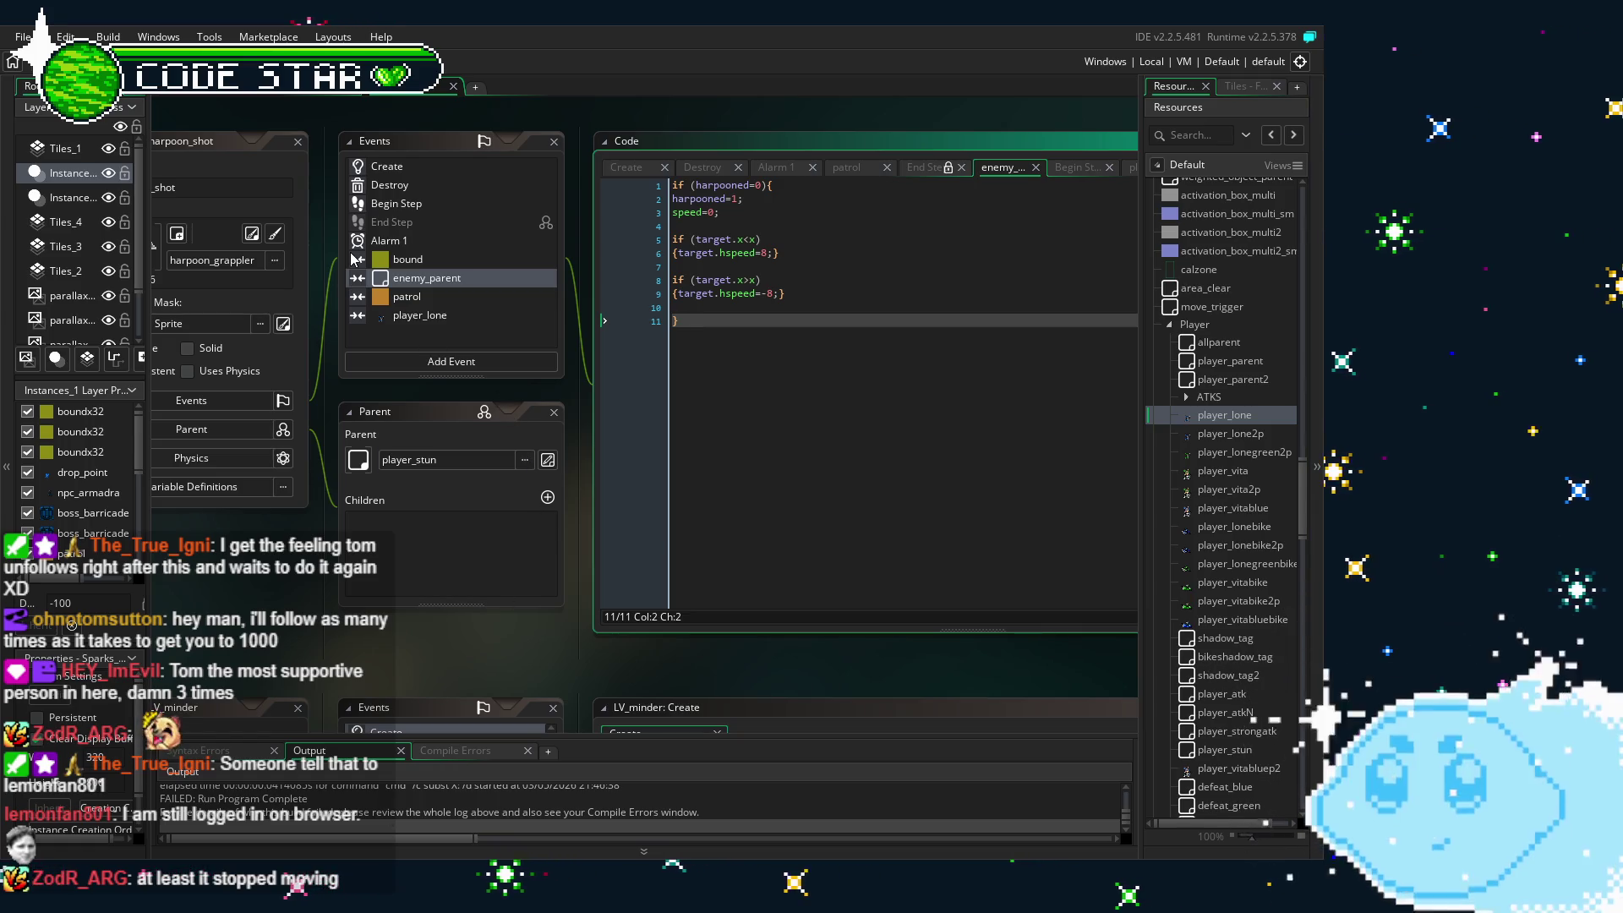
- Change the Destroy event's hspeed=0 to target.hspeed=0 and save the project
click(449, 316)
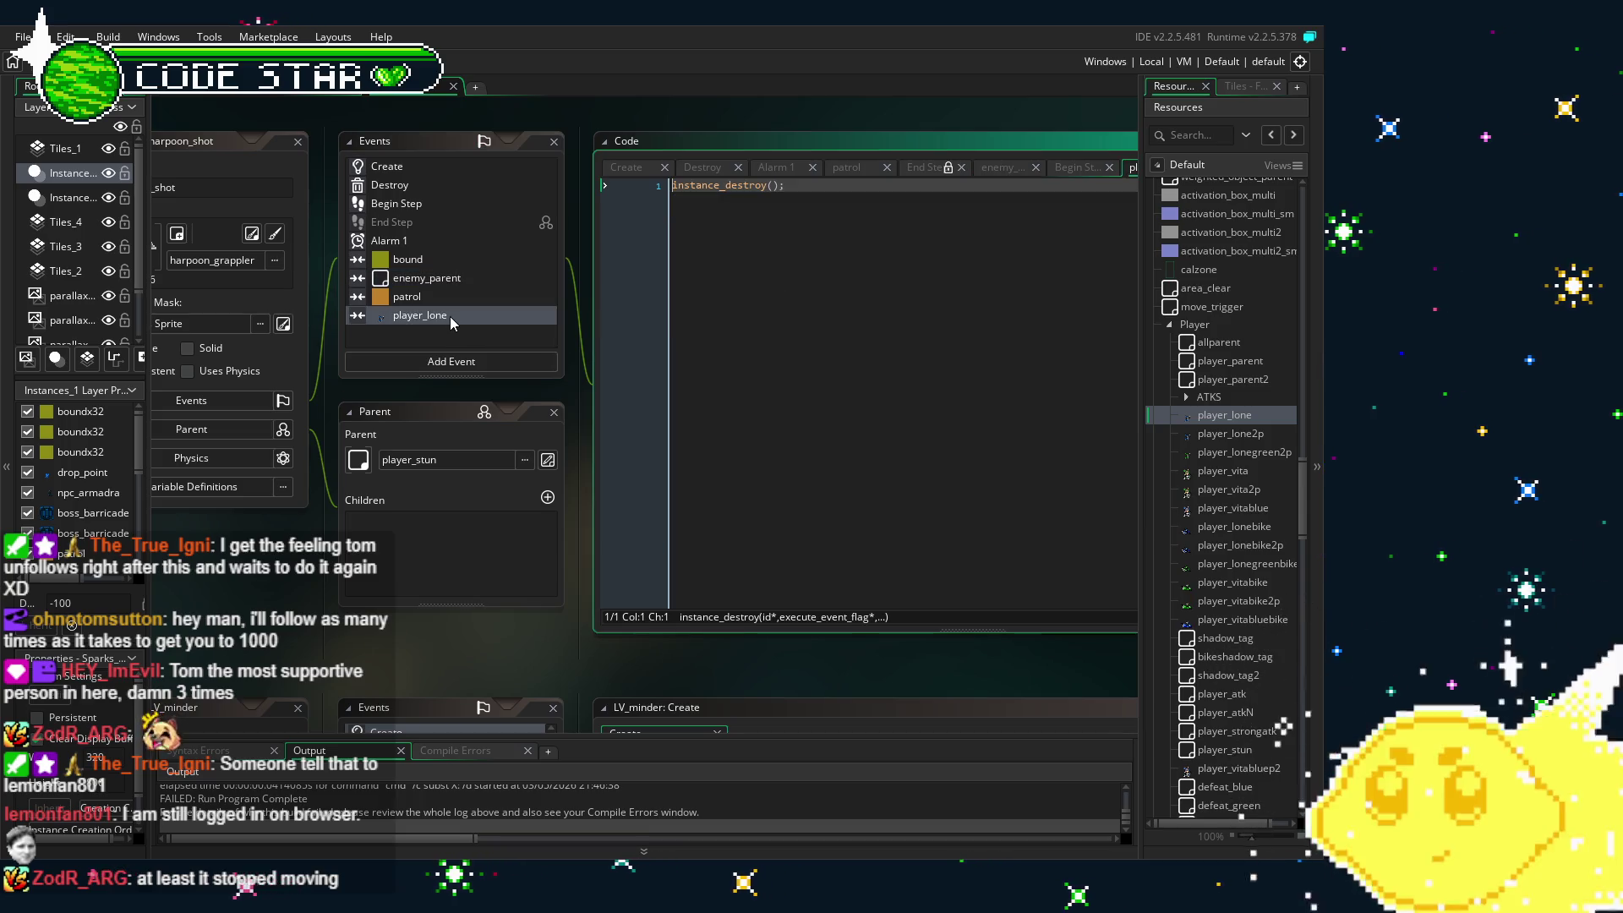
click(429, 181)
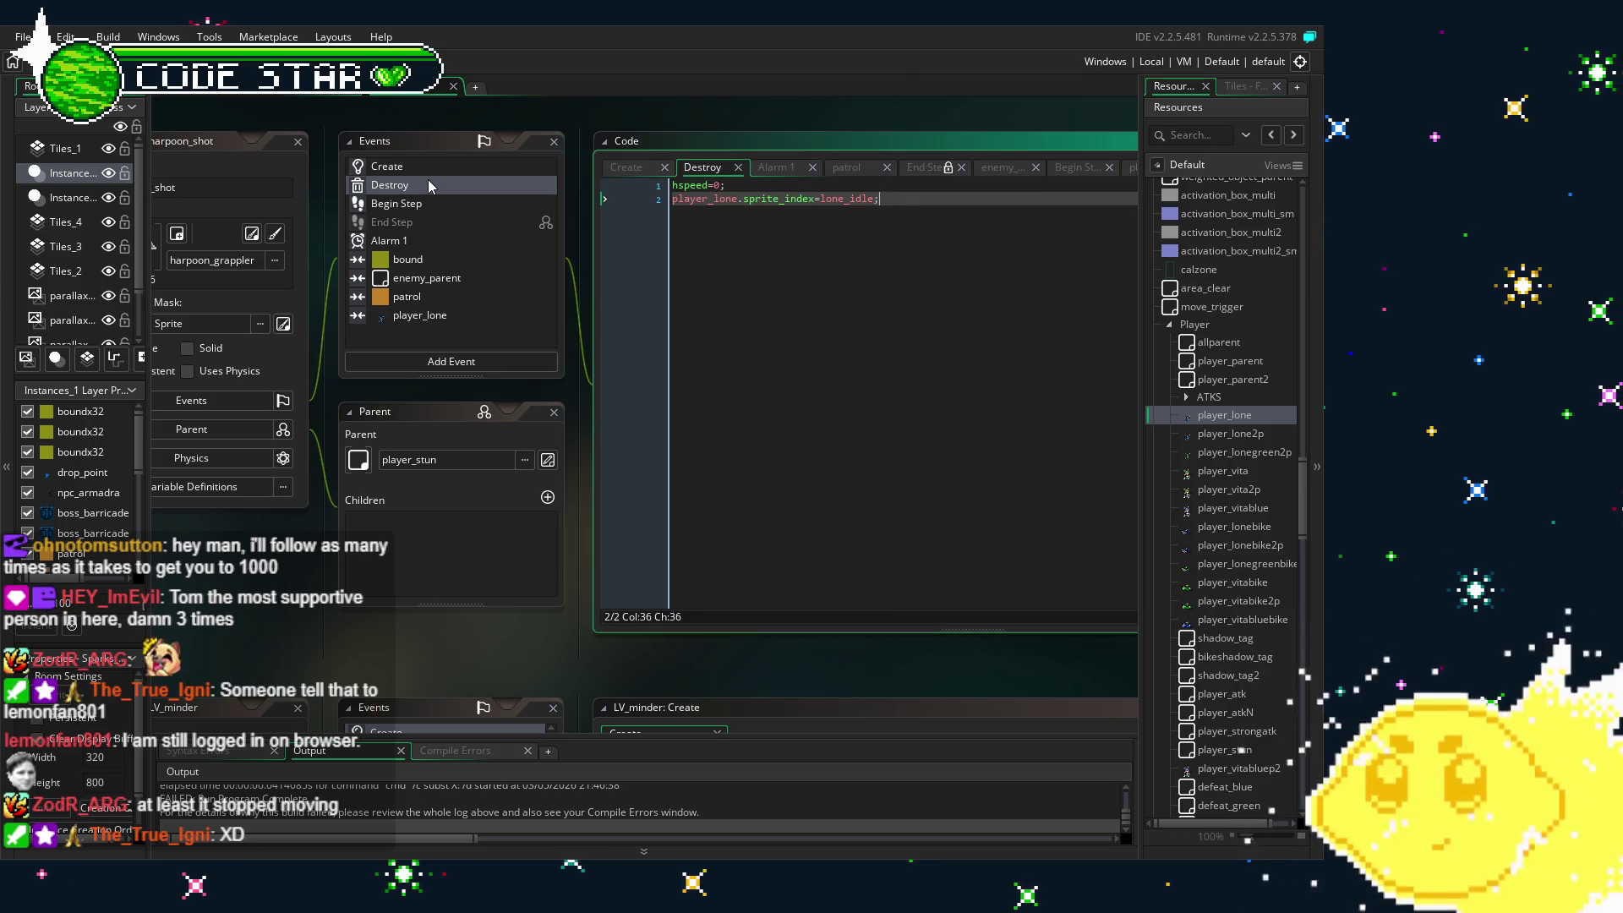
click(673, 185)
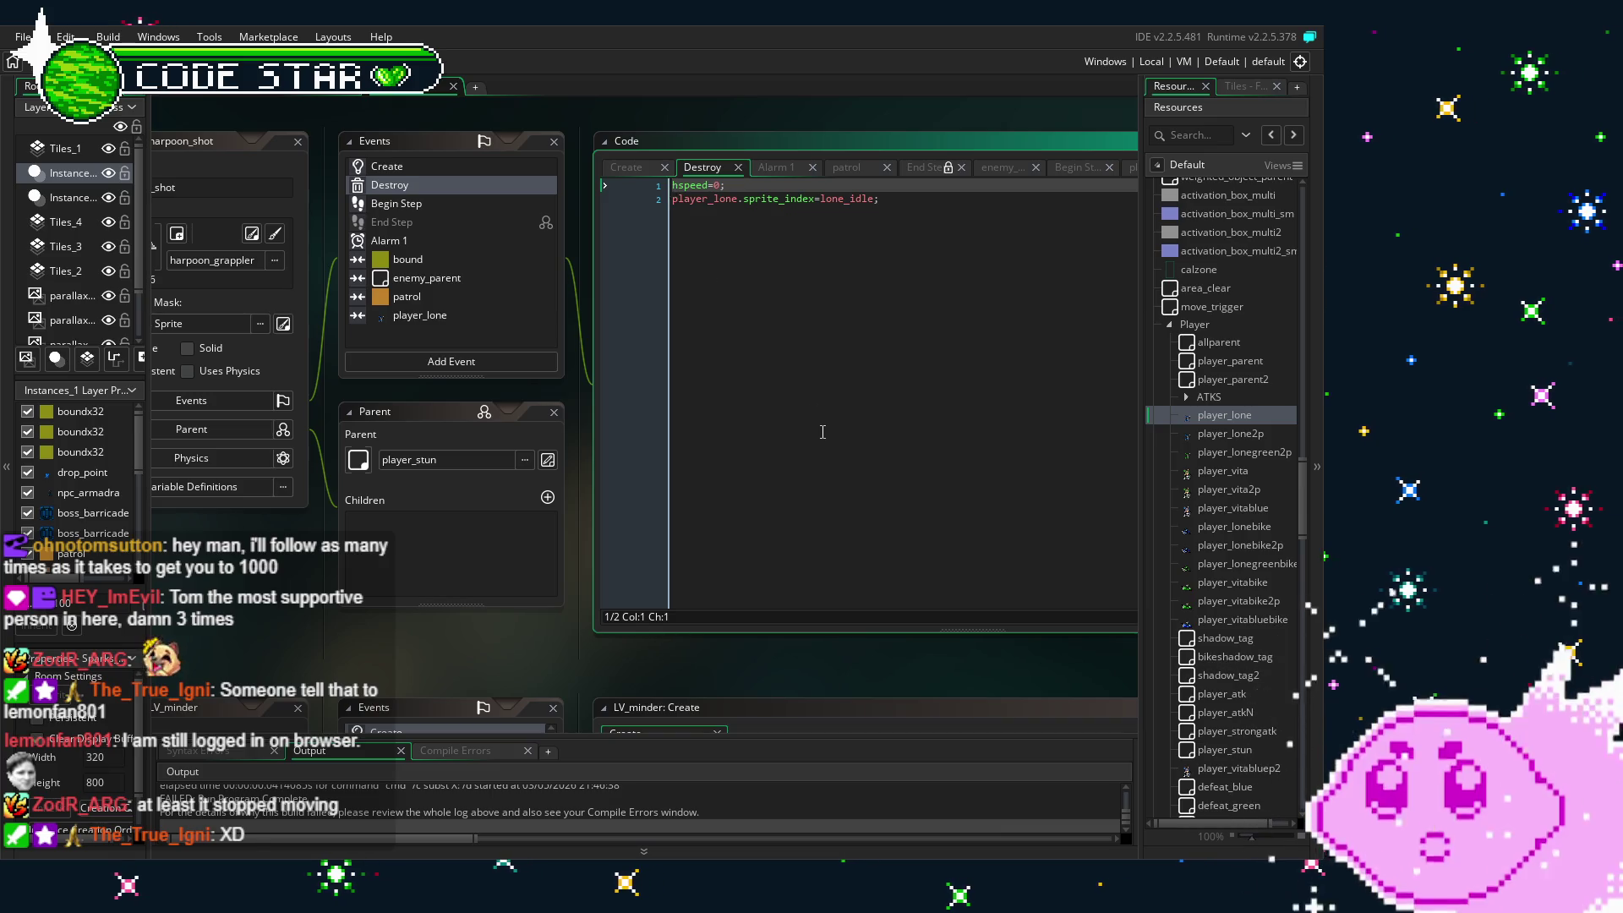
text(target.)
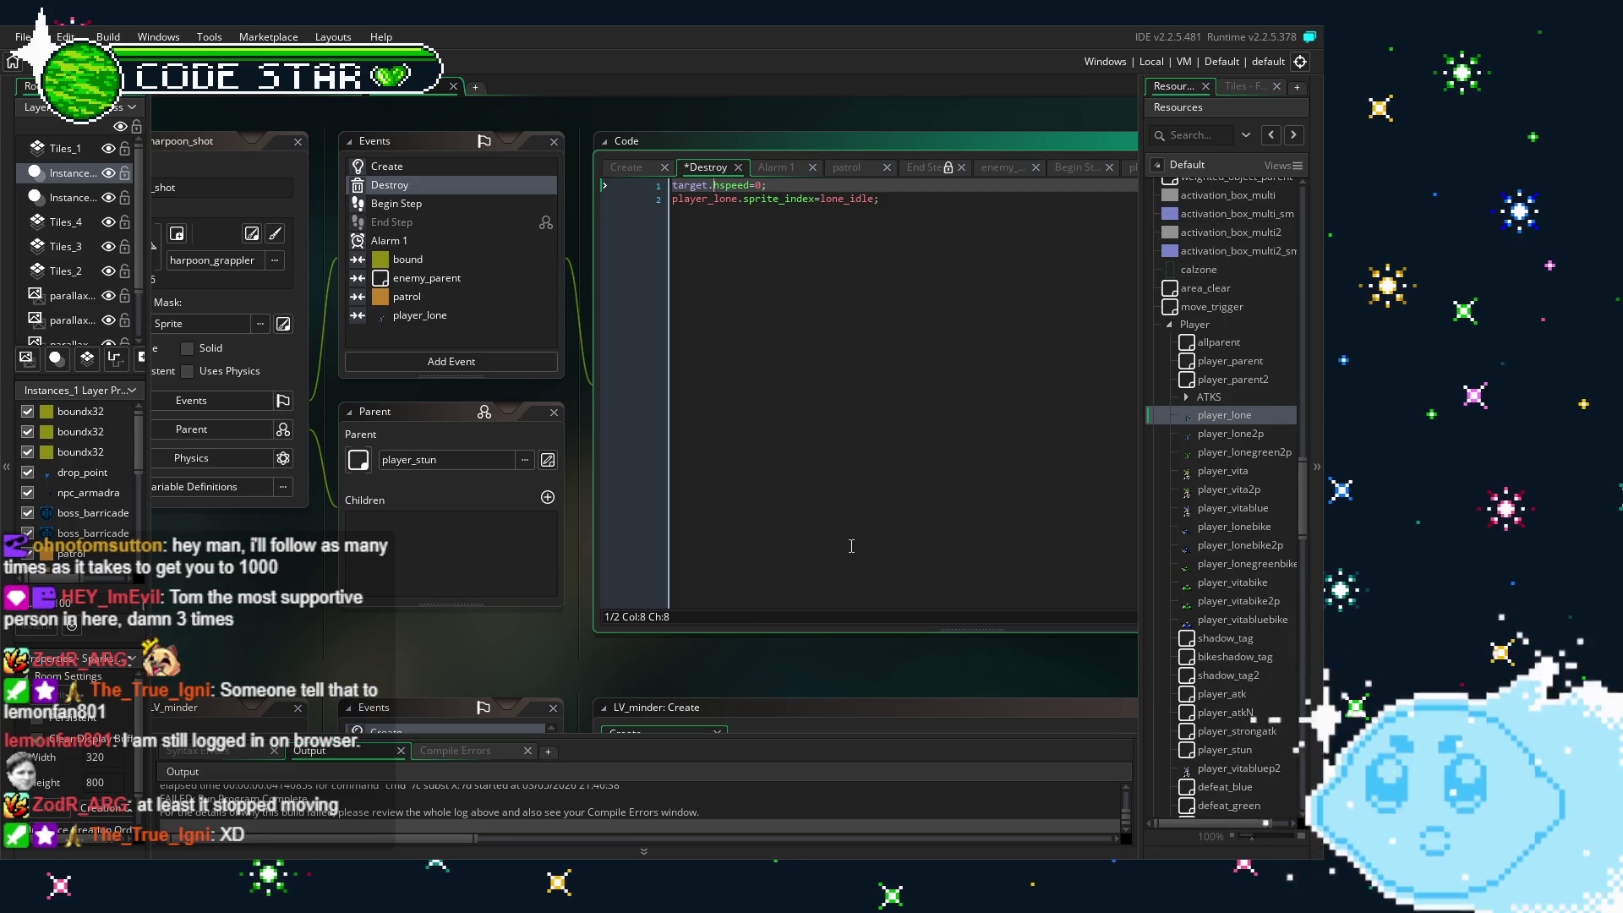
key(Down)
key(ctrl+s)
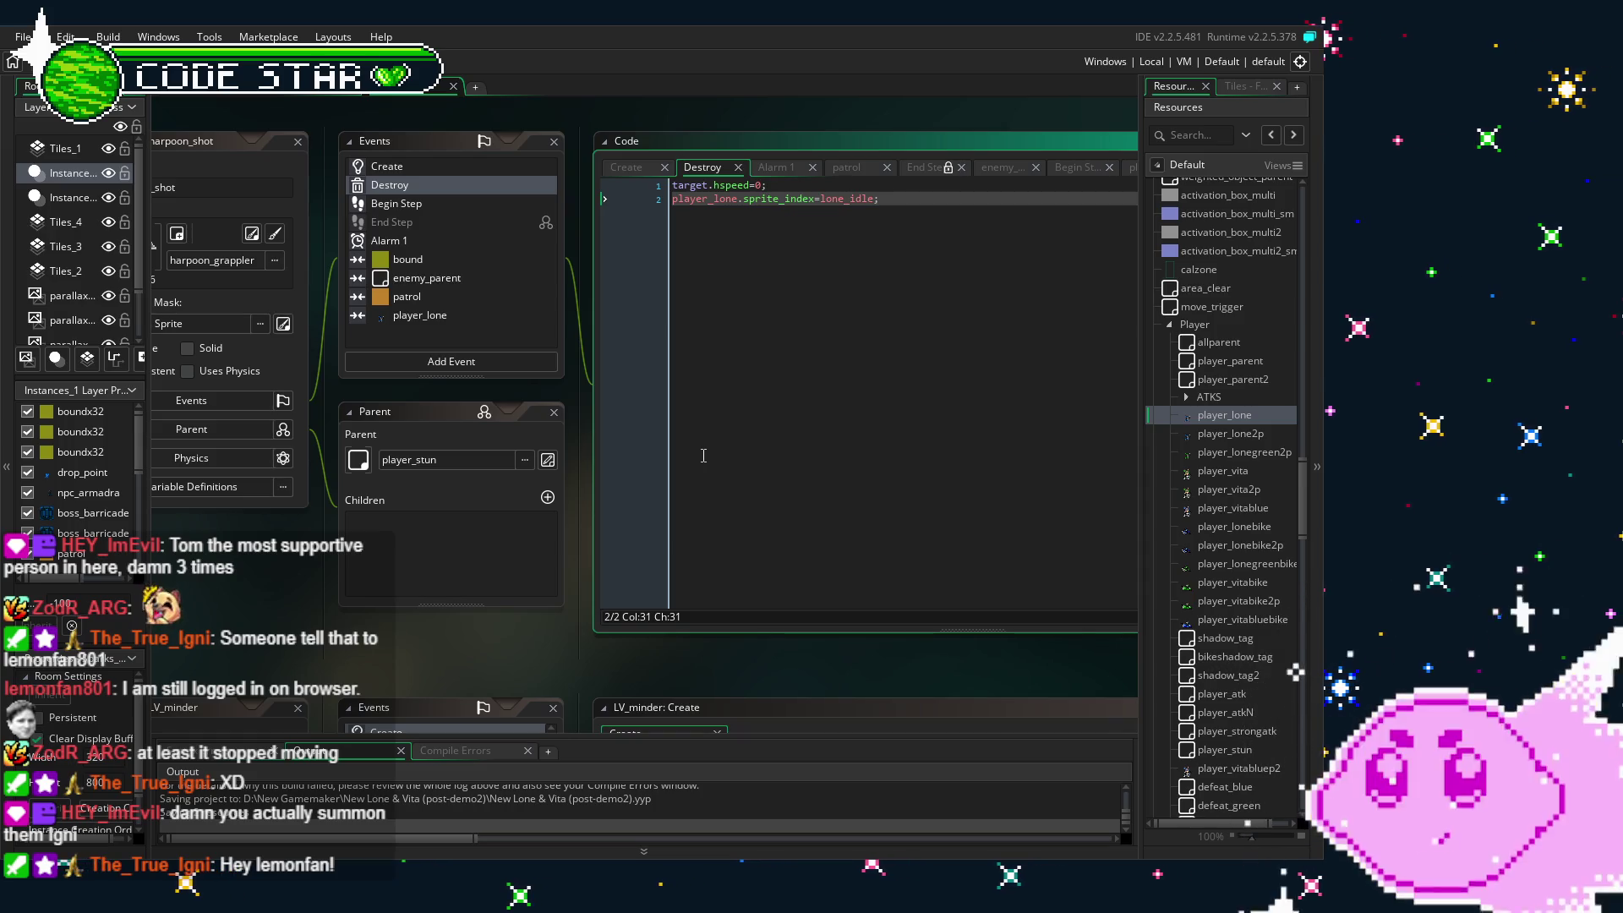
click(423, 170)
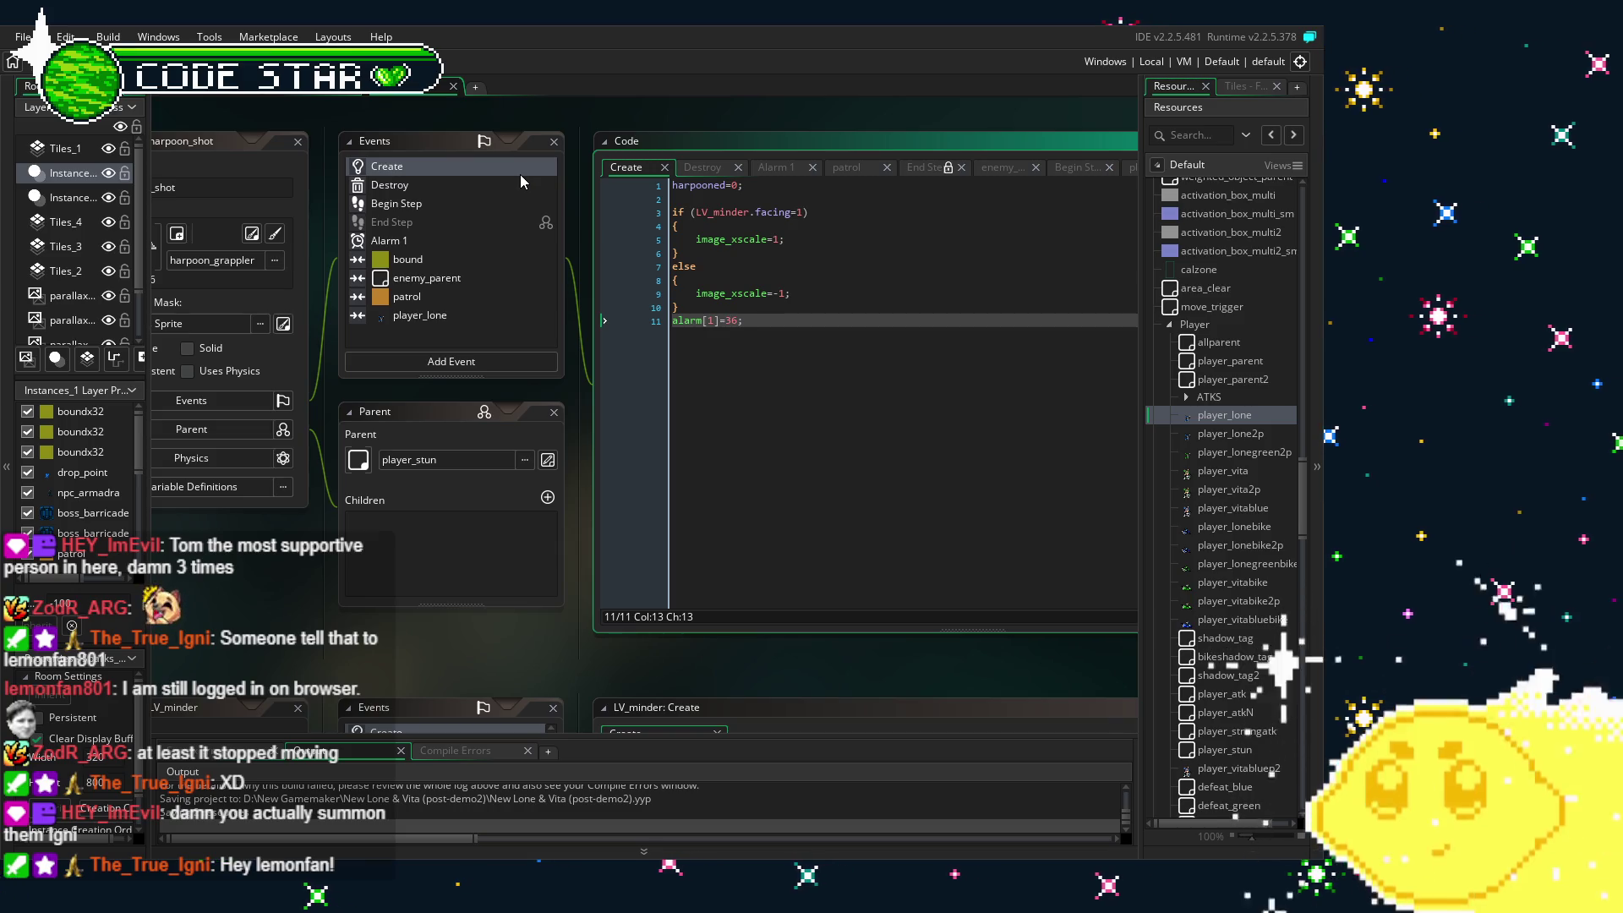
- Review the Destroy, Alarm 1, enemy_parent and player_lone event code, then return to Create
click(453, 186)
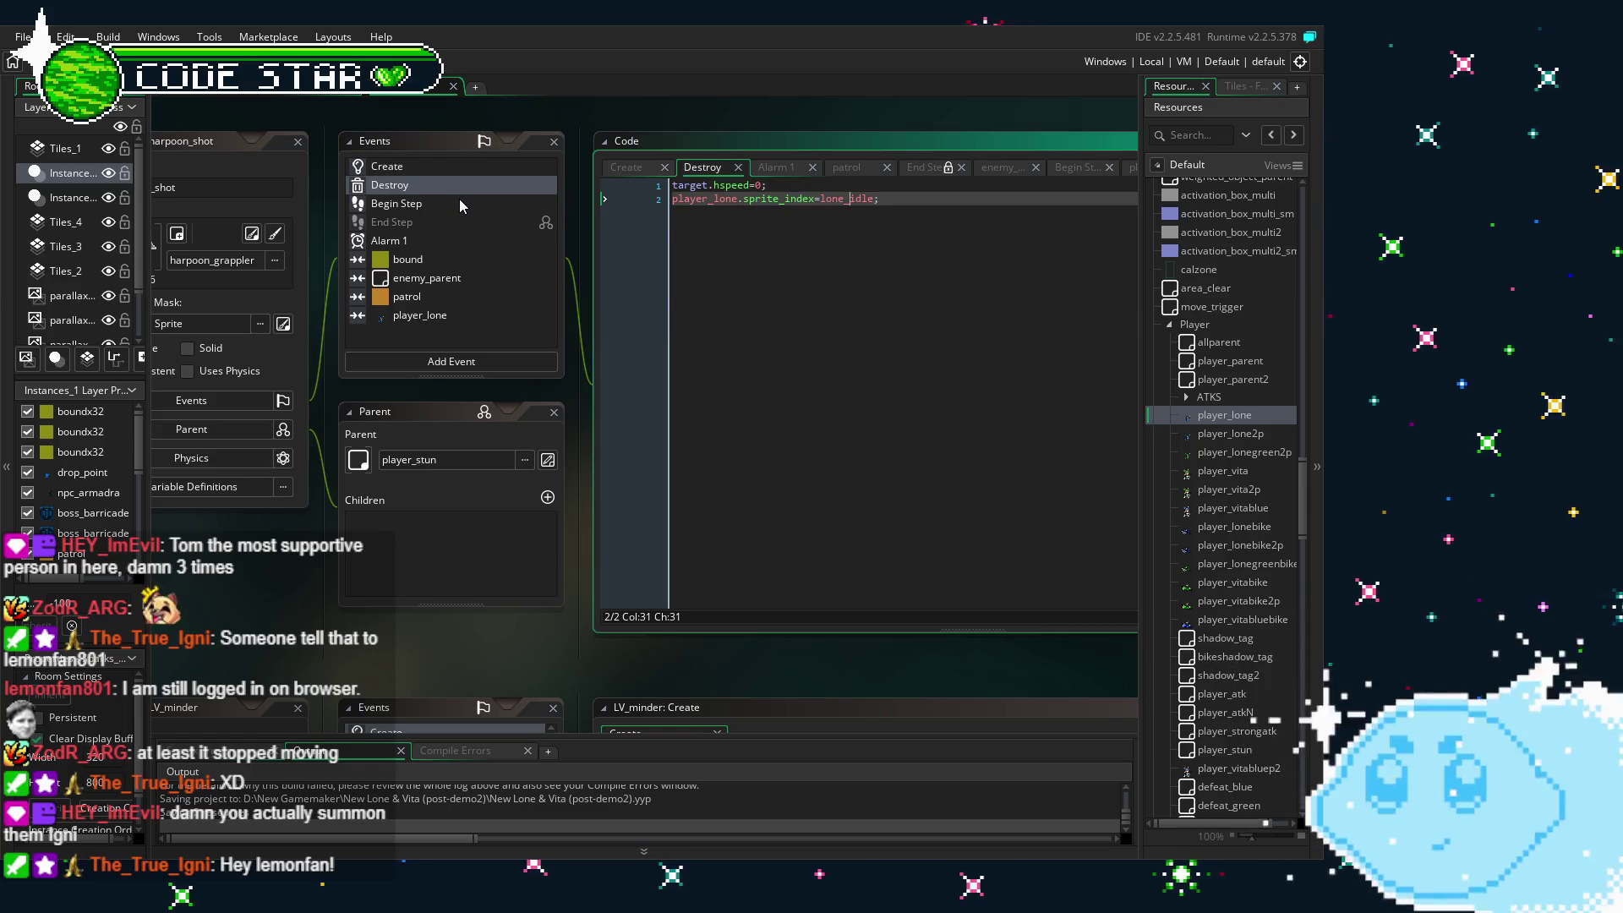
click(423, 243)
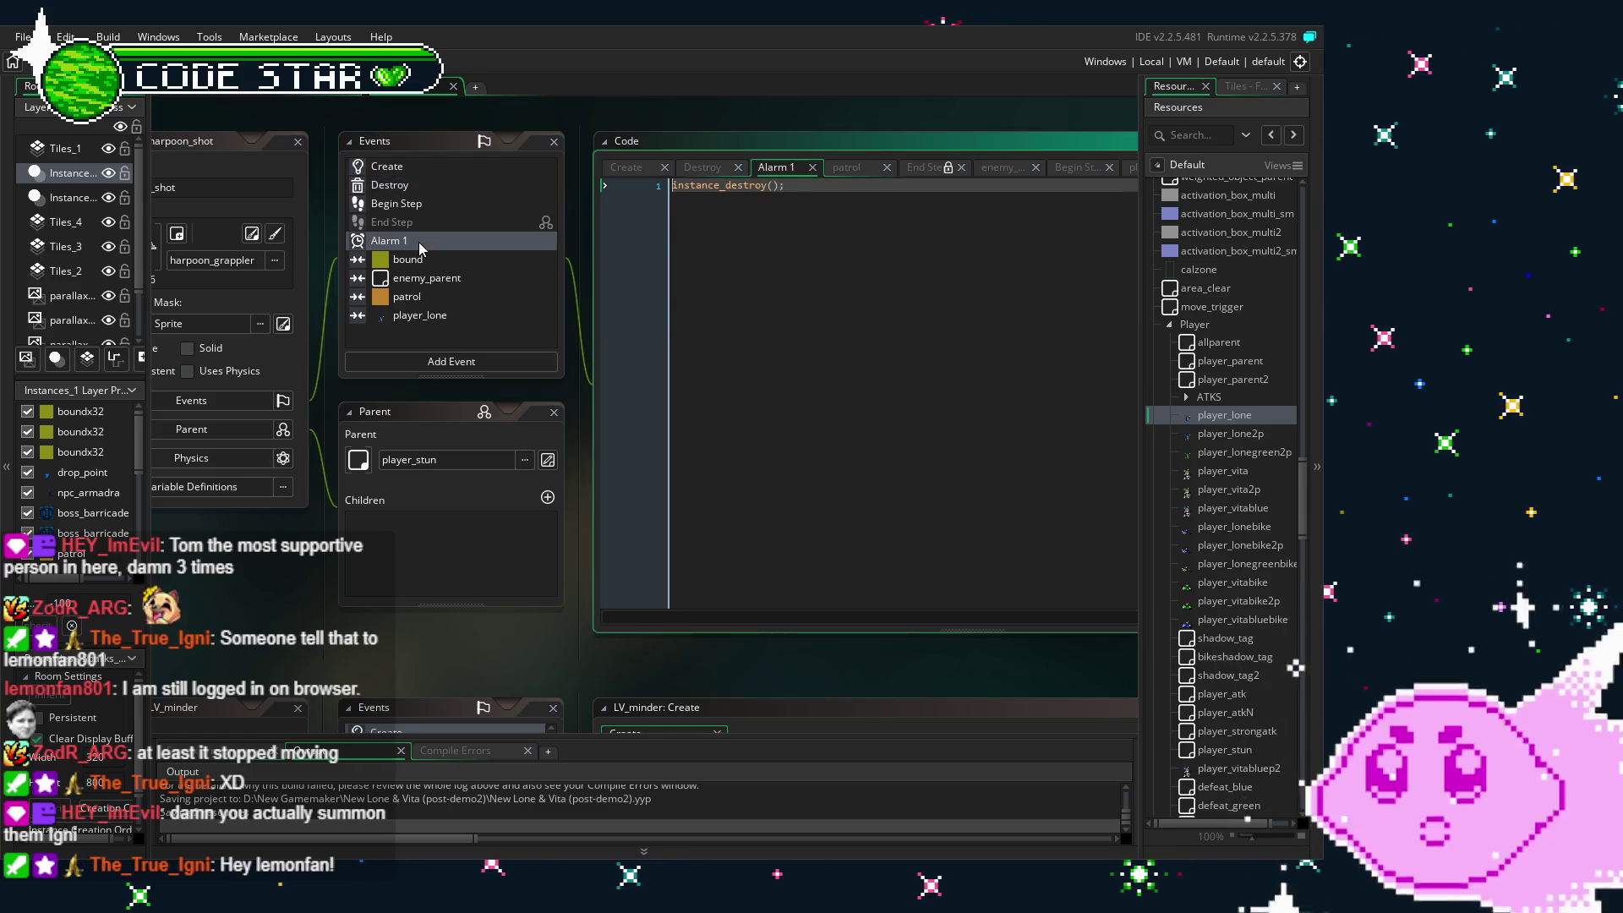
click(454, 280)
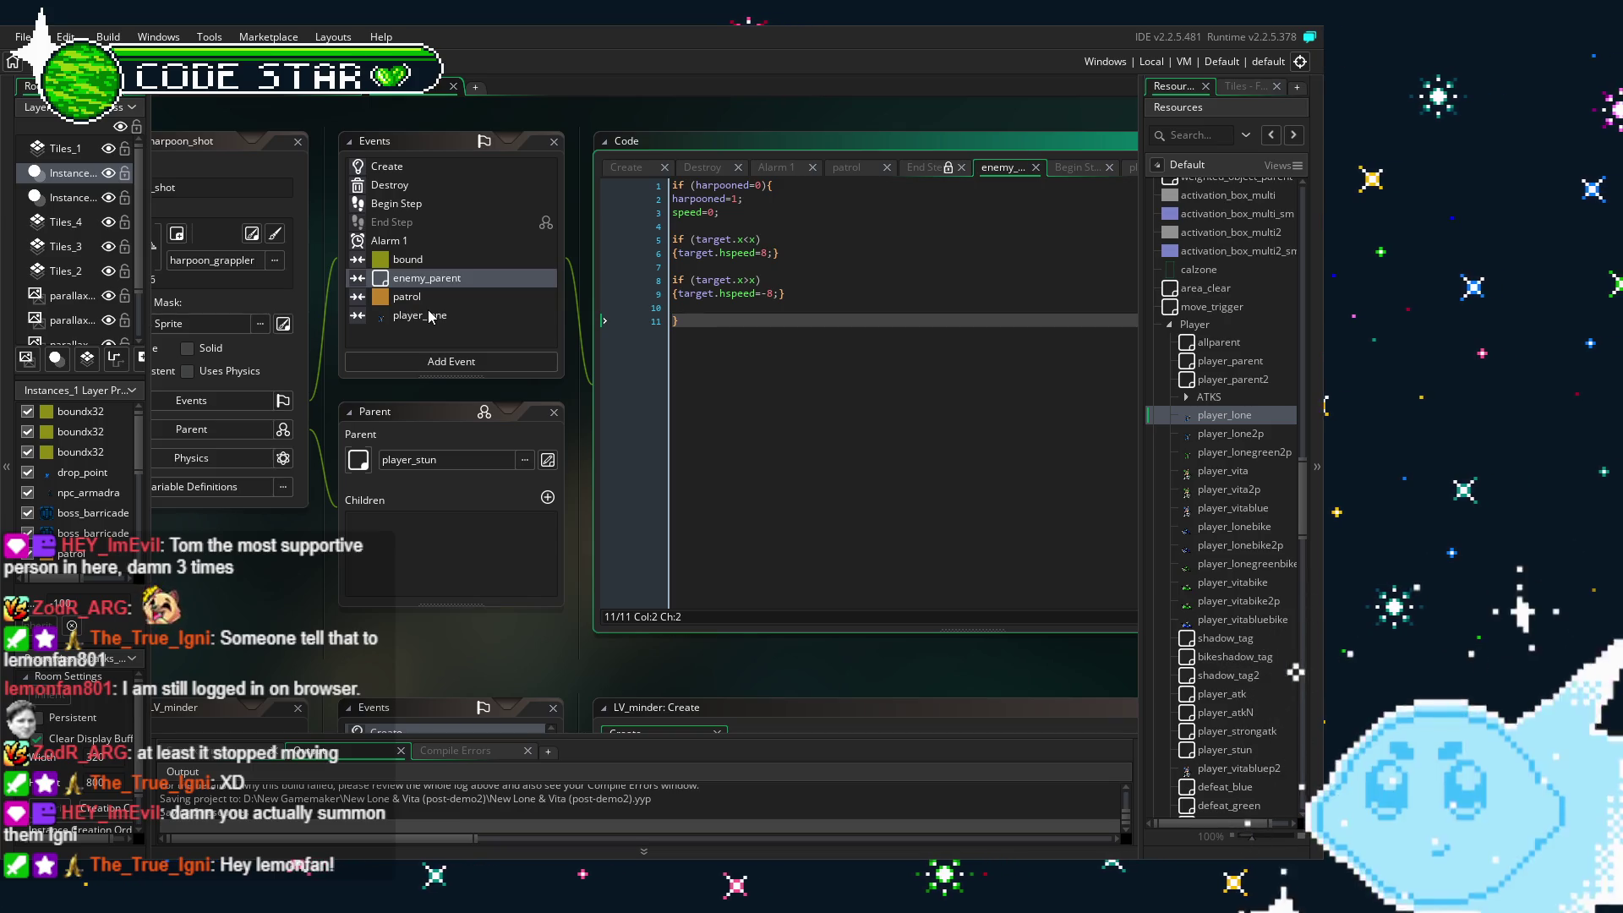
click(429, 316)
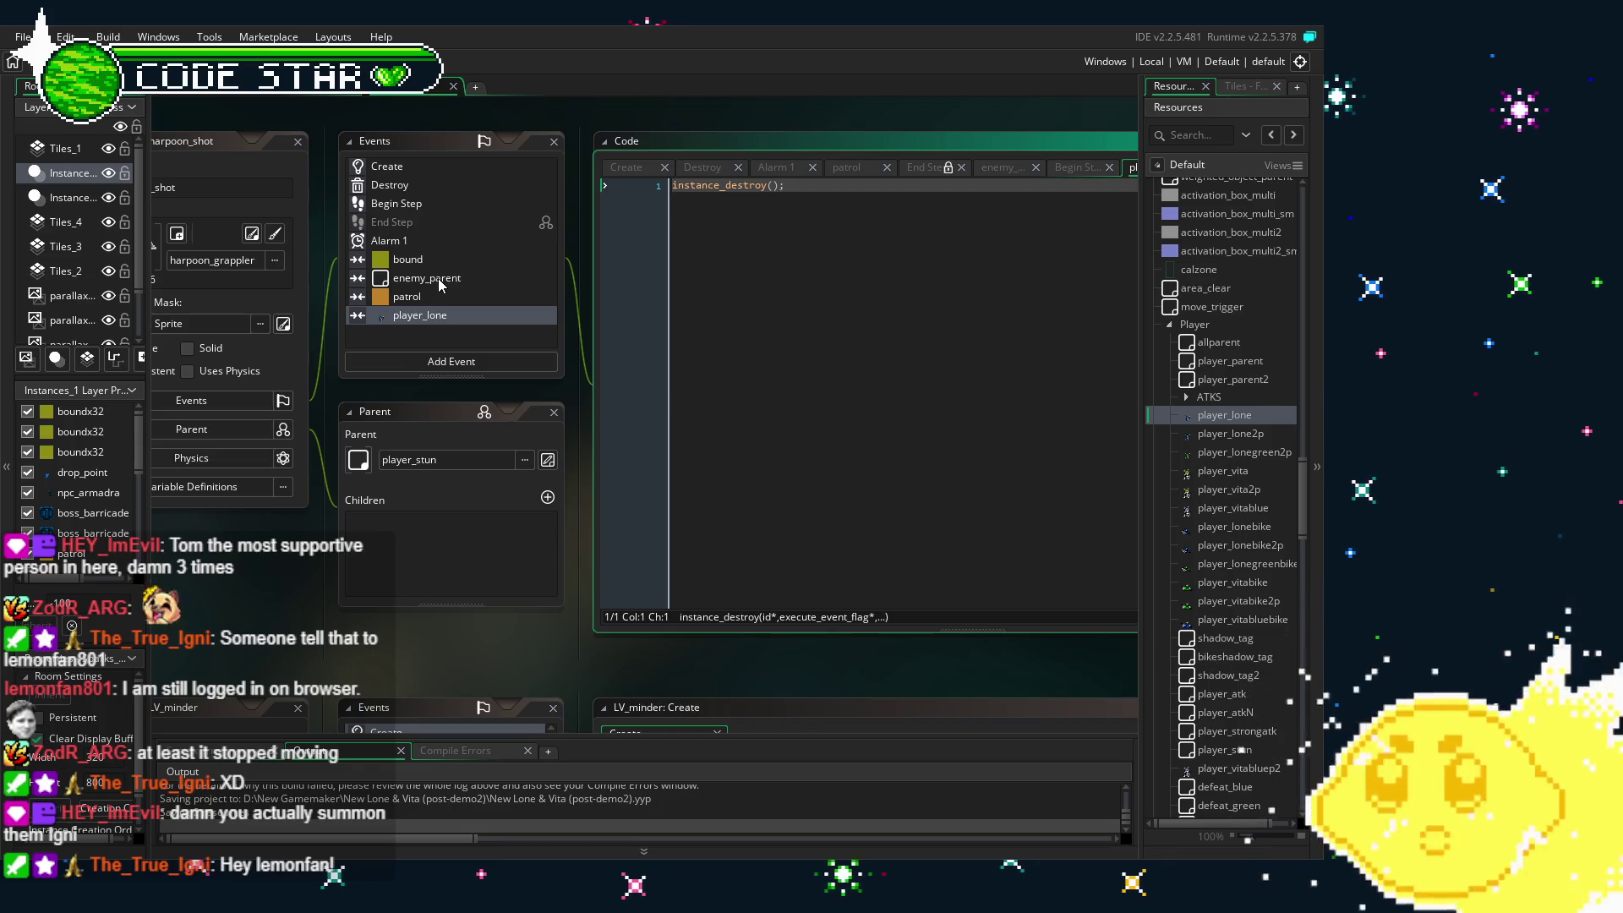
click(438, 277)
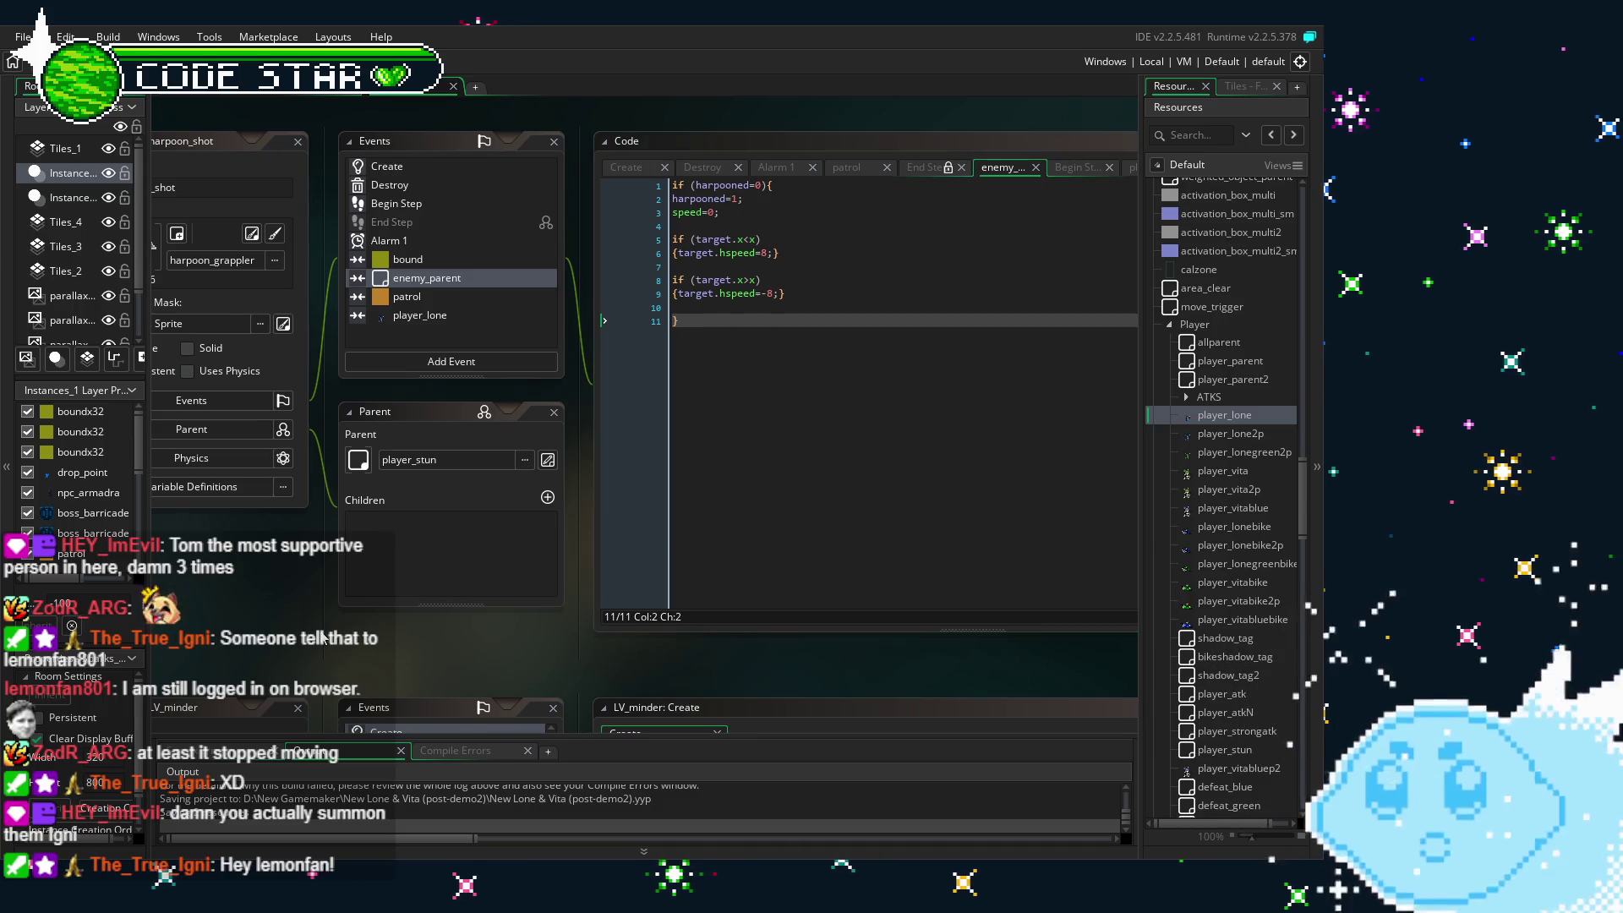
scroll(360, 575, down, 2)
scroll(307, 611, up, 1)
scroll(293, 611, right, 1)
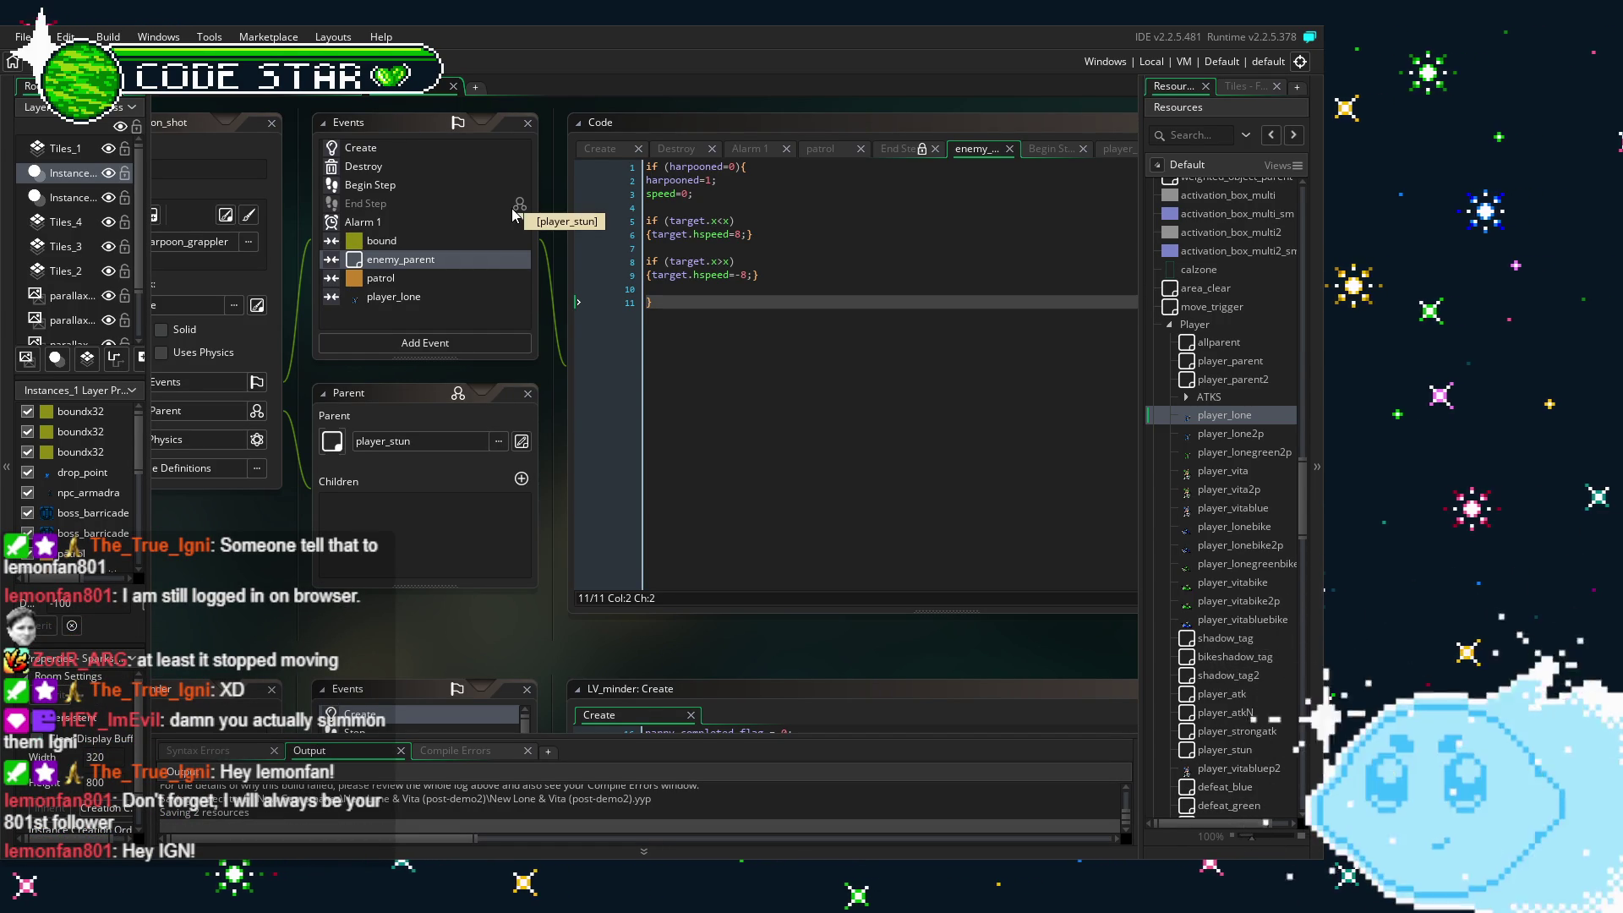
click(406, 149)
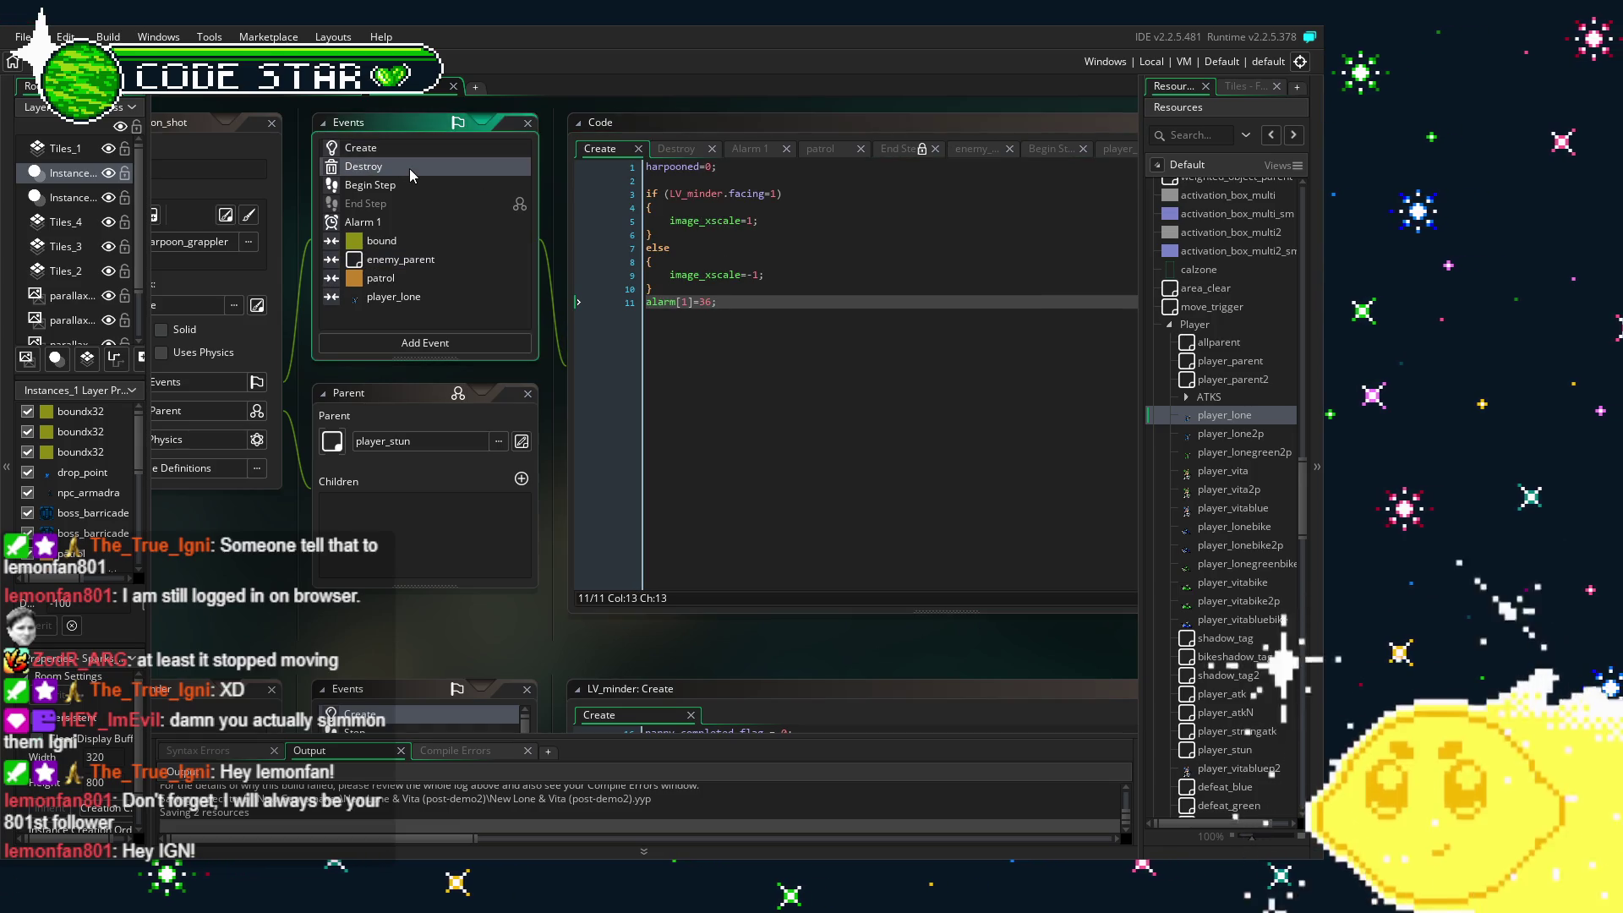
- Browse the Destroy, collision, Begin Step and Create events, ending on the enemy_parent collision code
click(409, 169)
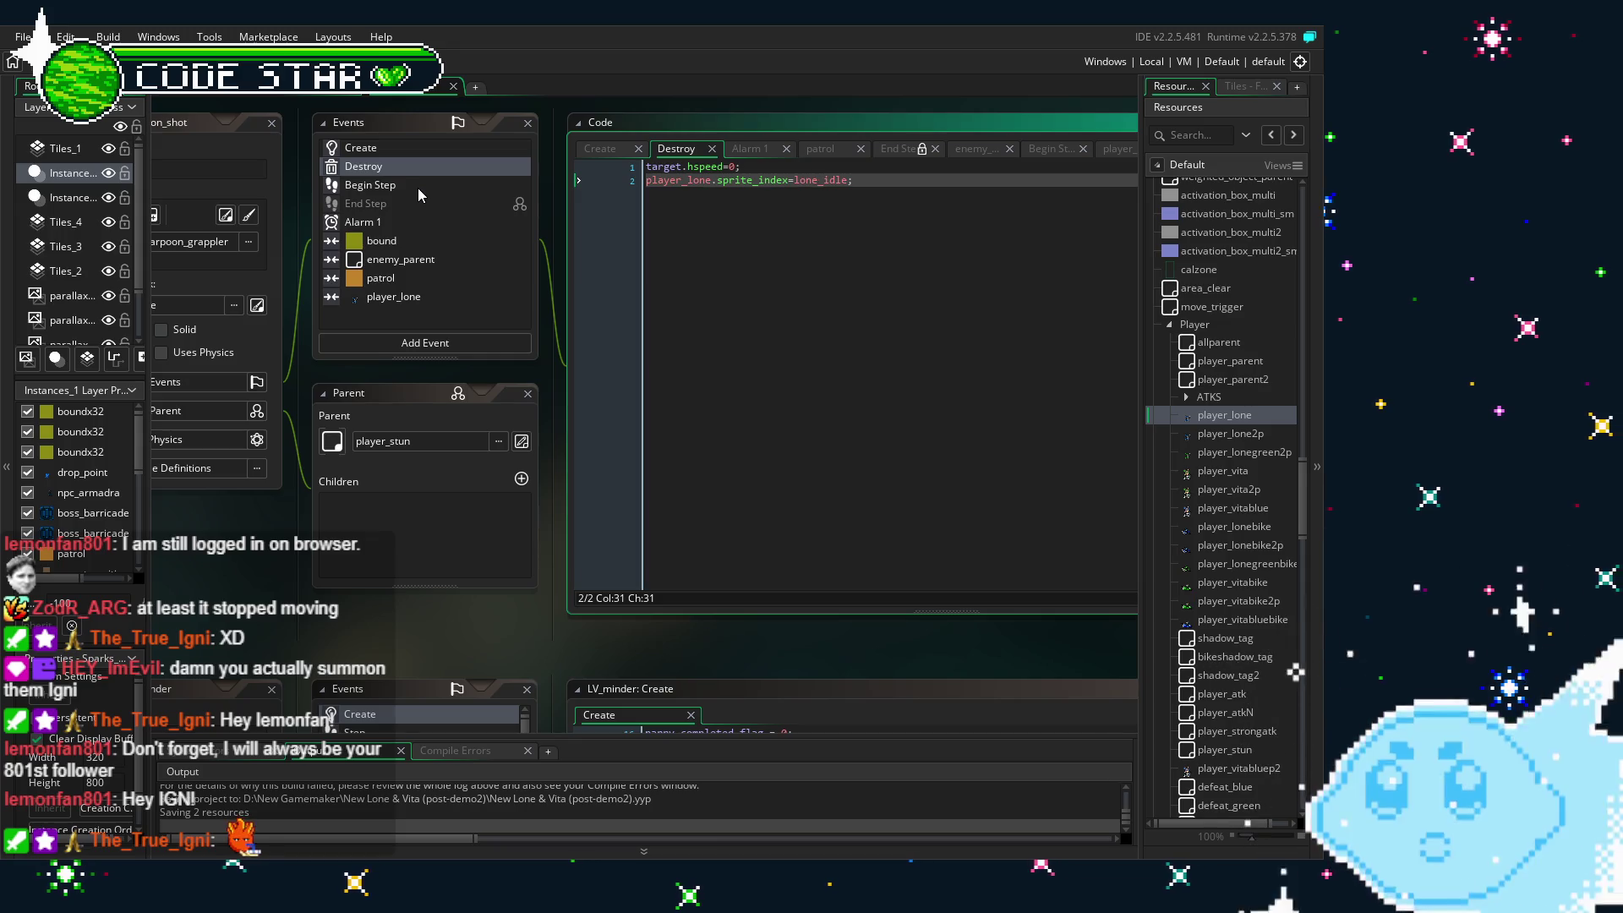
click(418, 187)
click(389, 260)
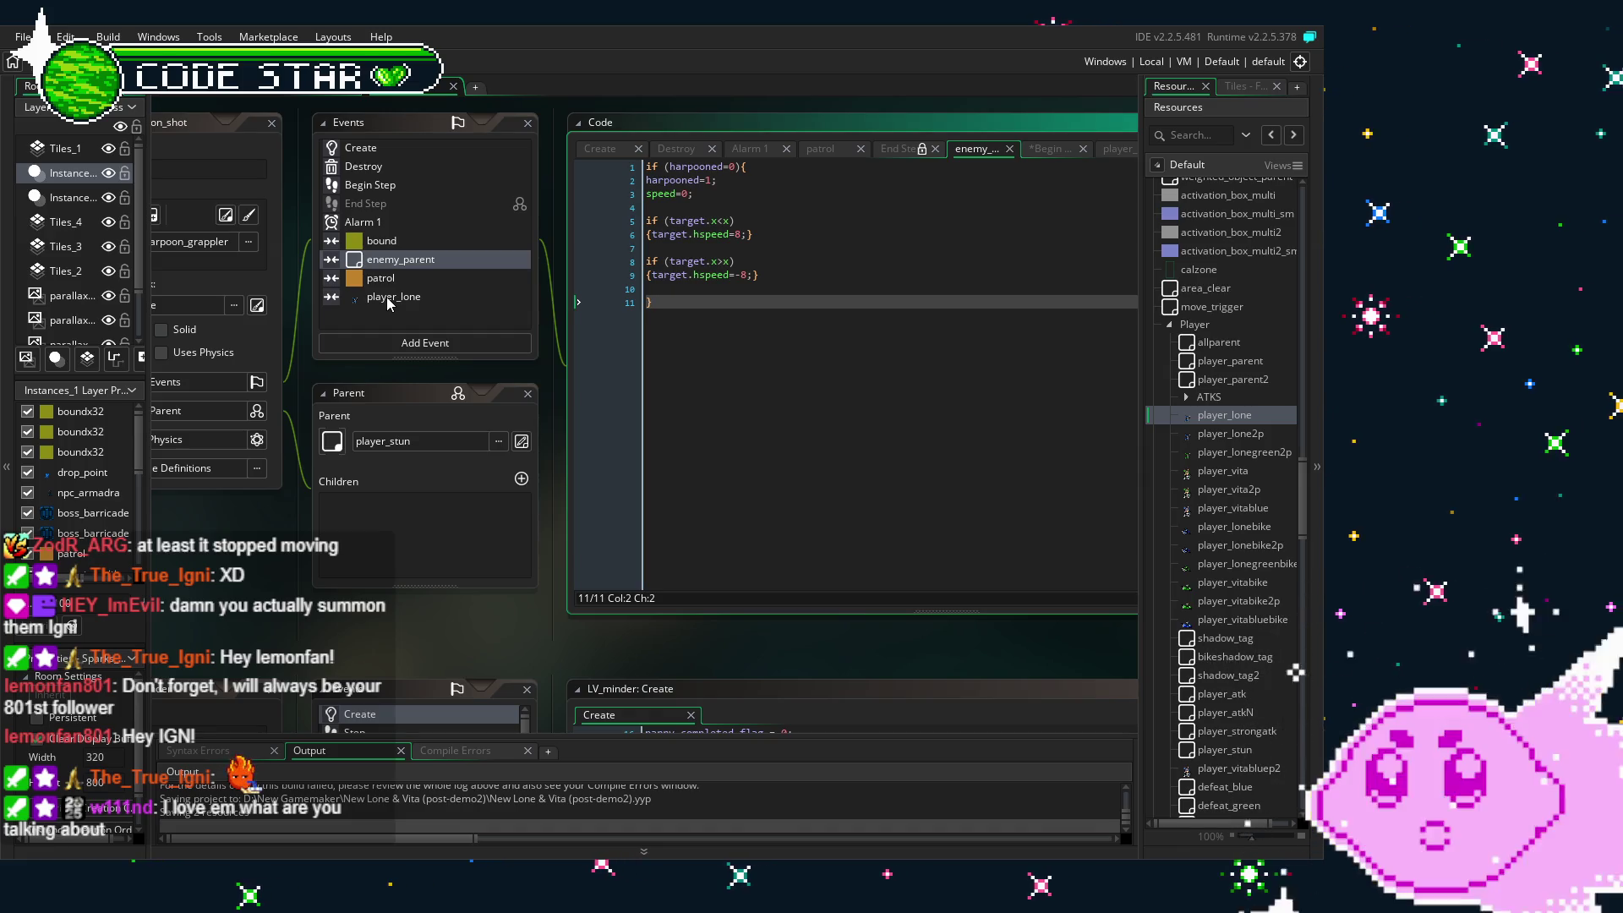
click(391, 297)
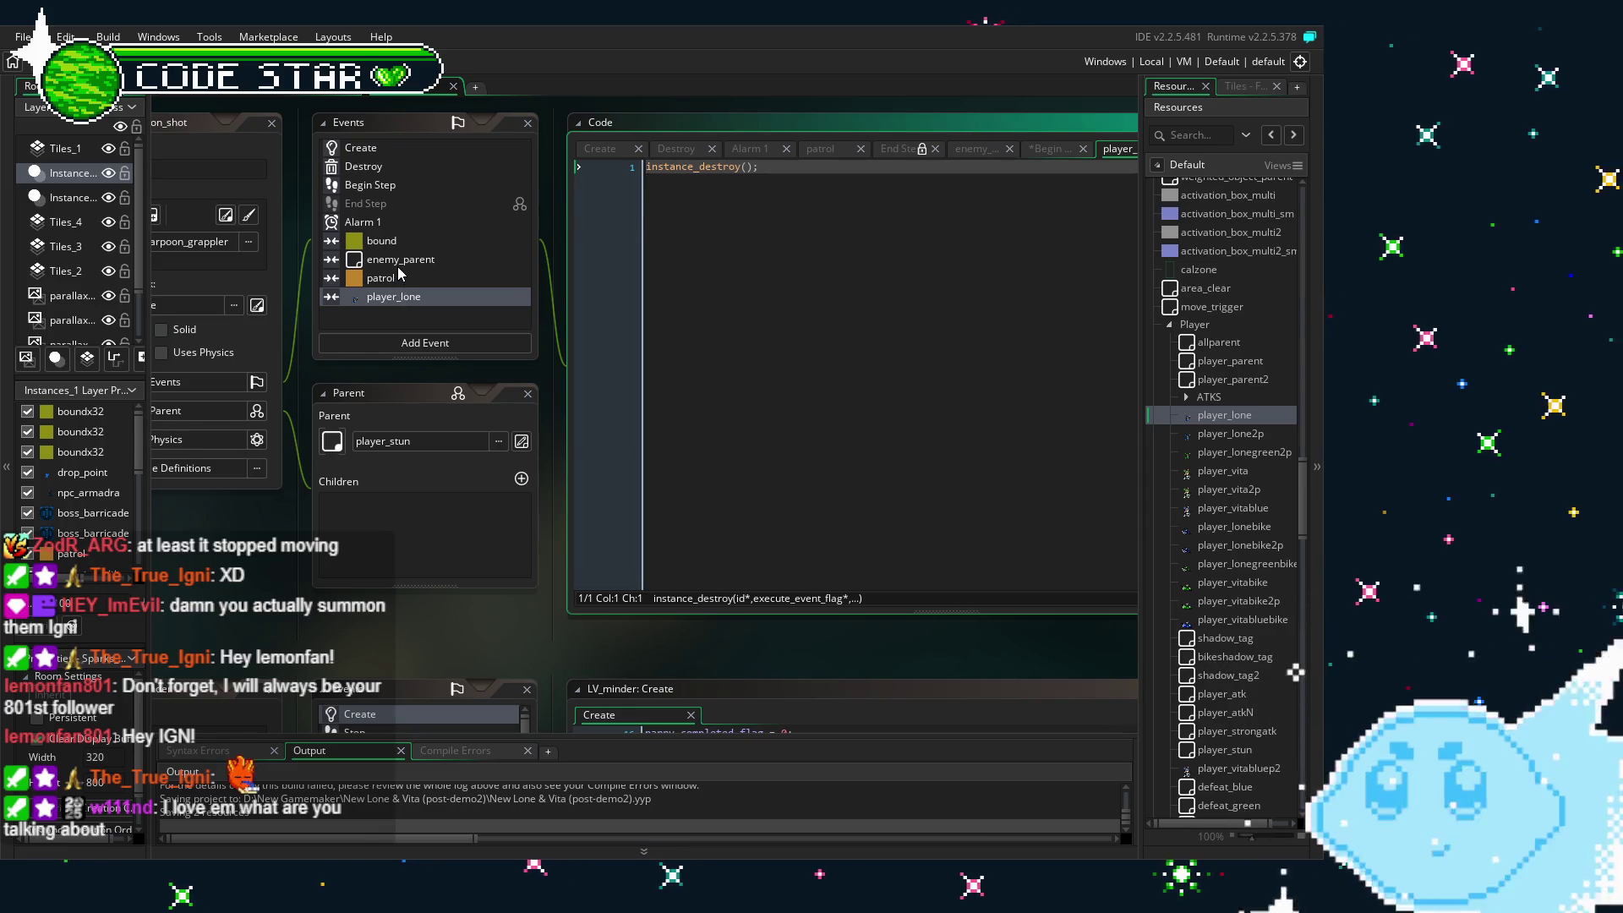
click(391, 185)
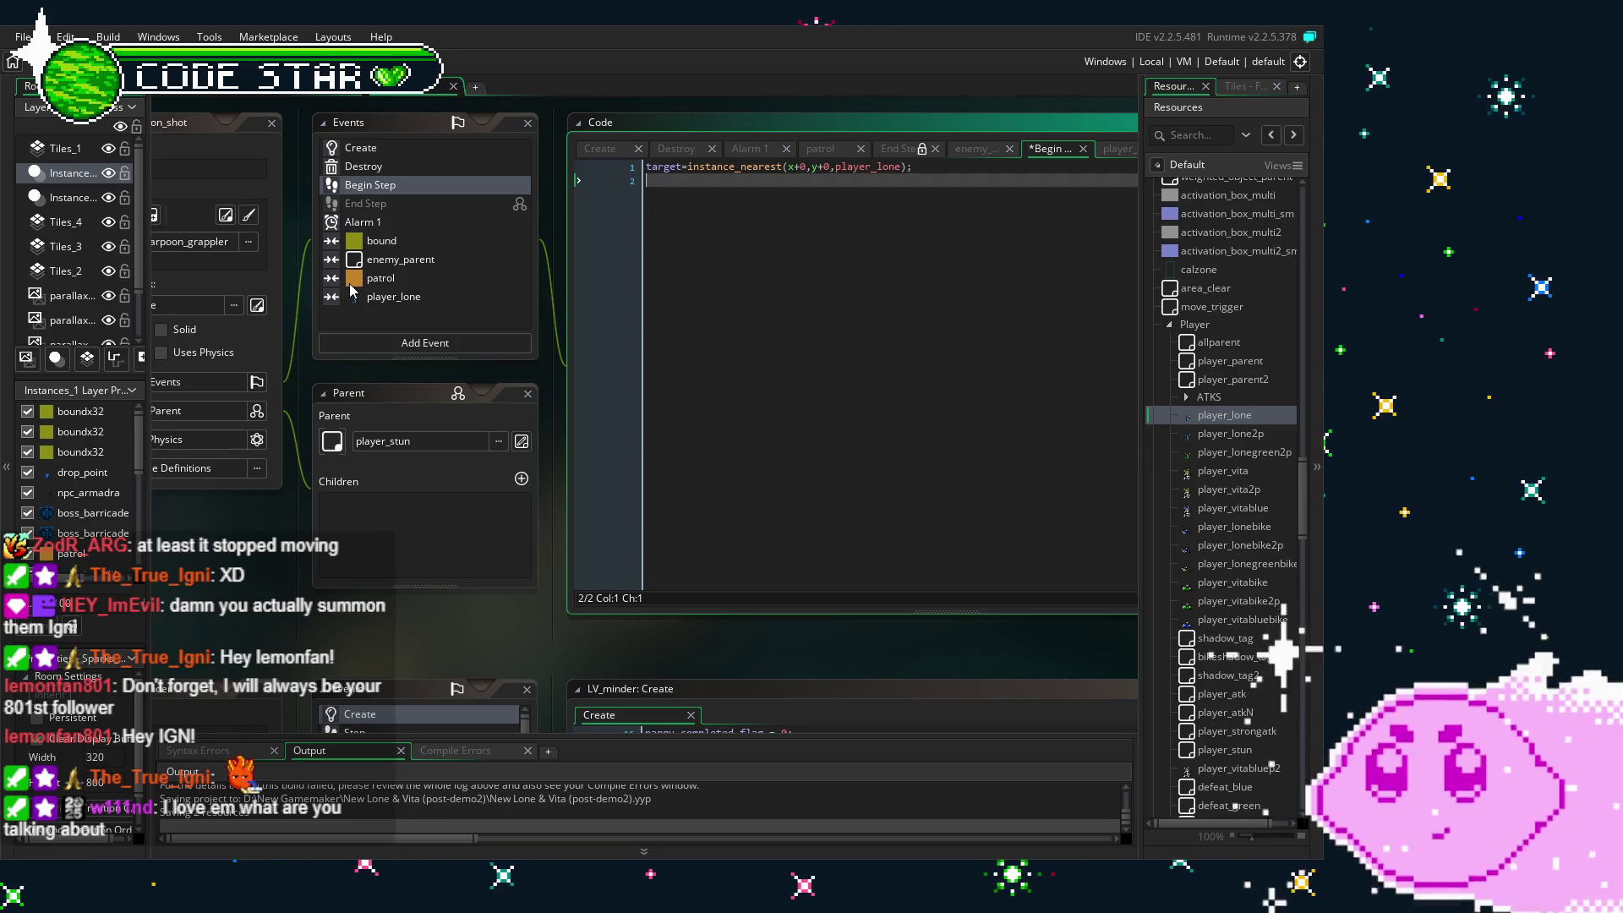
click(420, 277)
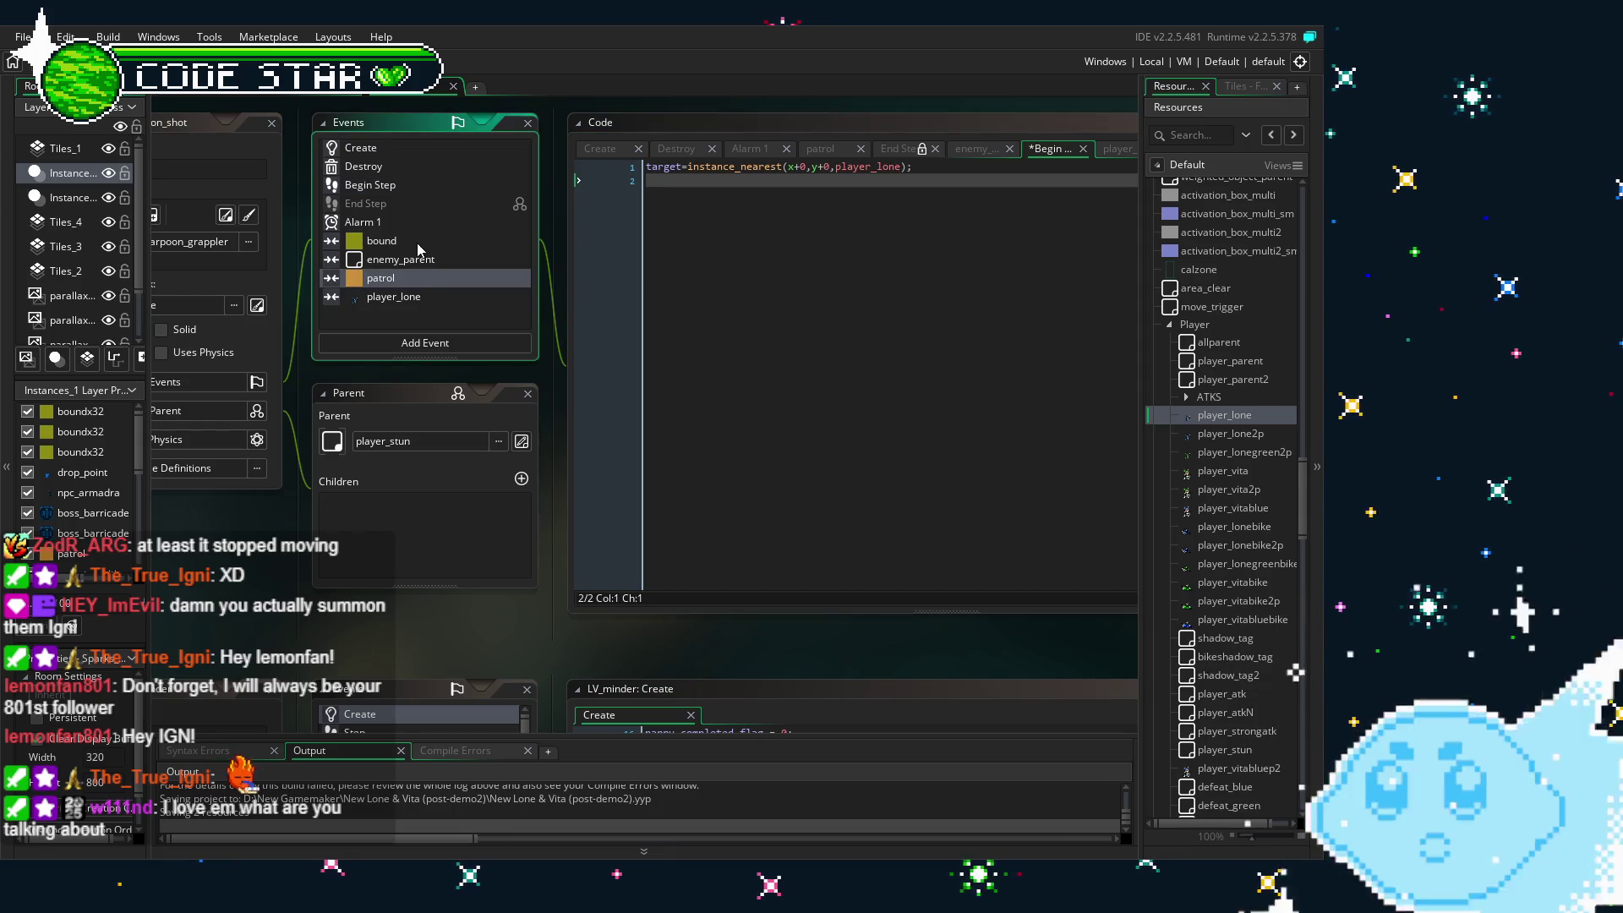
double_click(405, 184)
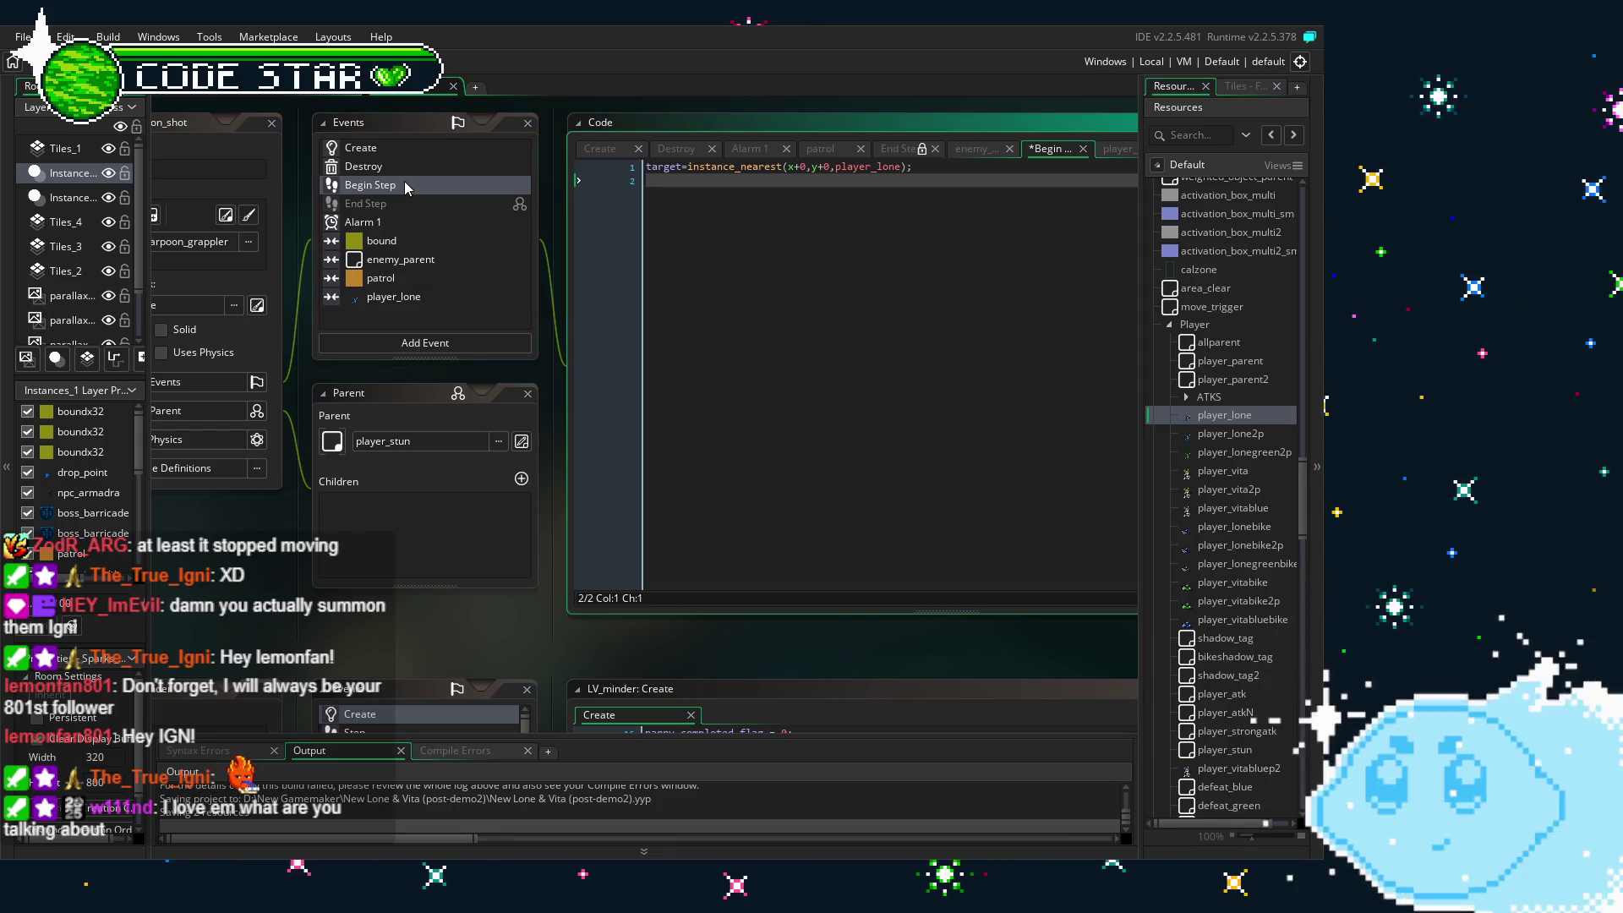
double_click(409, 165)
double_click(414, 149)
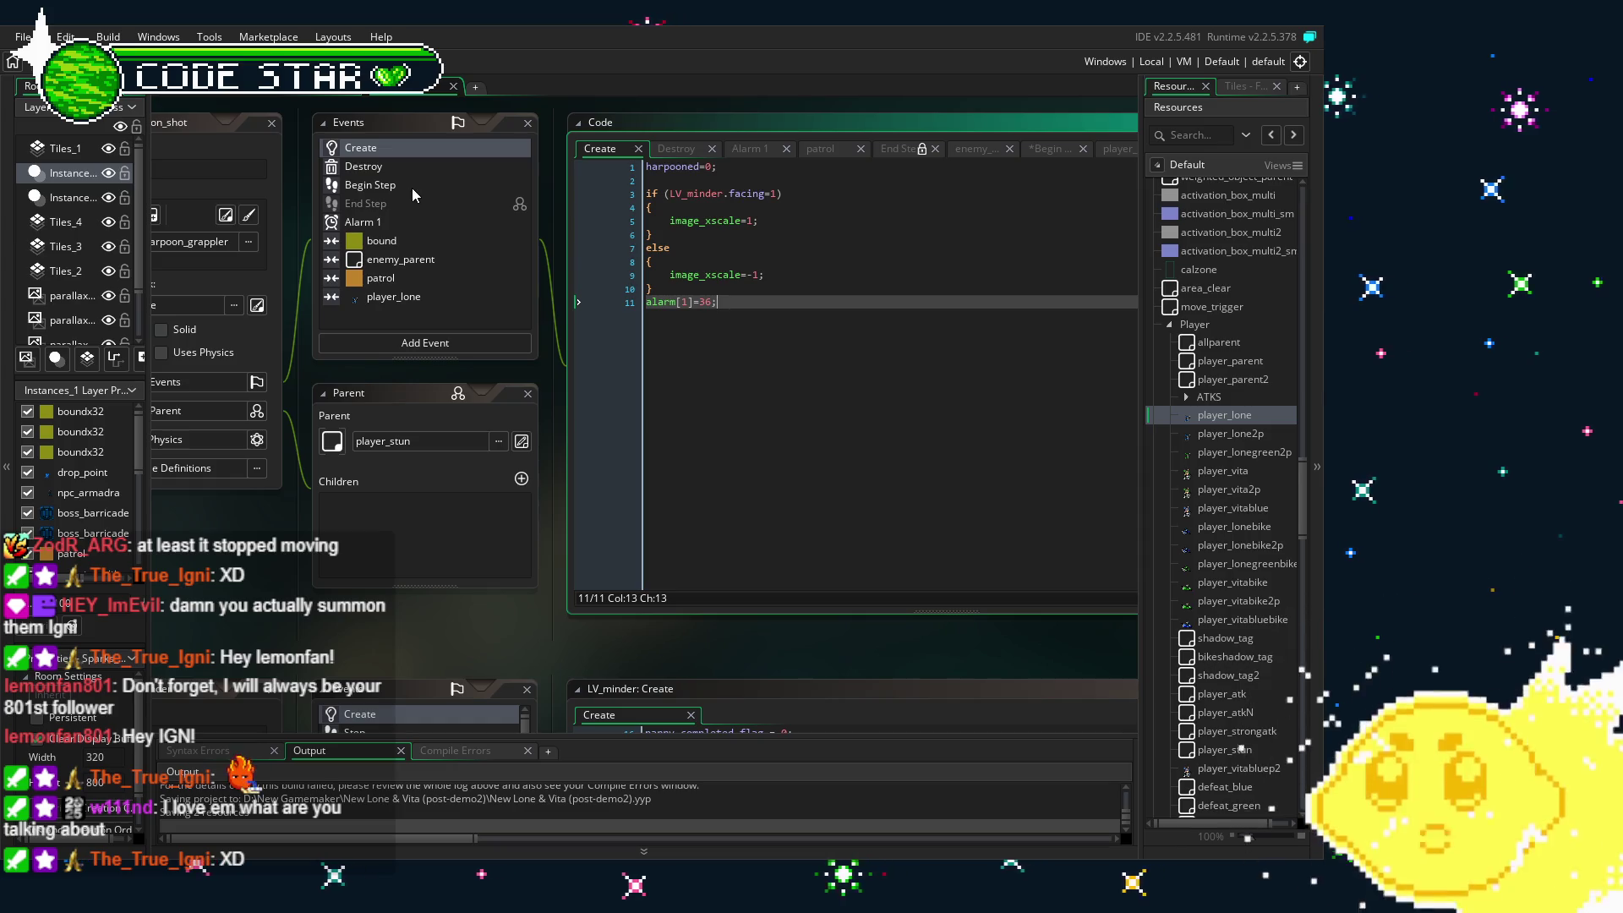
double_click(407, 258)
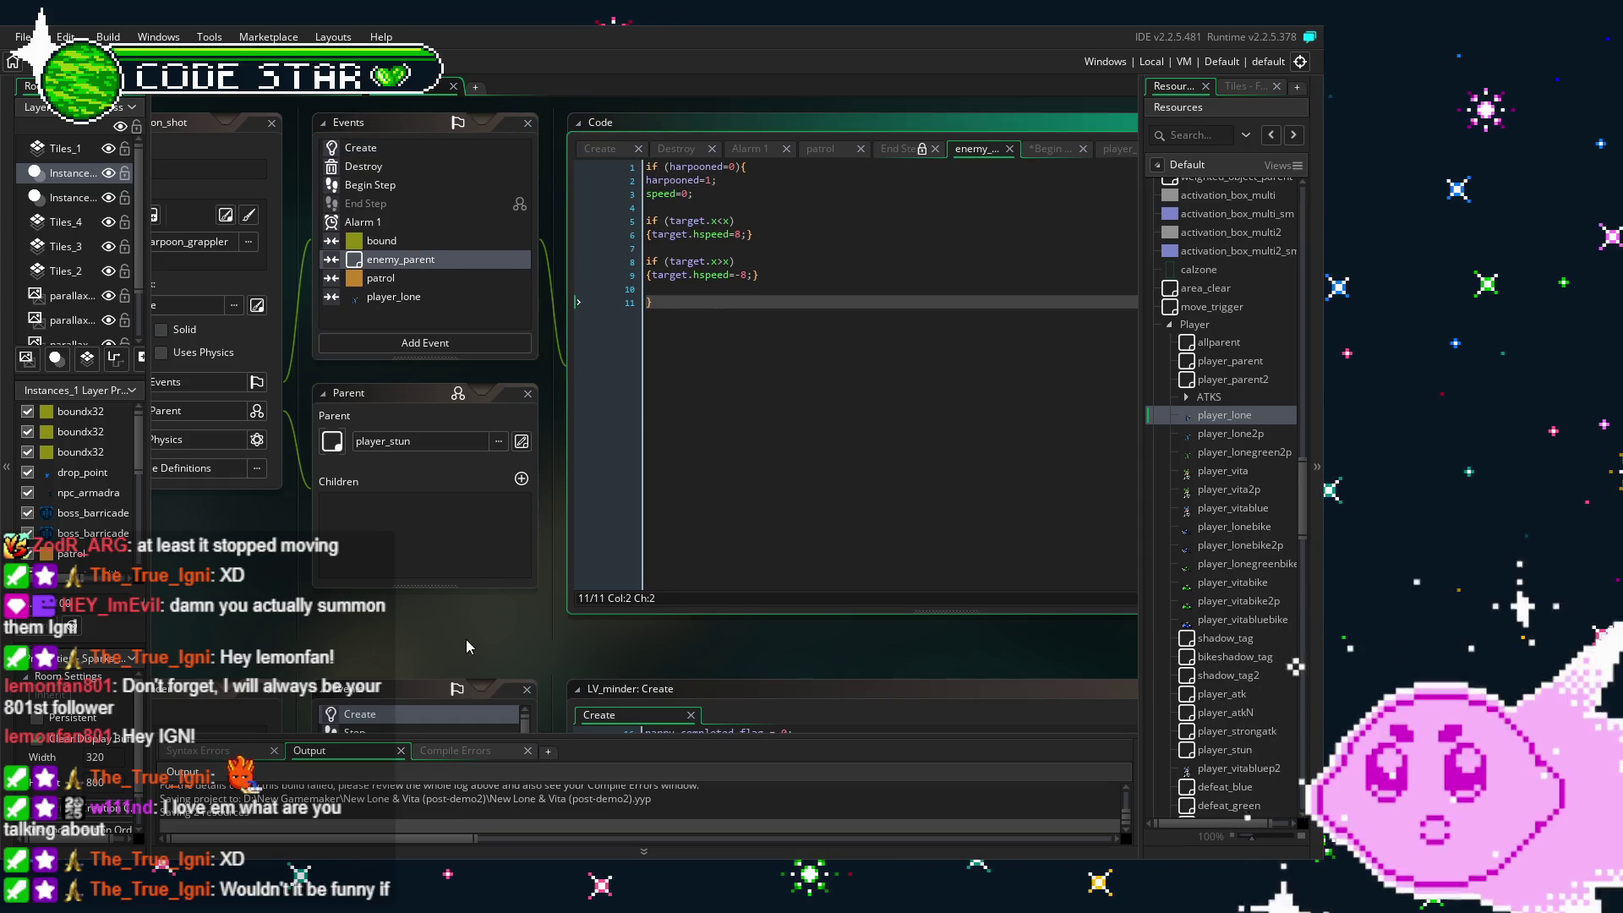
drag(466, 647, 408, 643)
click(610, 412)
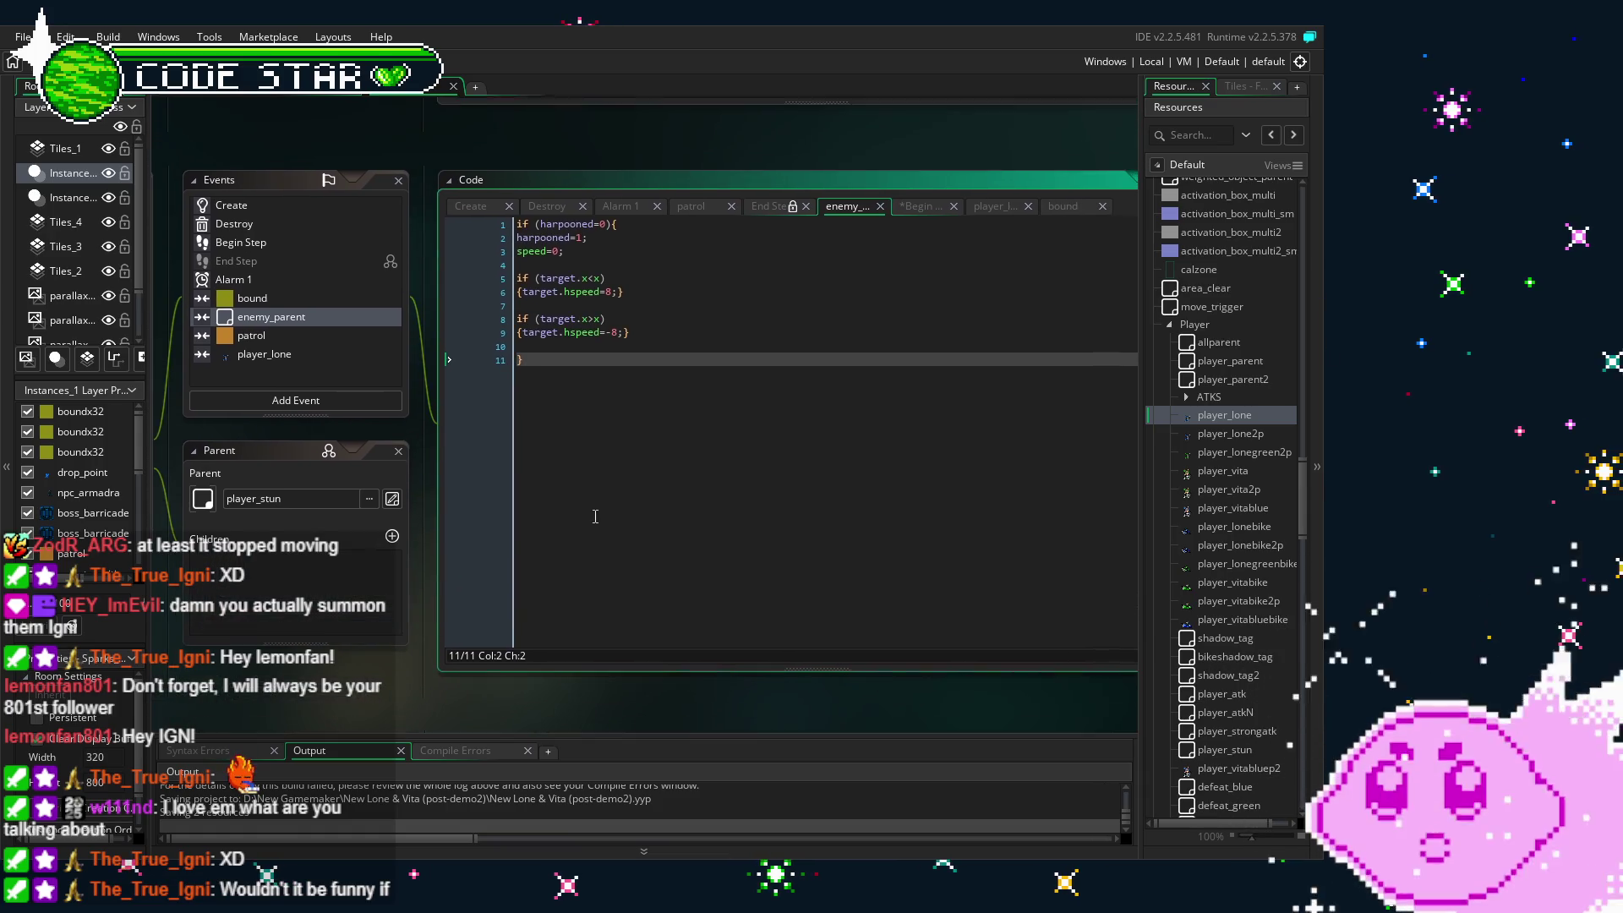
click(528, 295)
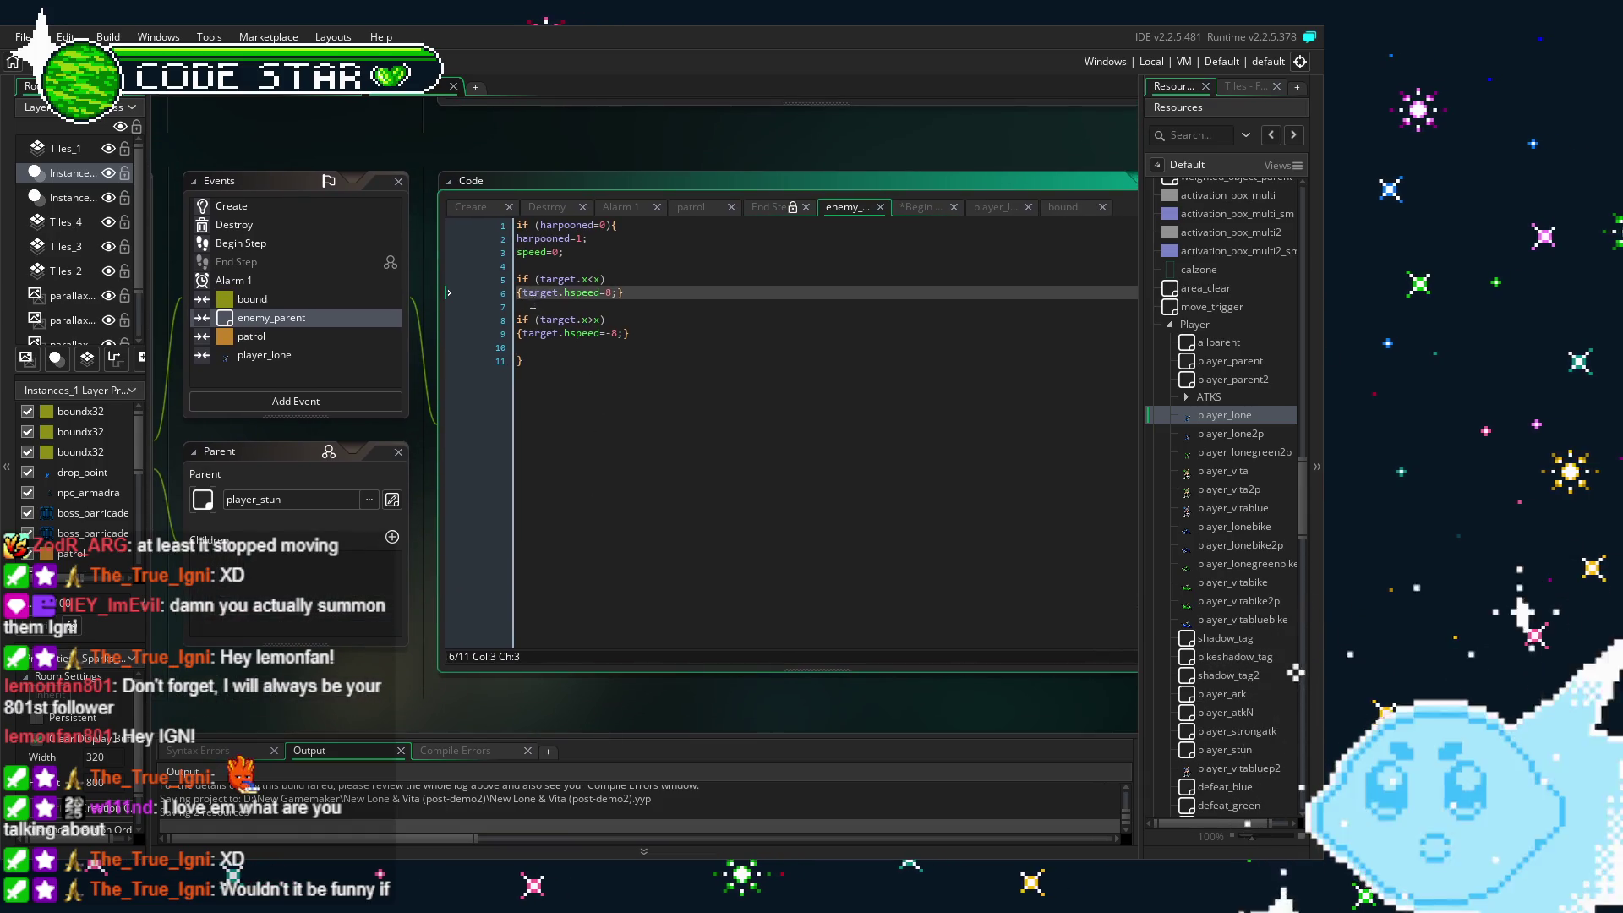
text(if )
text((pla)
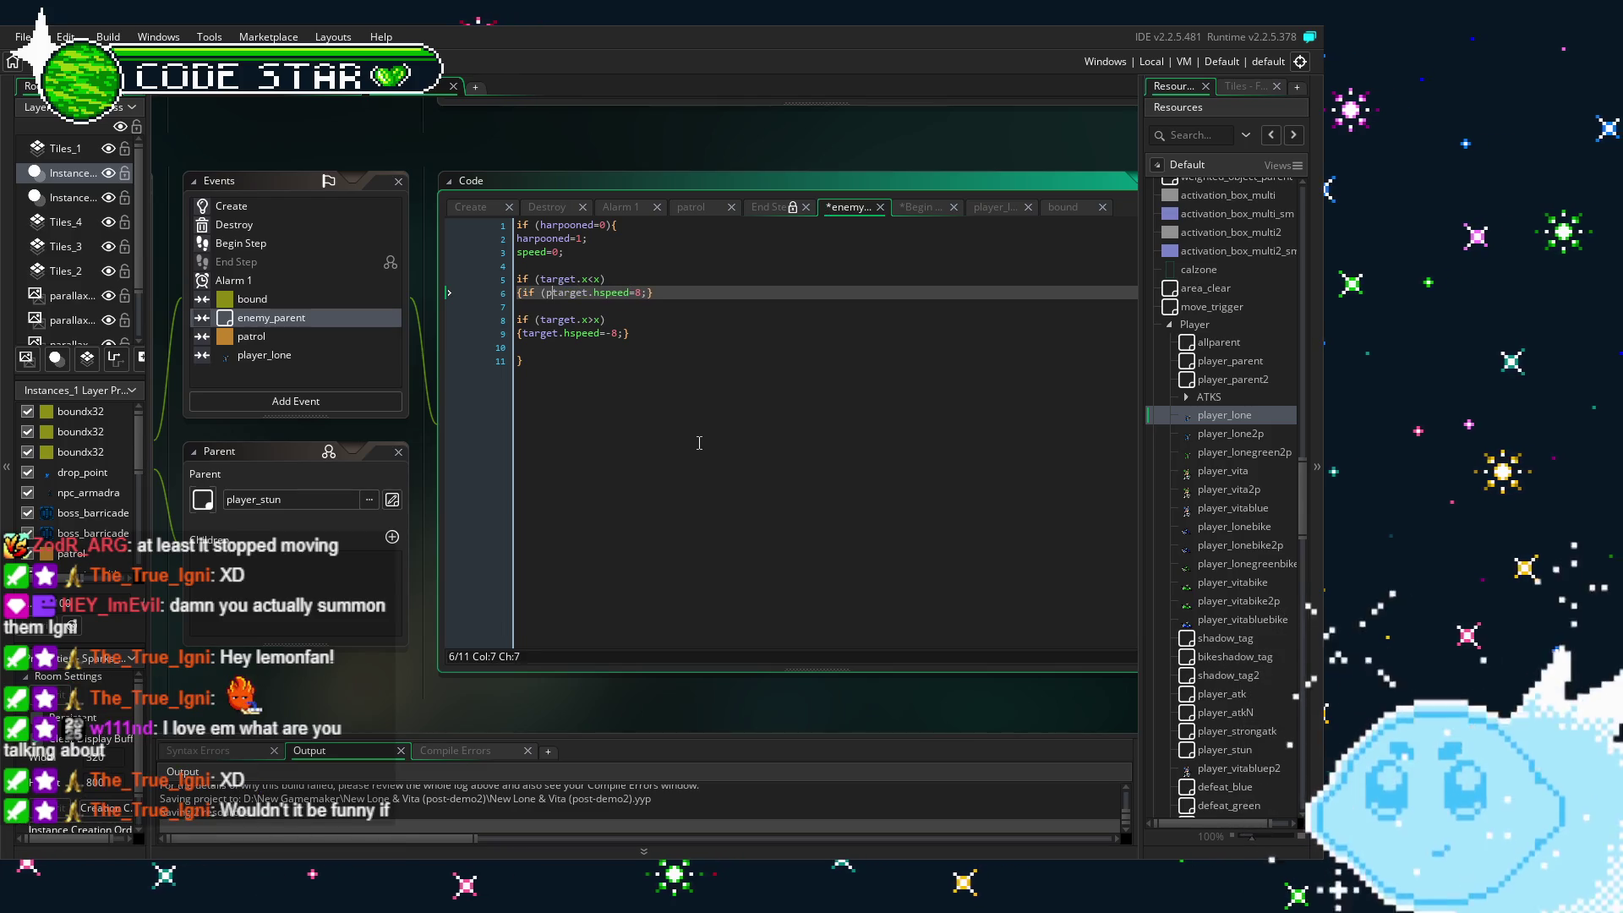
text(ce)
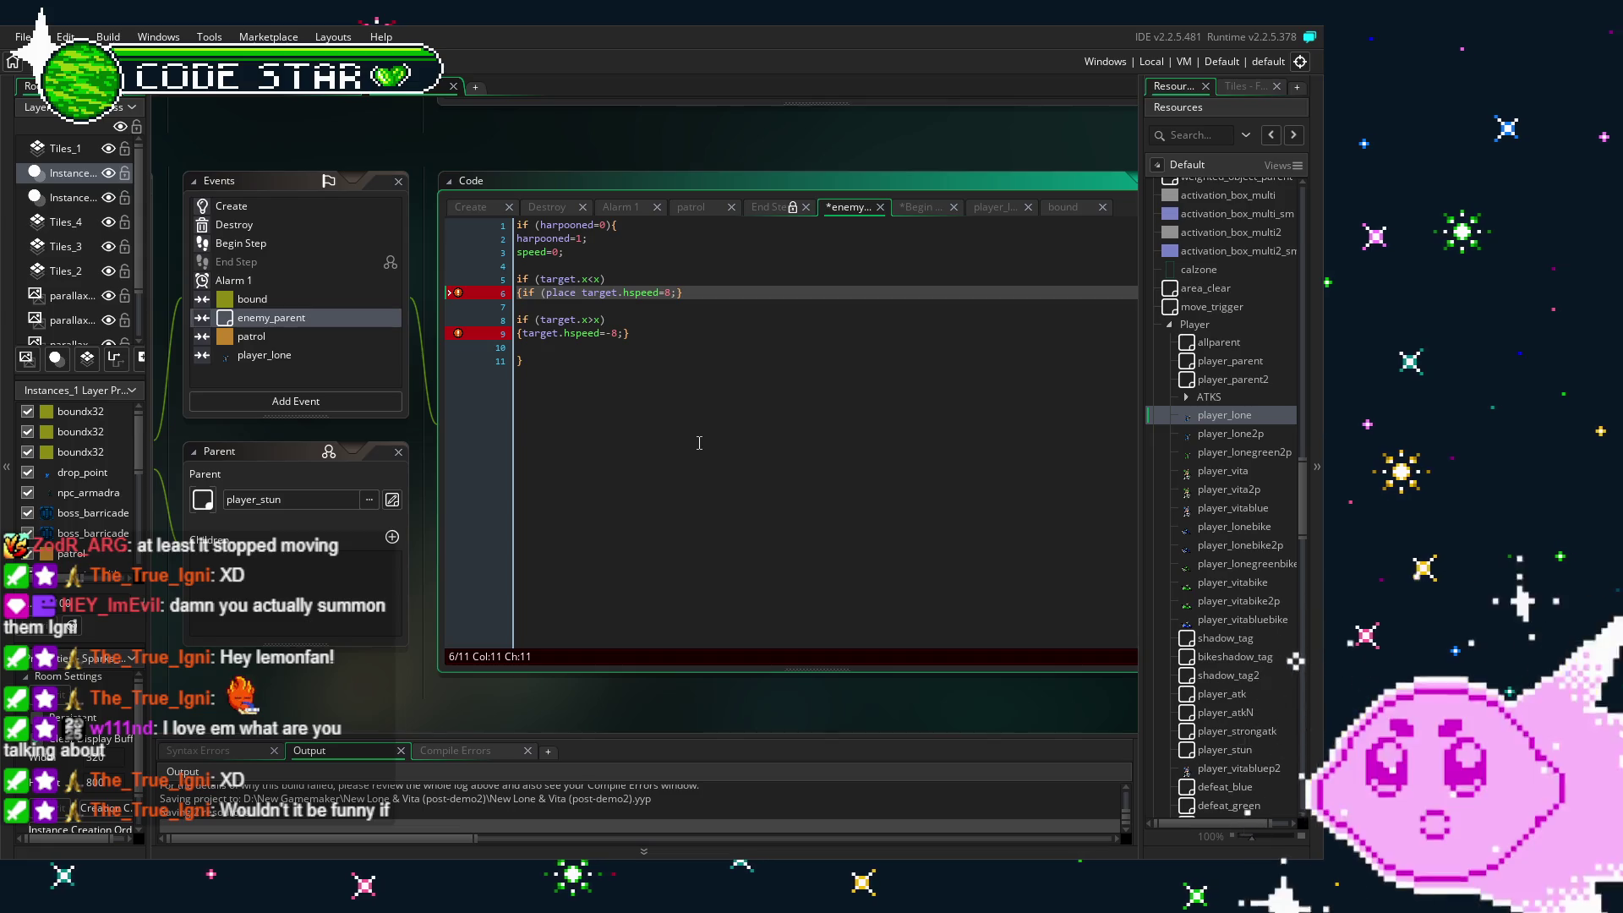
text(_)
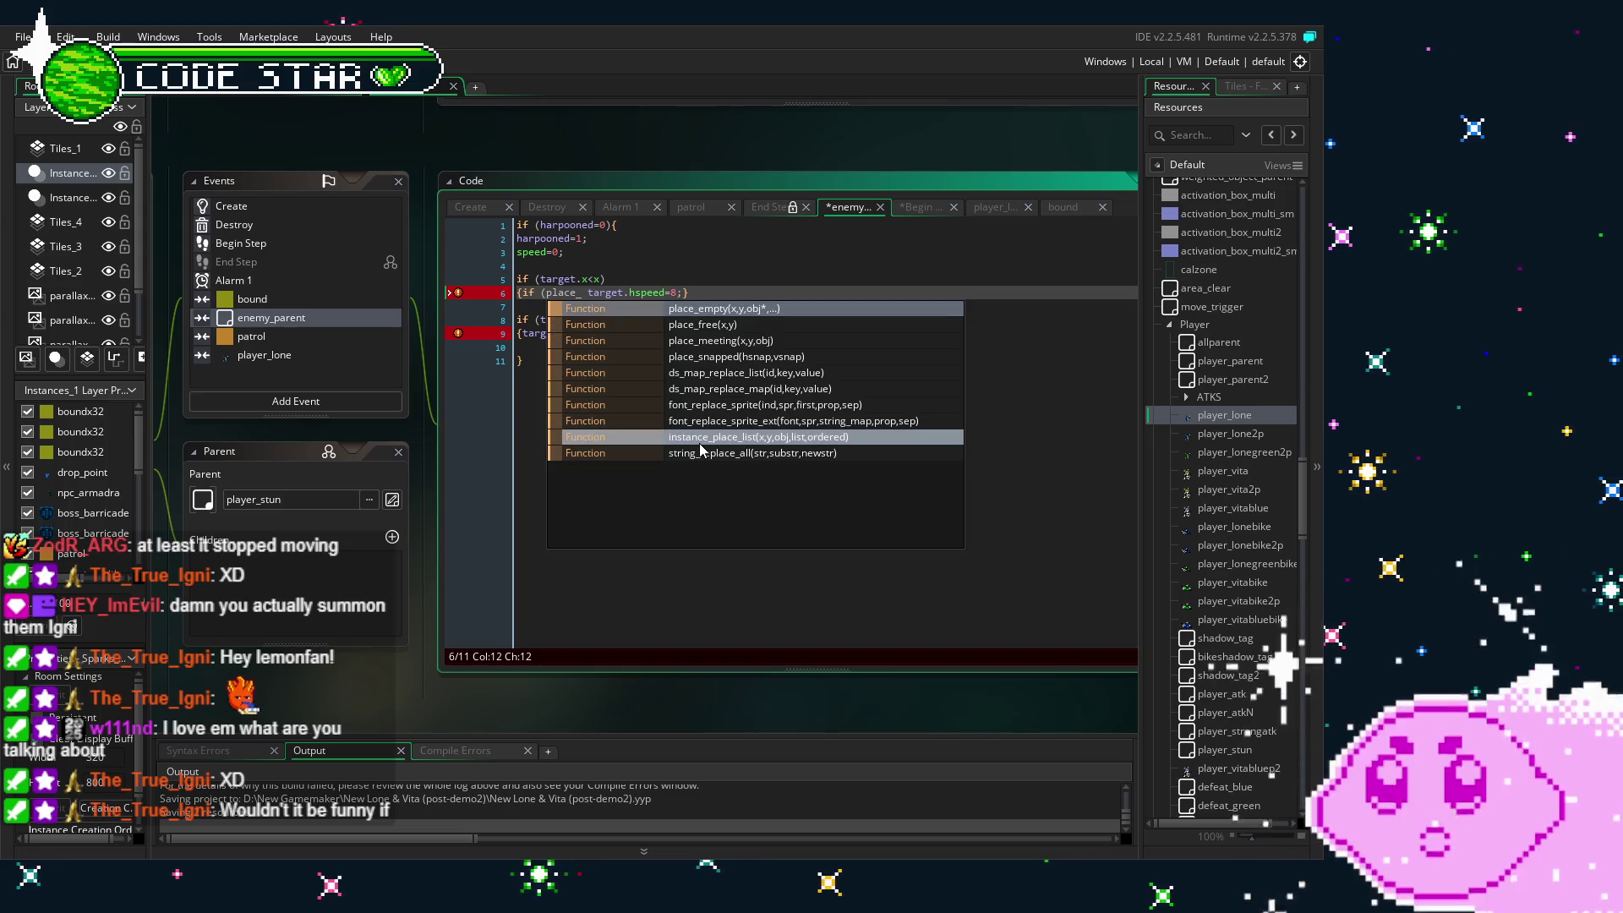
double_click(755, 325)
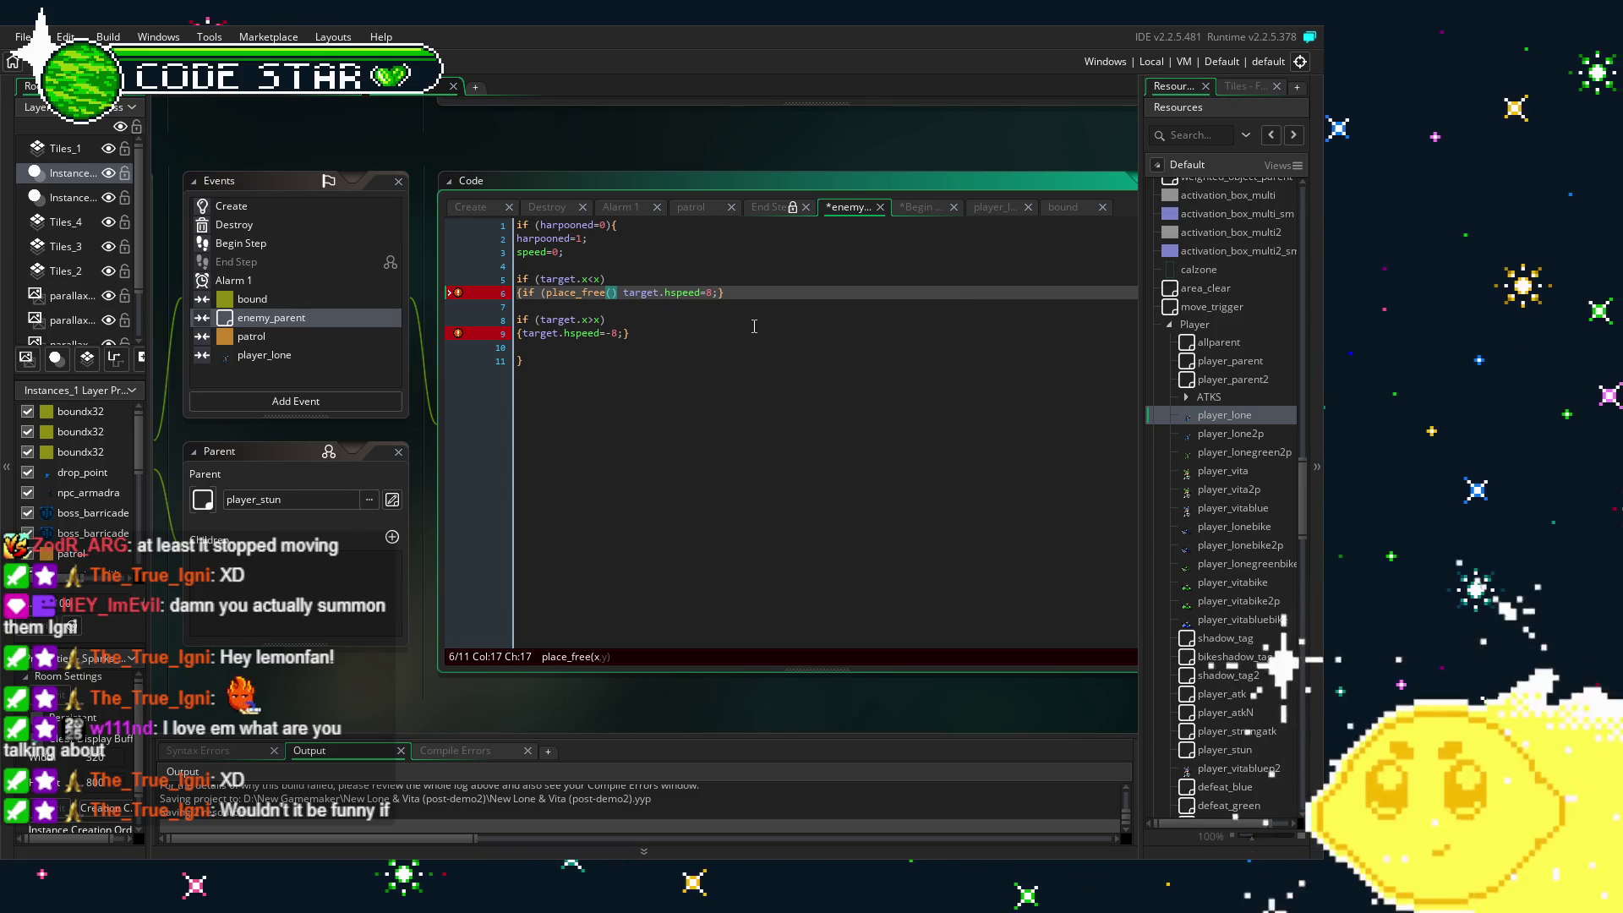
click(619, 298)
text(hs)
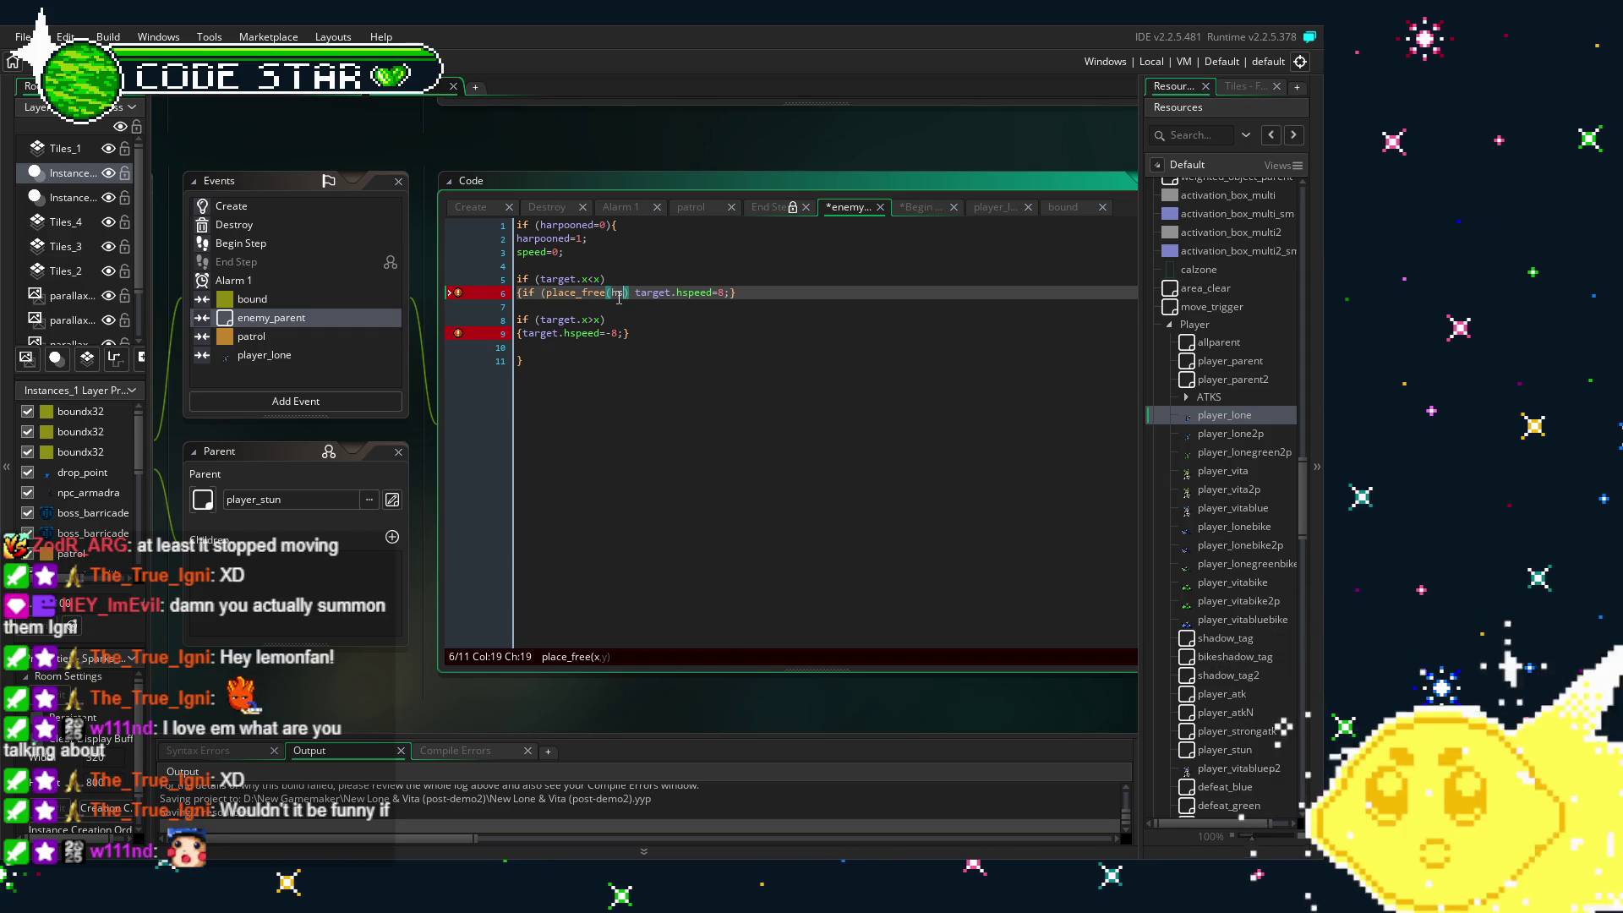
key(Return)
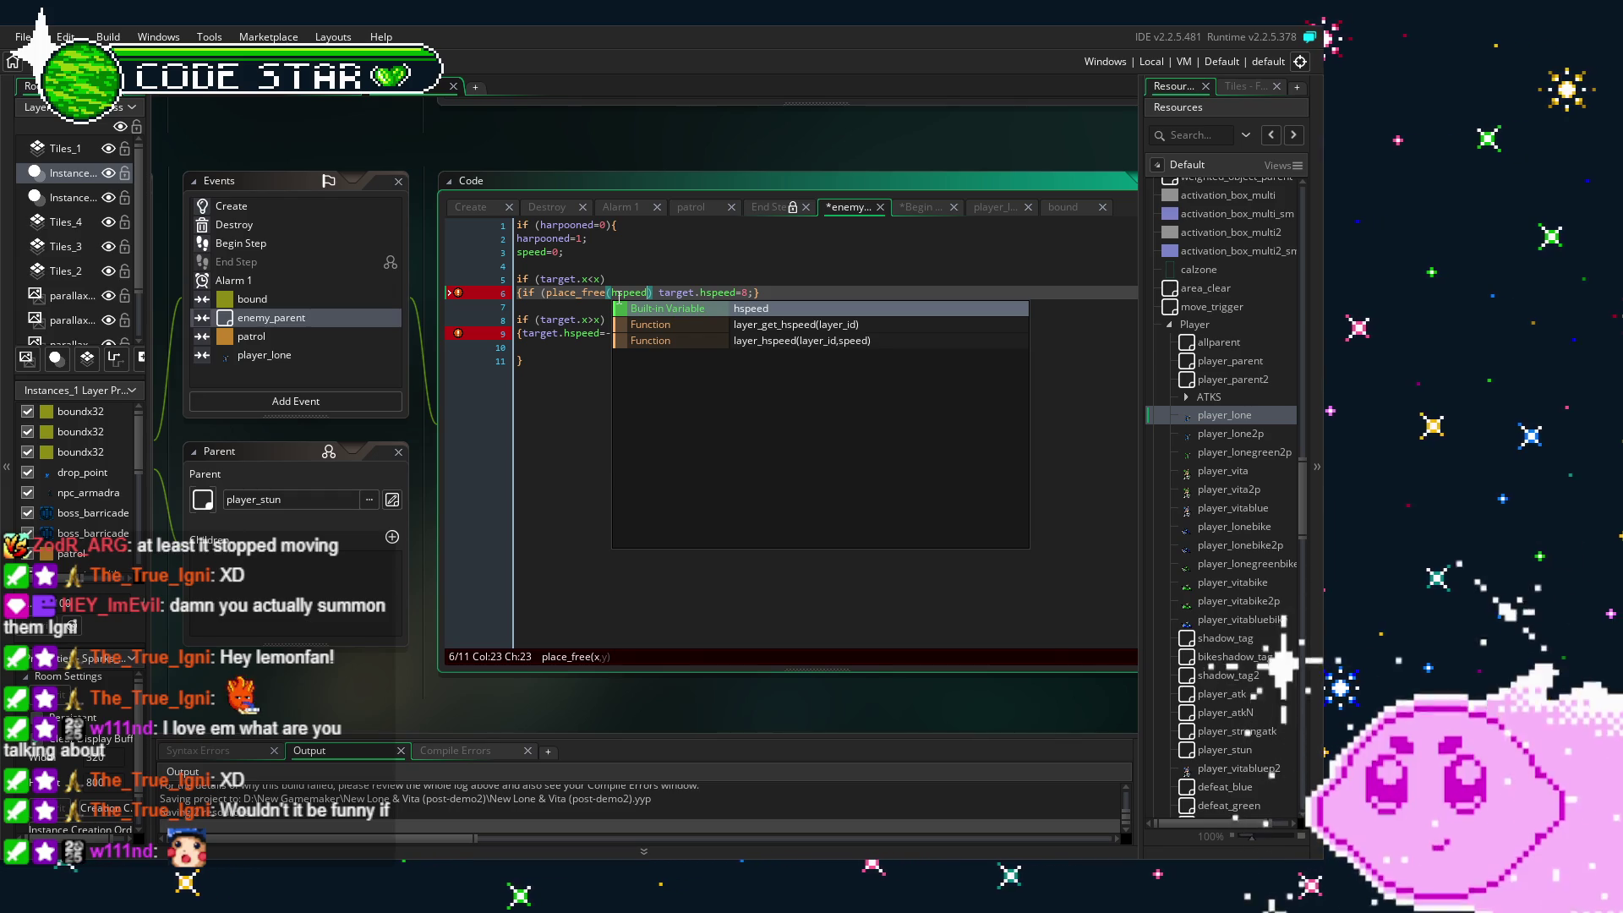
text(,)
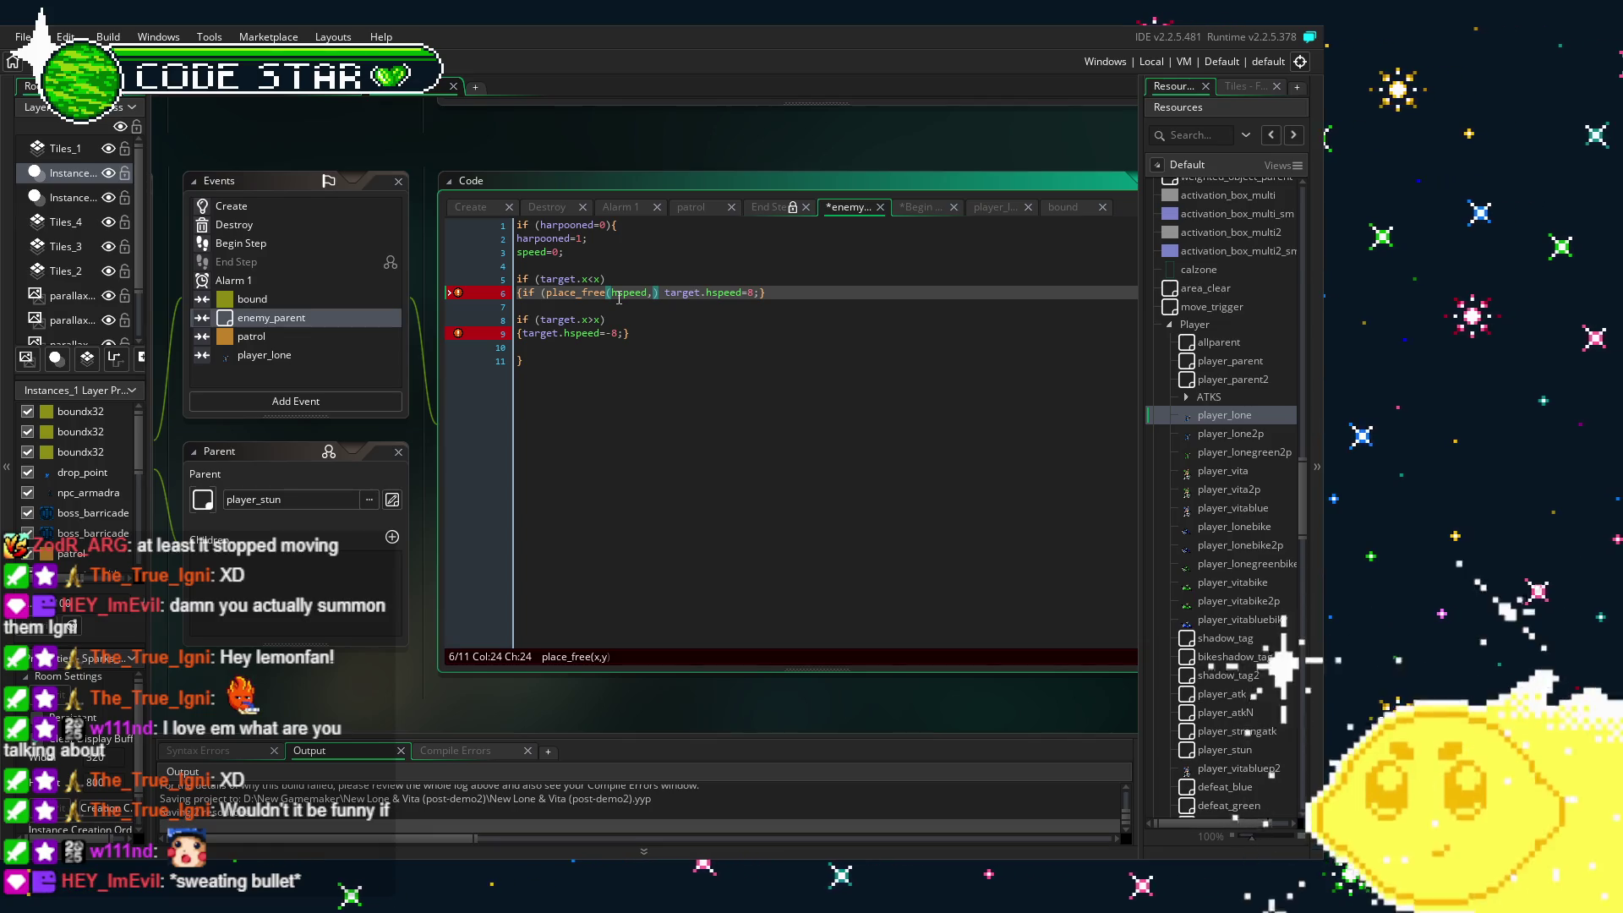
drag(664, 293, 526, 304)
key(BackSpace)
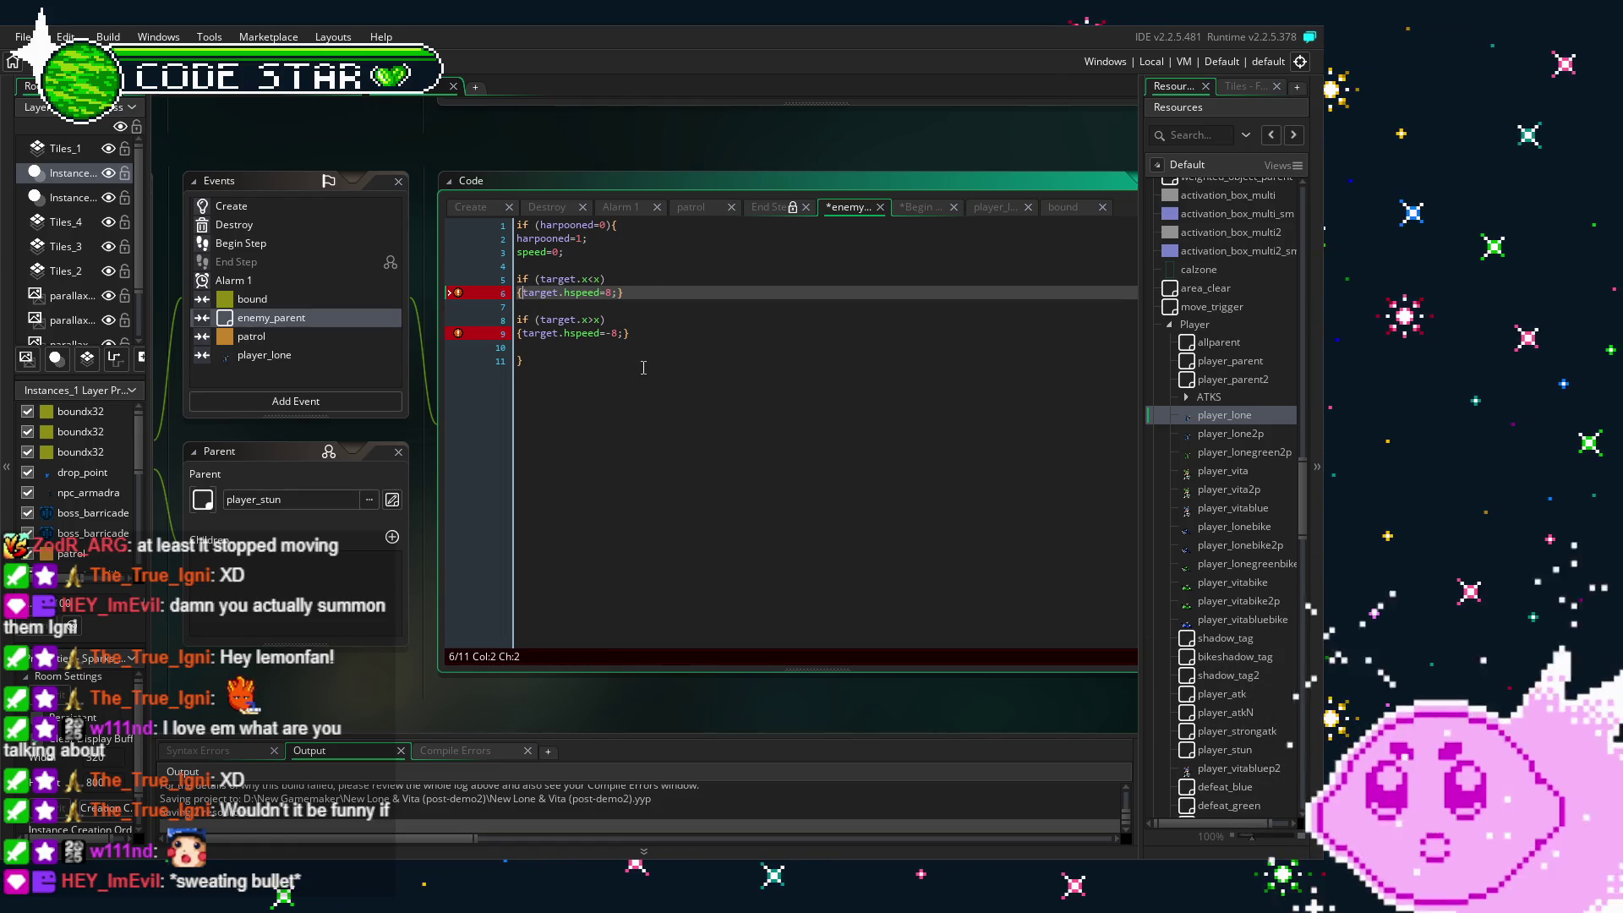
click(643, 369)
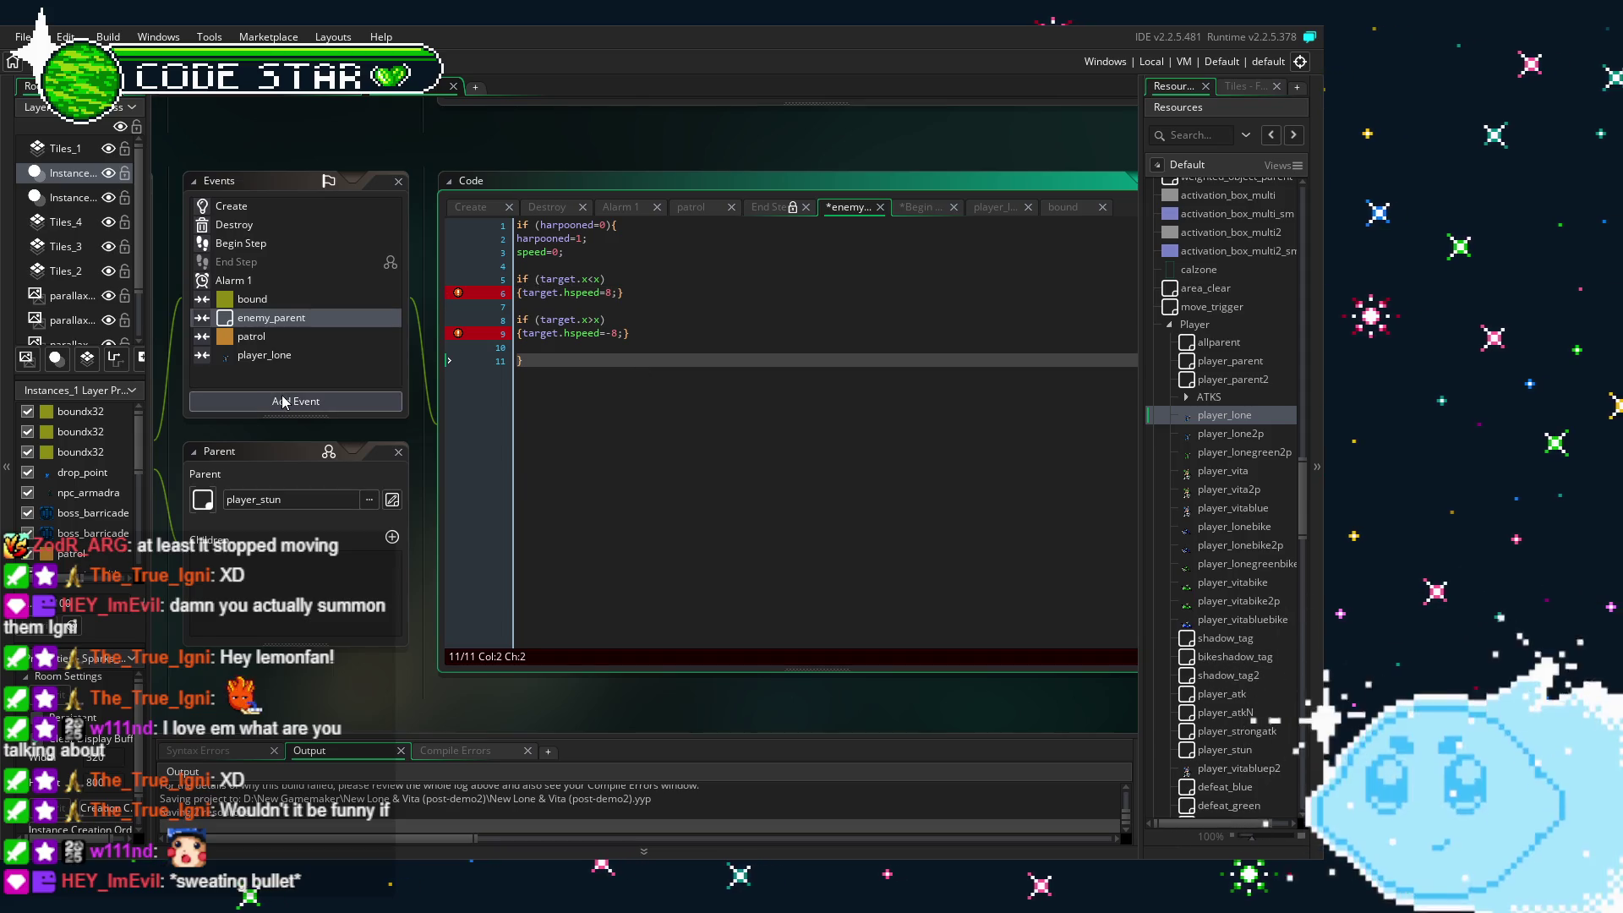
- In Begin Step, add a line below the target assignment calling place_free(target.hspeed)
double_click(295, 244)
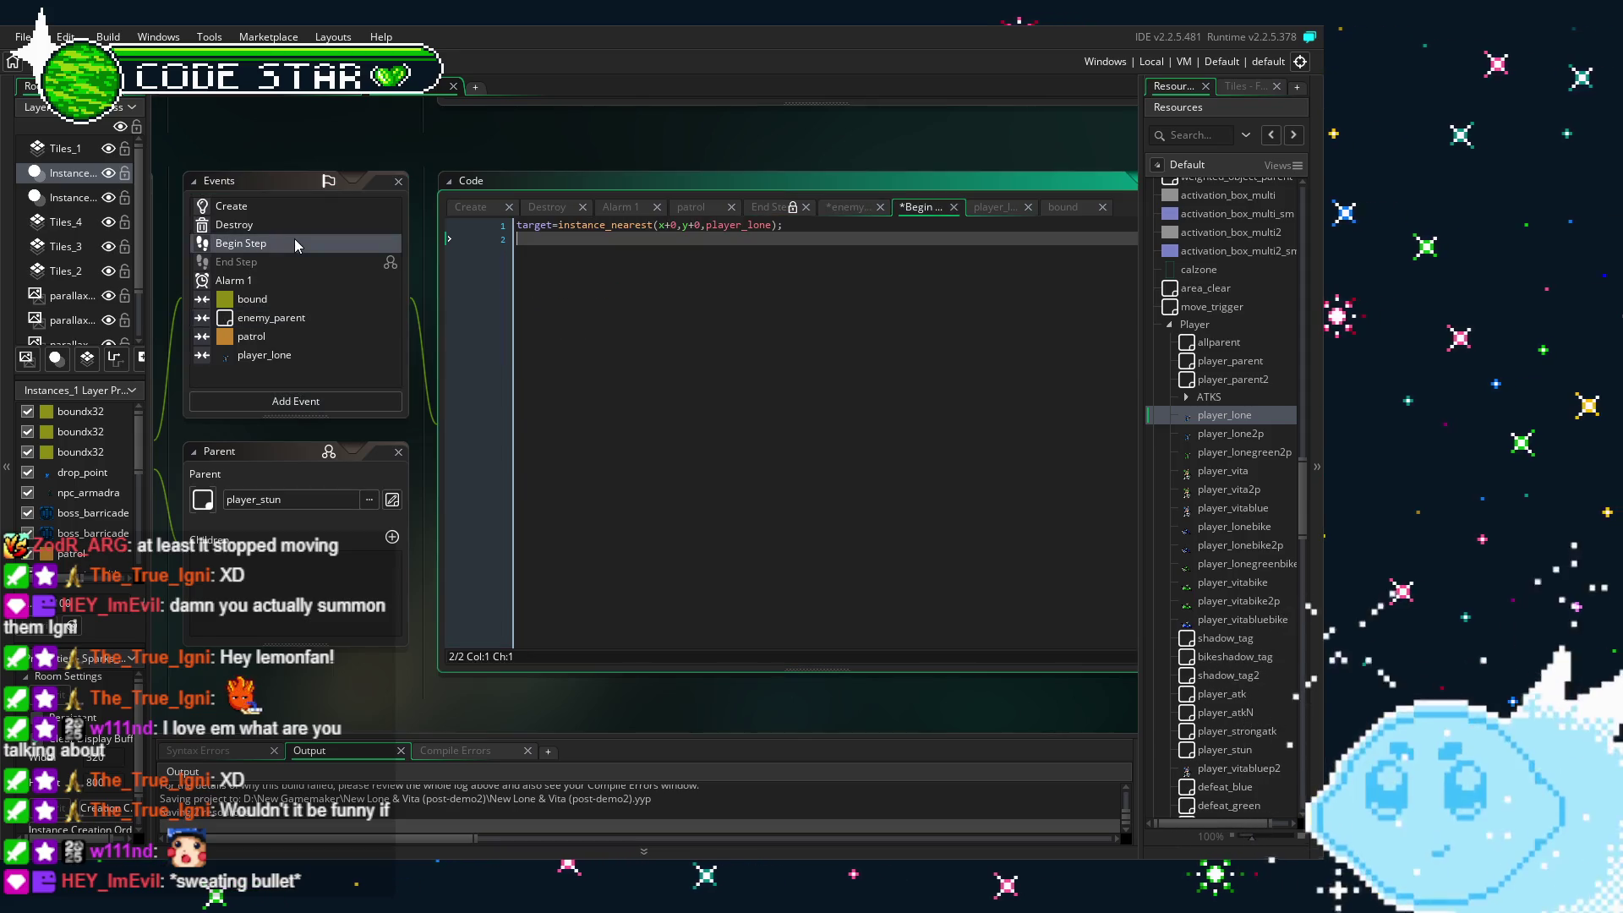
key(Return)
text(if)
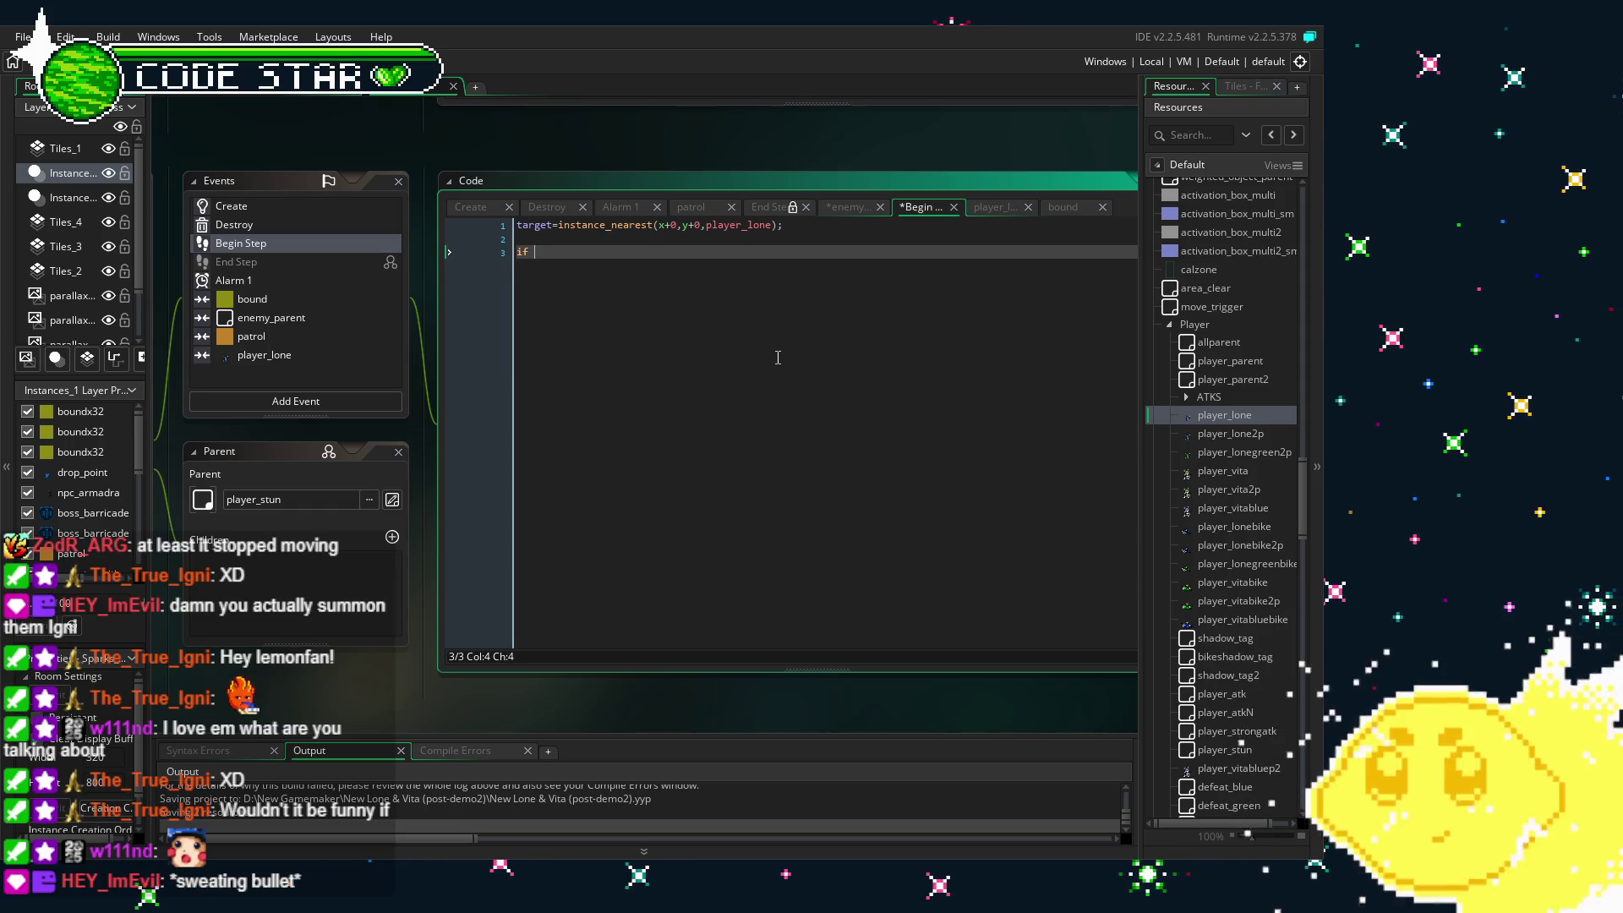
text((place)
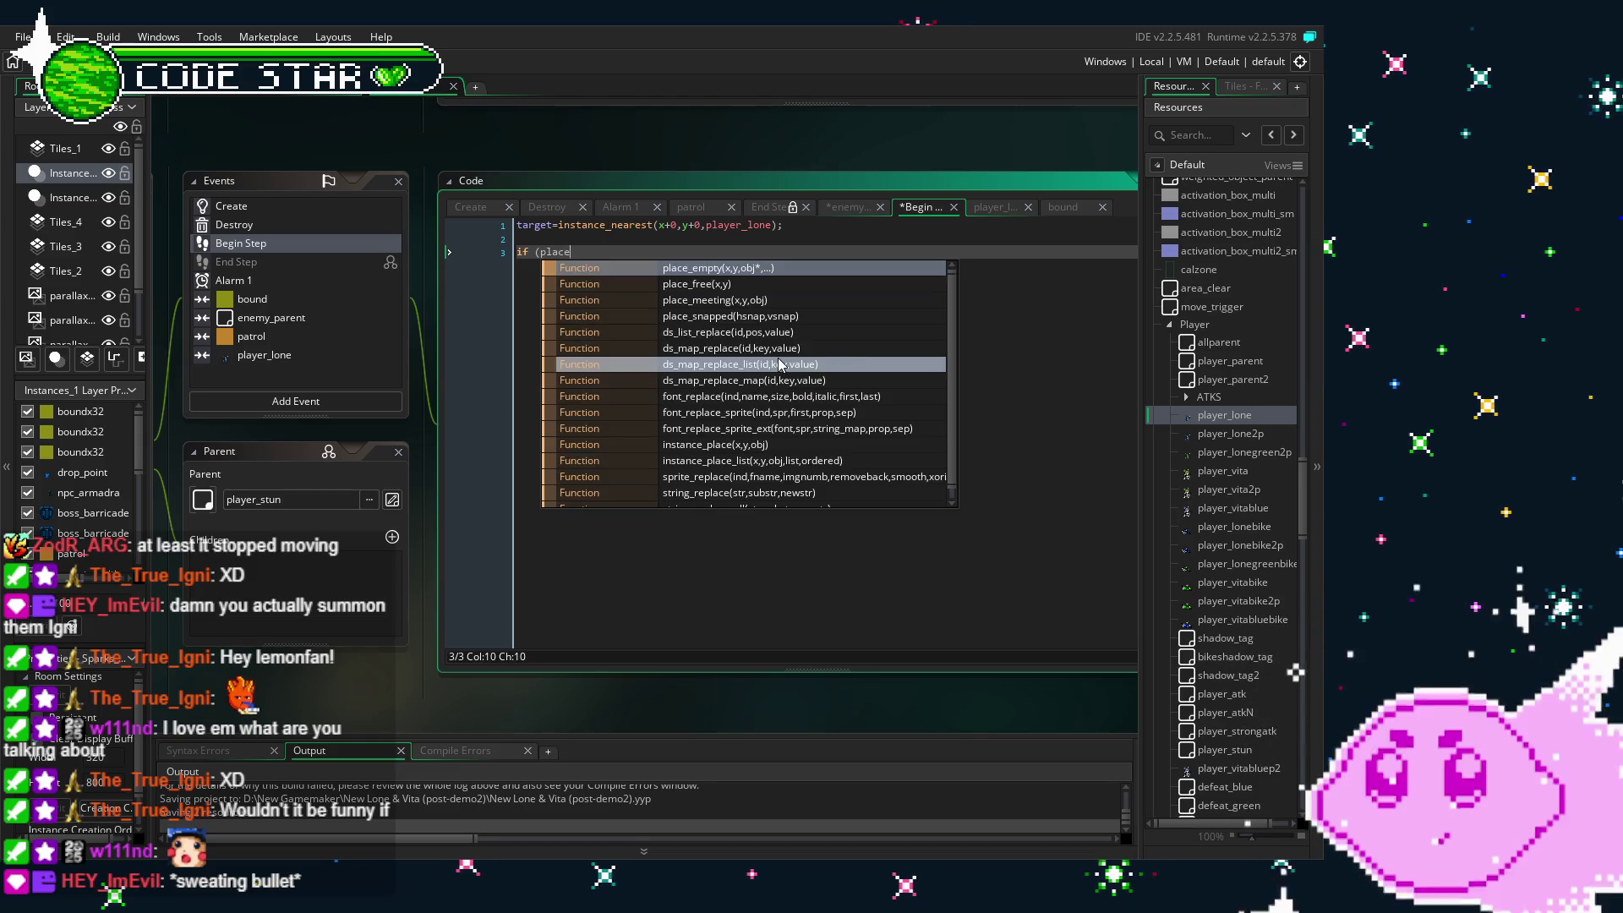
text(_f)
key(Return)
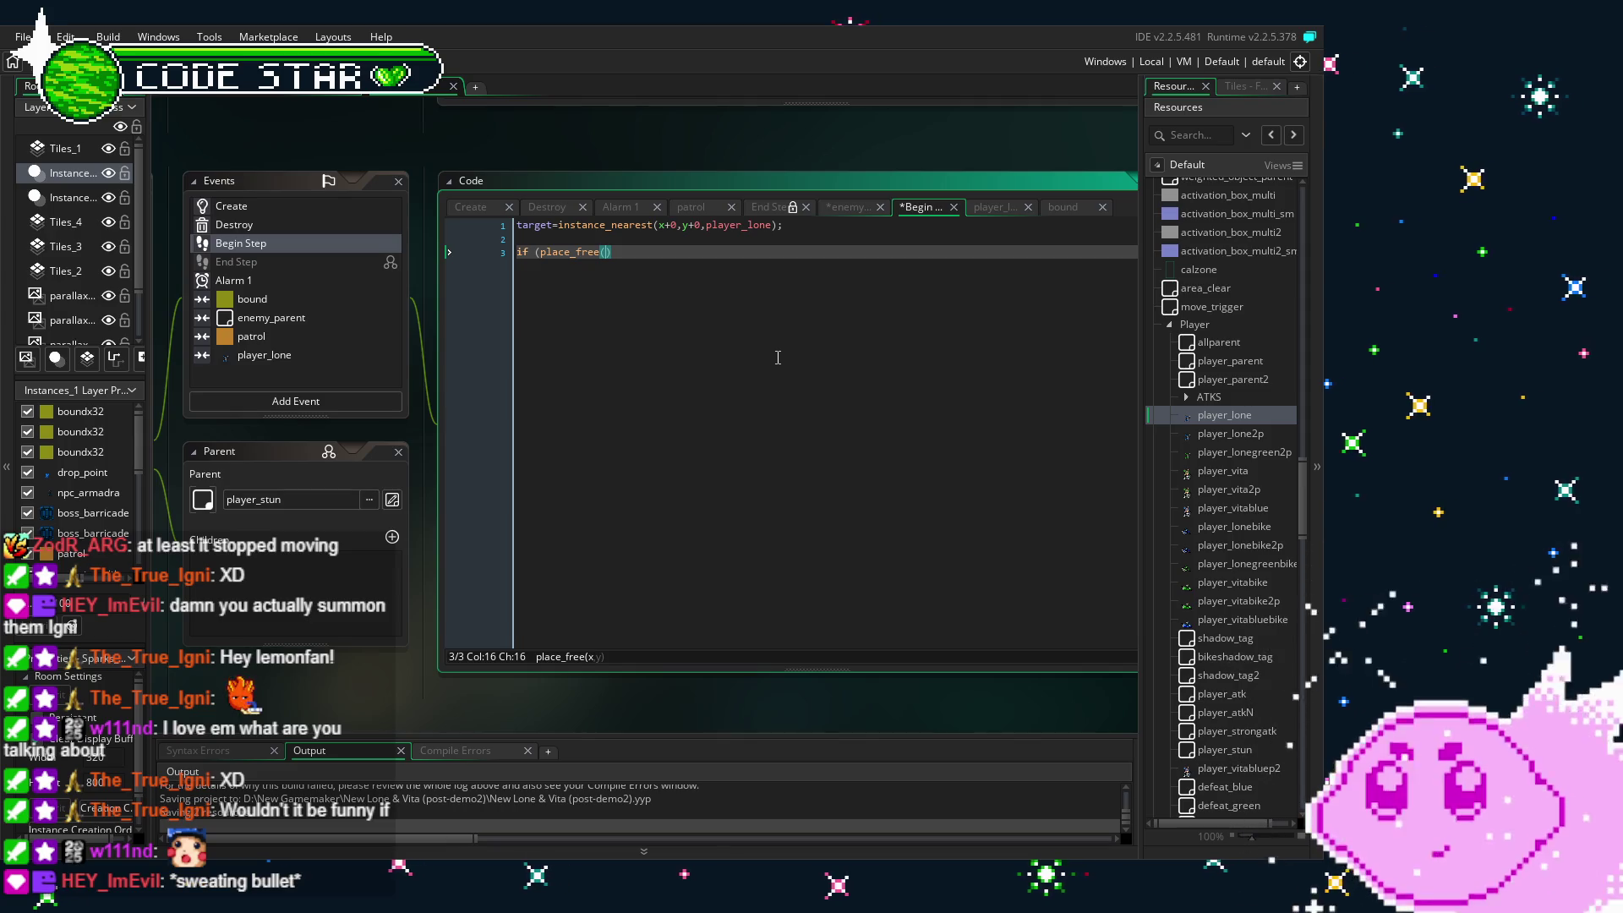
text(hspeed)
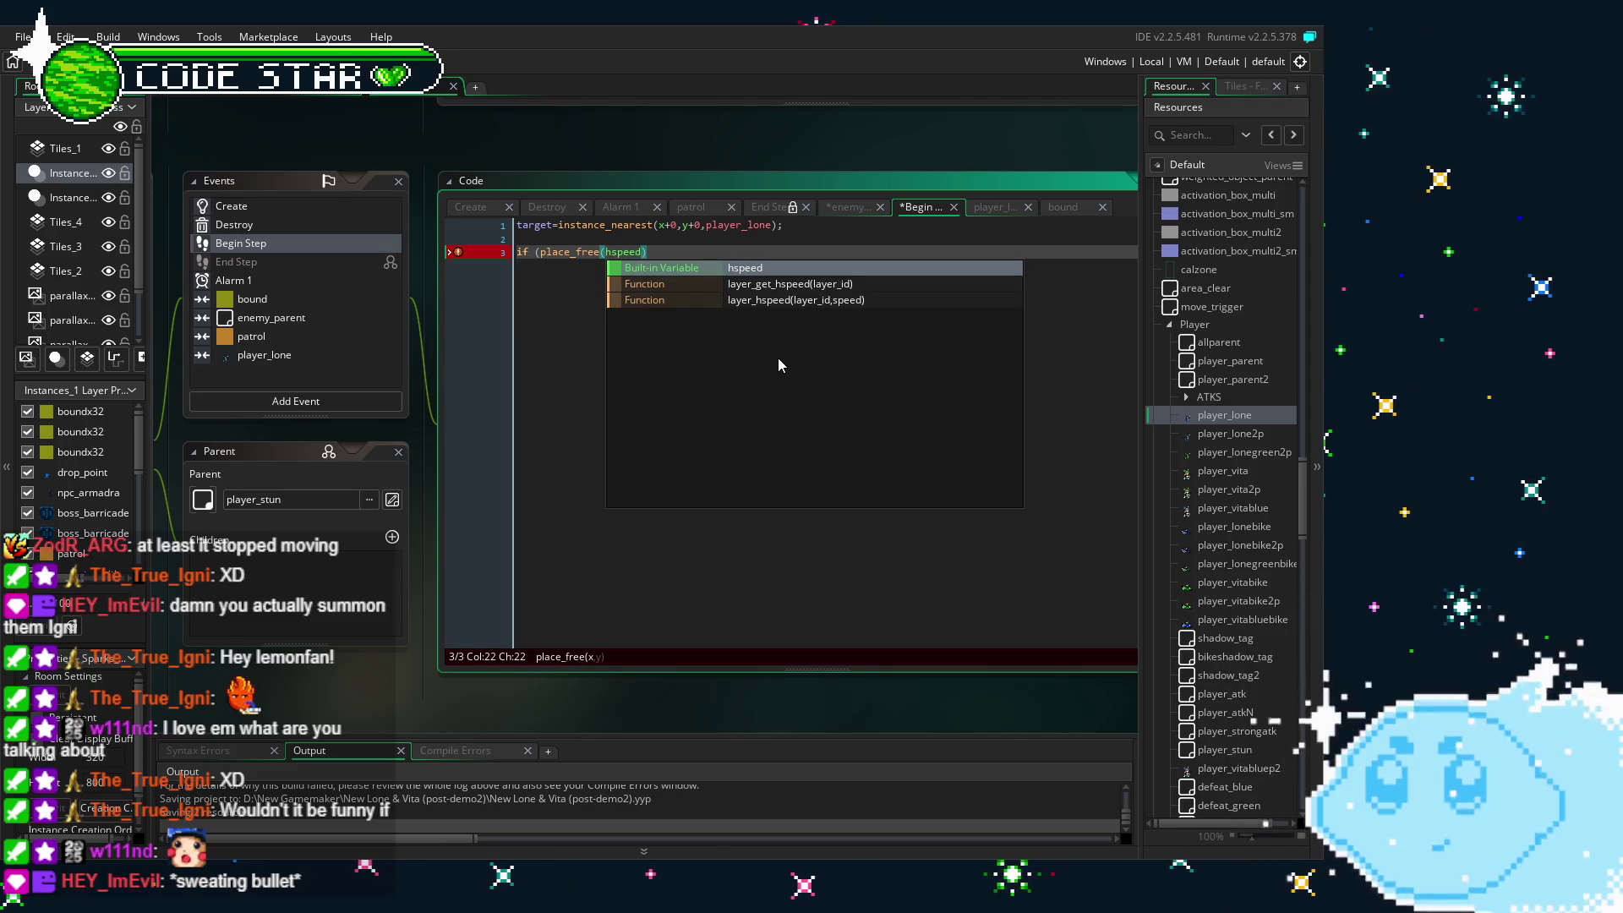
key(Left)
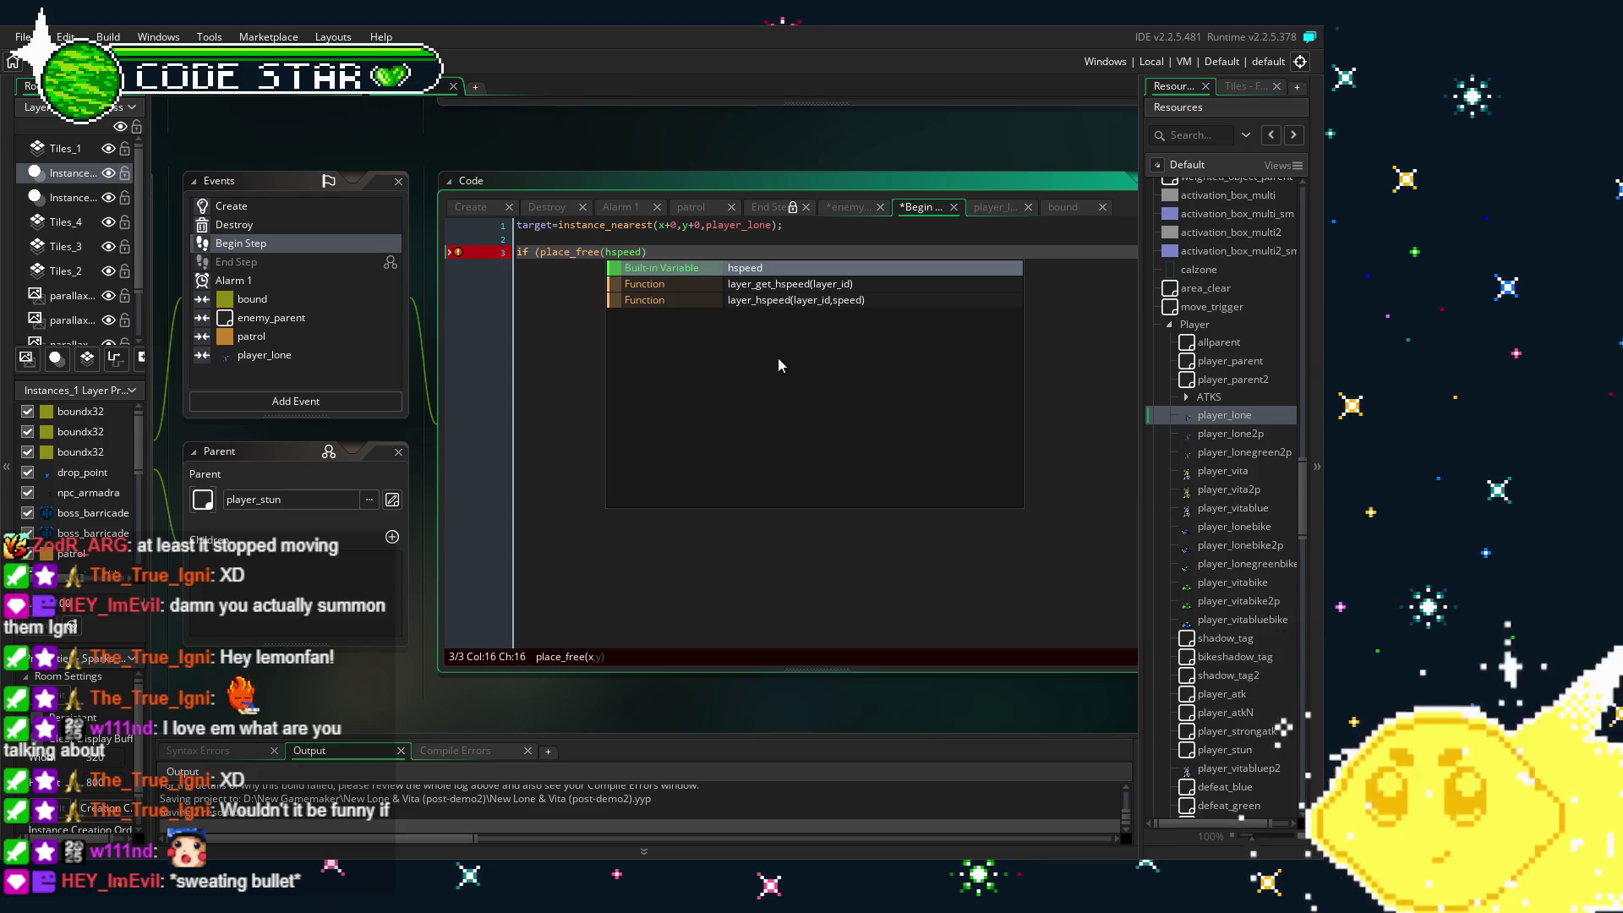
text(target)
key(BackSpace)
text(.)
key(Right)
key(Right)
key(Right)
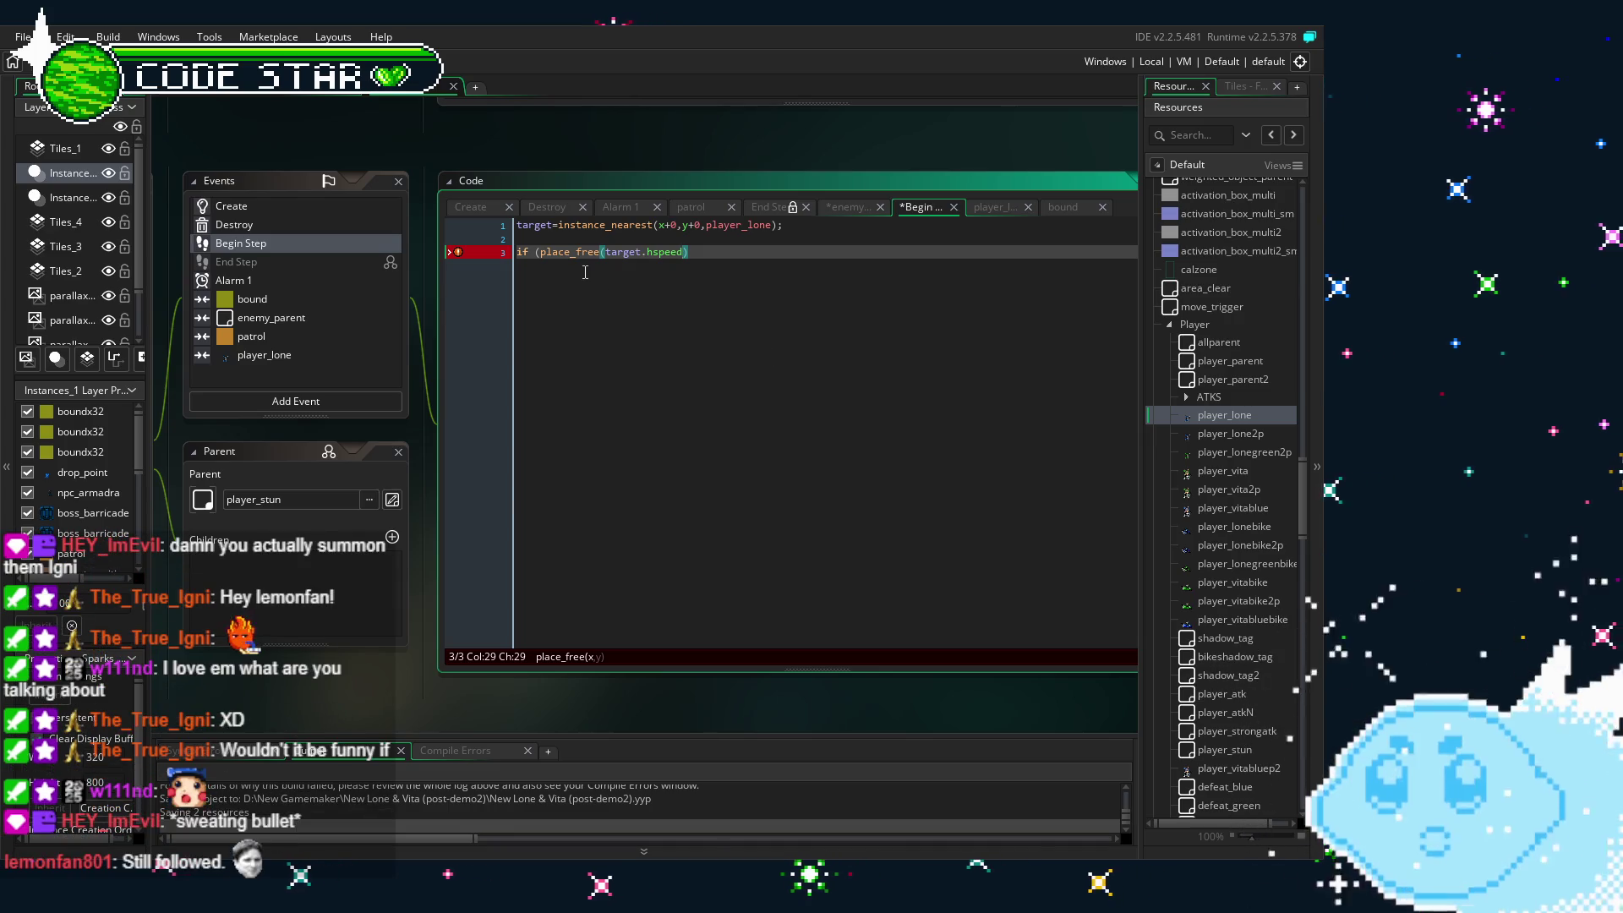
- Try a target. prefix before place_free, remove it, and select the place_free check
click(536, 252)
text(tar)
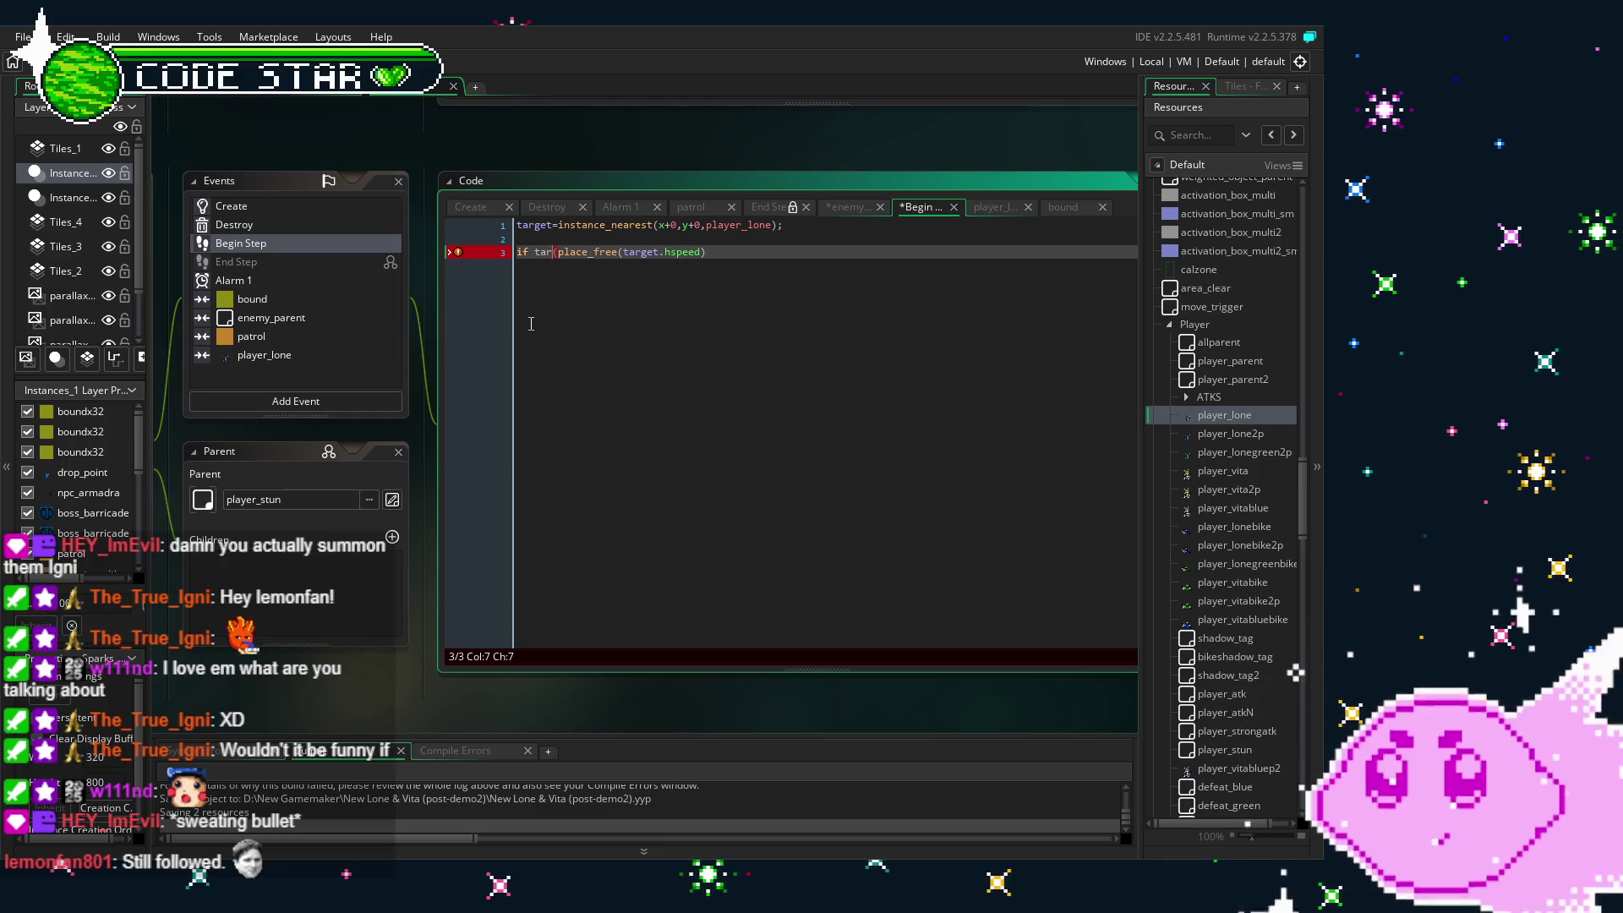
text(a)
key(BackSpace)
key(BackSpace)
key(Right)
text(target/)
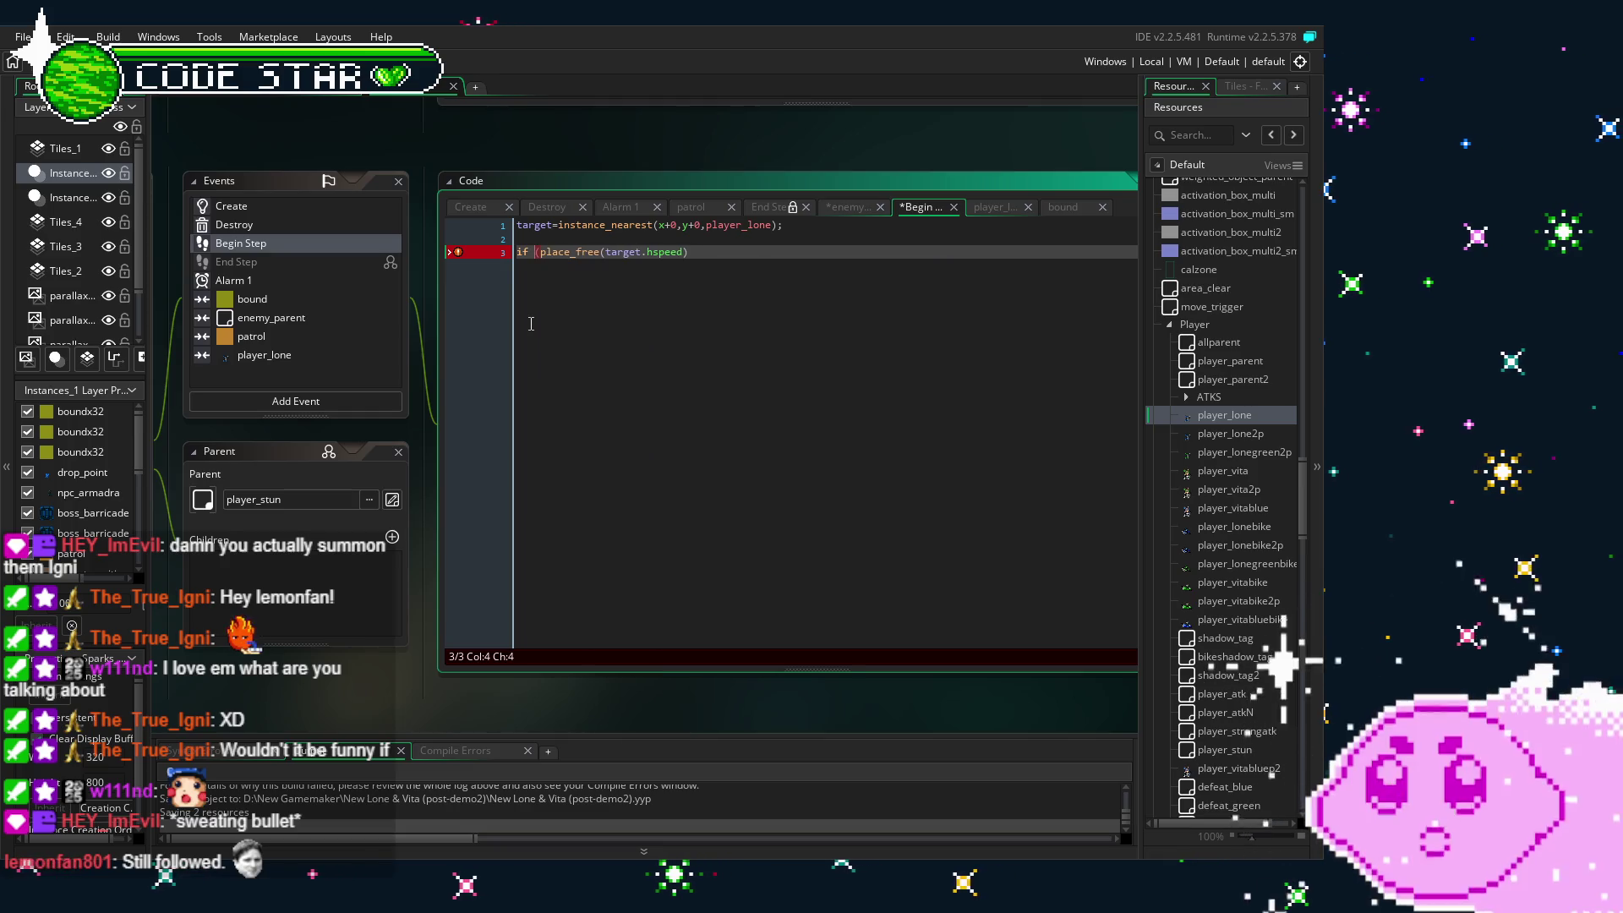
key(BackSpace)
text(.)
key(BackSpace)
key(BackSpace)
key(BackSpace)
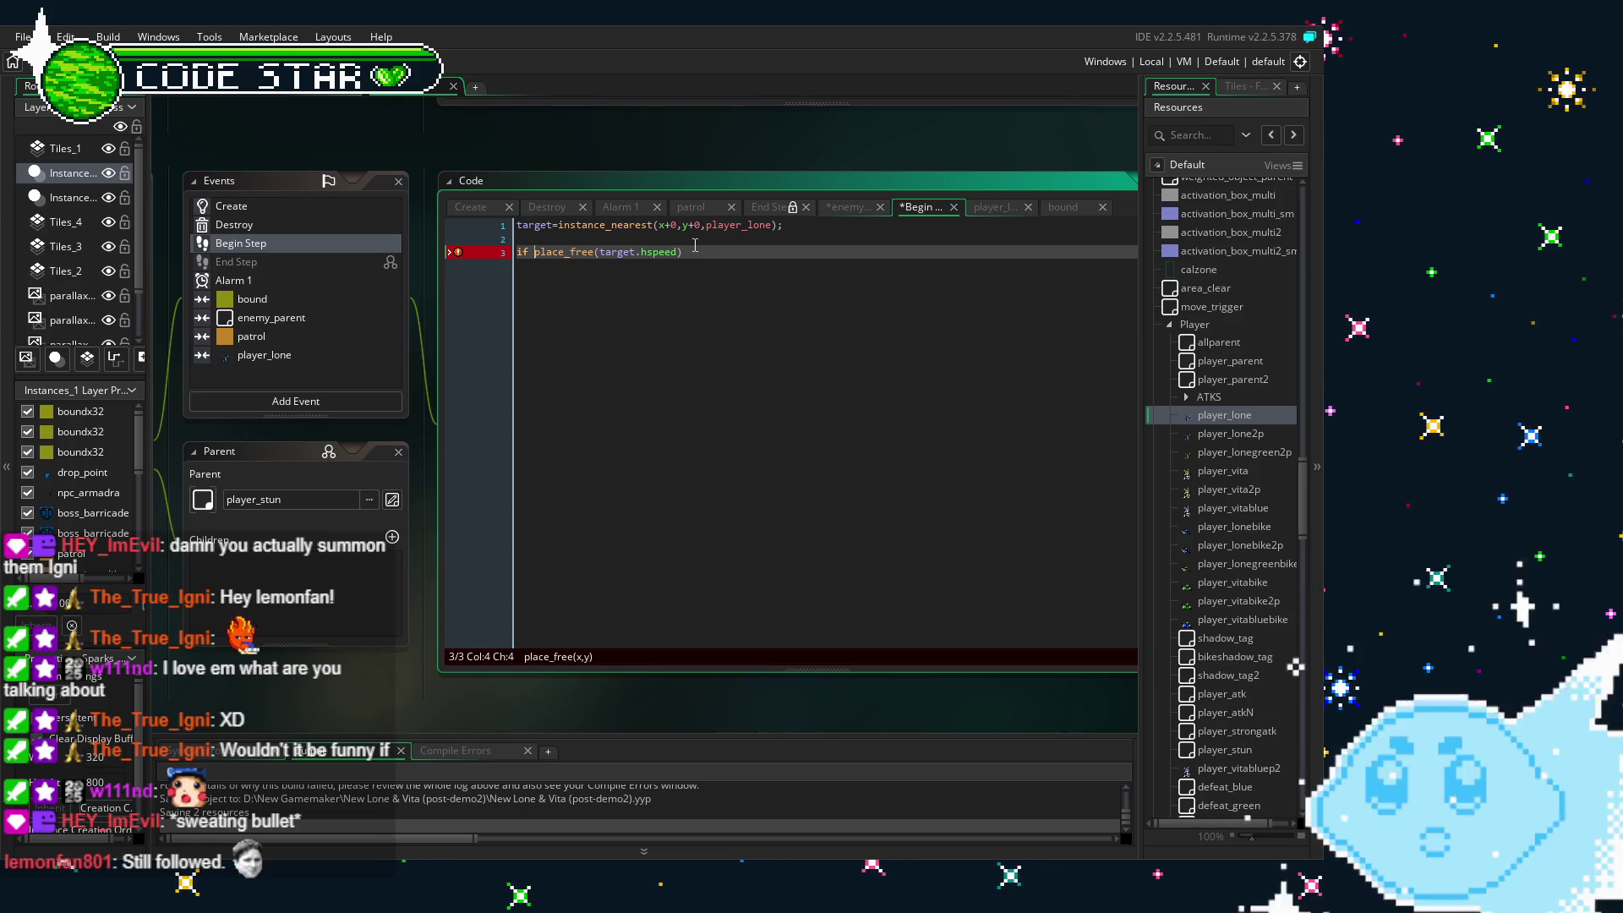
drag(695, 245, 595, 252)
- Delete the place_free line from Begin Step and go back to the enemy_parent collision code
key(BackSpace)
key(BackSpace)
key(BackSpace)
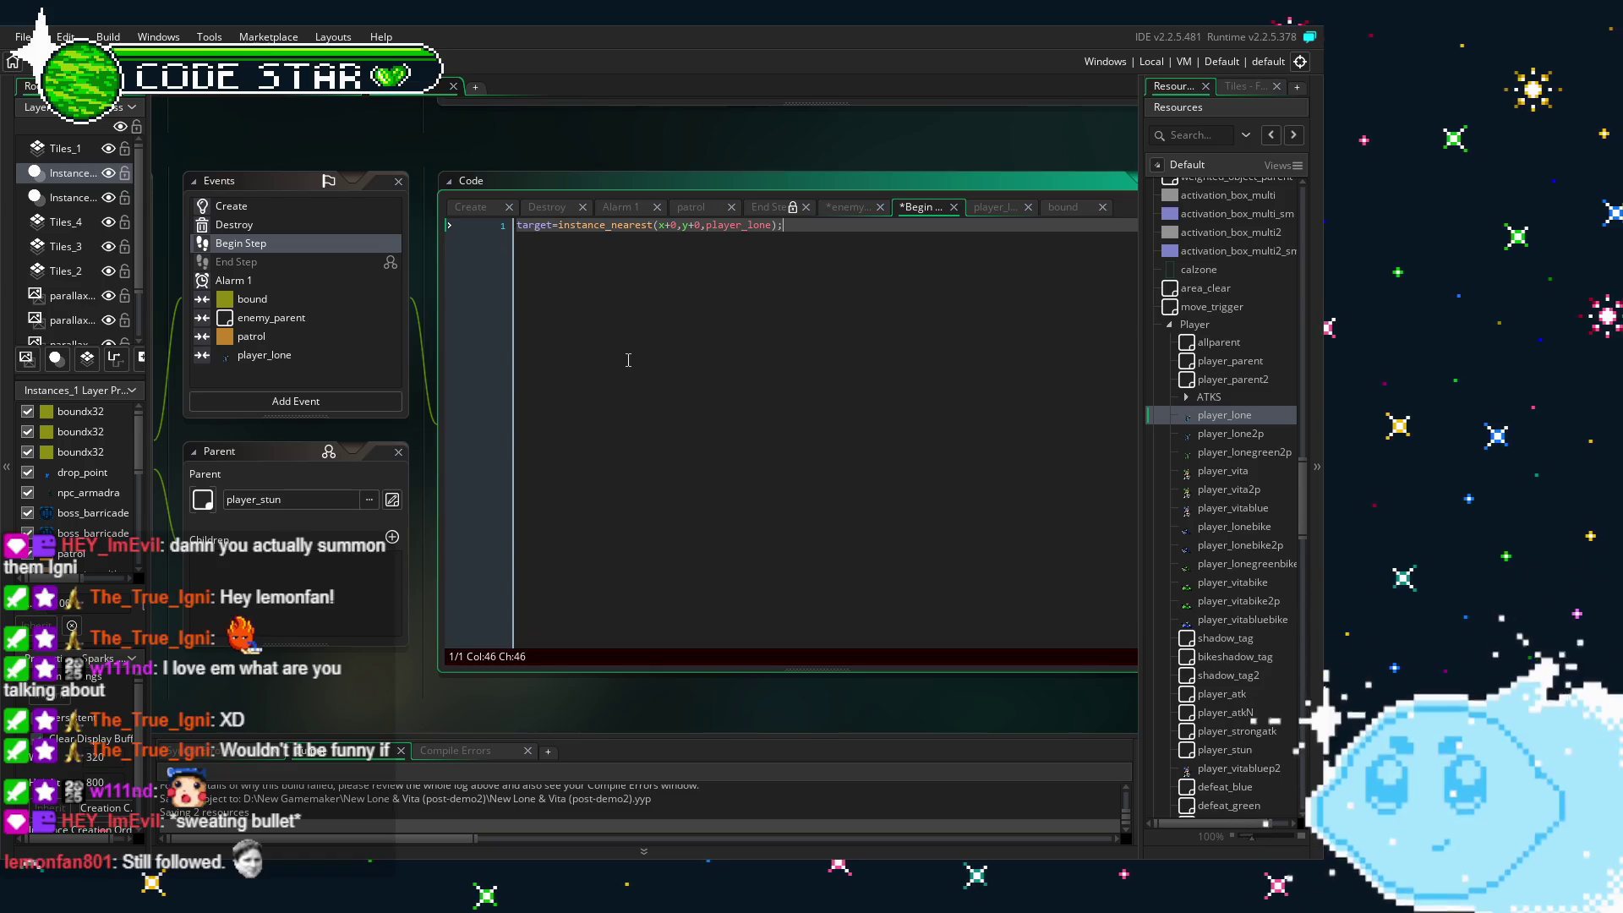
click(297, 357)
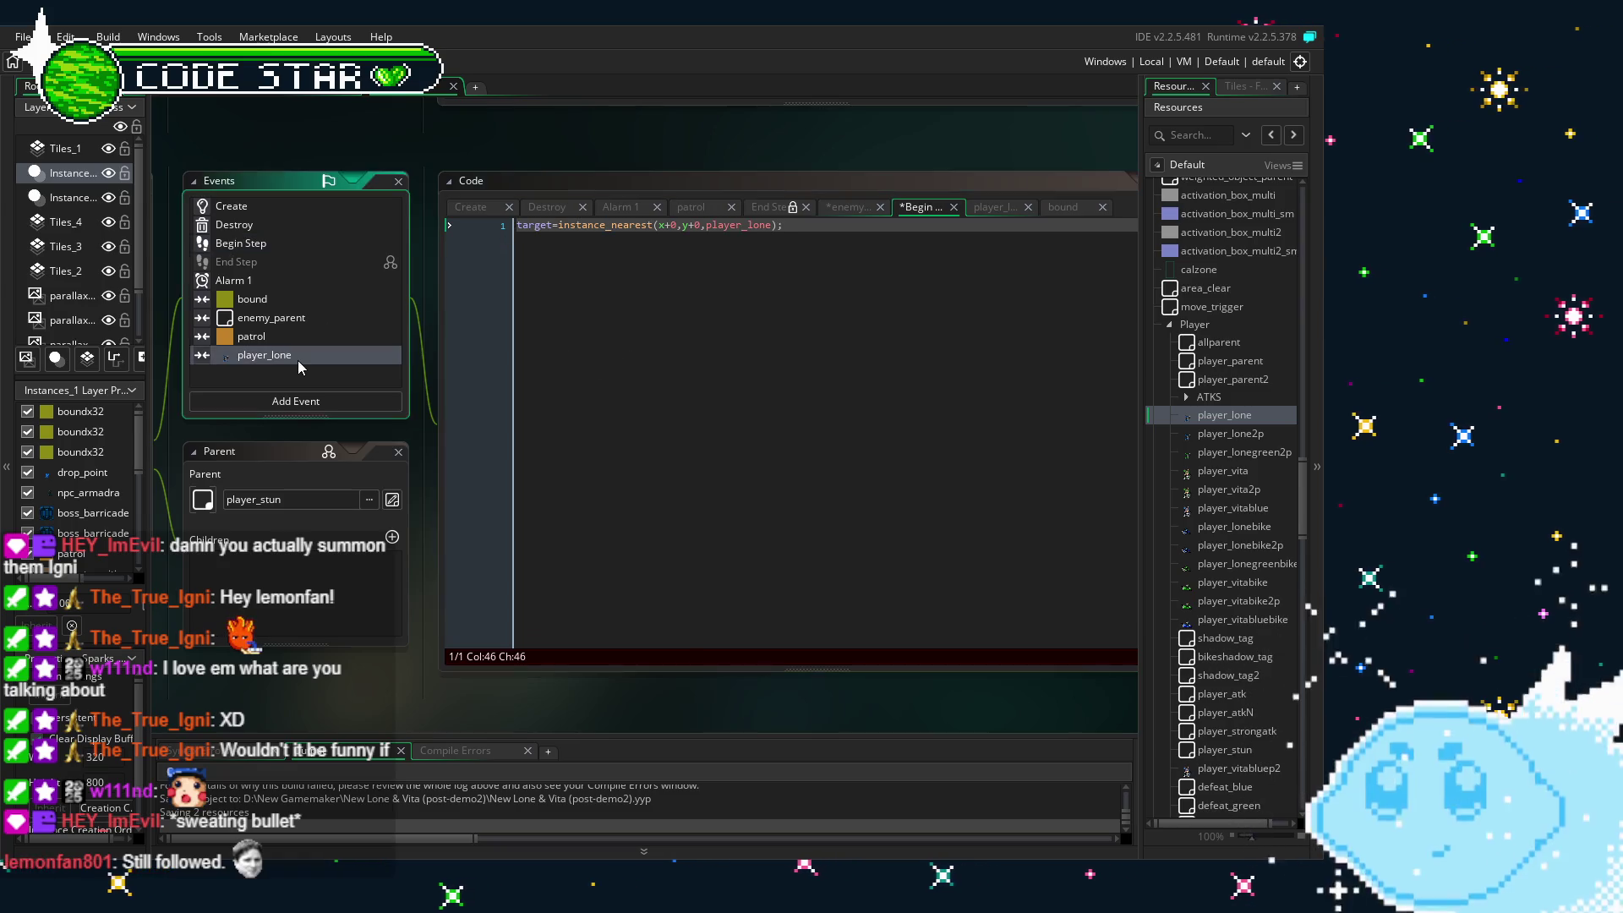
click(279, 318)
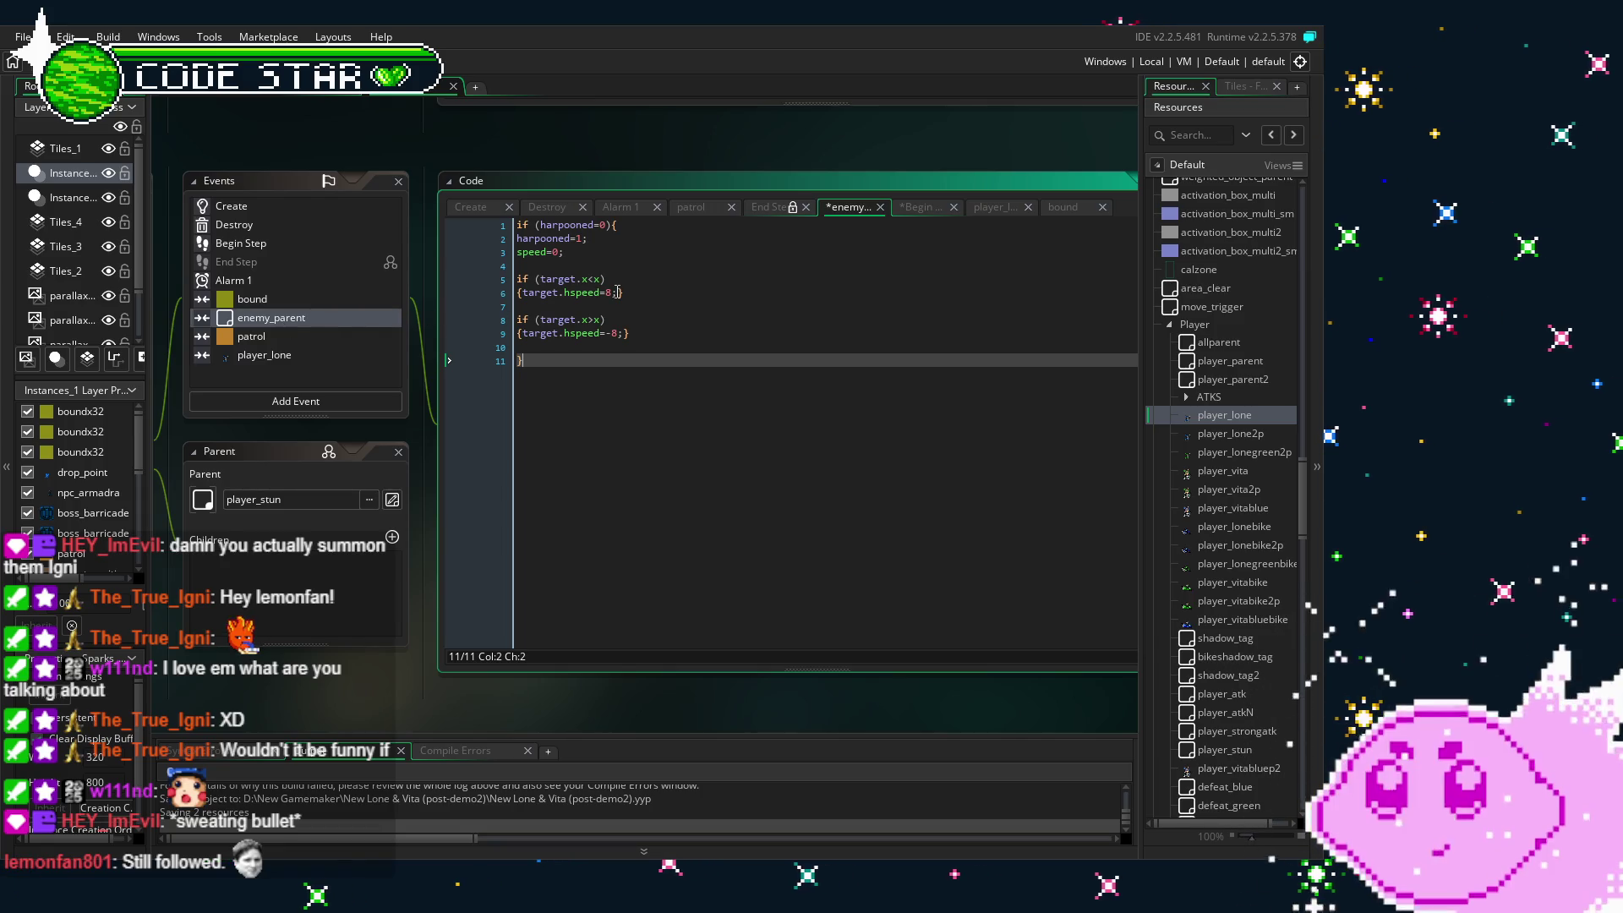
click(560, 292)
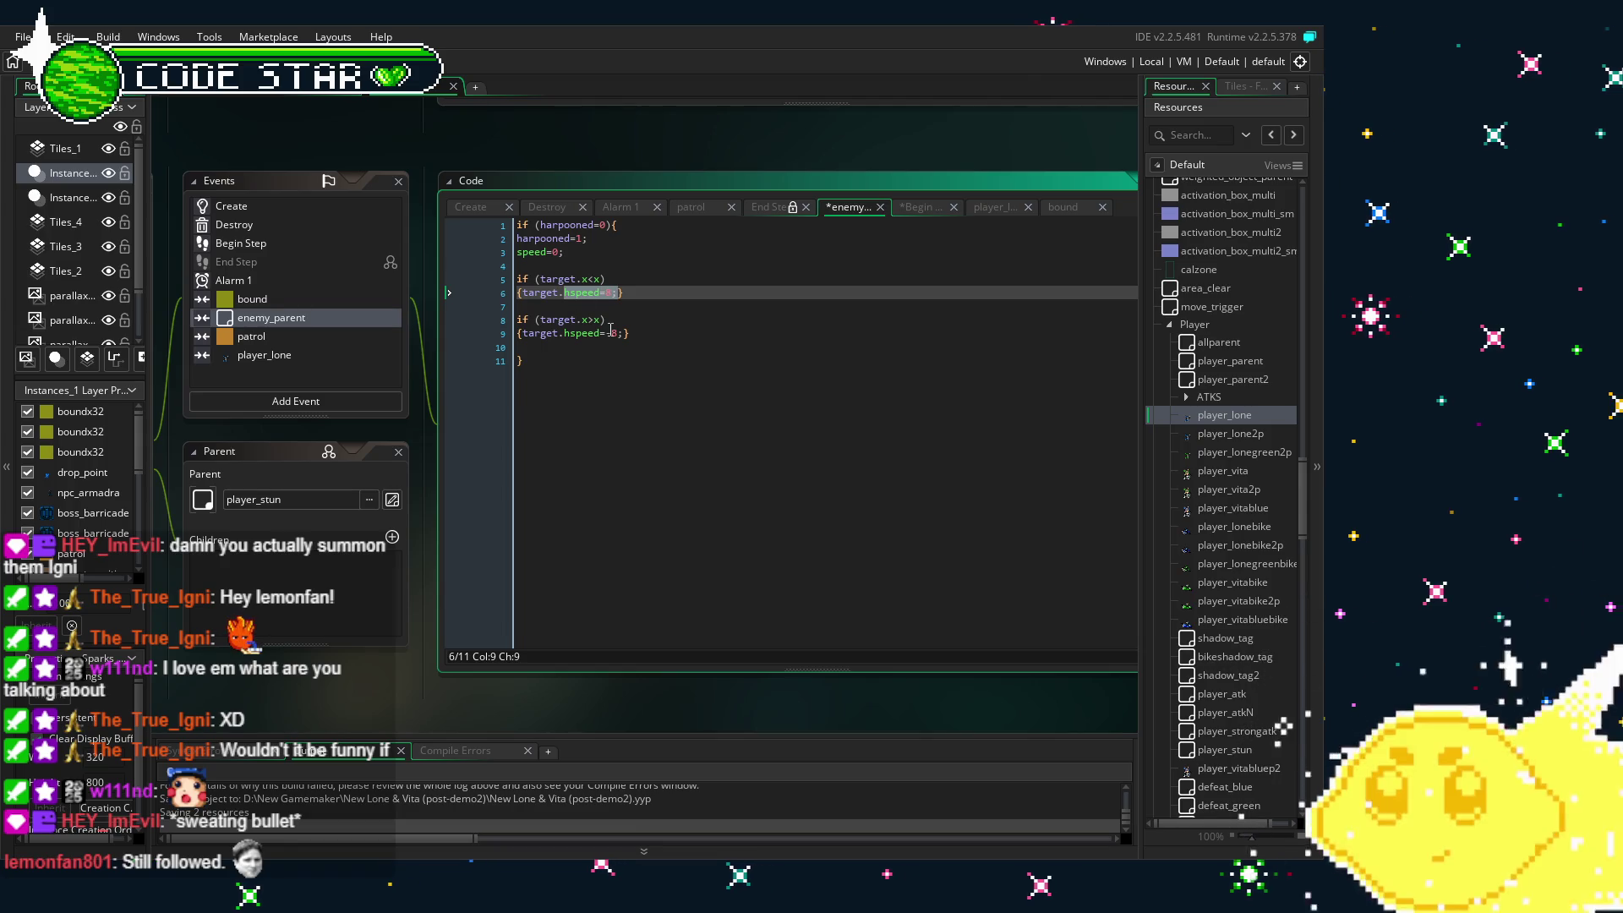
click(534, 396)
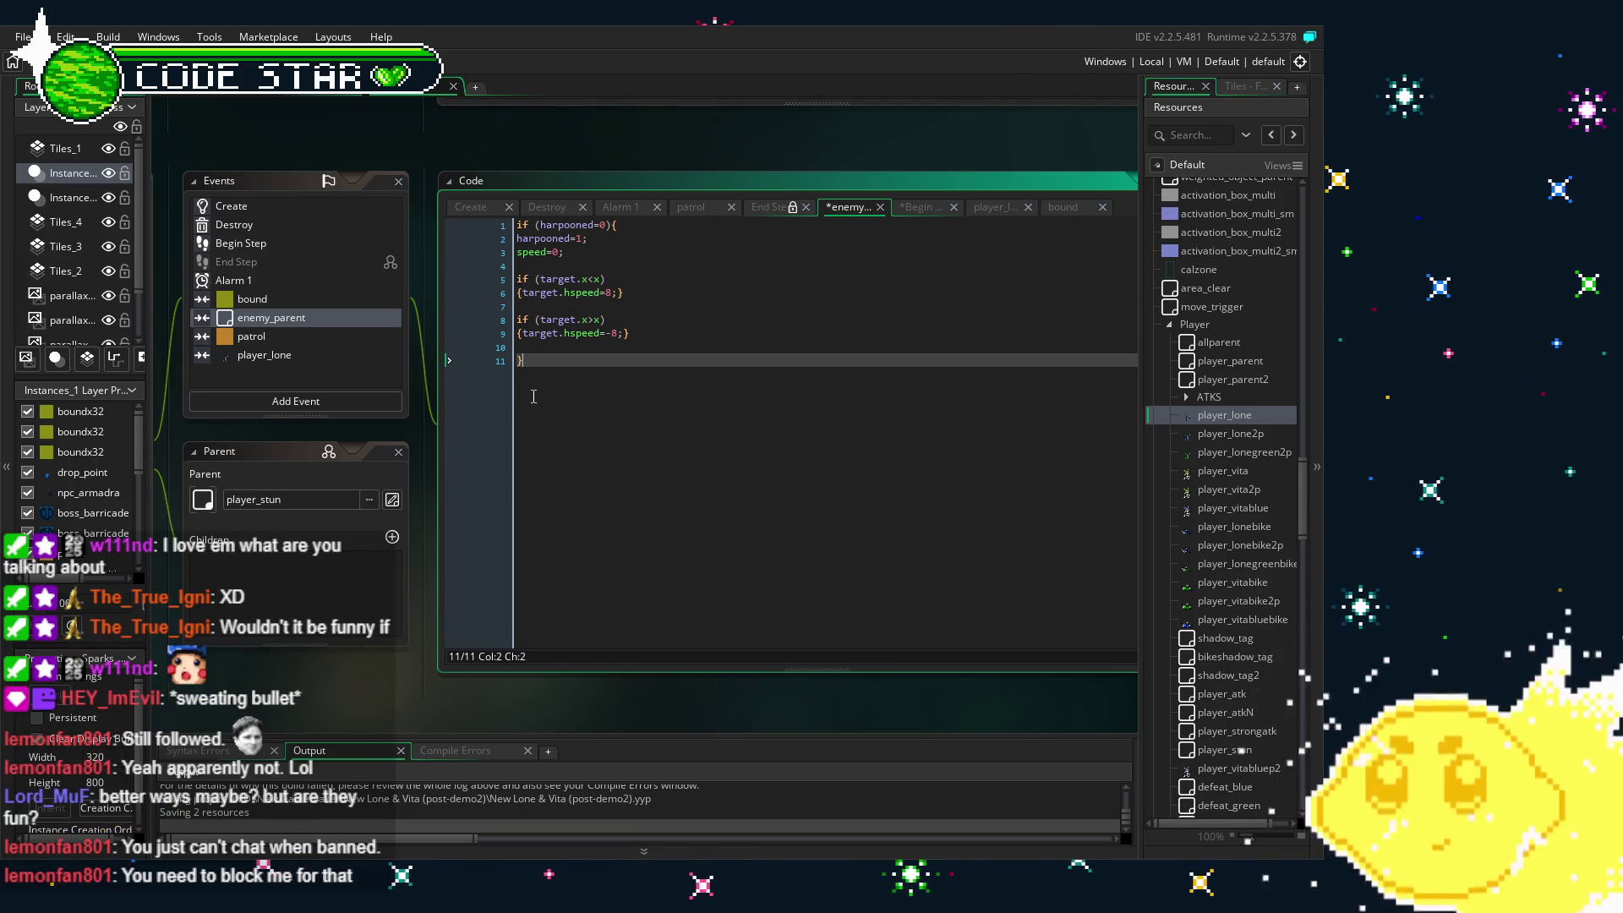
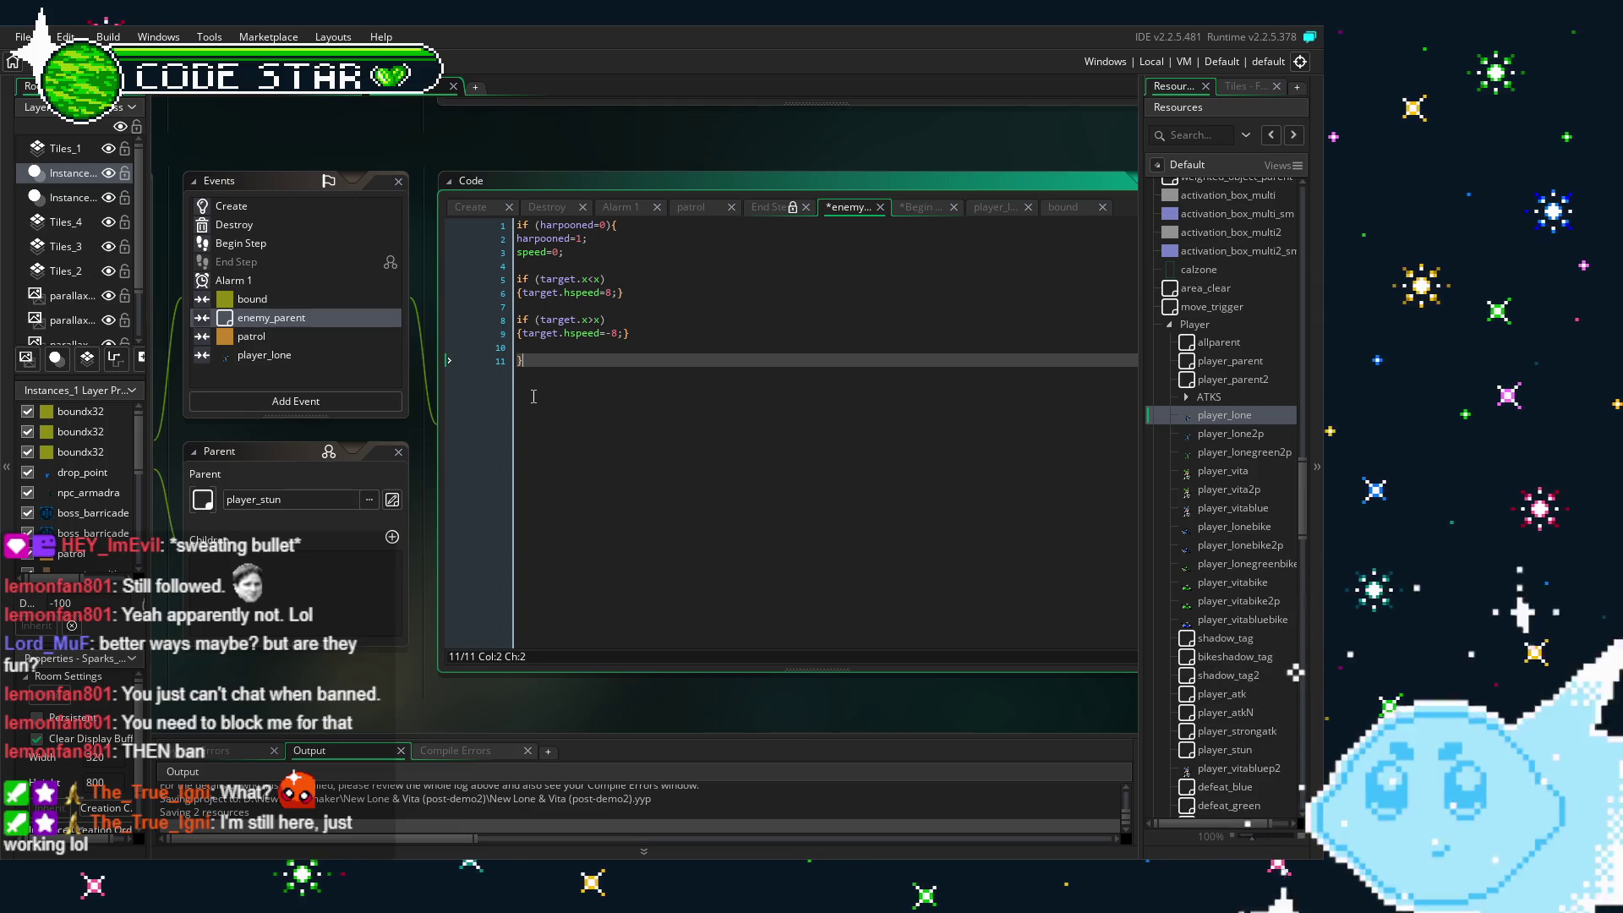
- Change line 3 from speed=0; to target.speed=0; and save the project
click(515, 251)
text(target.)
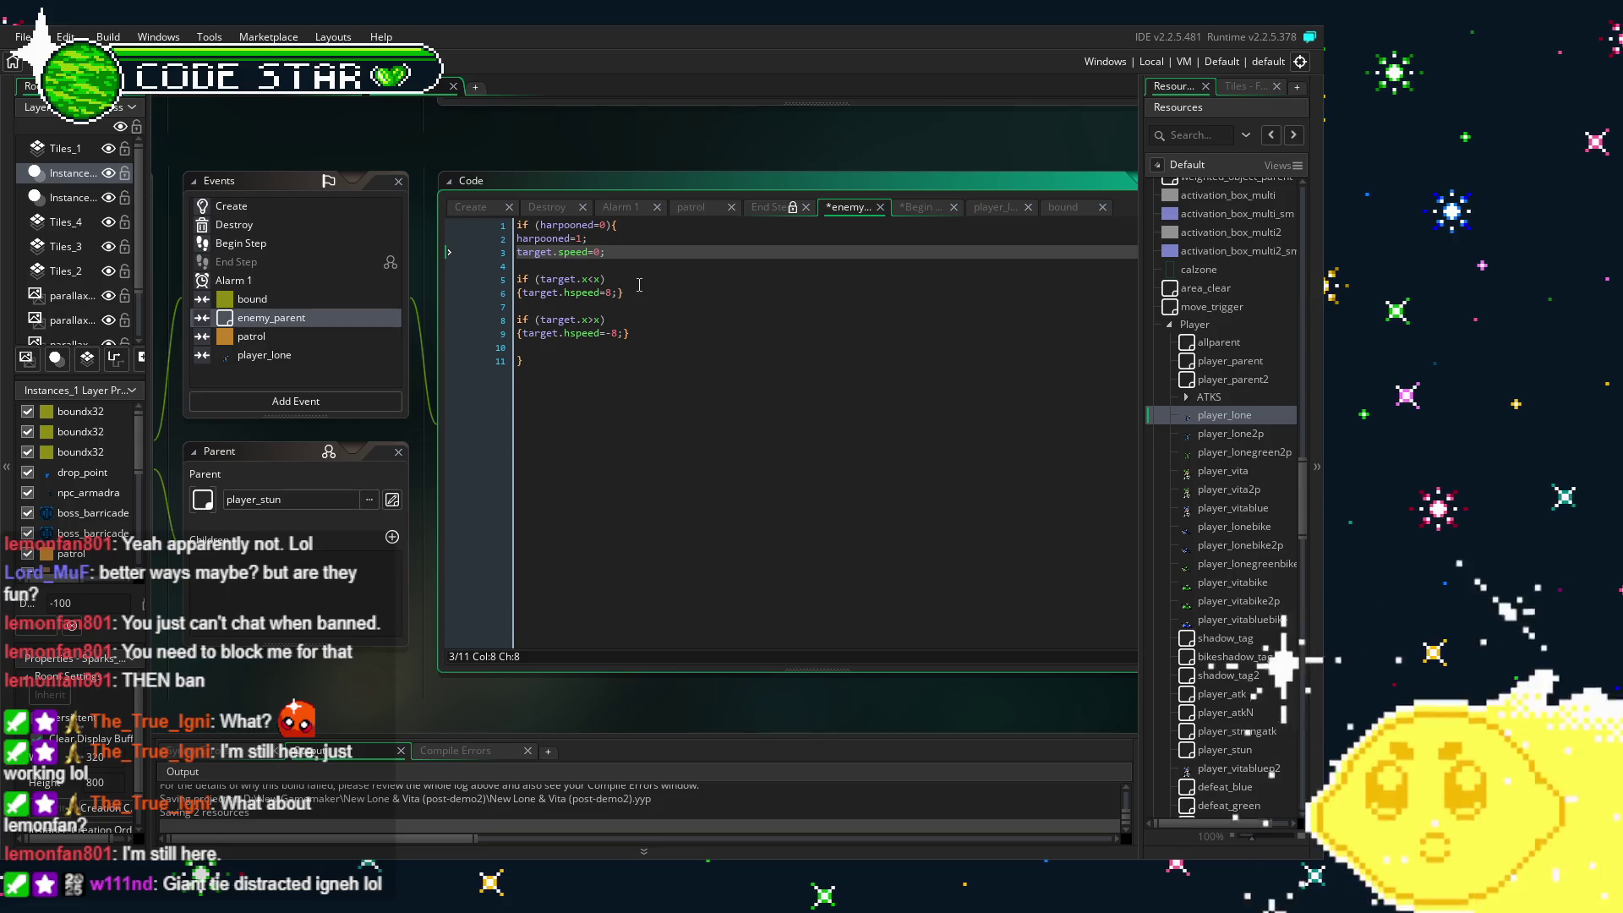
click(663, 514)
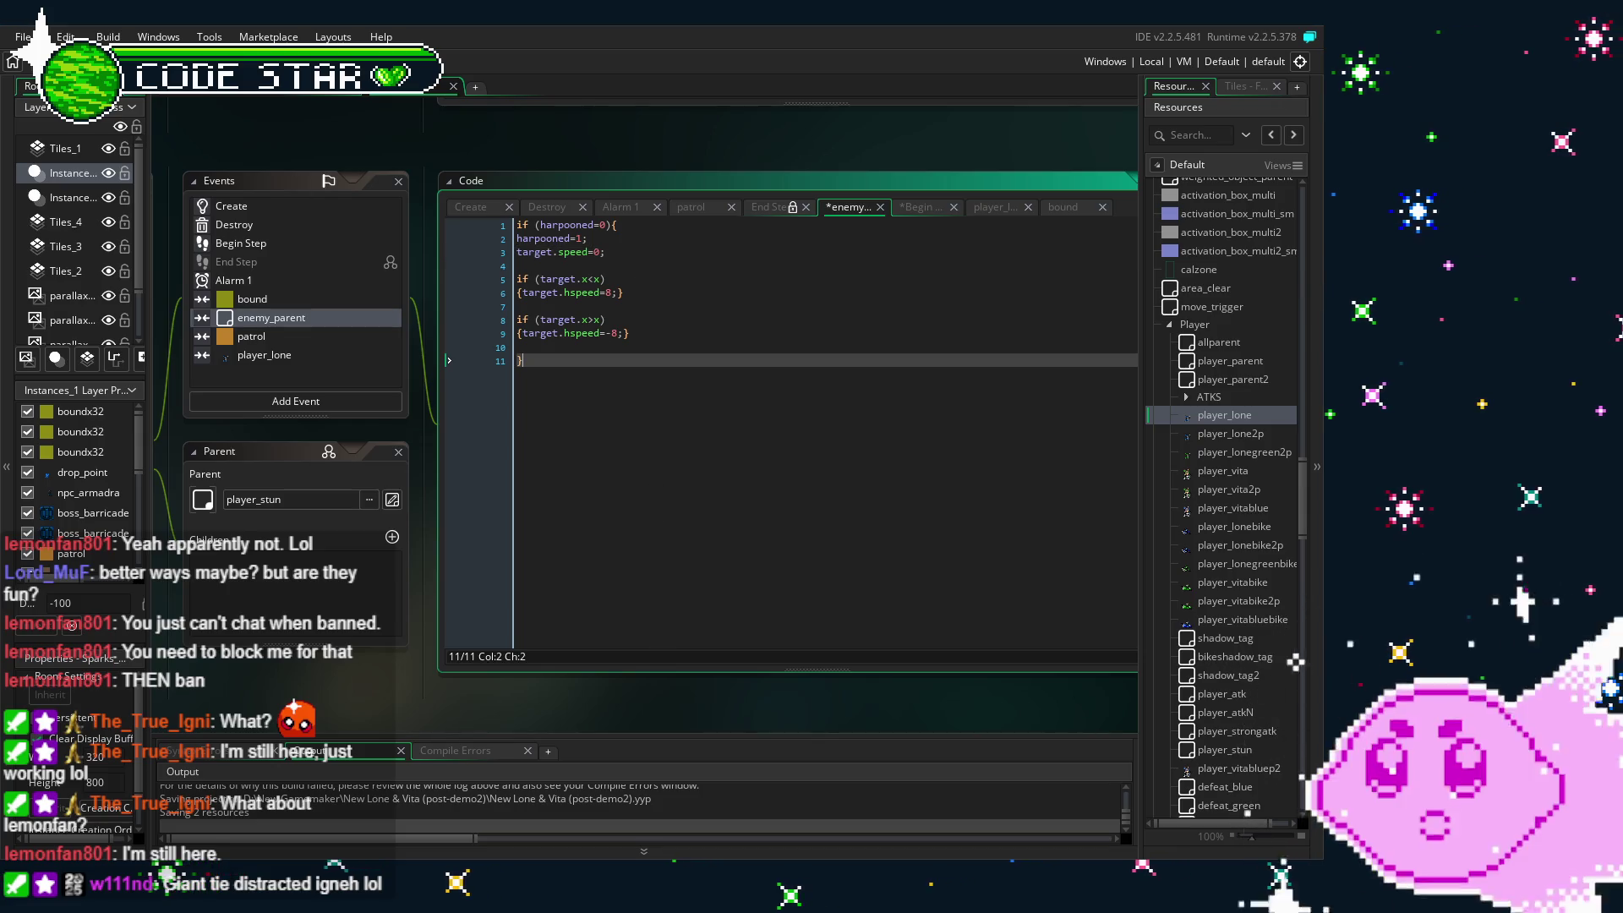
key(ctrl+s)
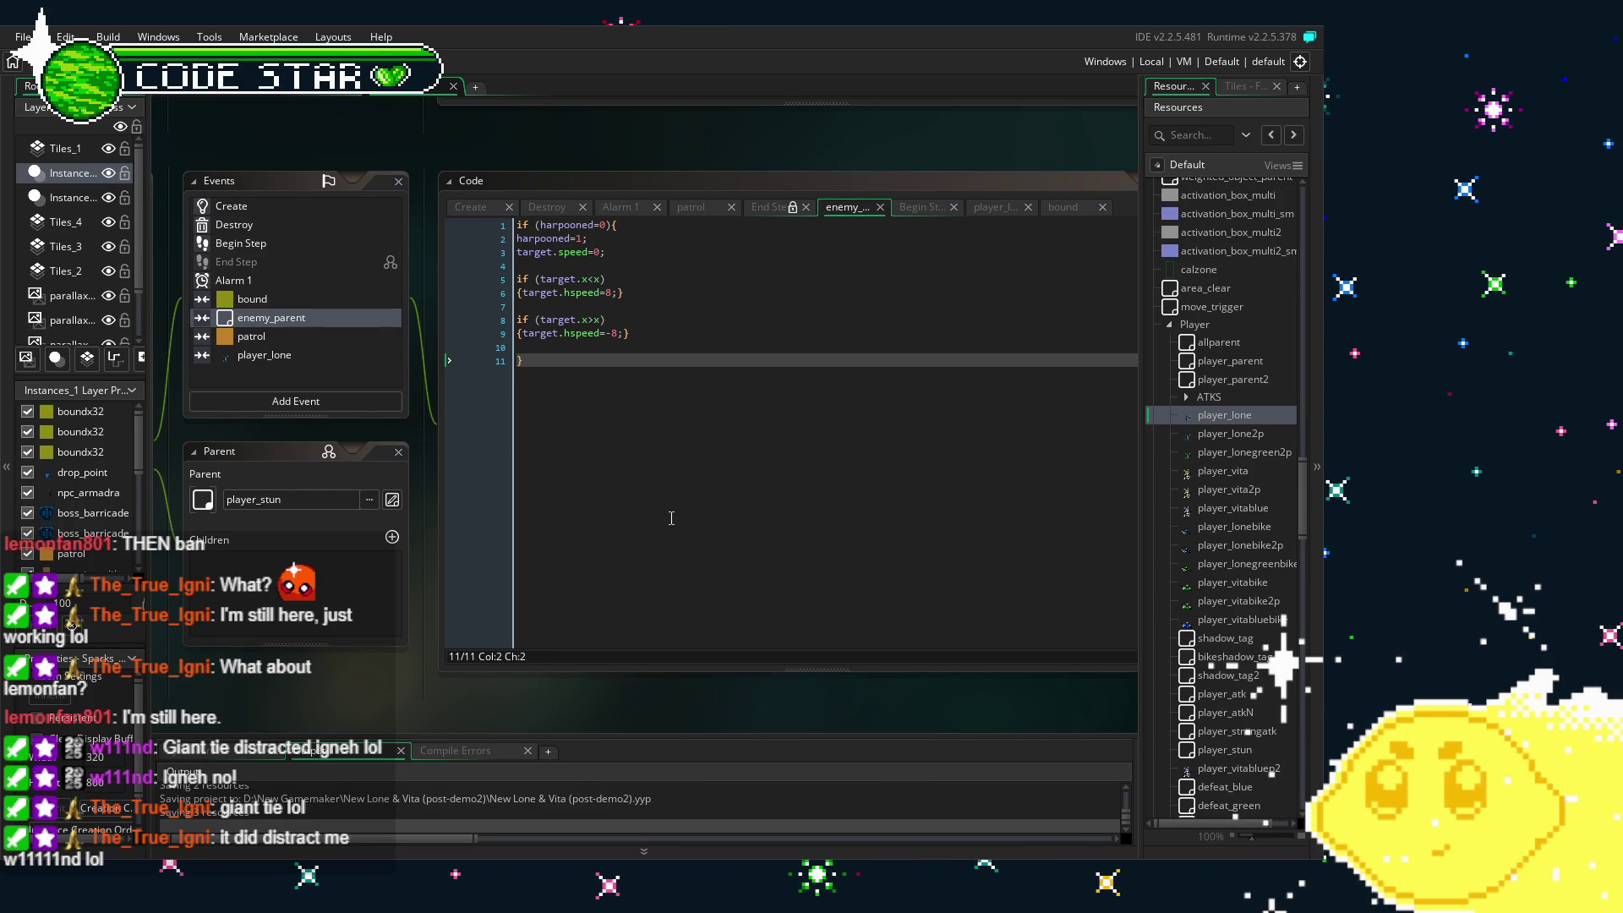
click(623, 335)
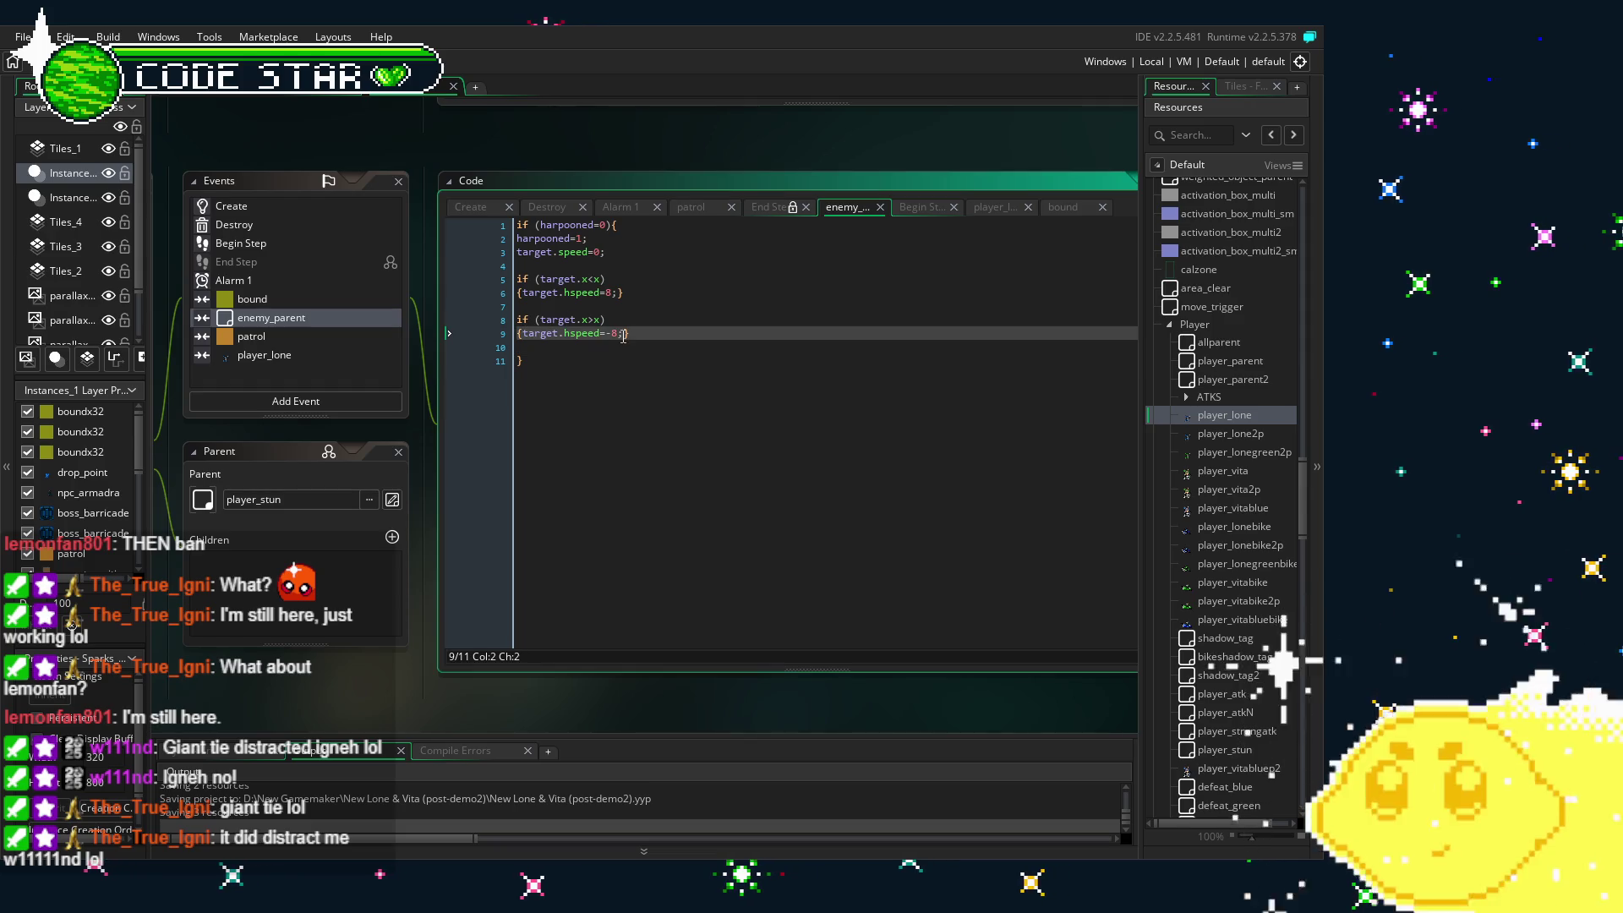
text(if)
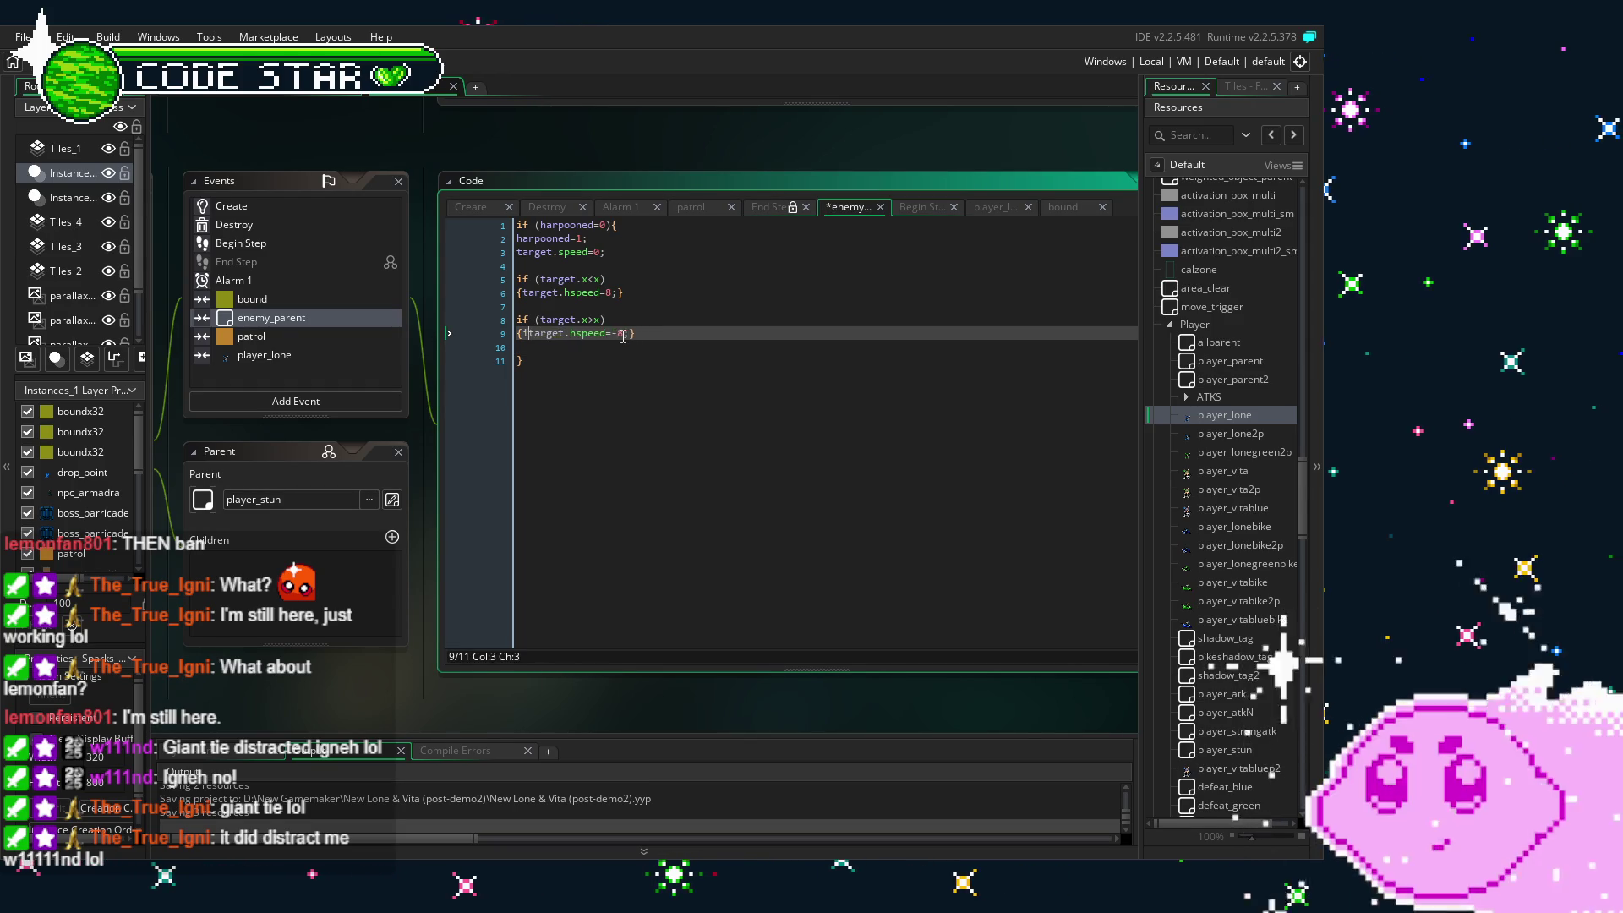
text( (place)
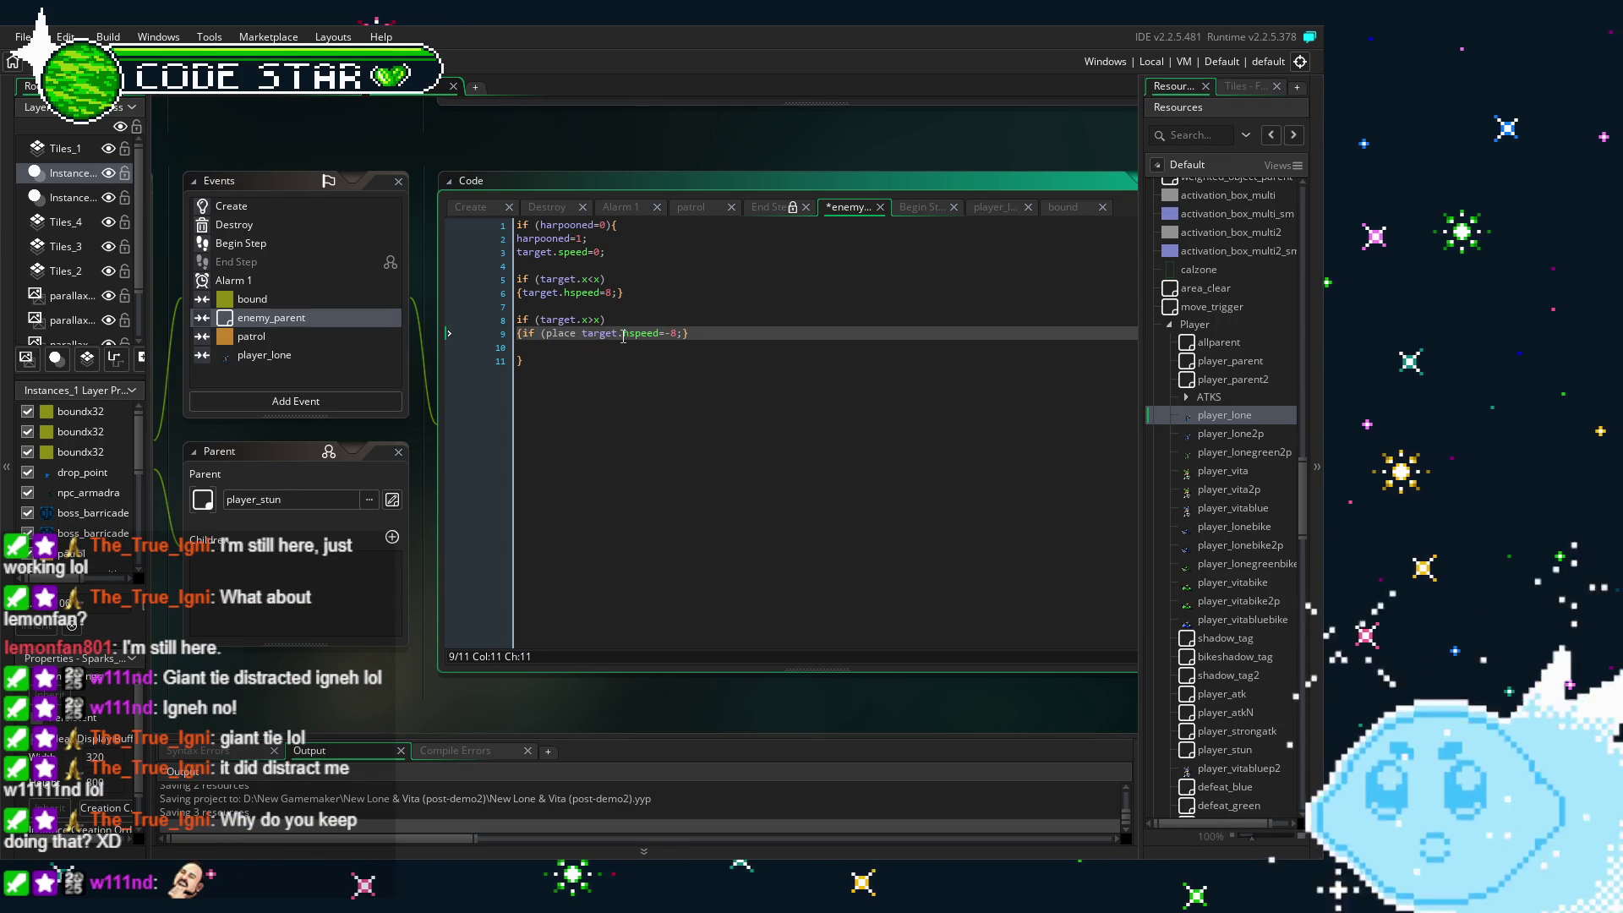
text( _)
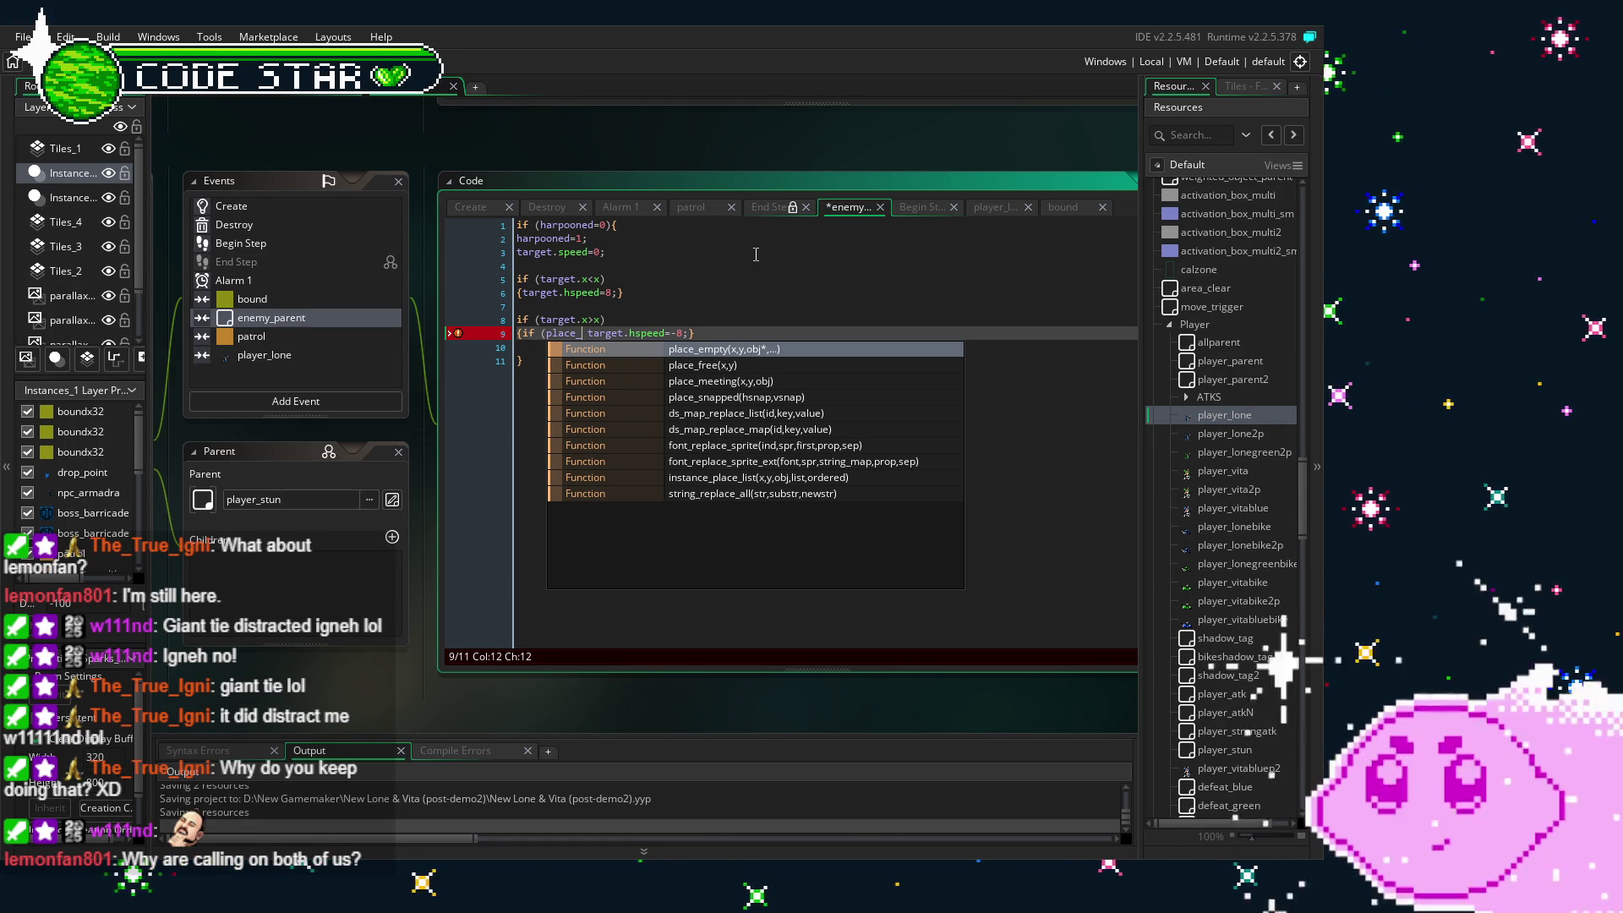
click(753, 255)
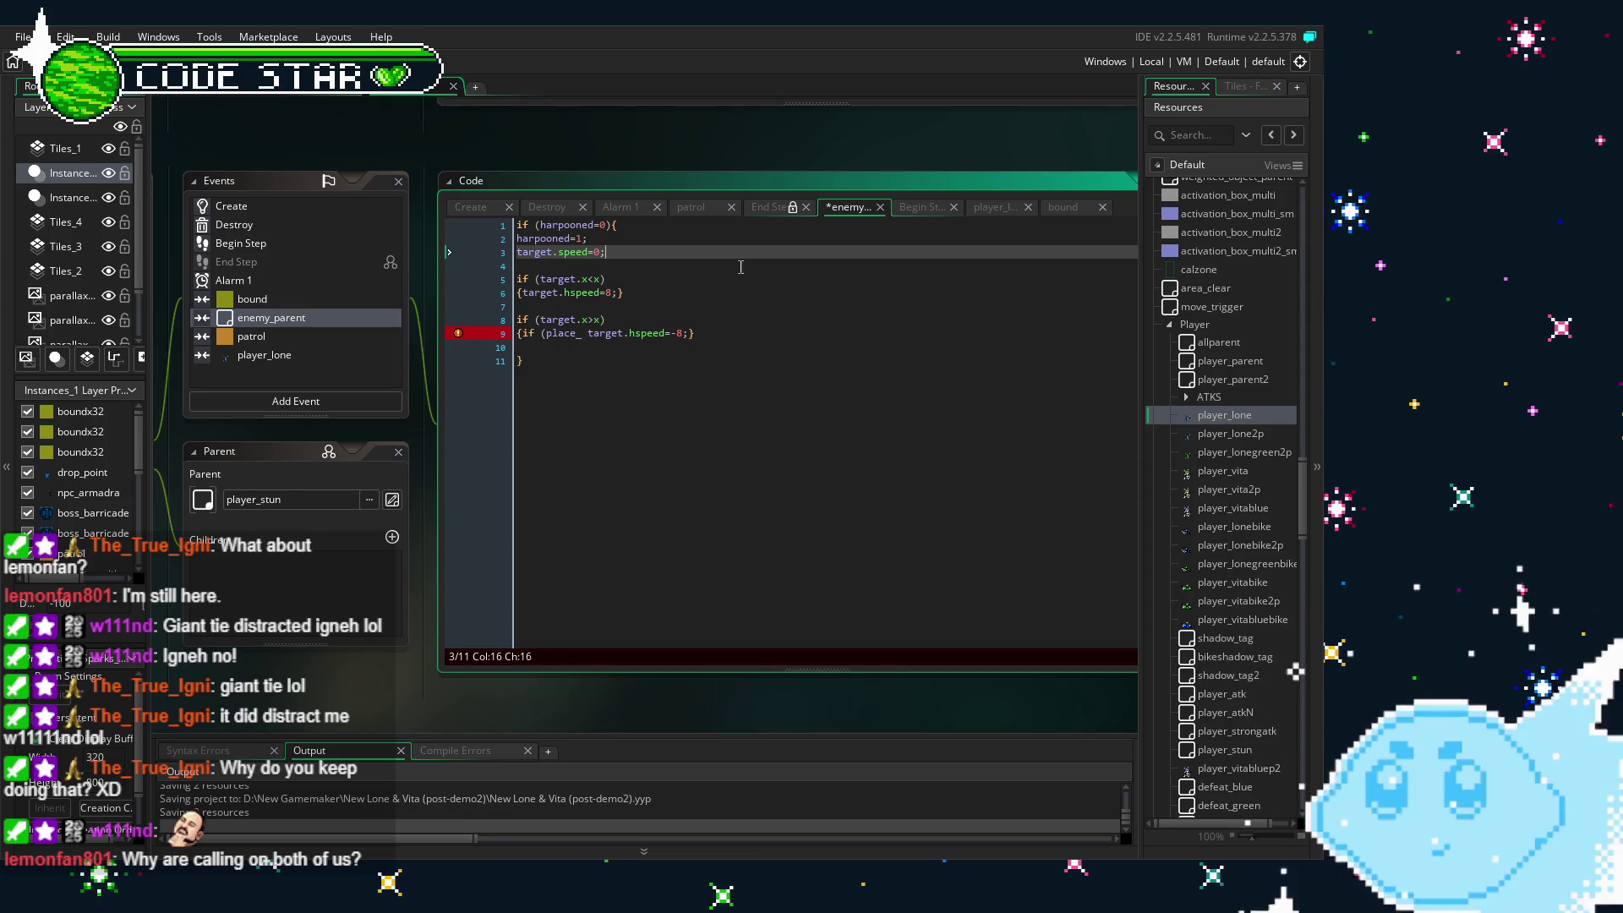
click(590, 337)
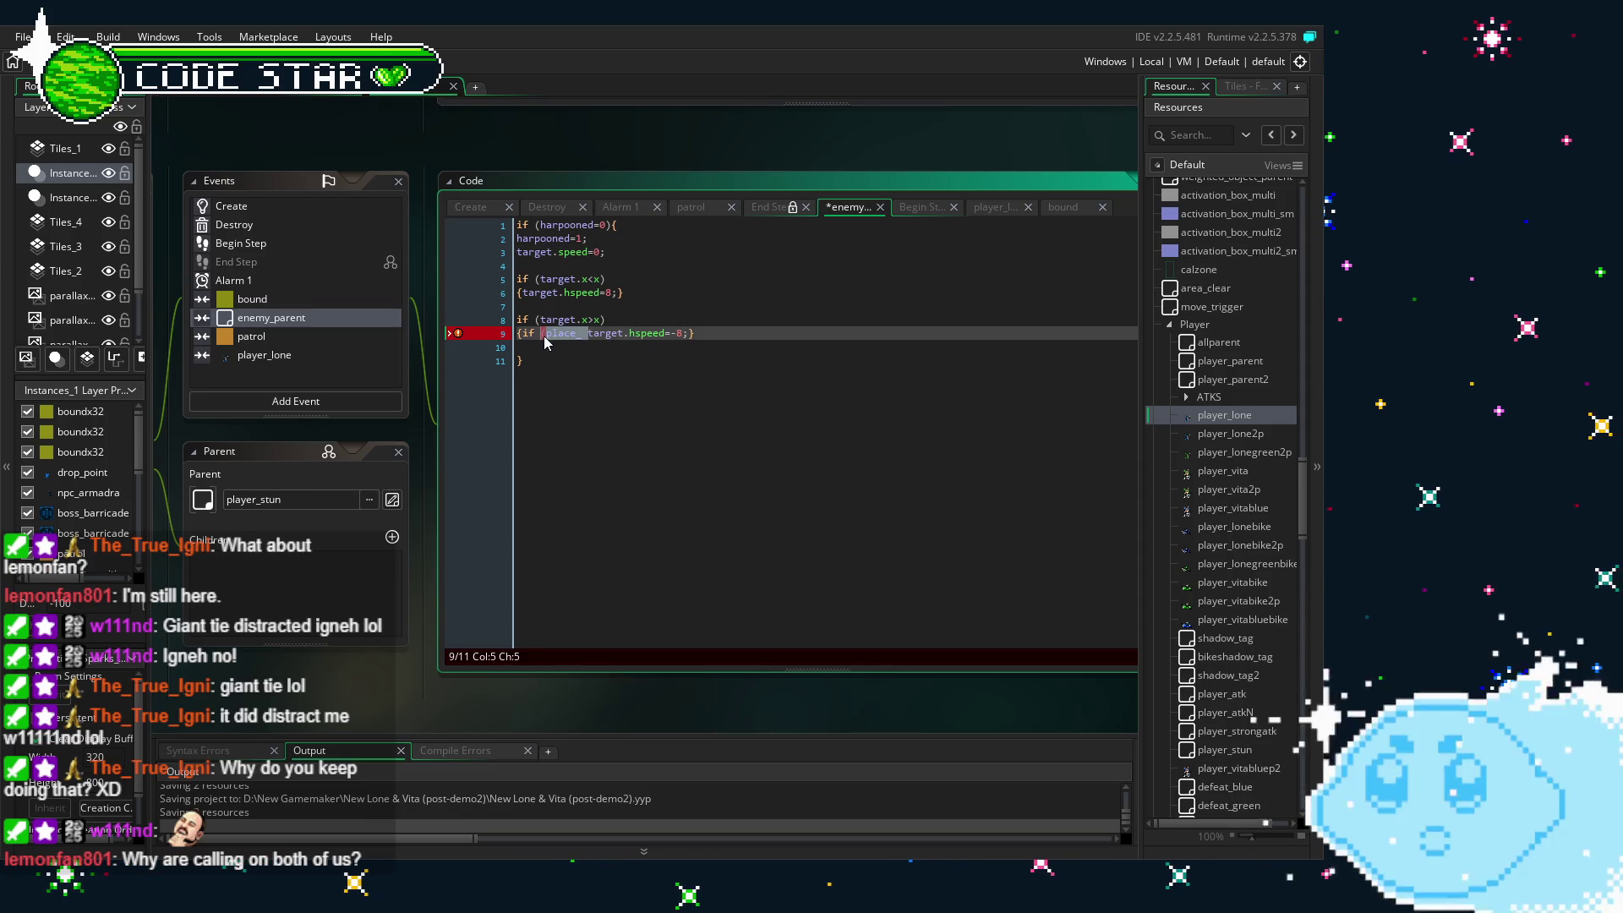
key(BackSpace)
key(BackSpace)
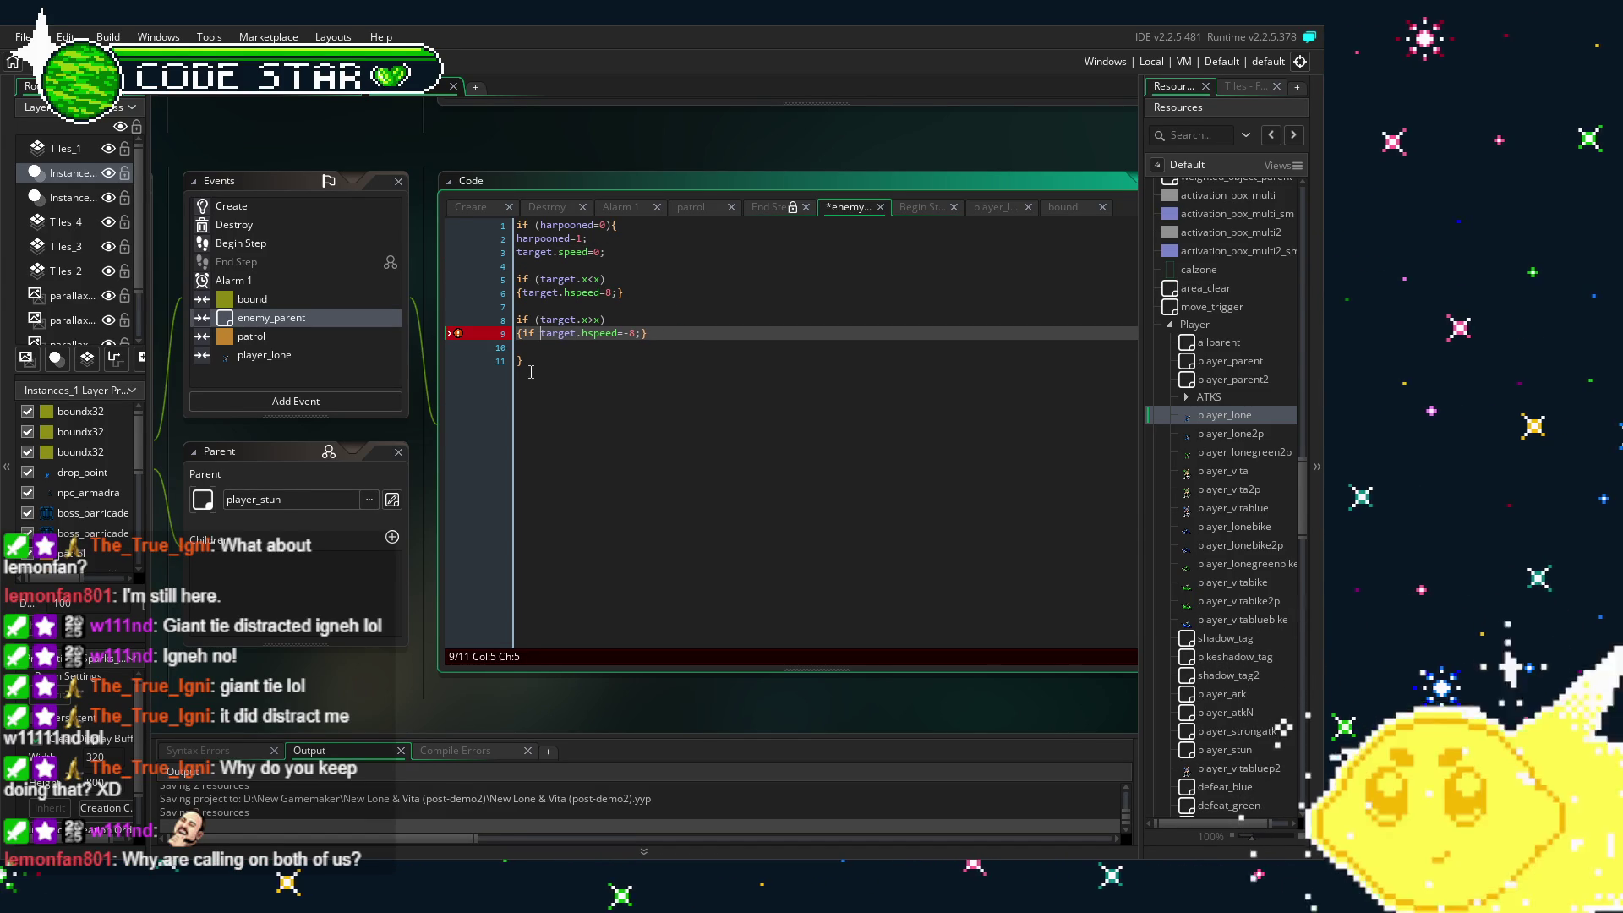
key(BackSpace)
key(BackSpace)
key(BackSpace)
click(604, 393)
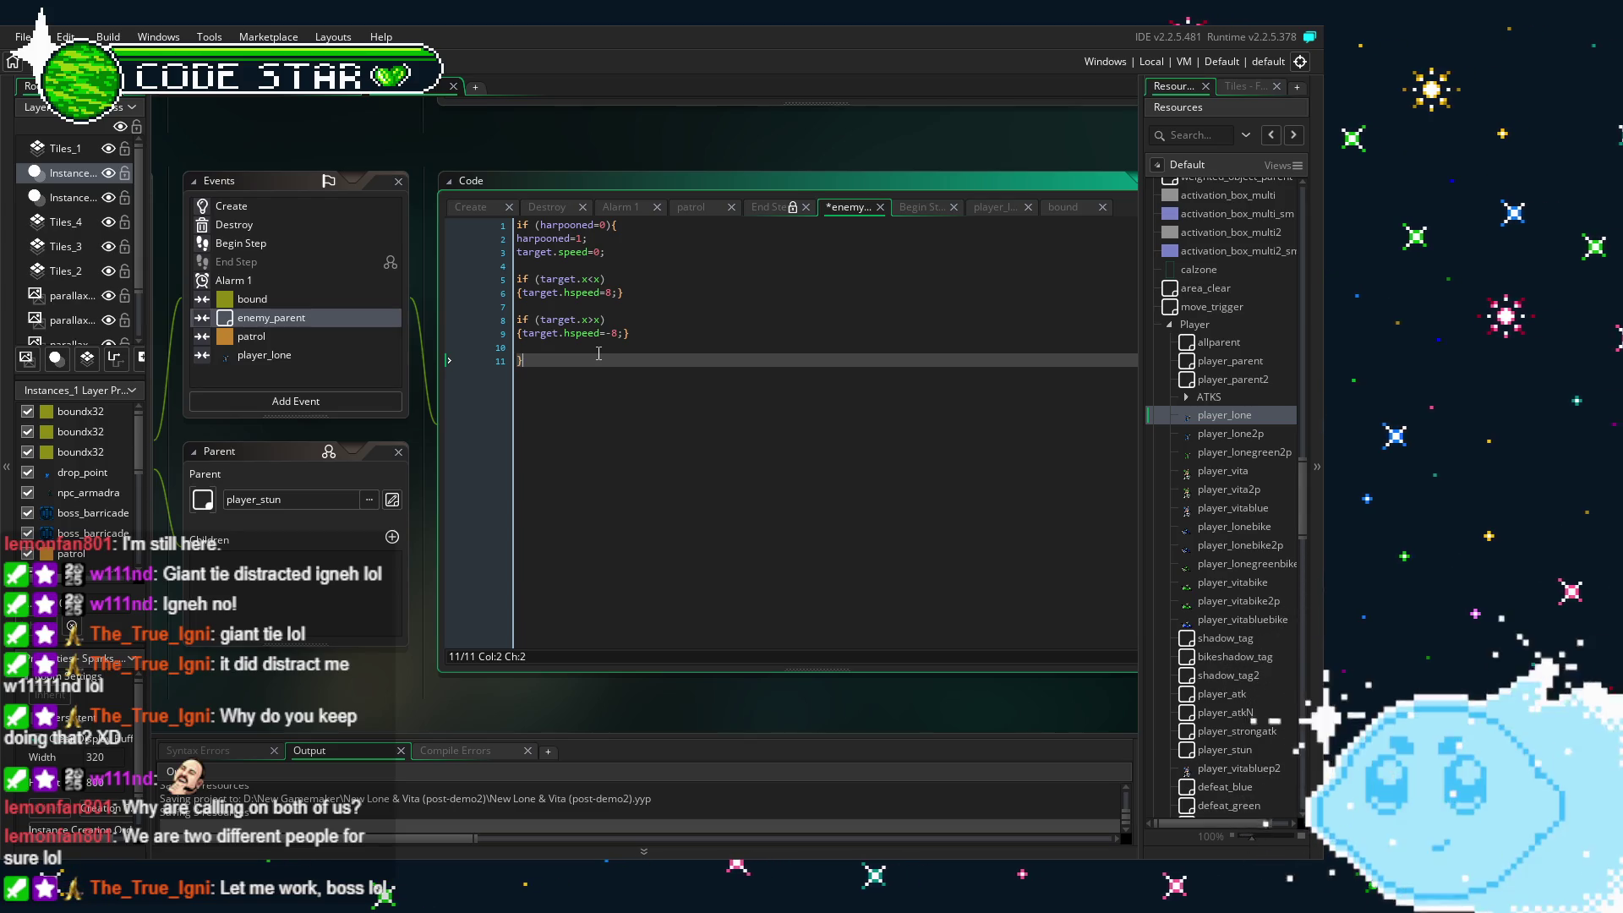
click(280, 211)
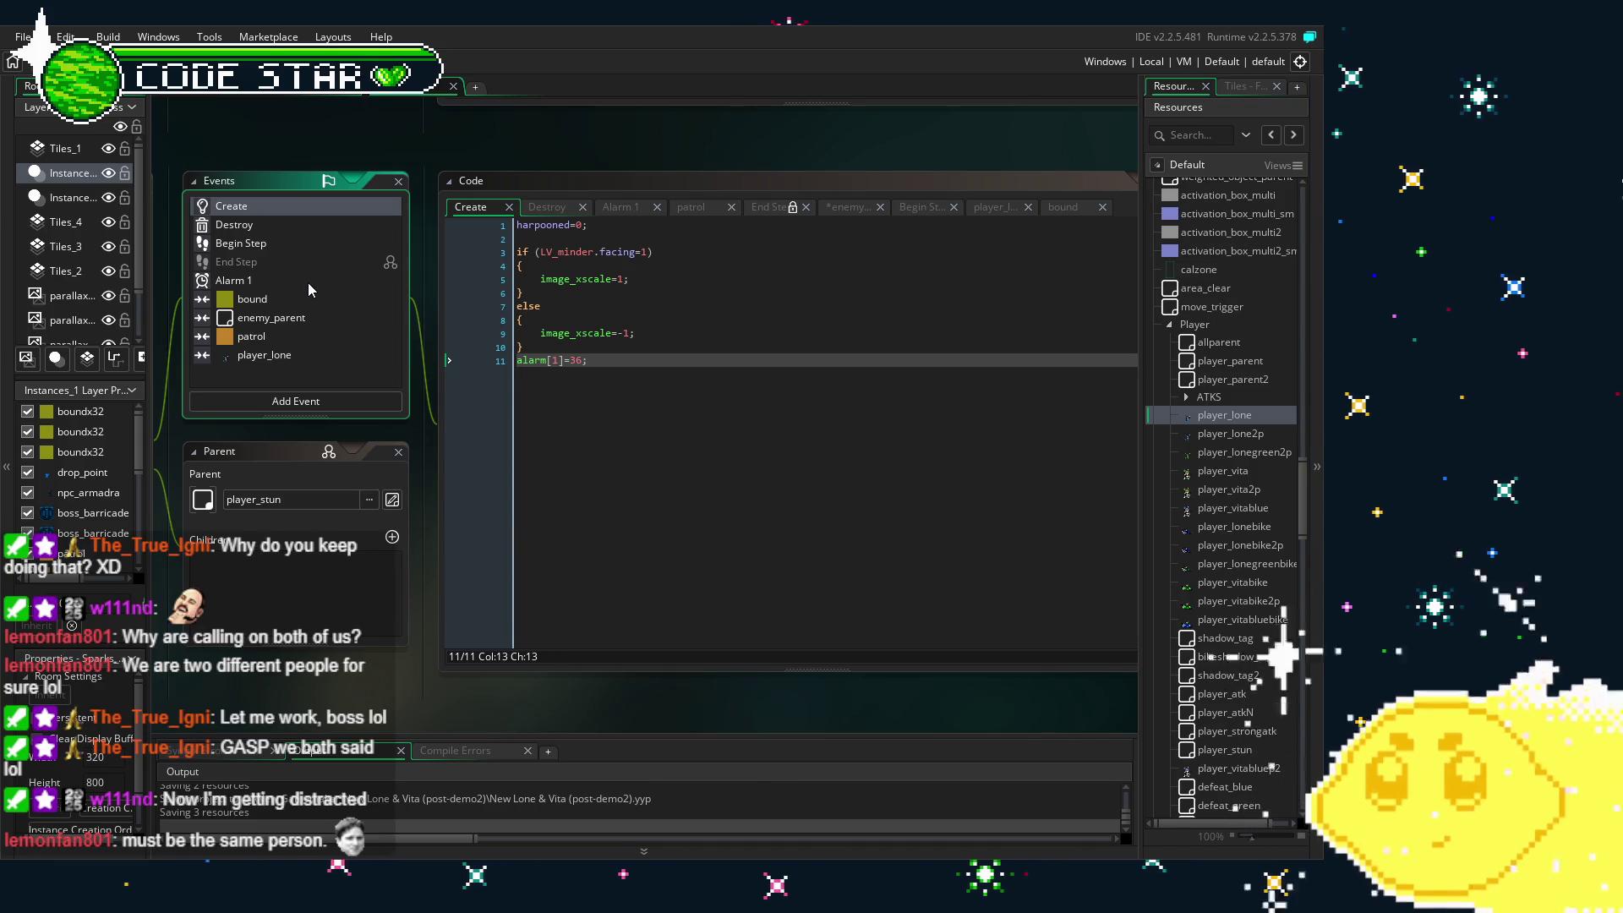
- Review the Destroy and Begin Step event code, then save the enemy_parent collision code
click(277, 227)
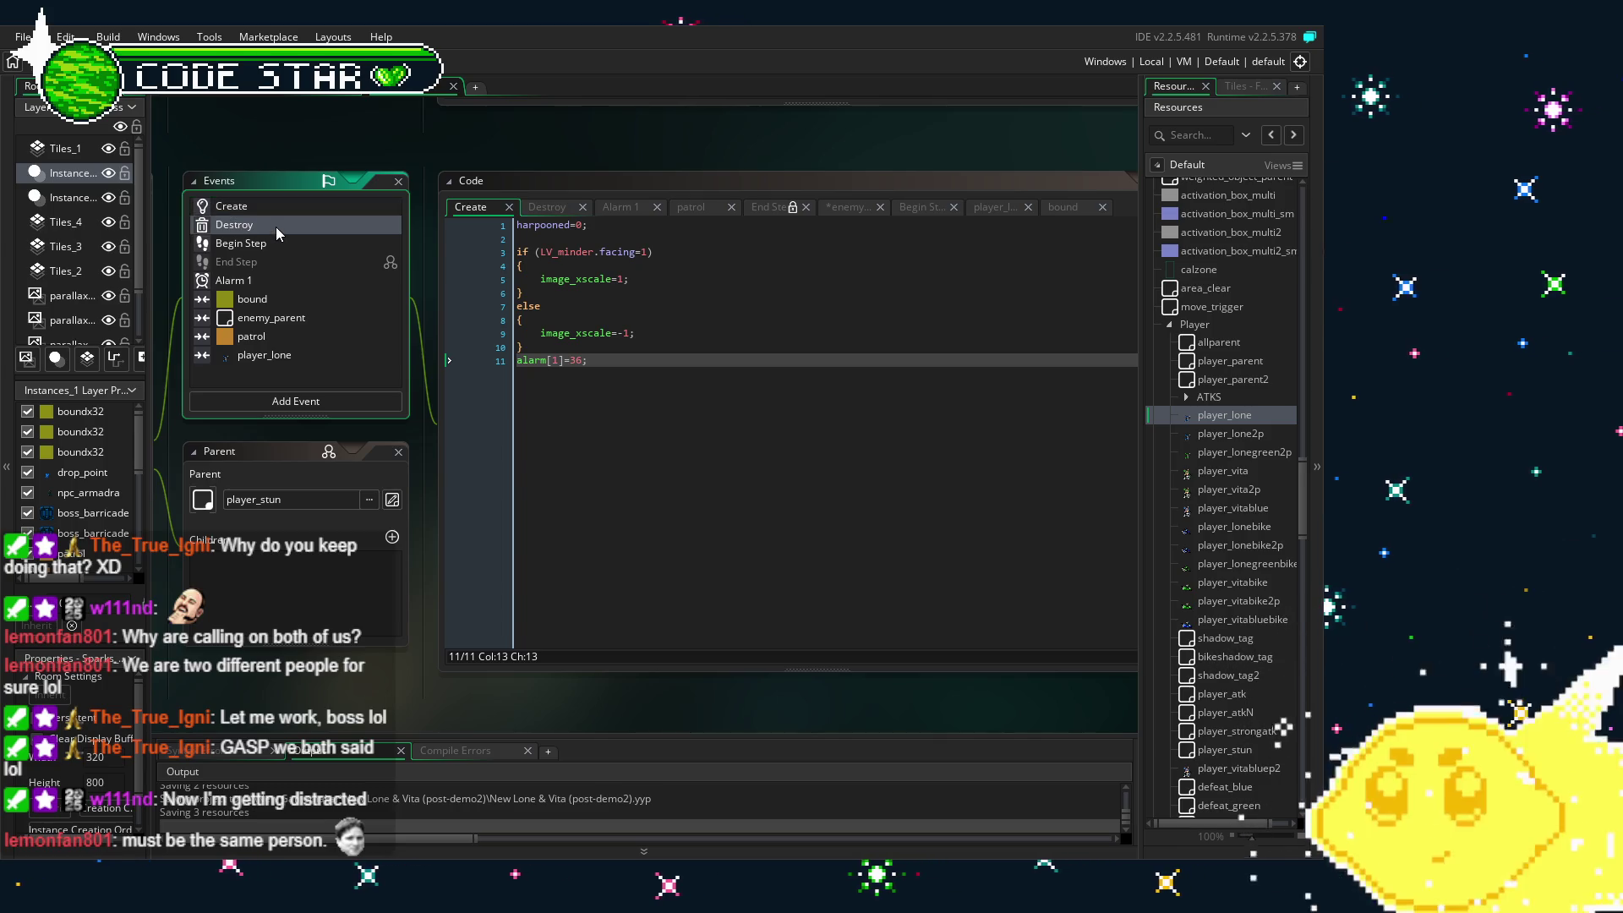
click(301, 236)
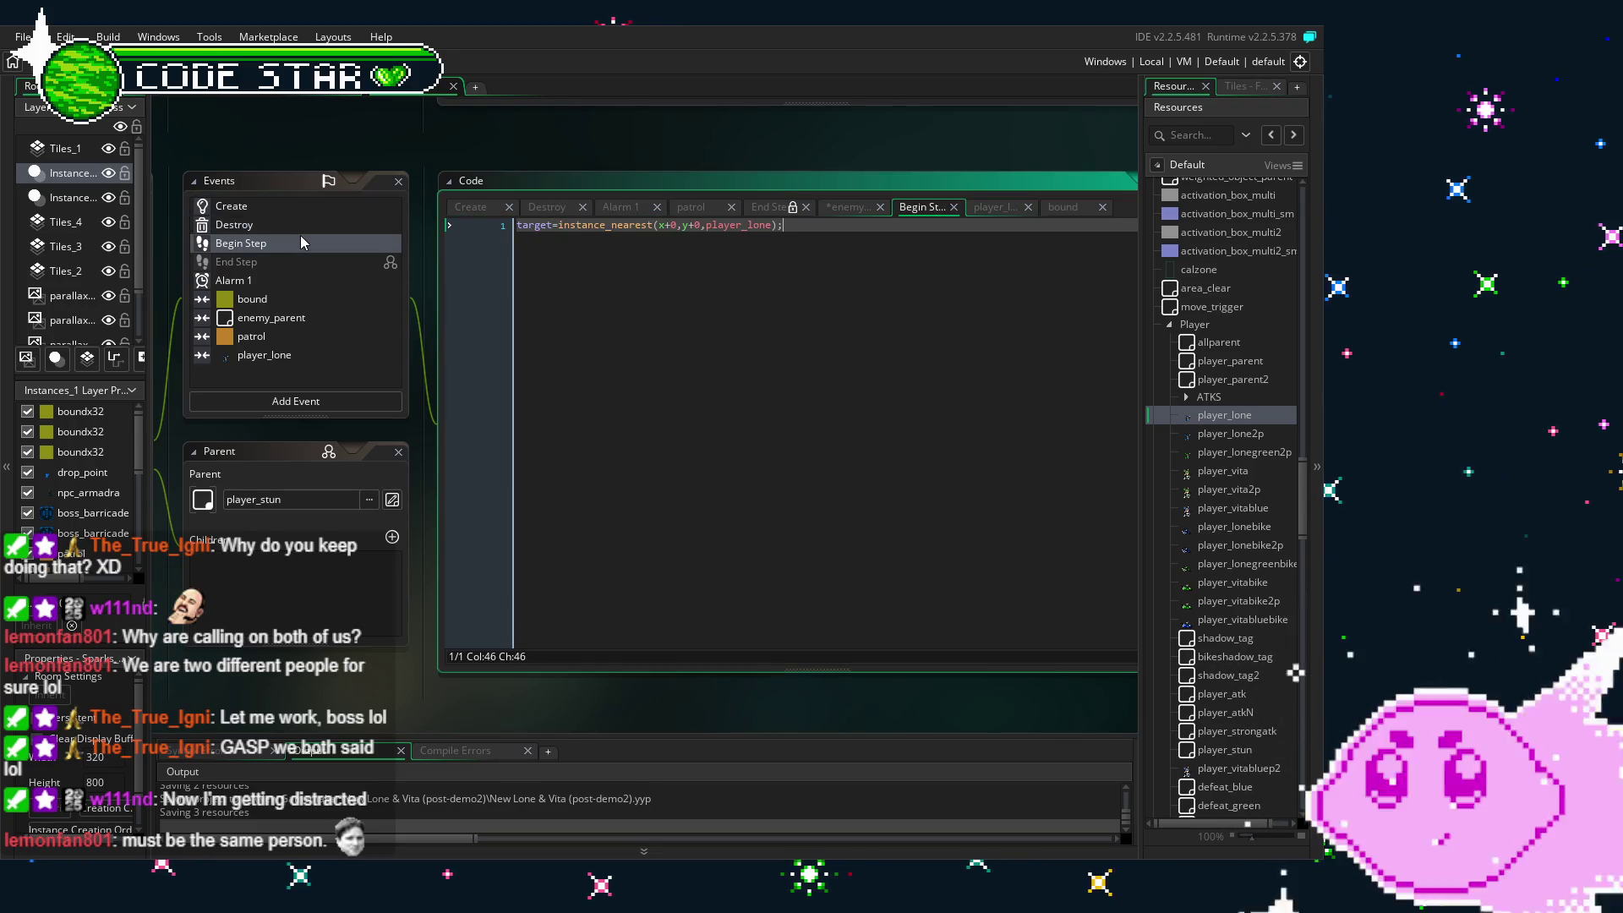
click(261, 227)
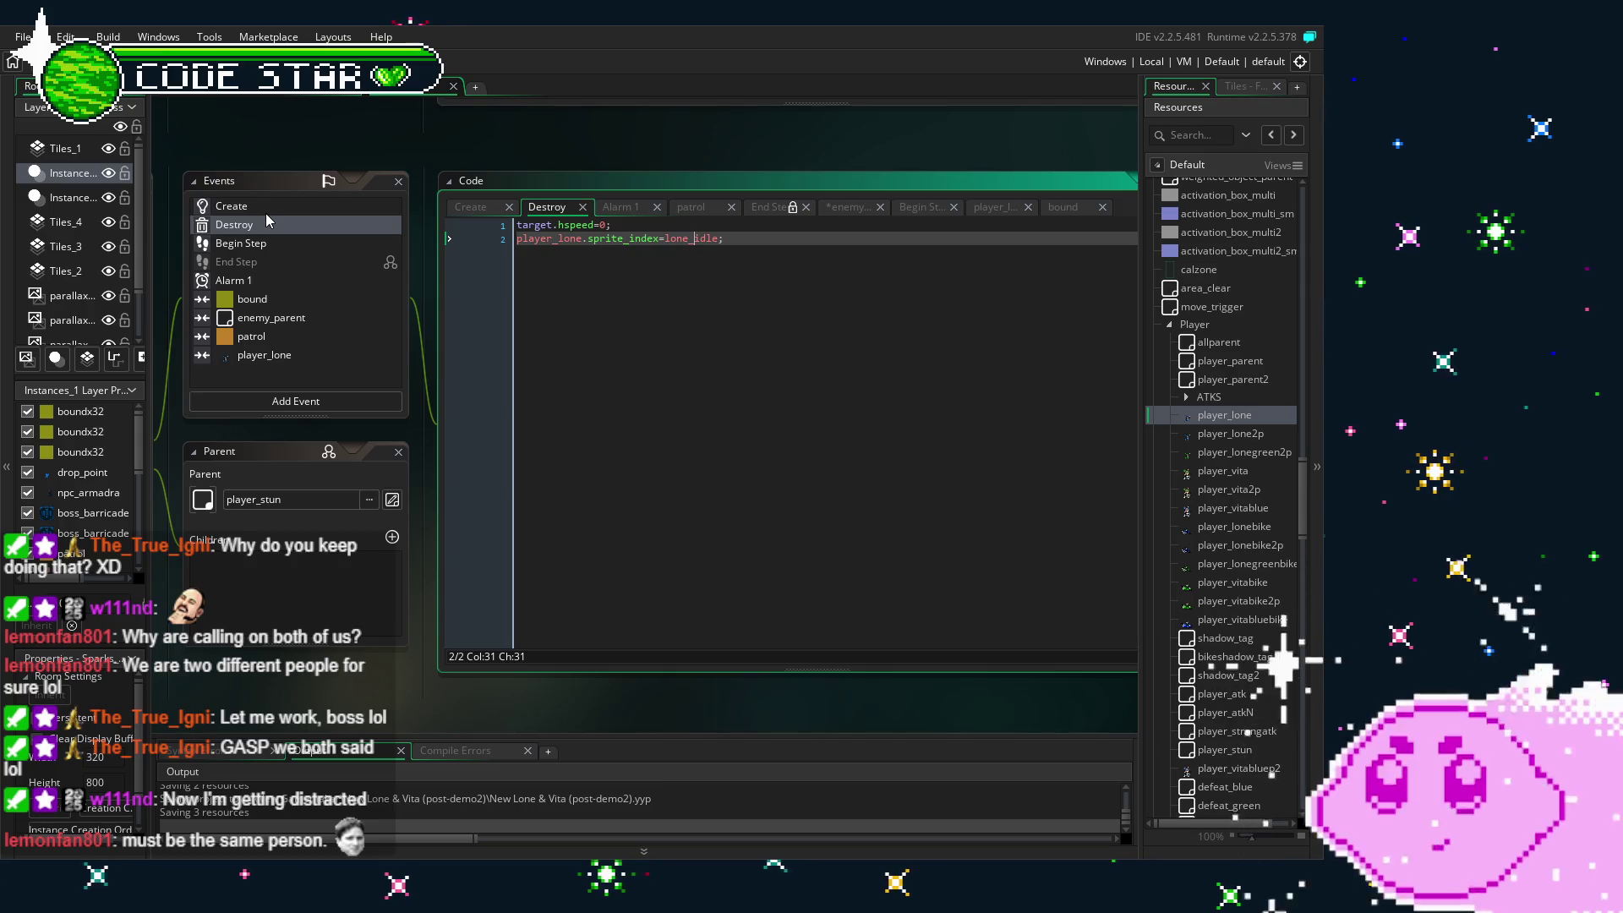
click(271, 319)
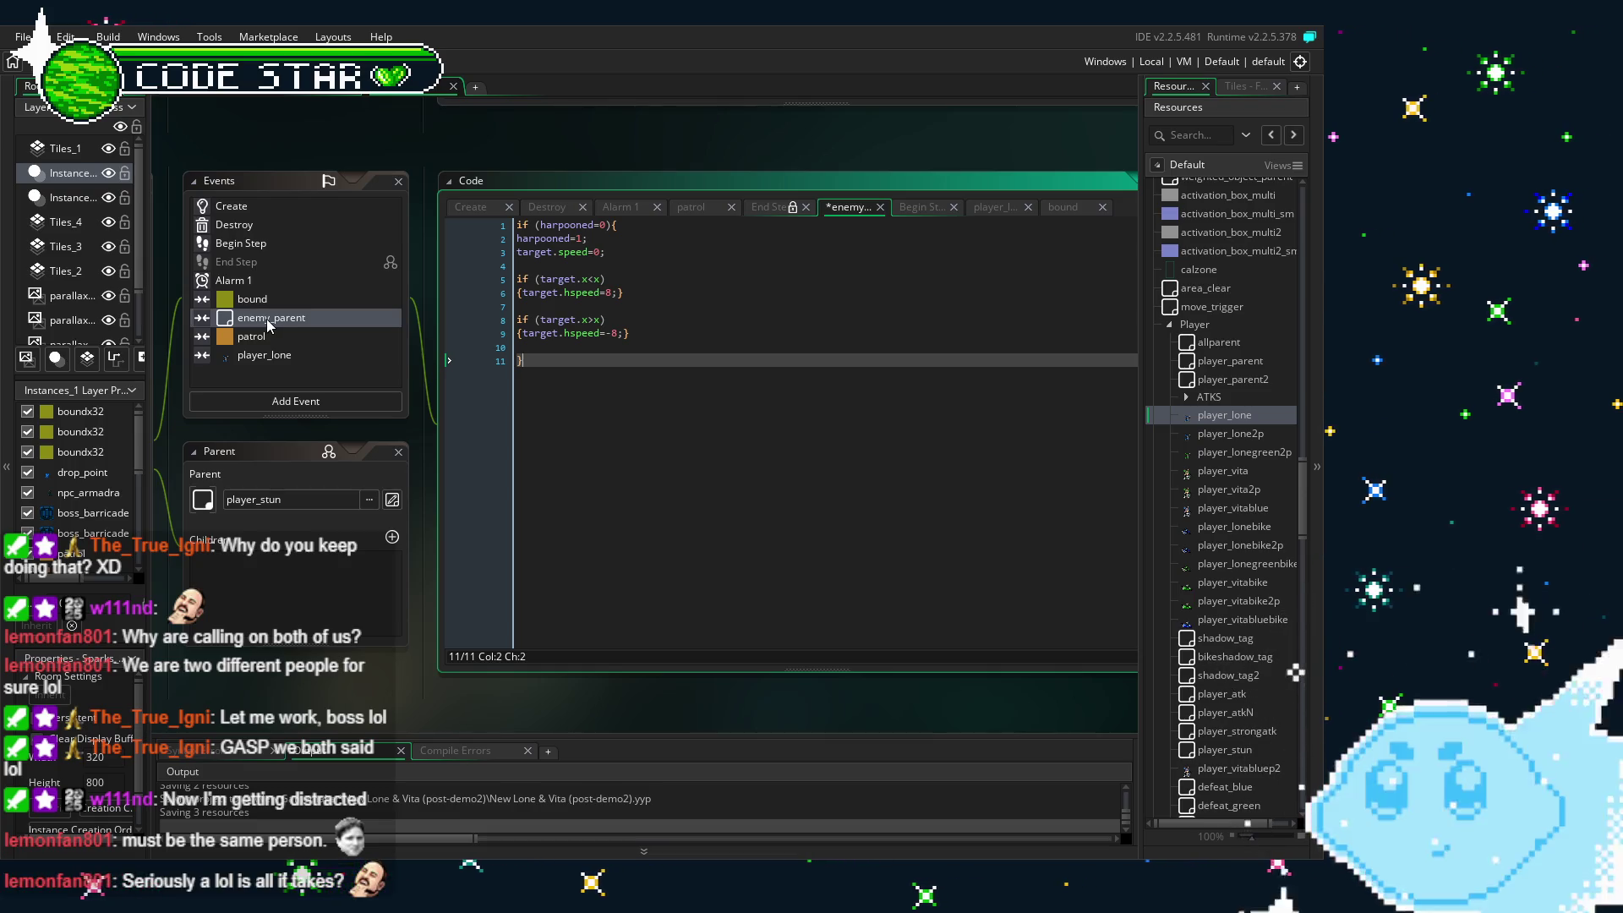
key(ctrl+s)
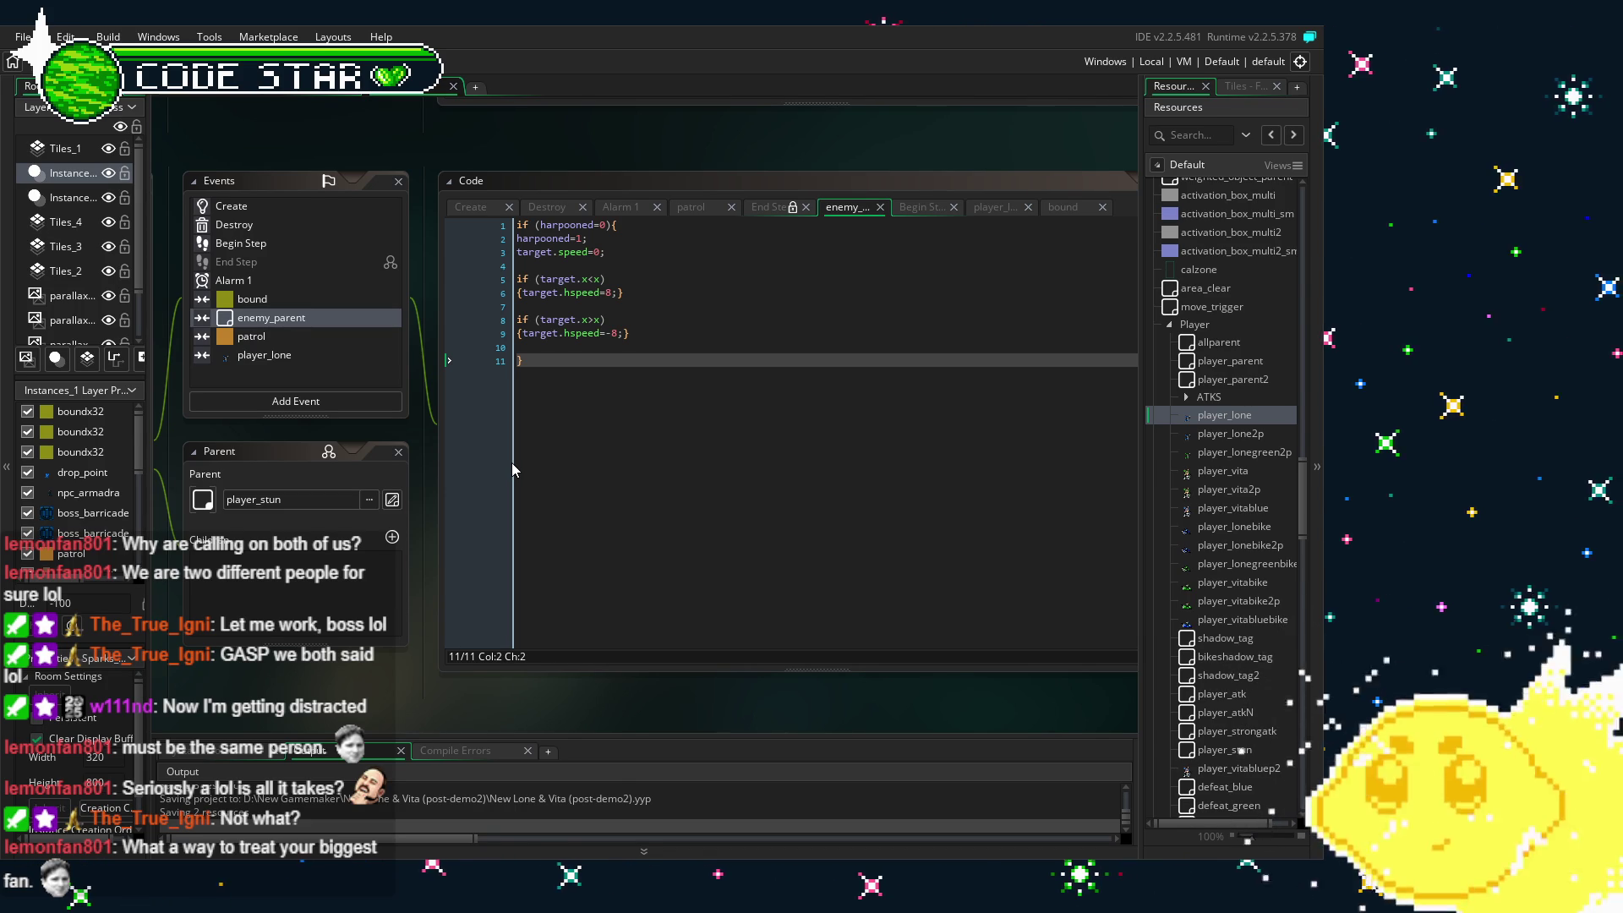
click(518, 362)
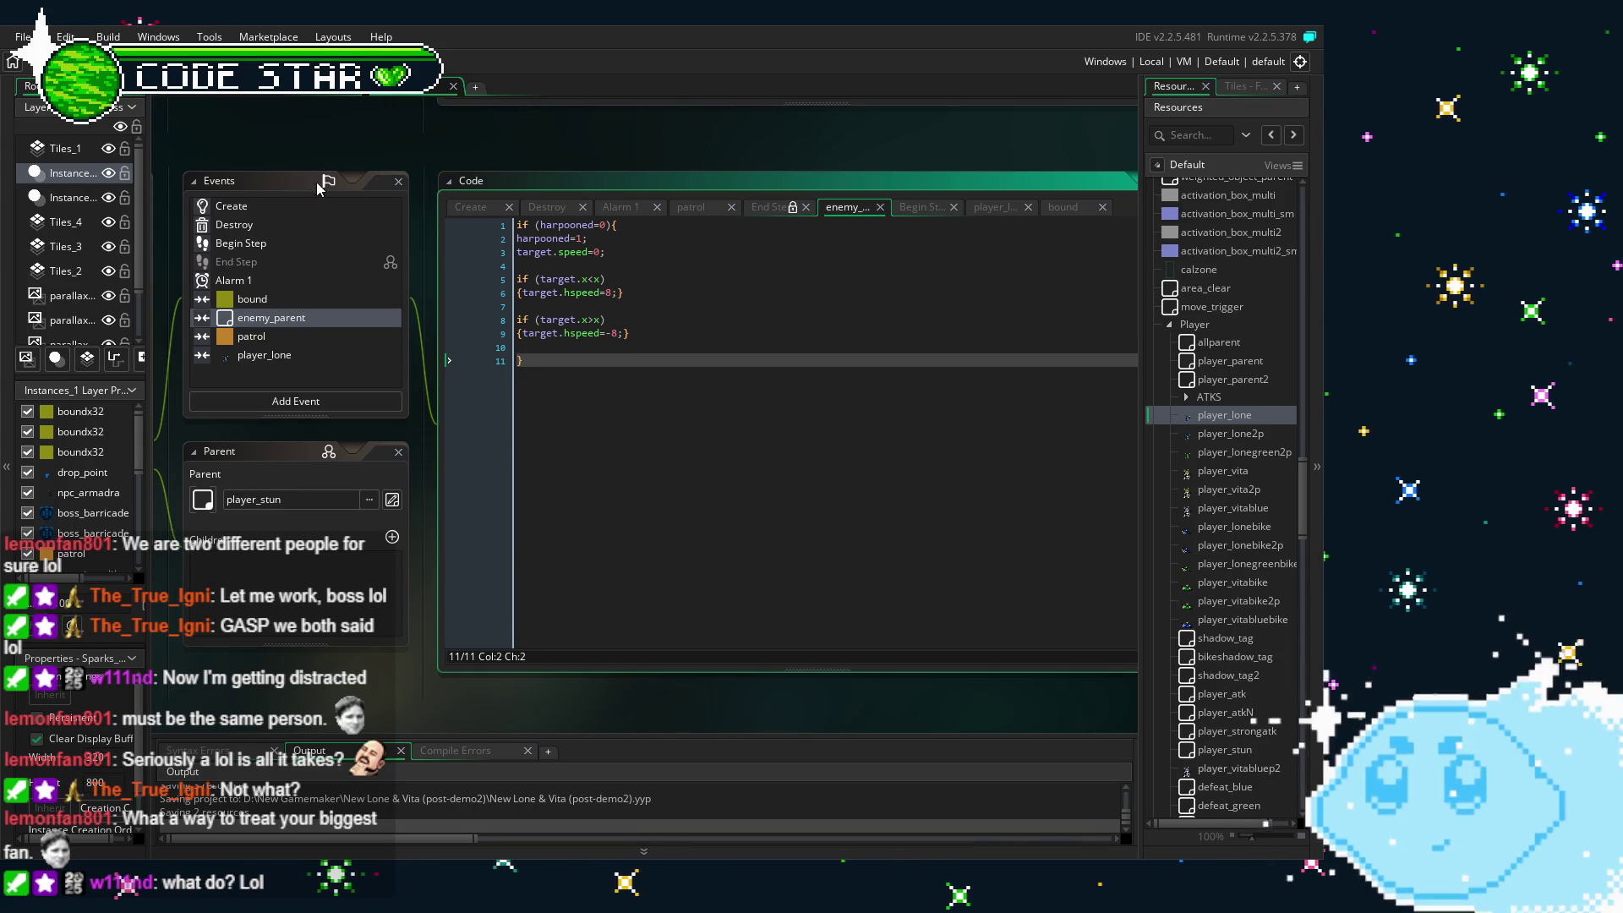
- Open the Begin Step code and add blank lines below target=instance_nearest(x+0,y+0,player_lone)
click(318, 209)
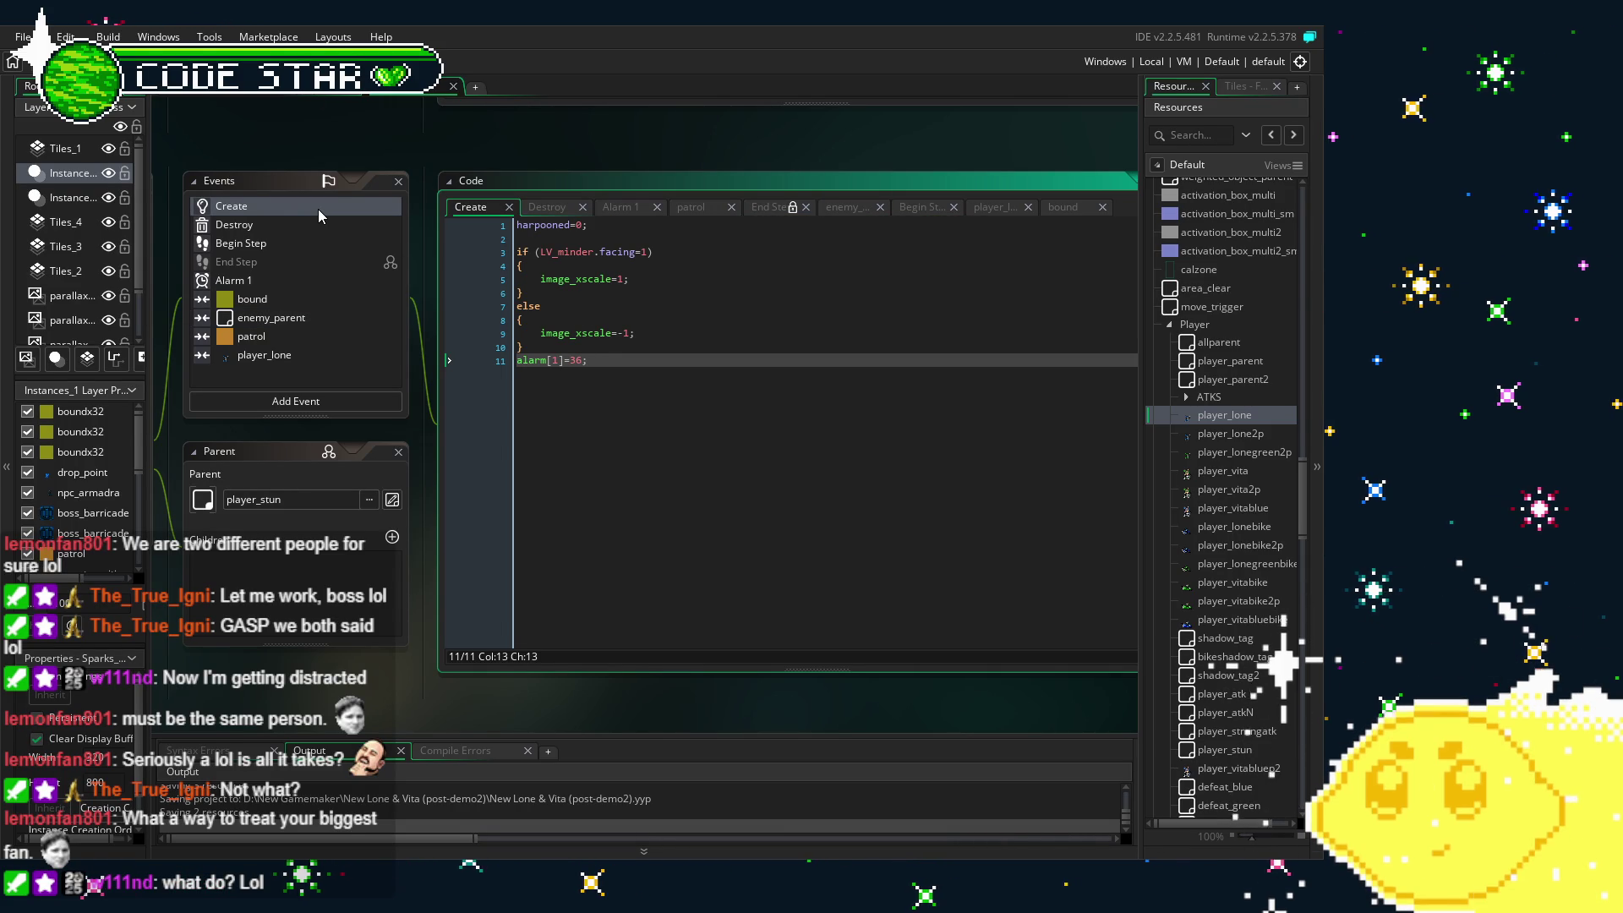
click(286, 243)
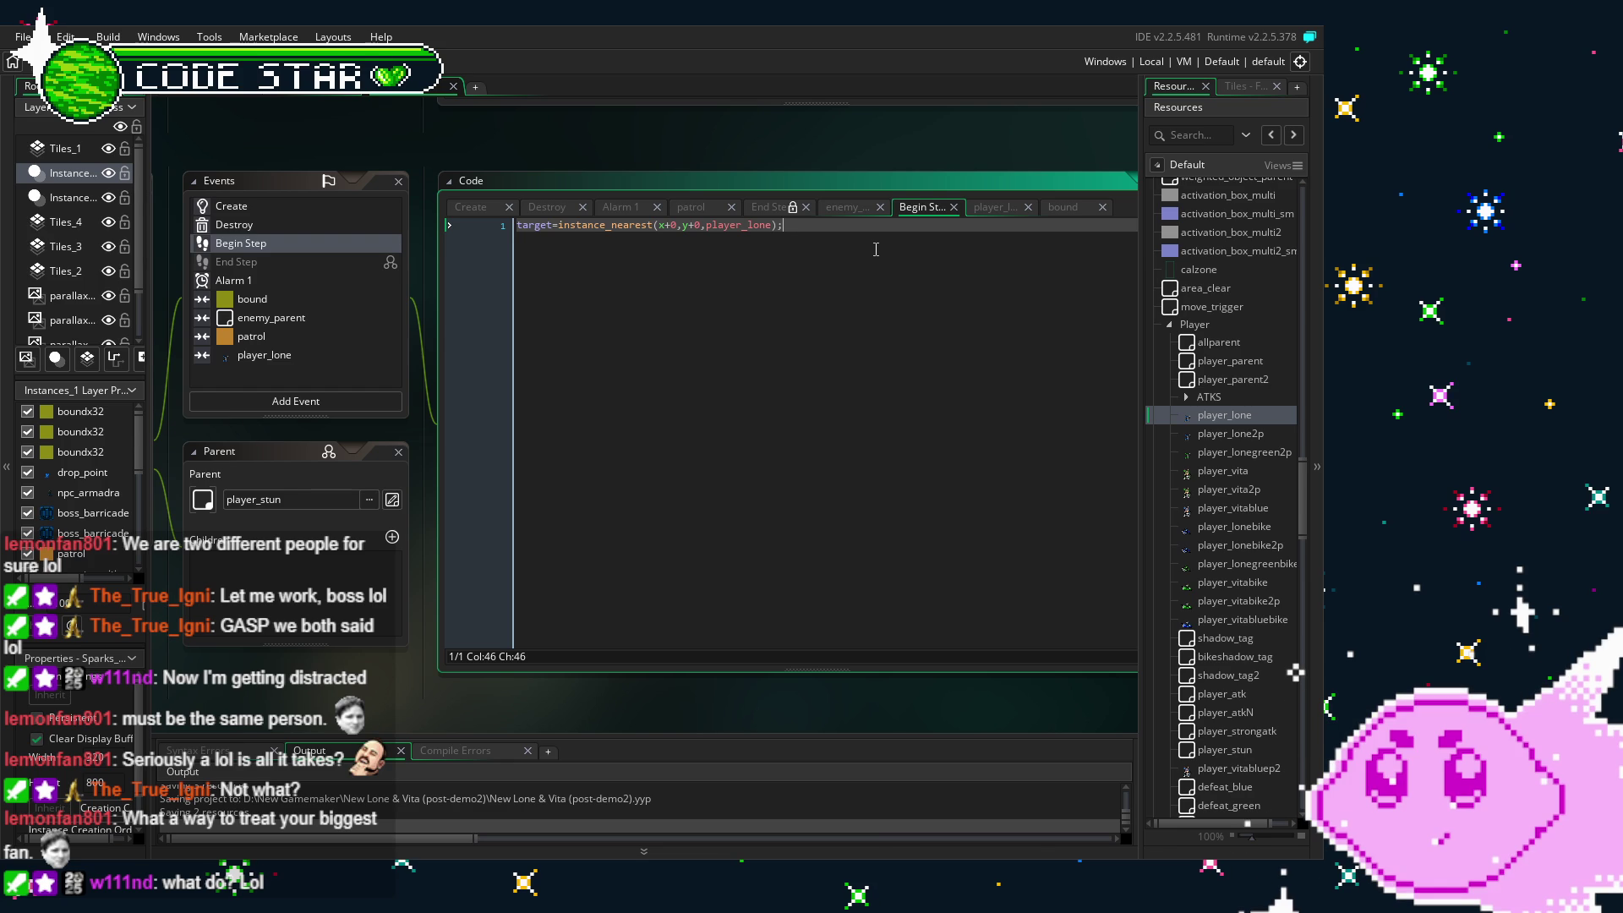
key(Return)
key(Return)
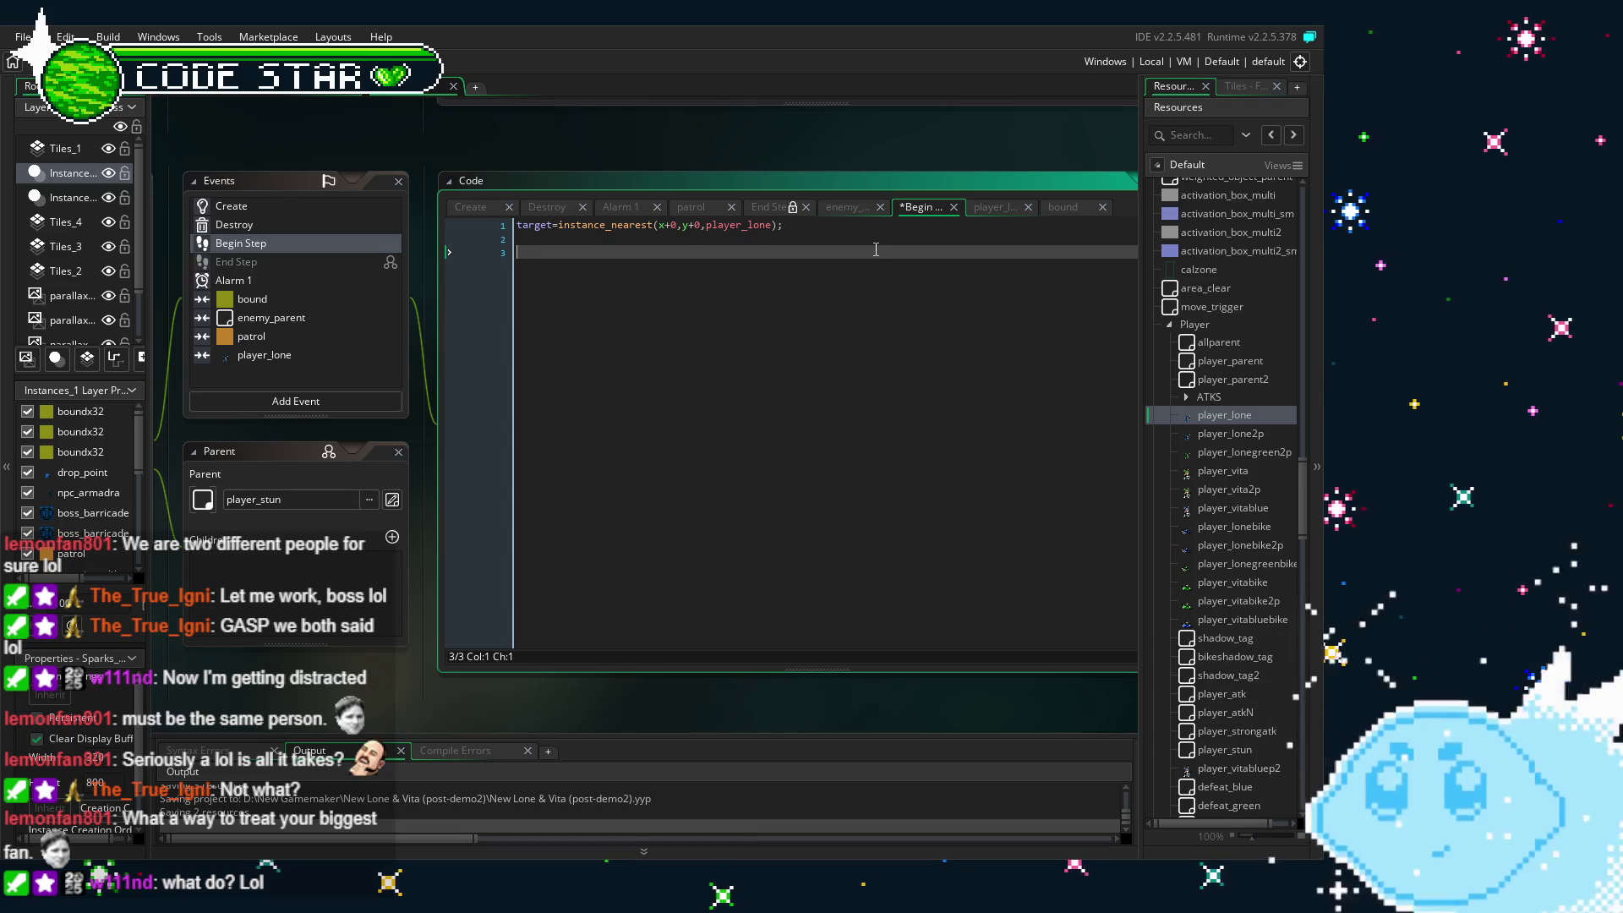
- Draft a target_move variable line on line 3, then clear it
text(targ)
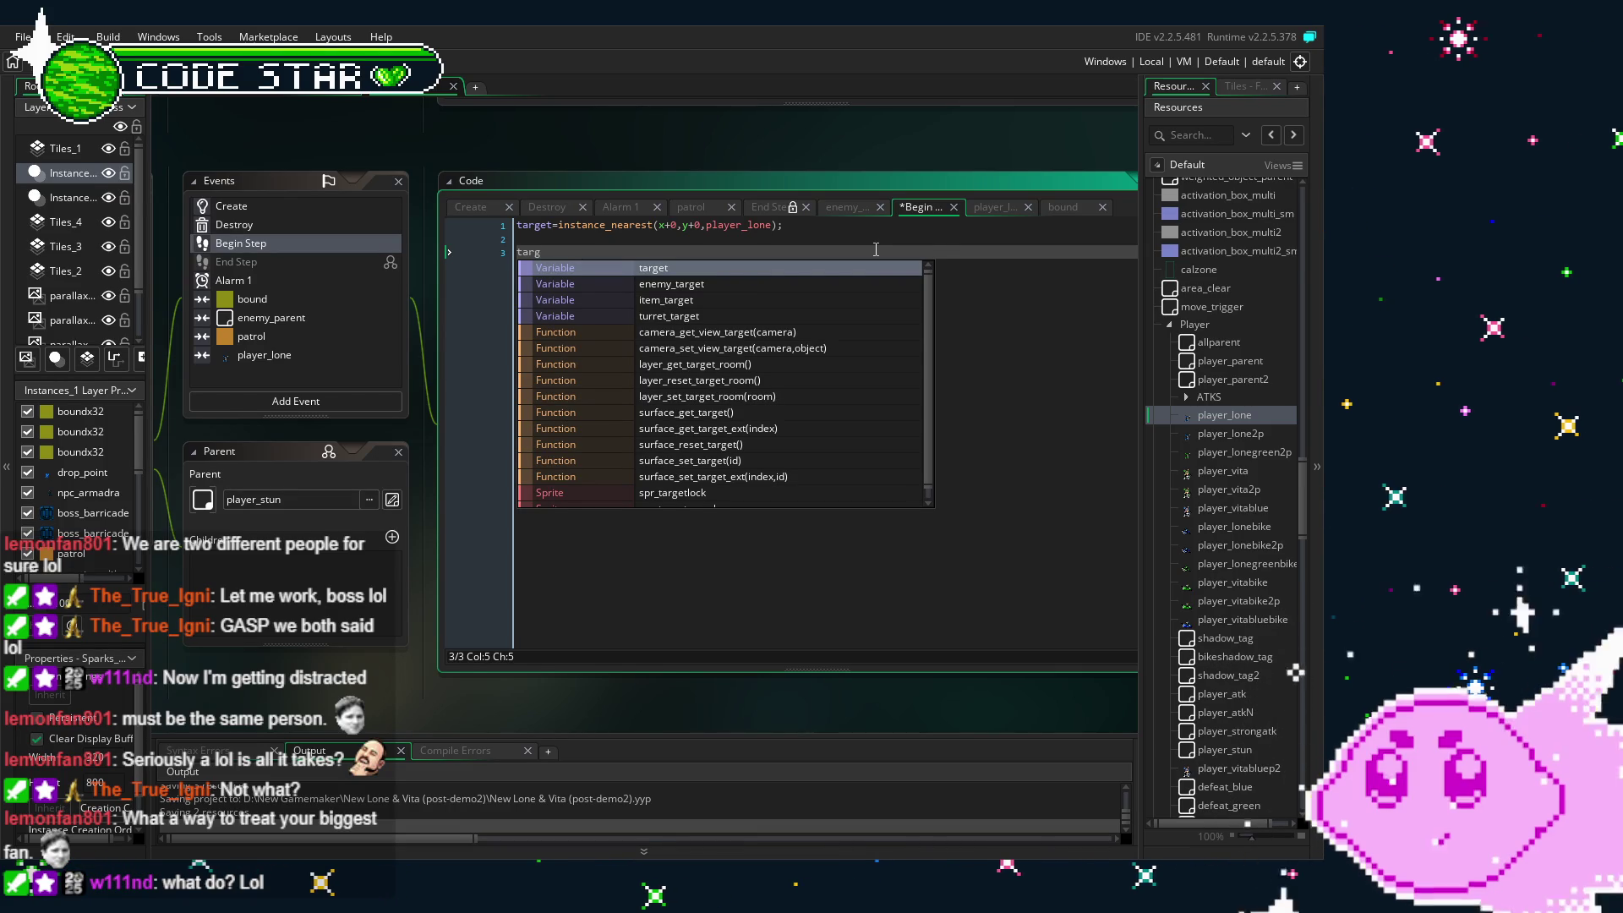
text(et_move)
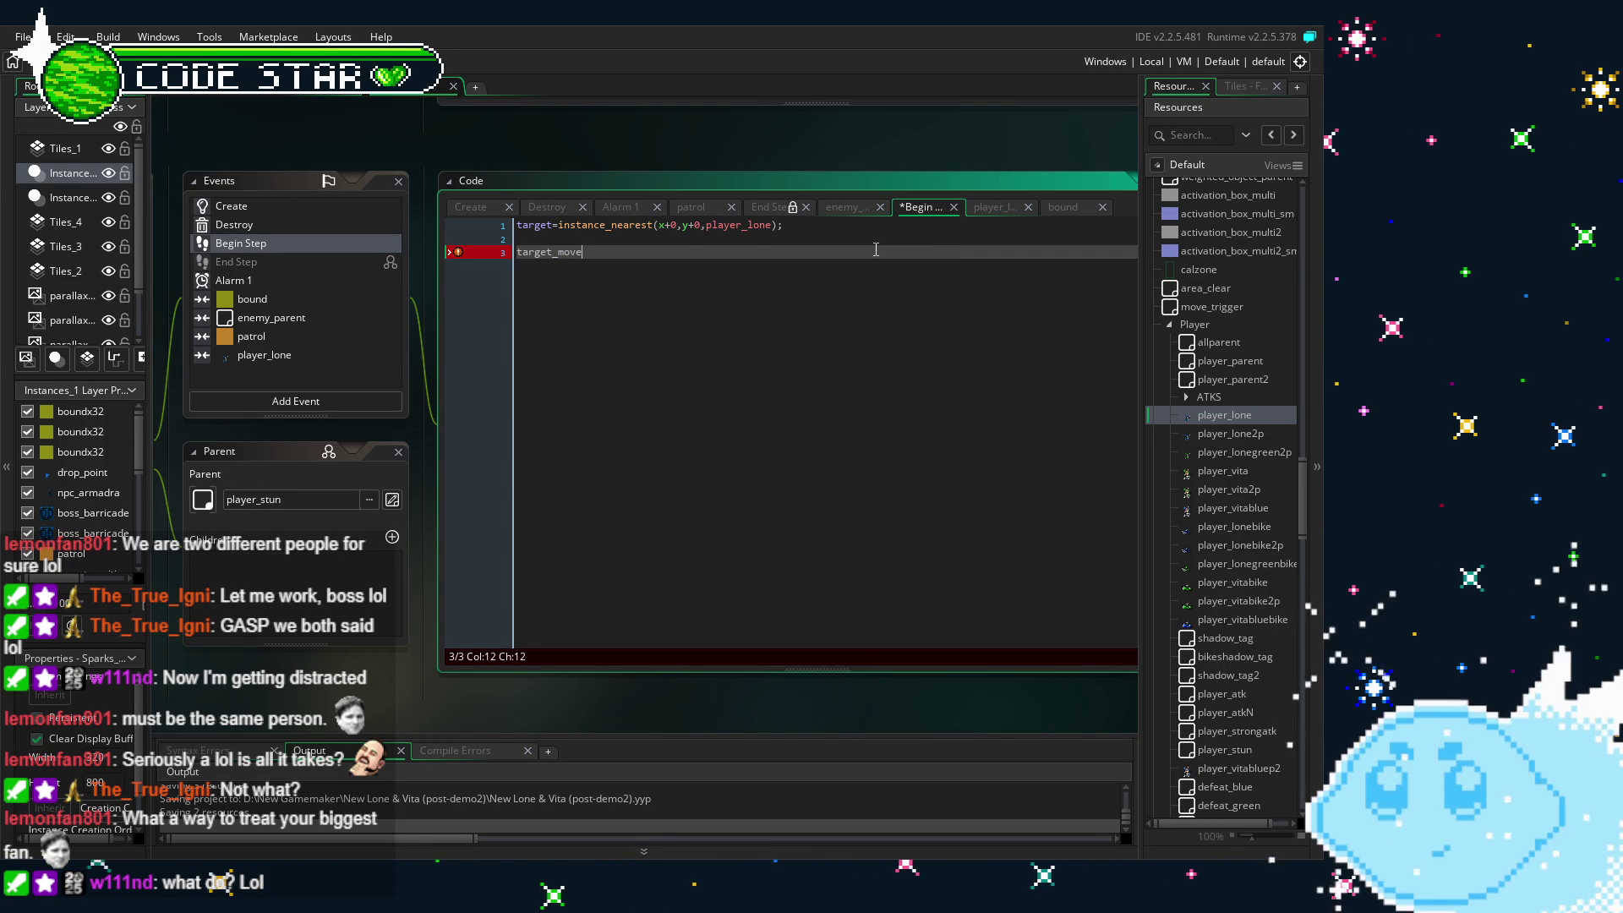
key(Home)
text(var =)
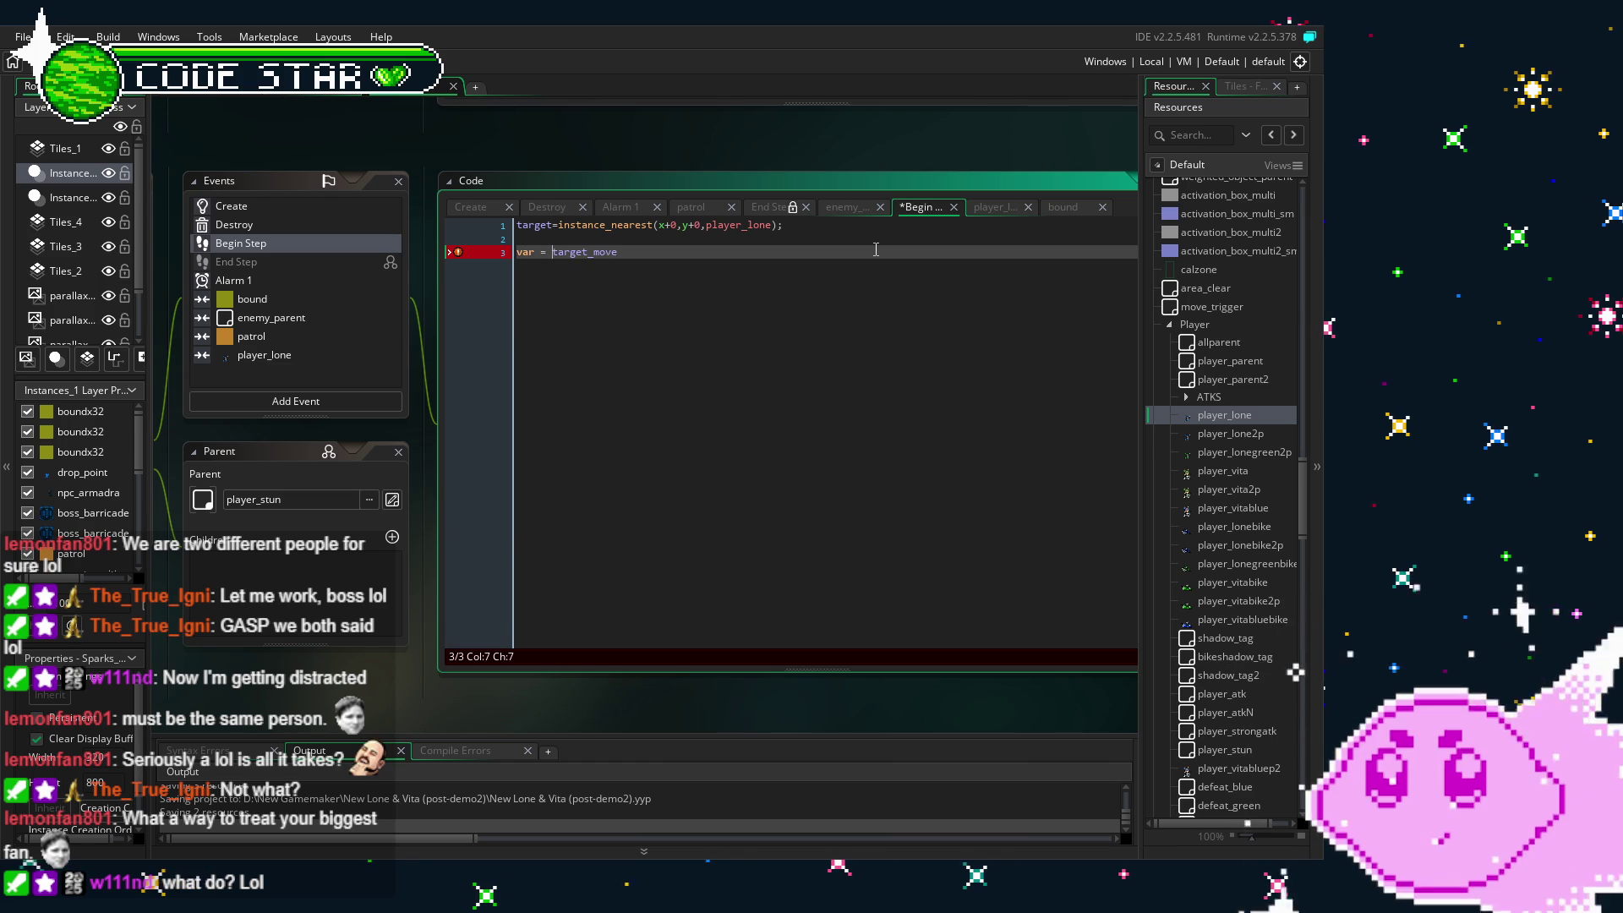
key(BackSpace)
key(End)
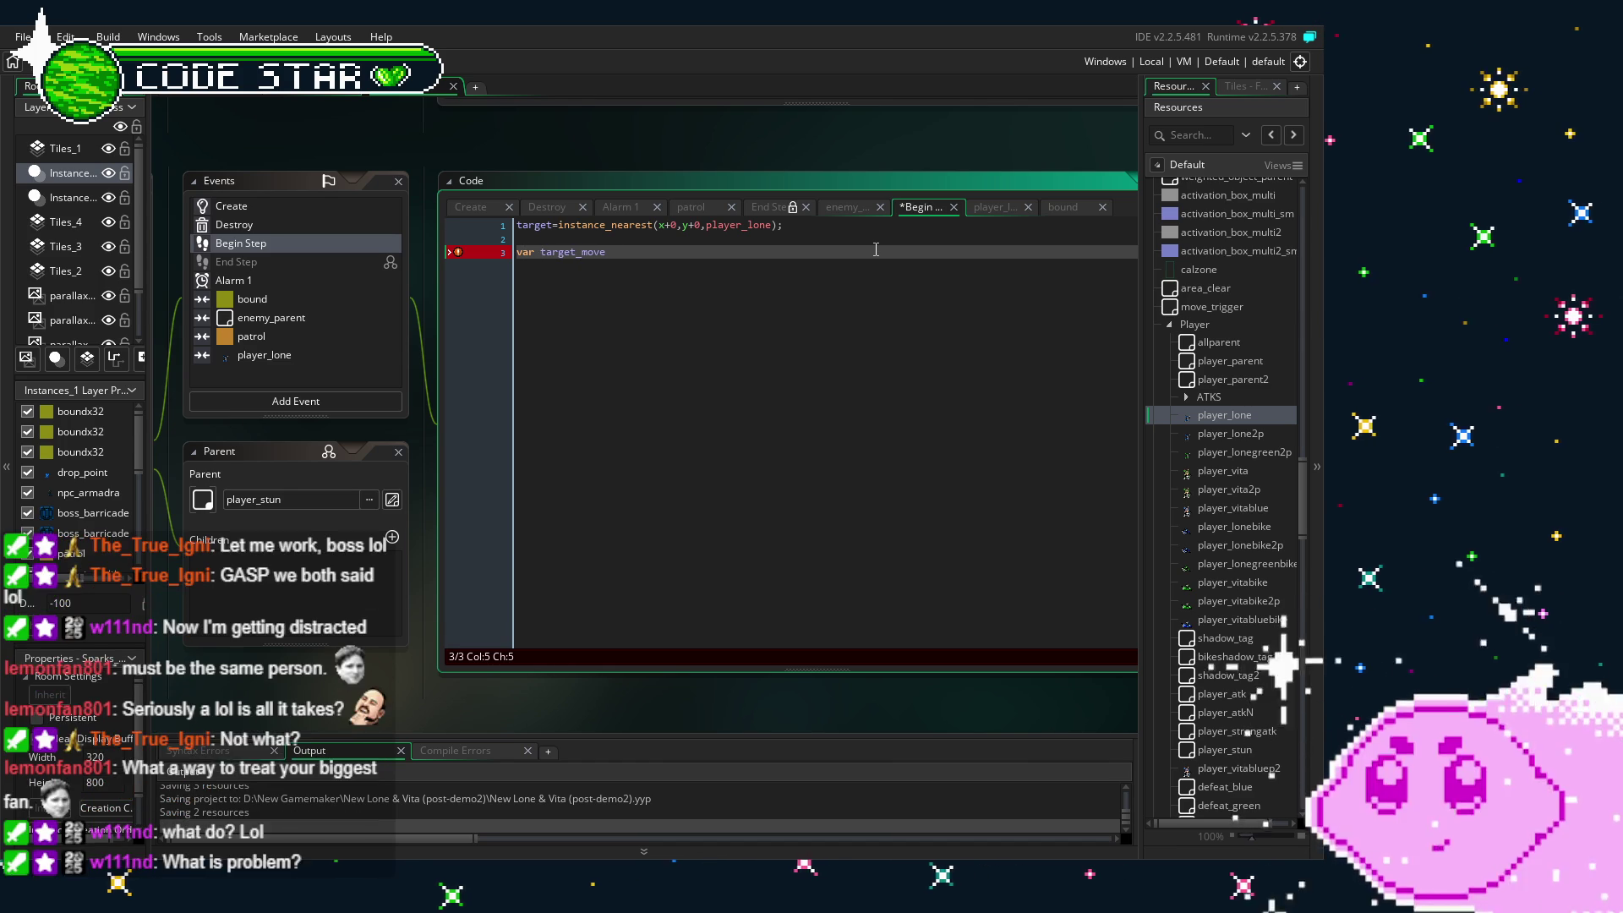
key(BackSpace)
key(BackSpace)
key(BackSpace)
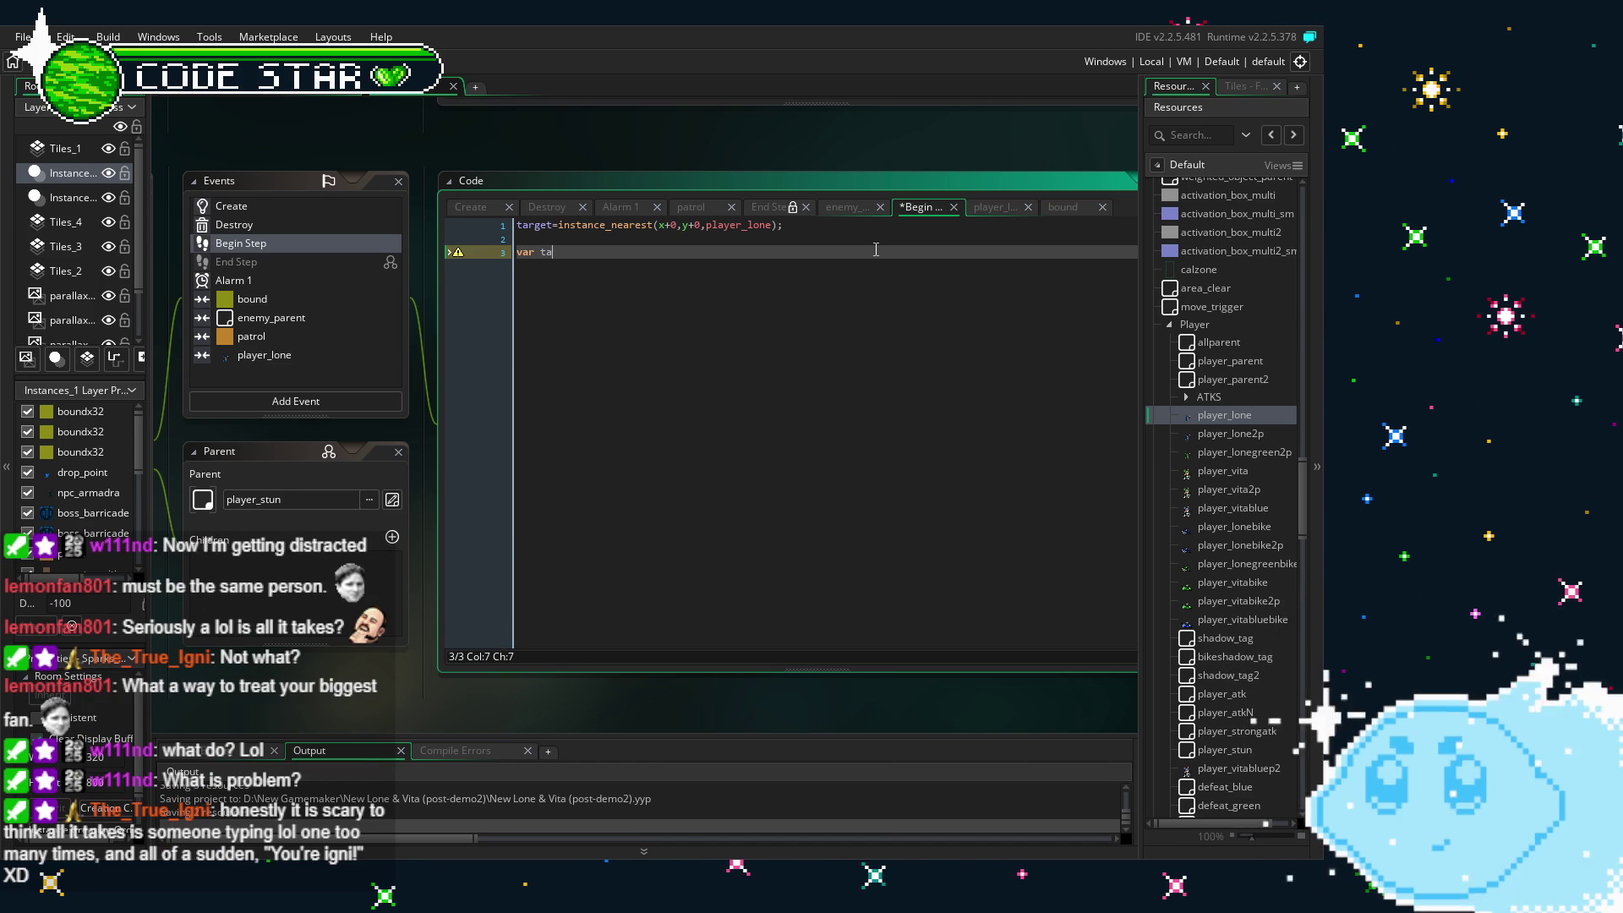
key(BackSpace)
key(BackSpace)
key(BackSpace)
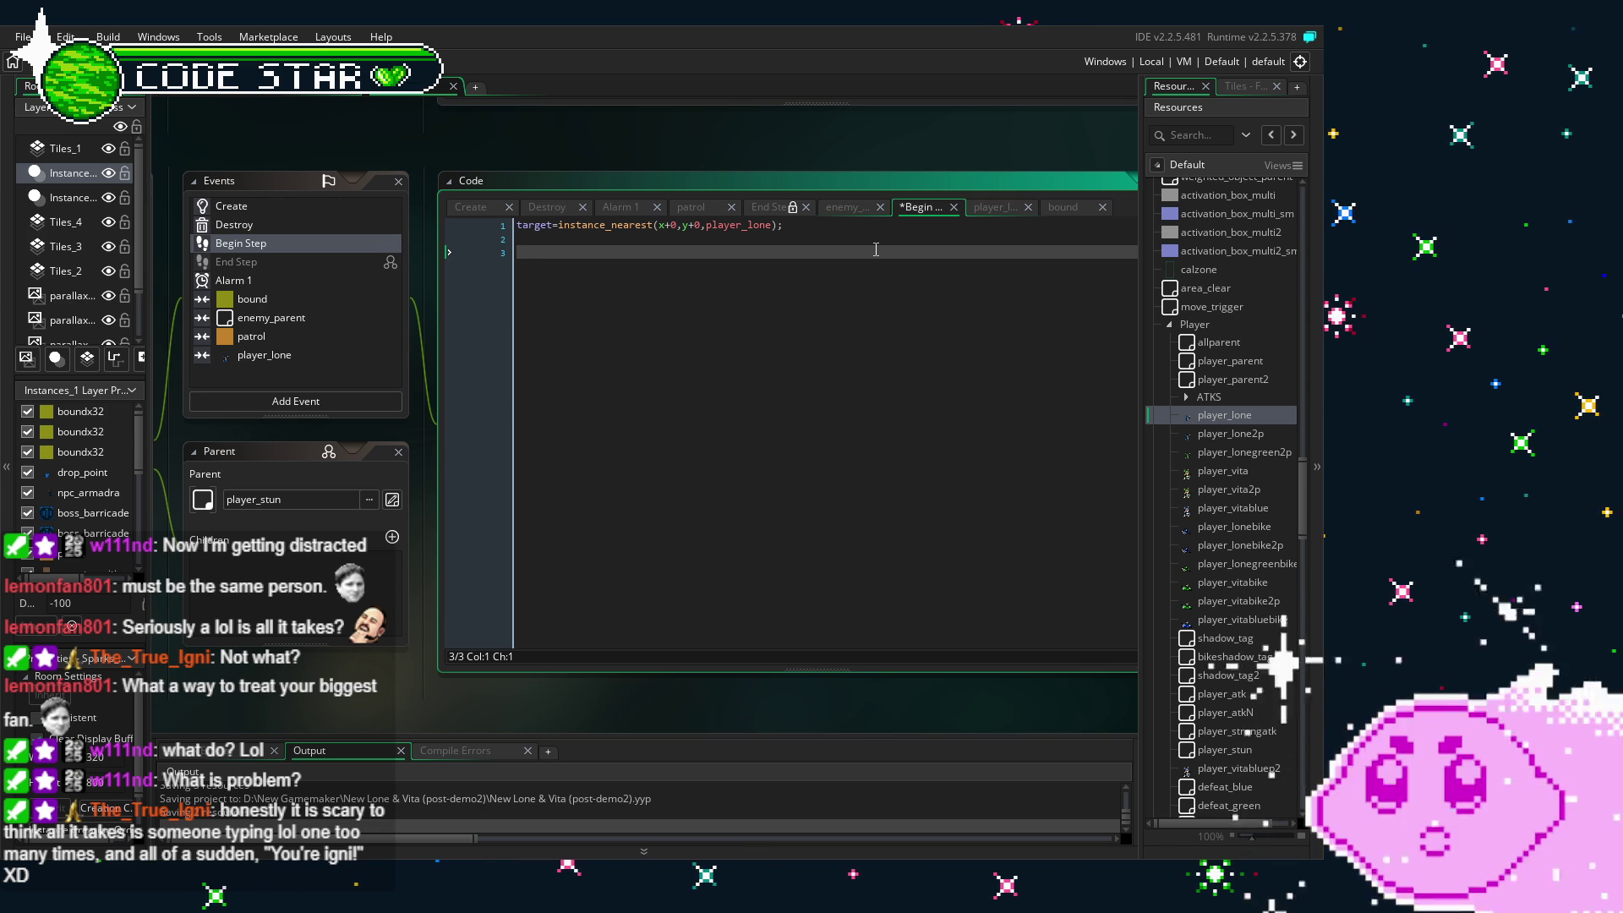
- Write 'var tgmove = target;' on line 3 and reopen the enemy_parent collision code
text(tg)
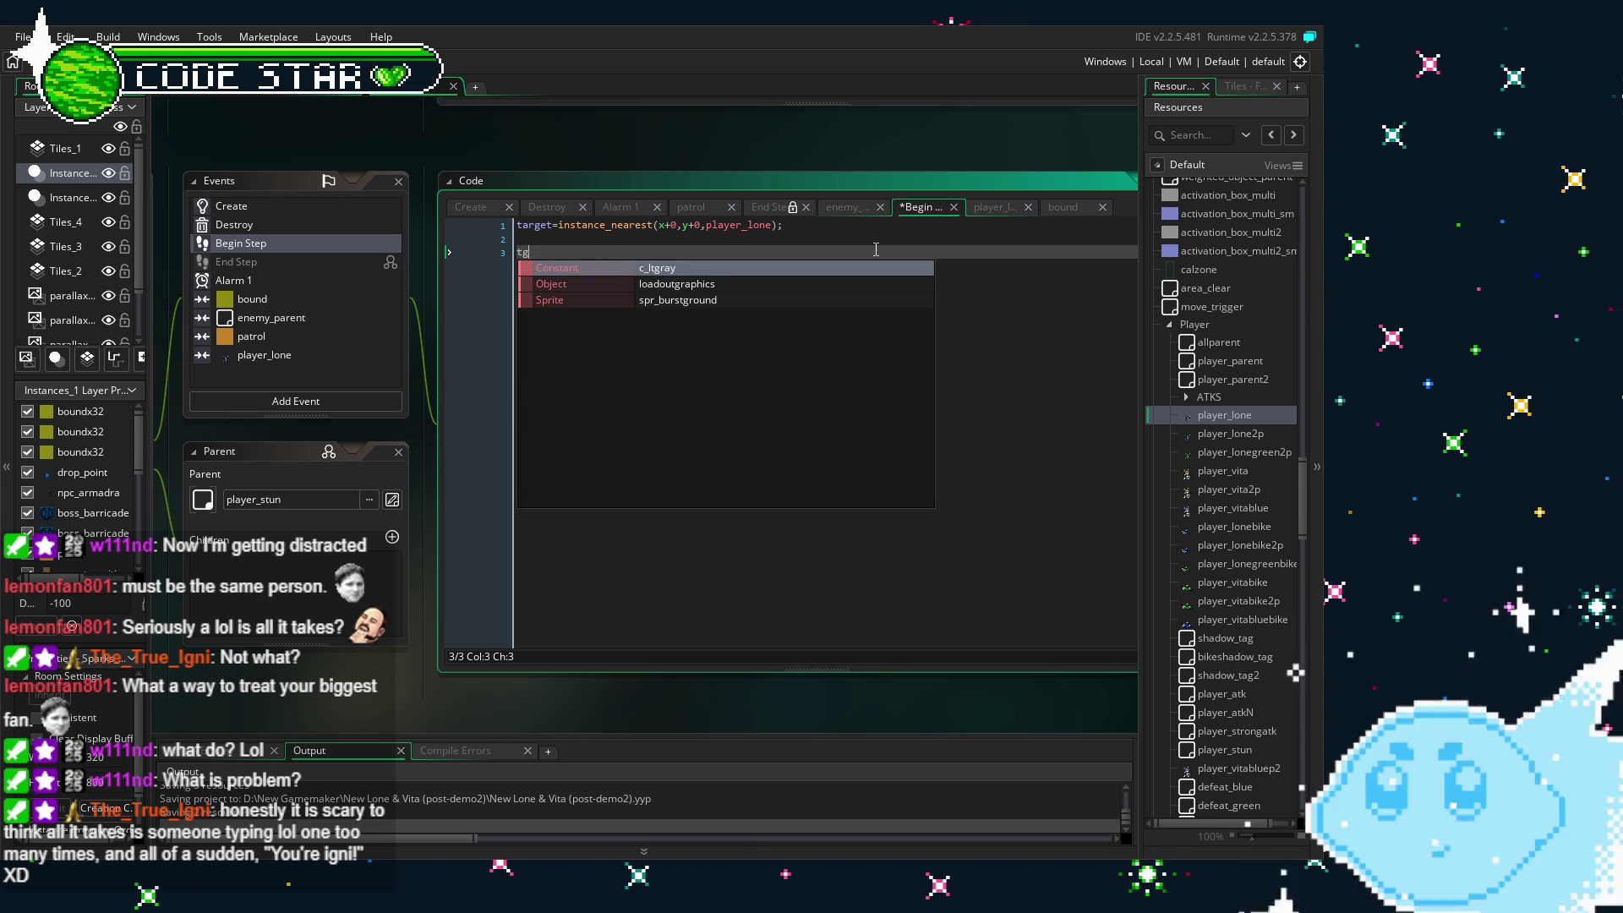
text(move)
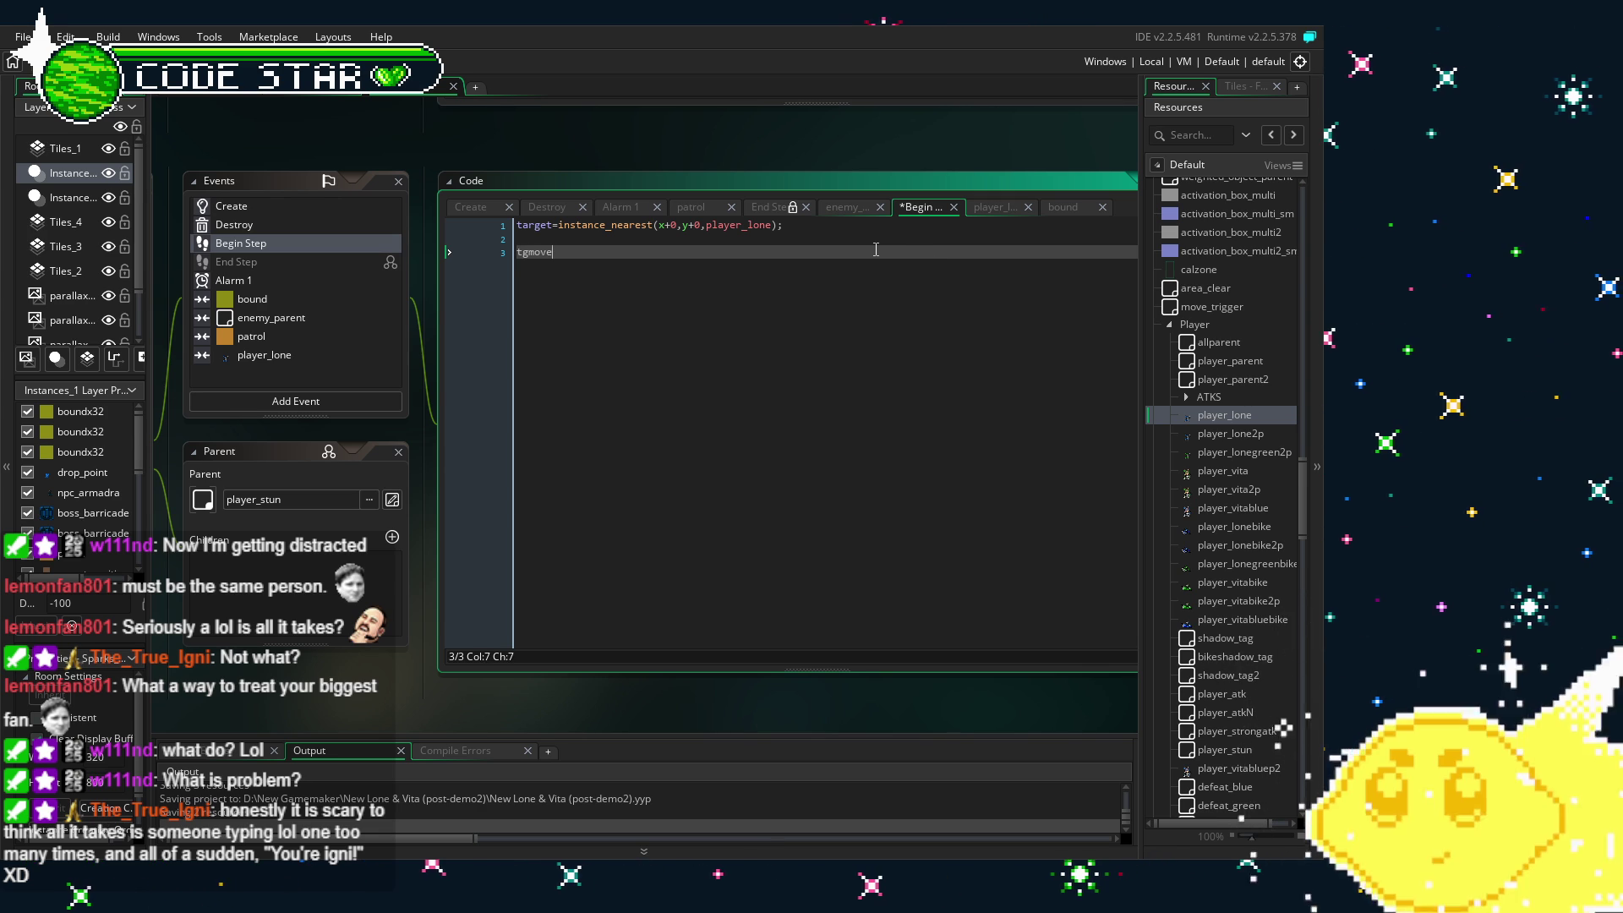
text( =)
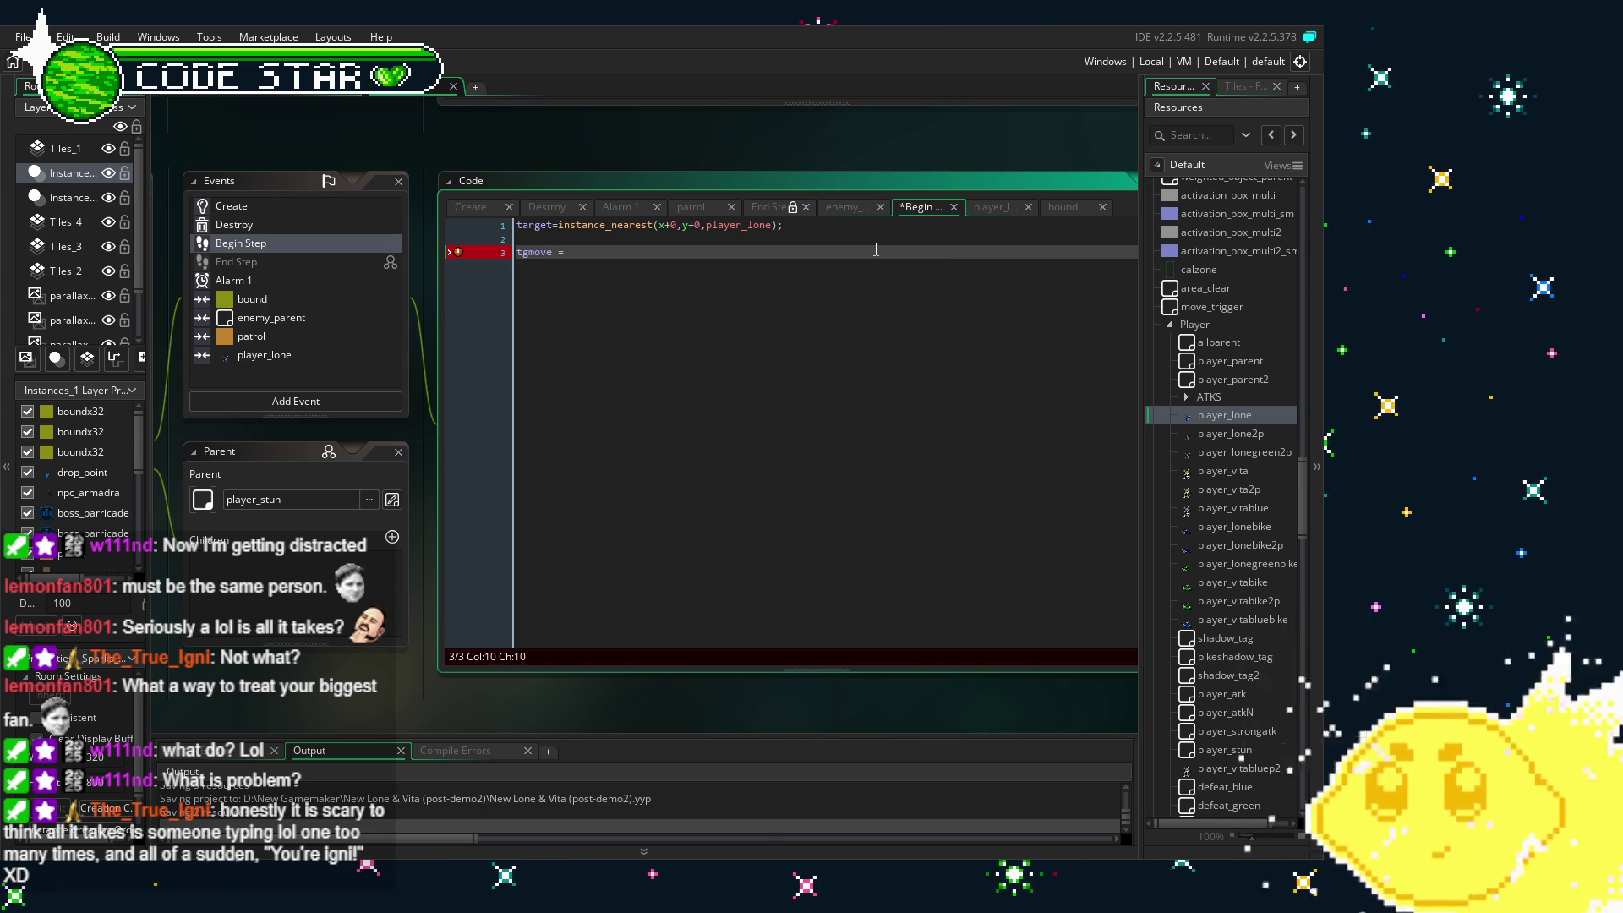
key(Home)
text(var)
key(End)
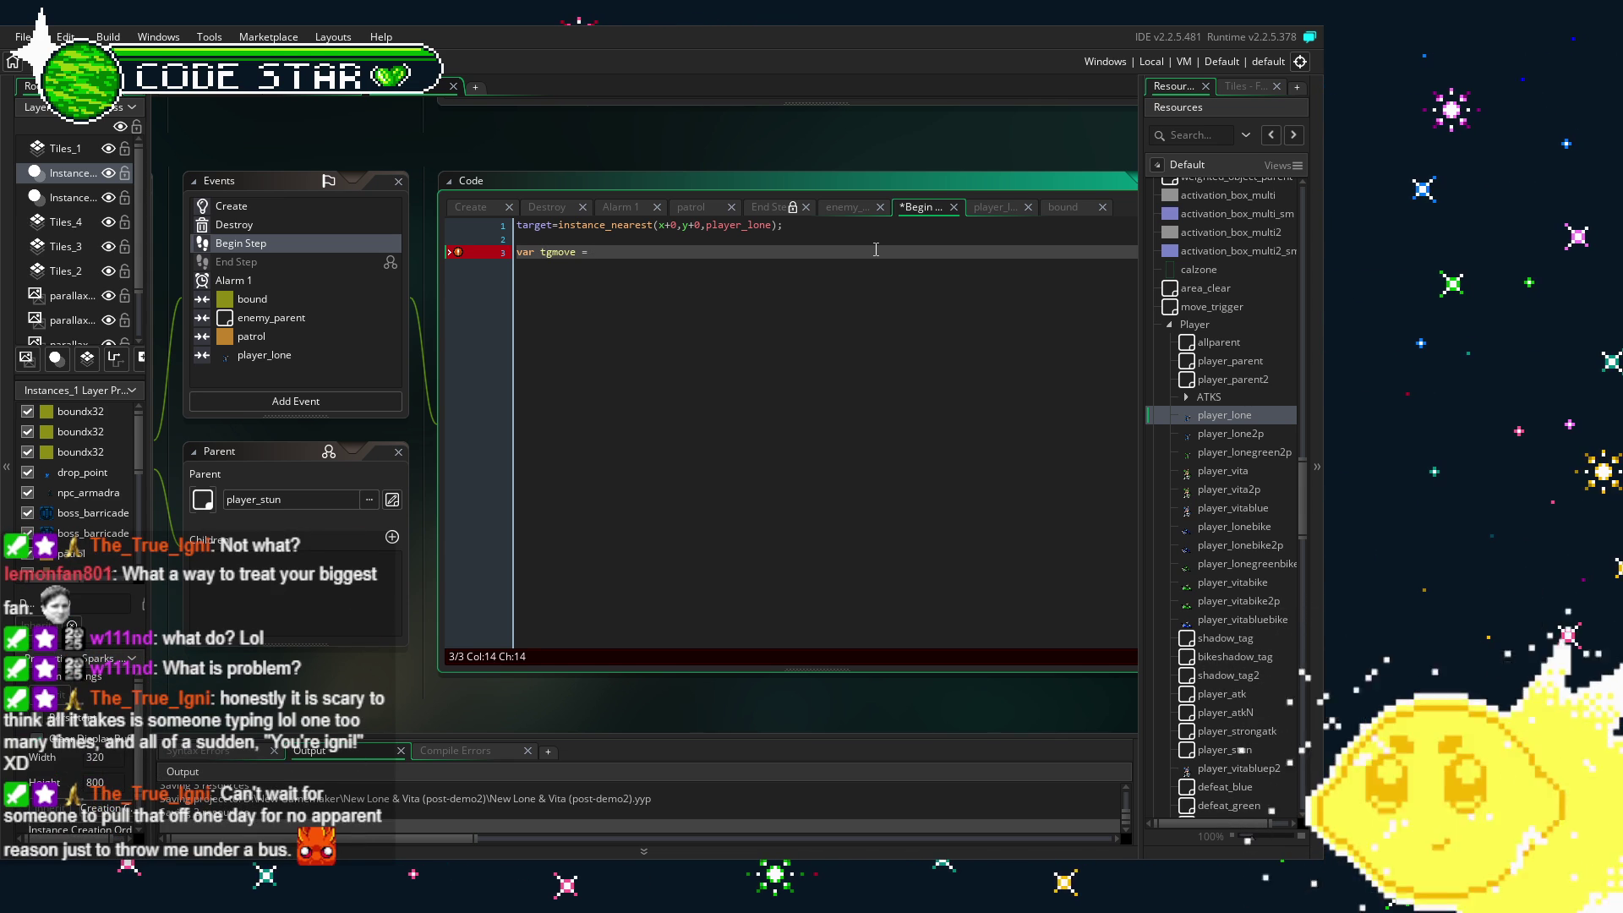
text(target)
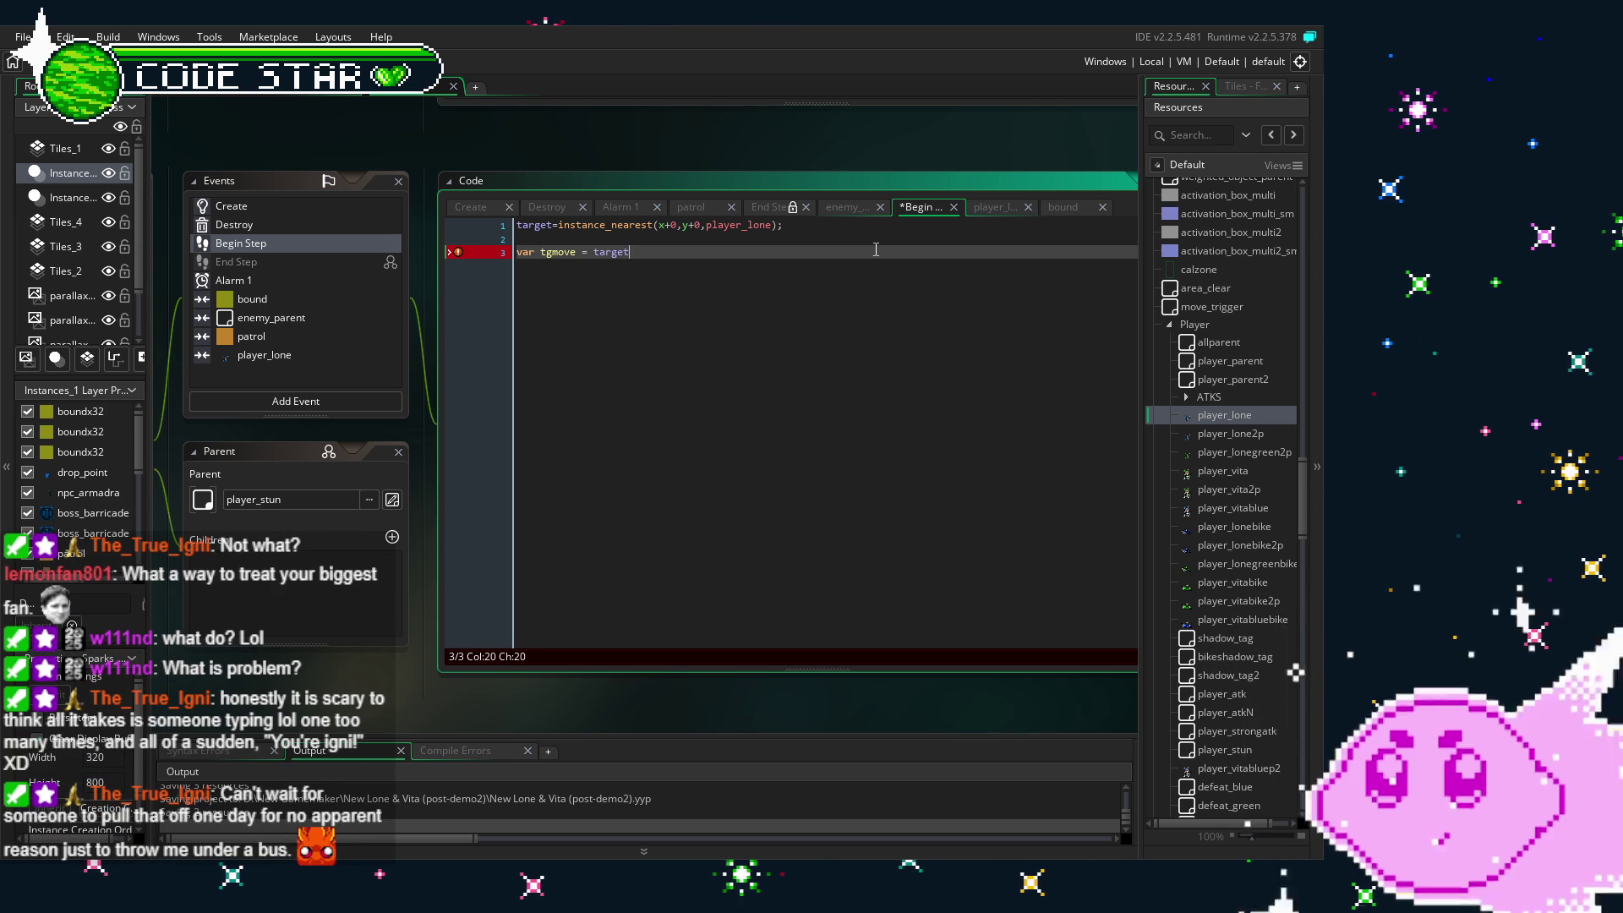
text(;)
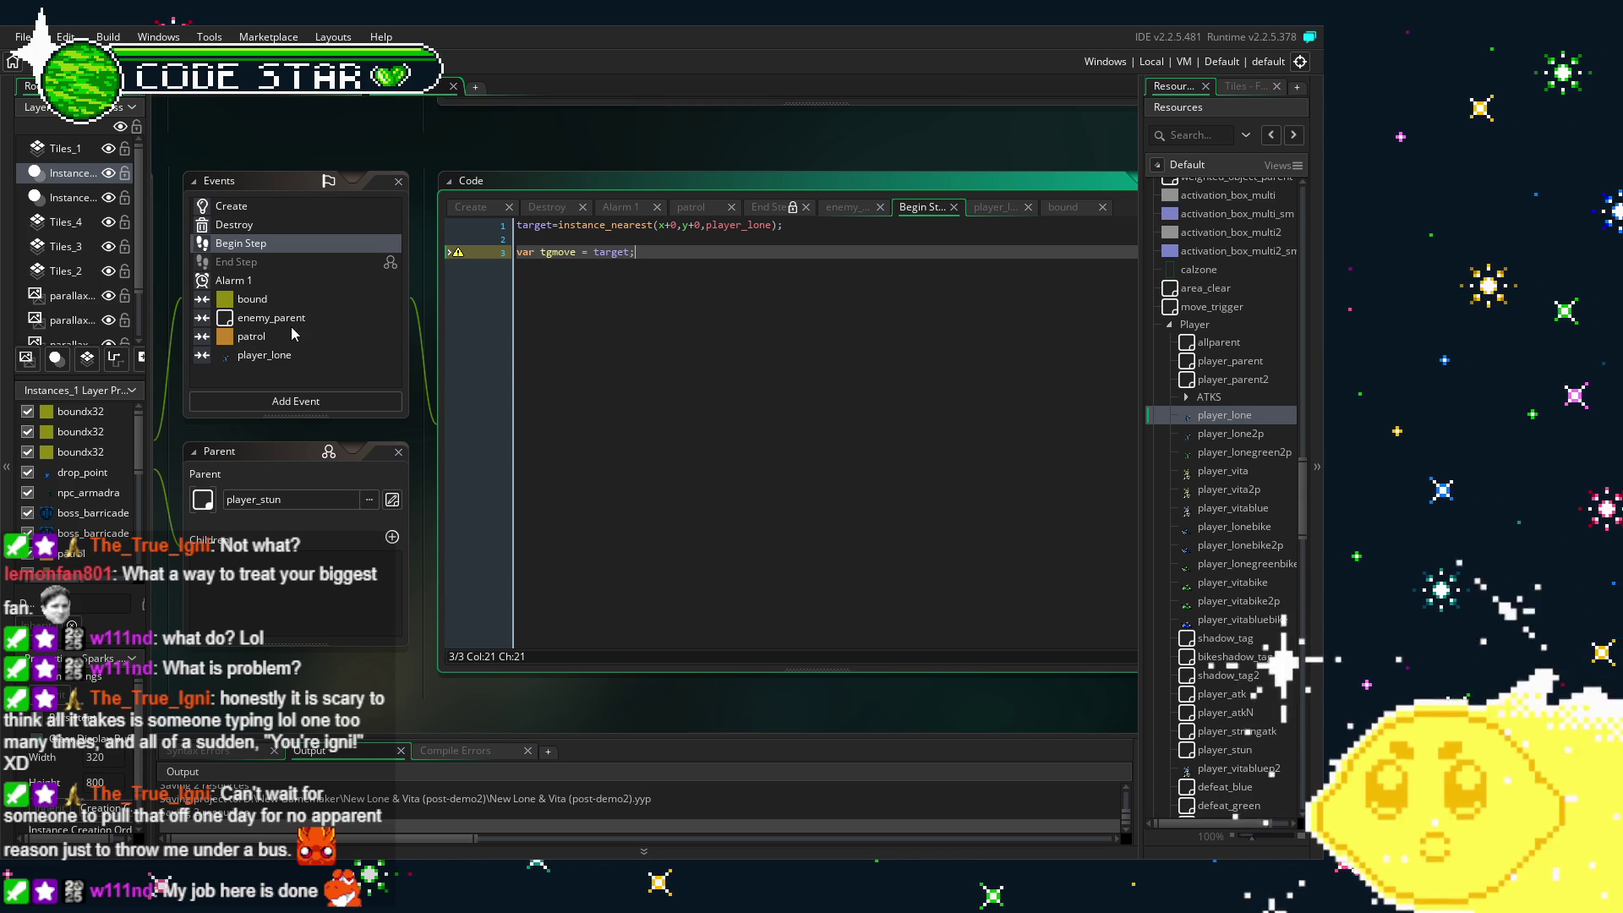
click(271, 321)
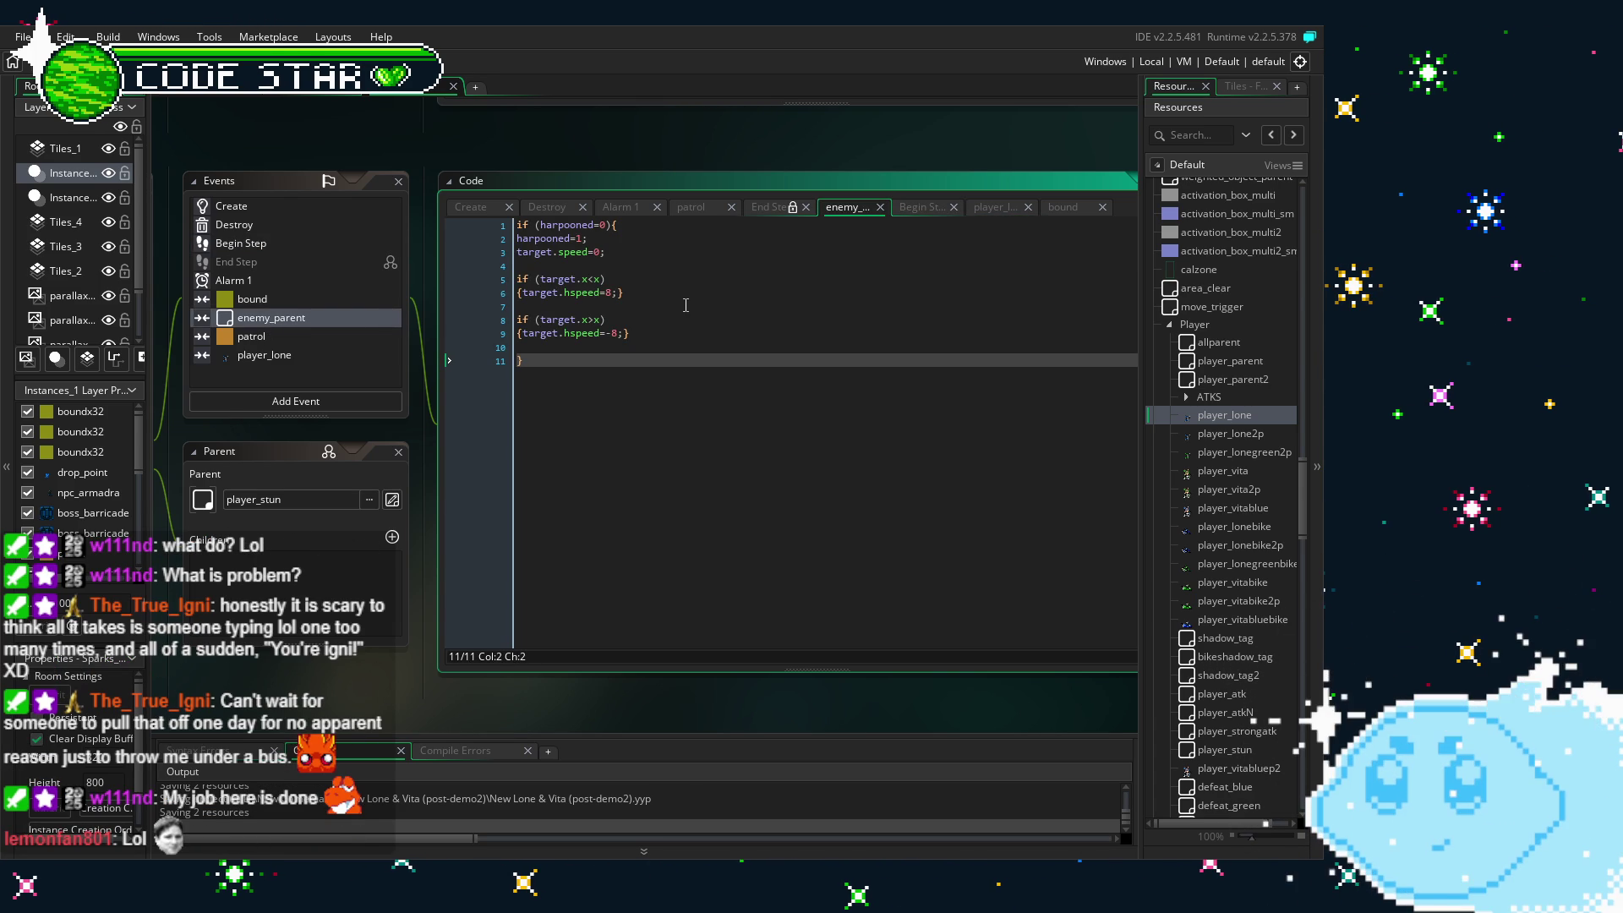
click(667, 332)
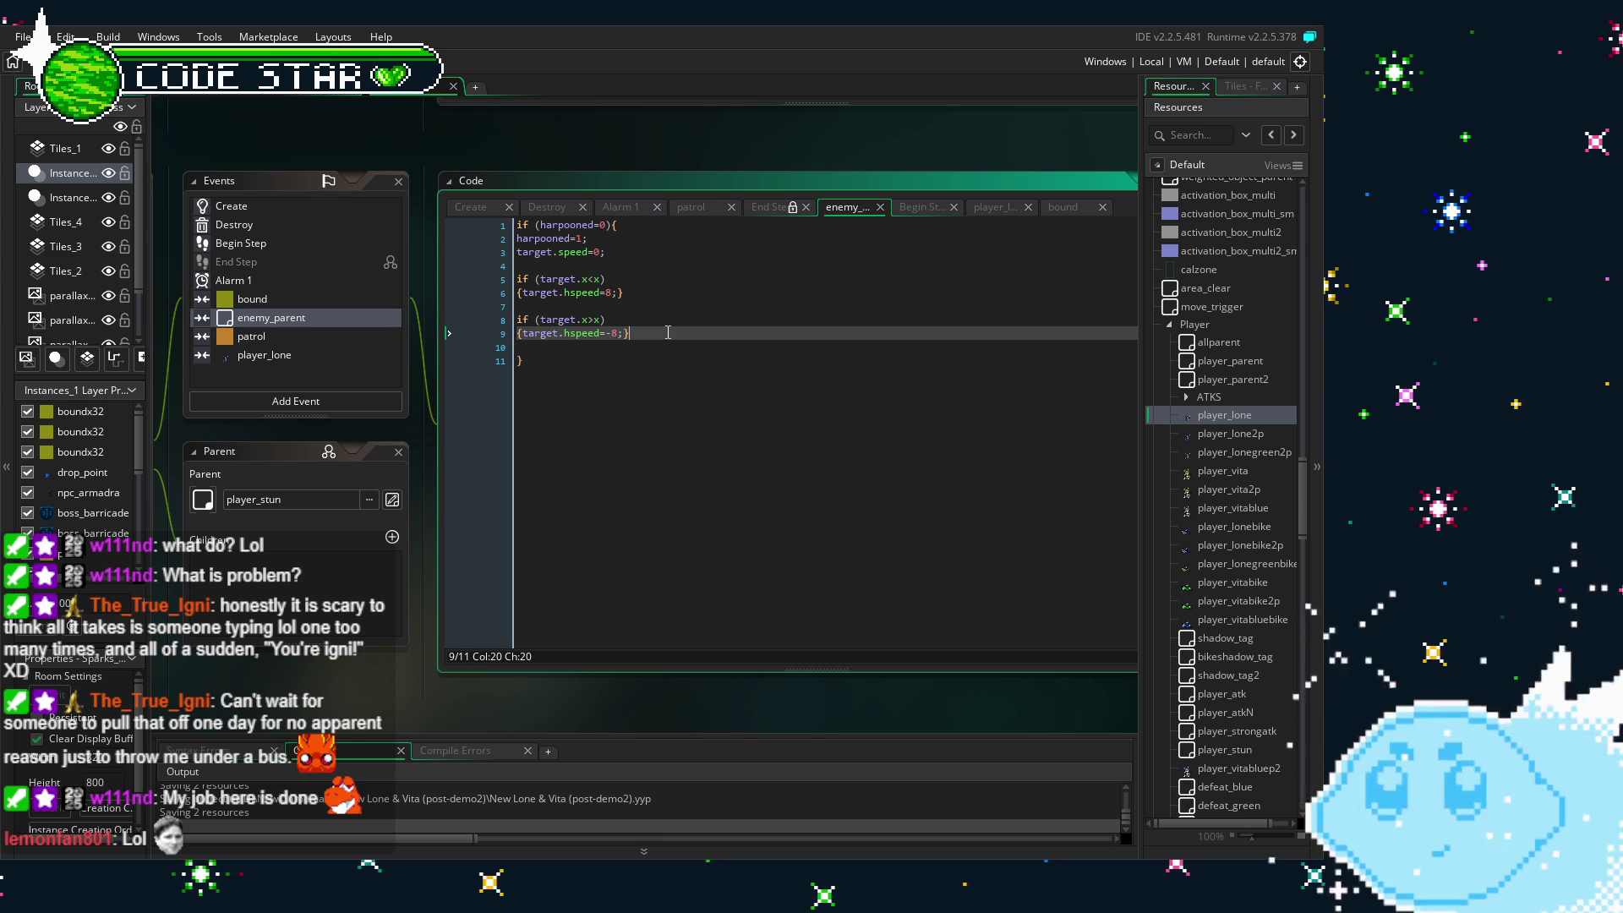
click(231, 205)
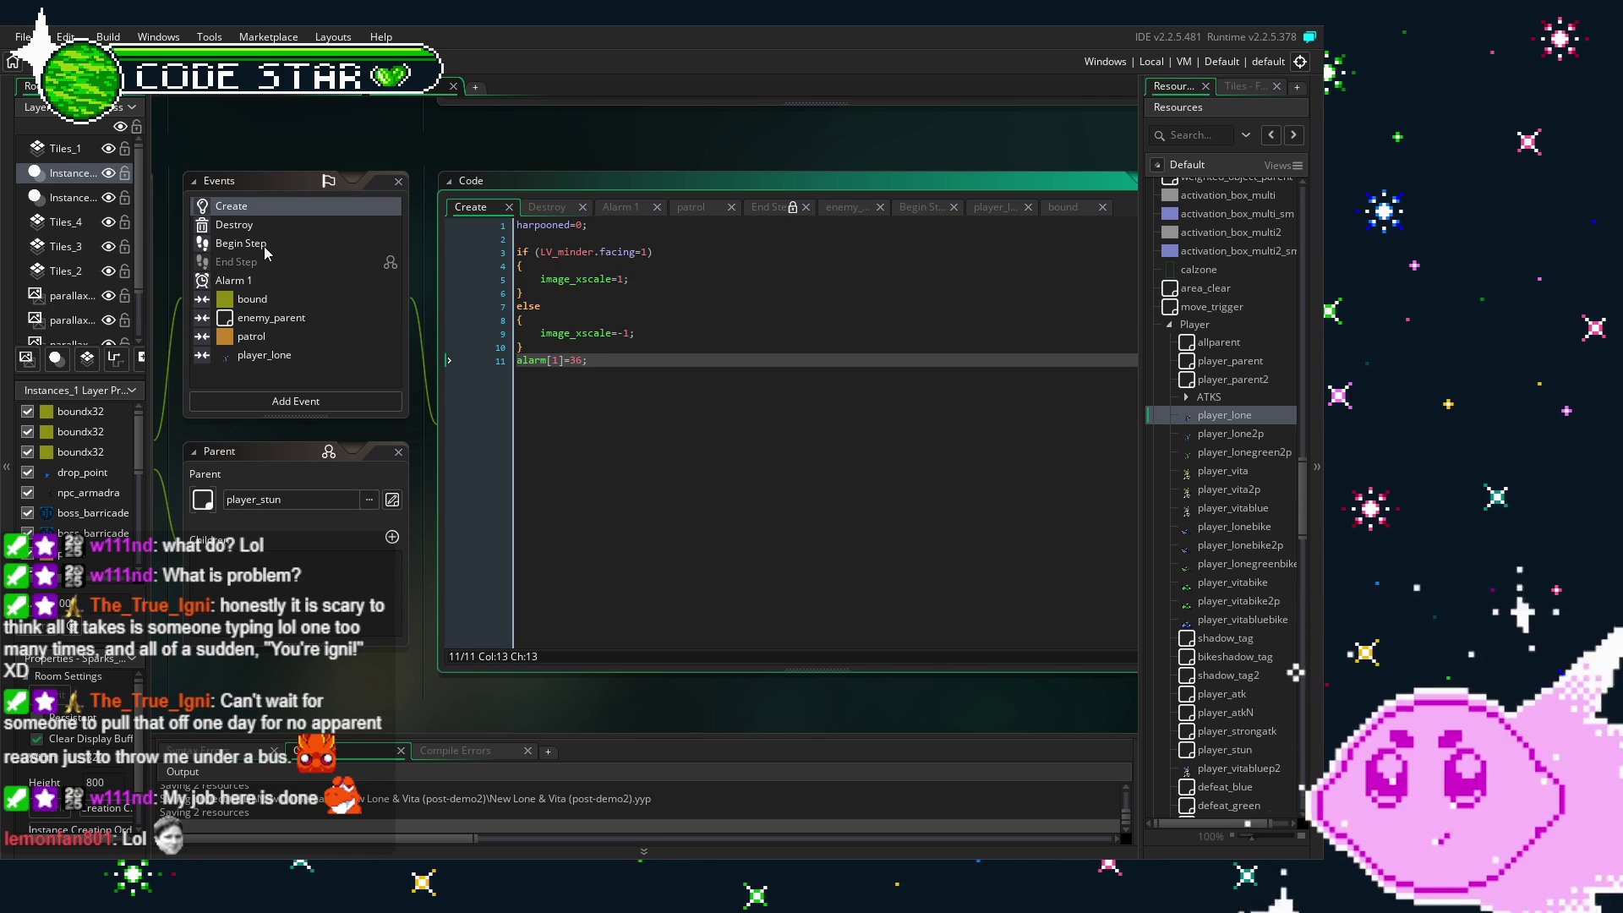
click(232, 225)
click(241, 243)
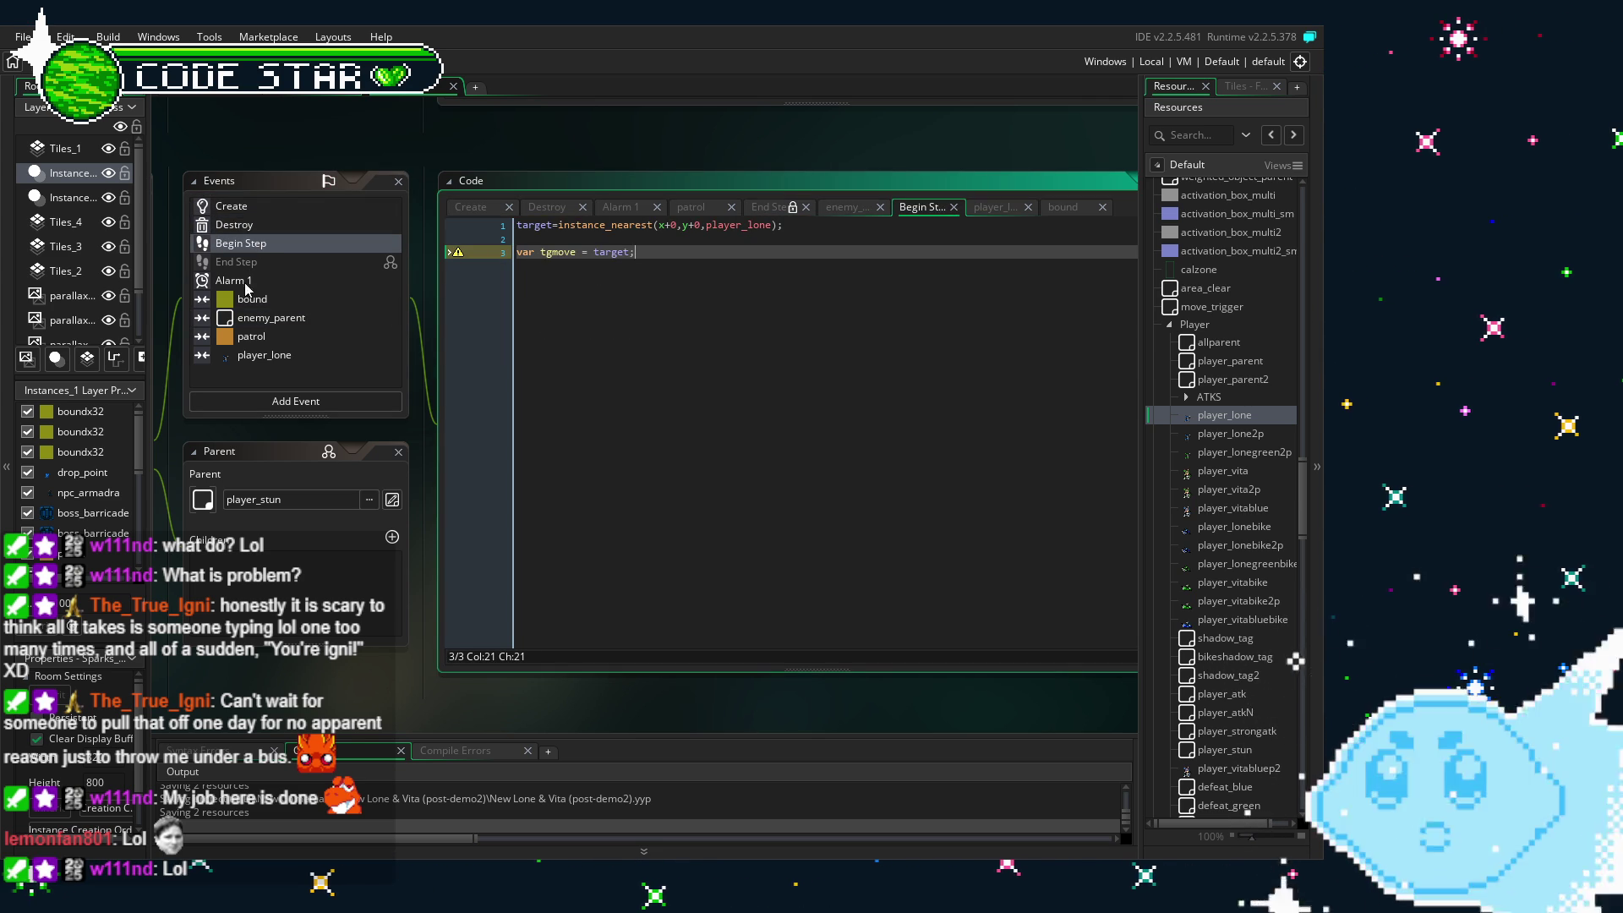
click(254, 317)
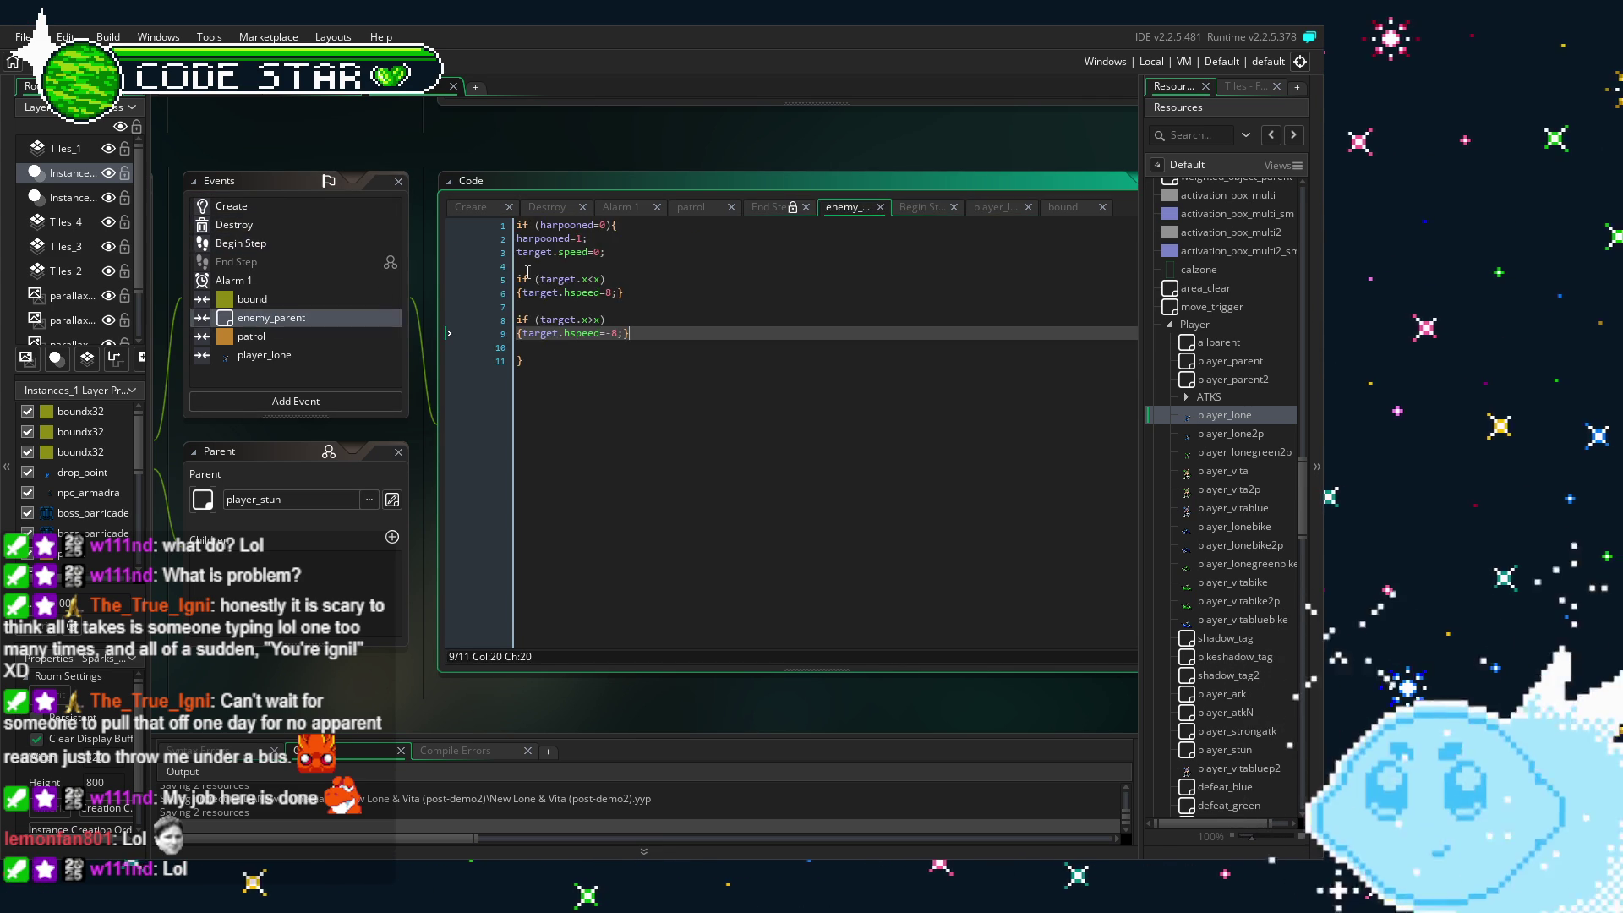
click(523, 334)
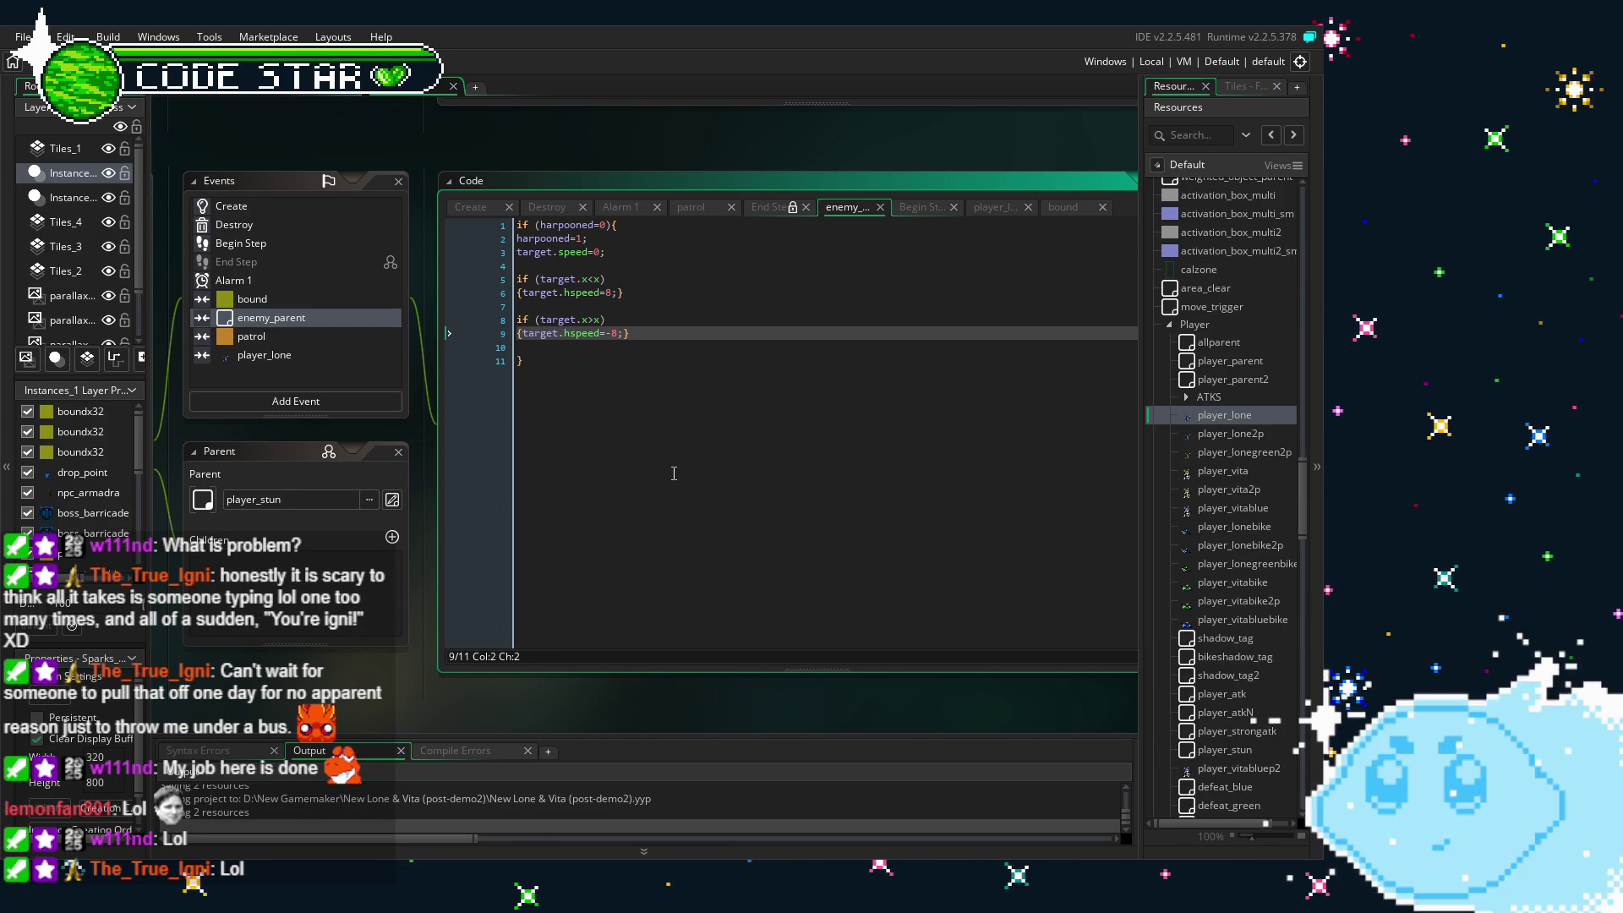
text(dif (tg)
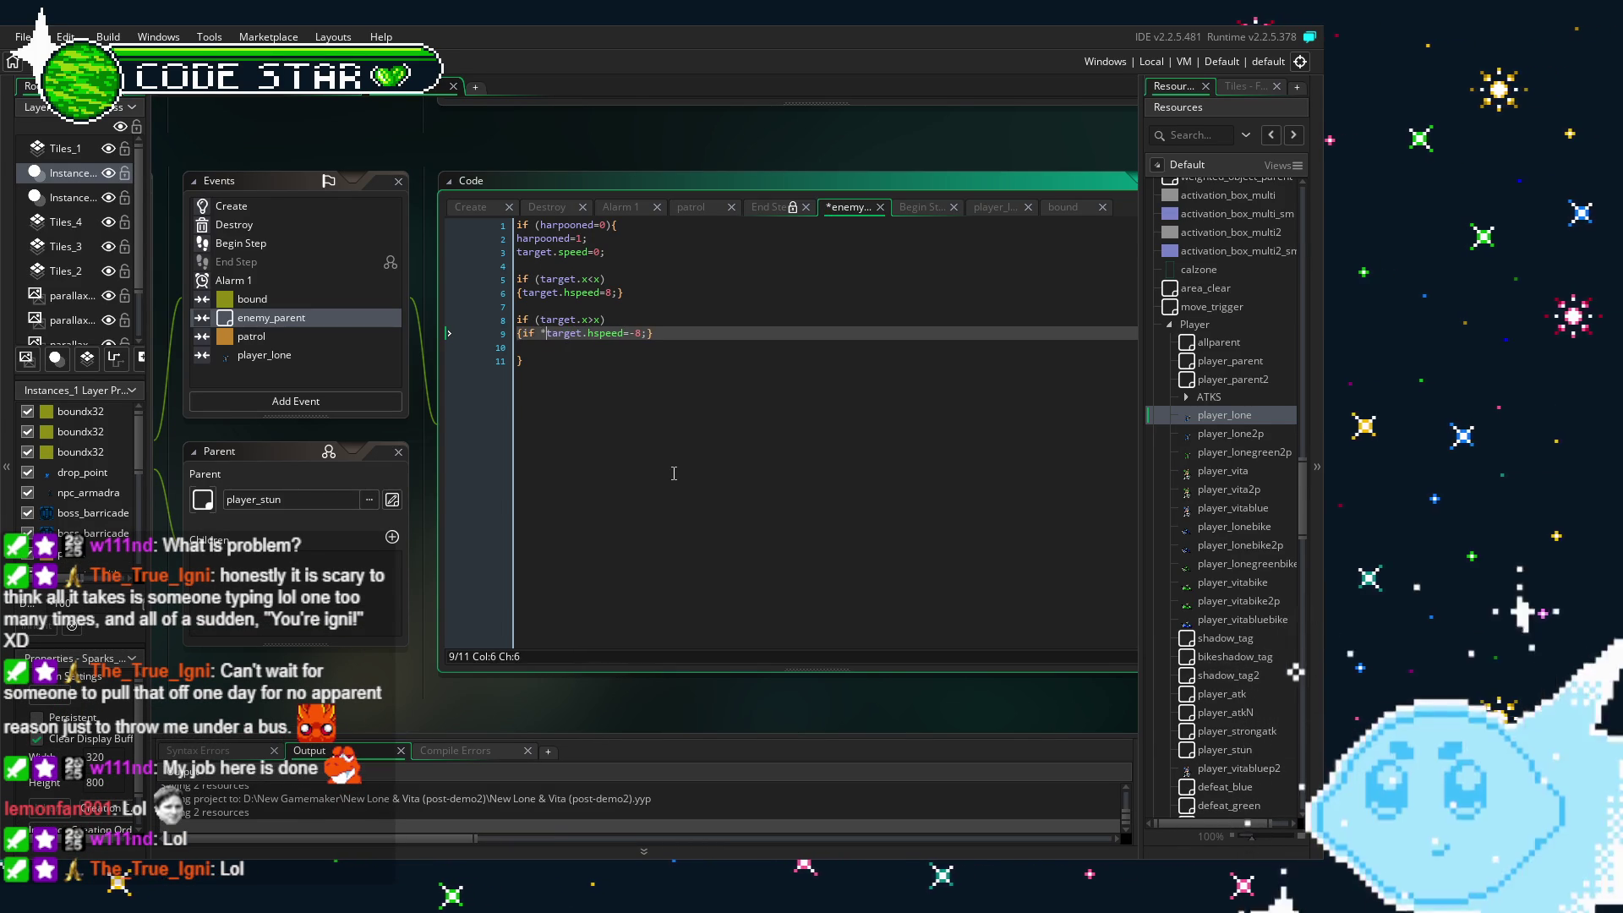
key(BackSpace)
key(BackSpace)
text(place_f)
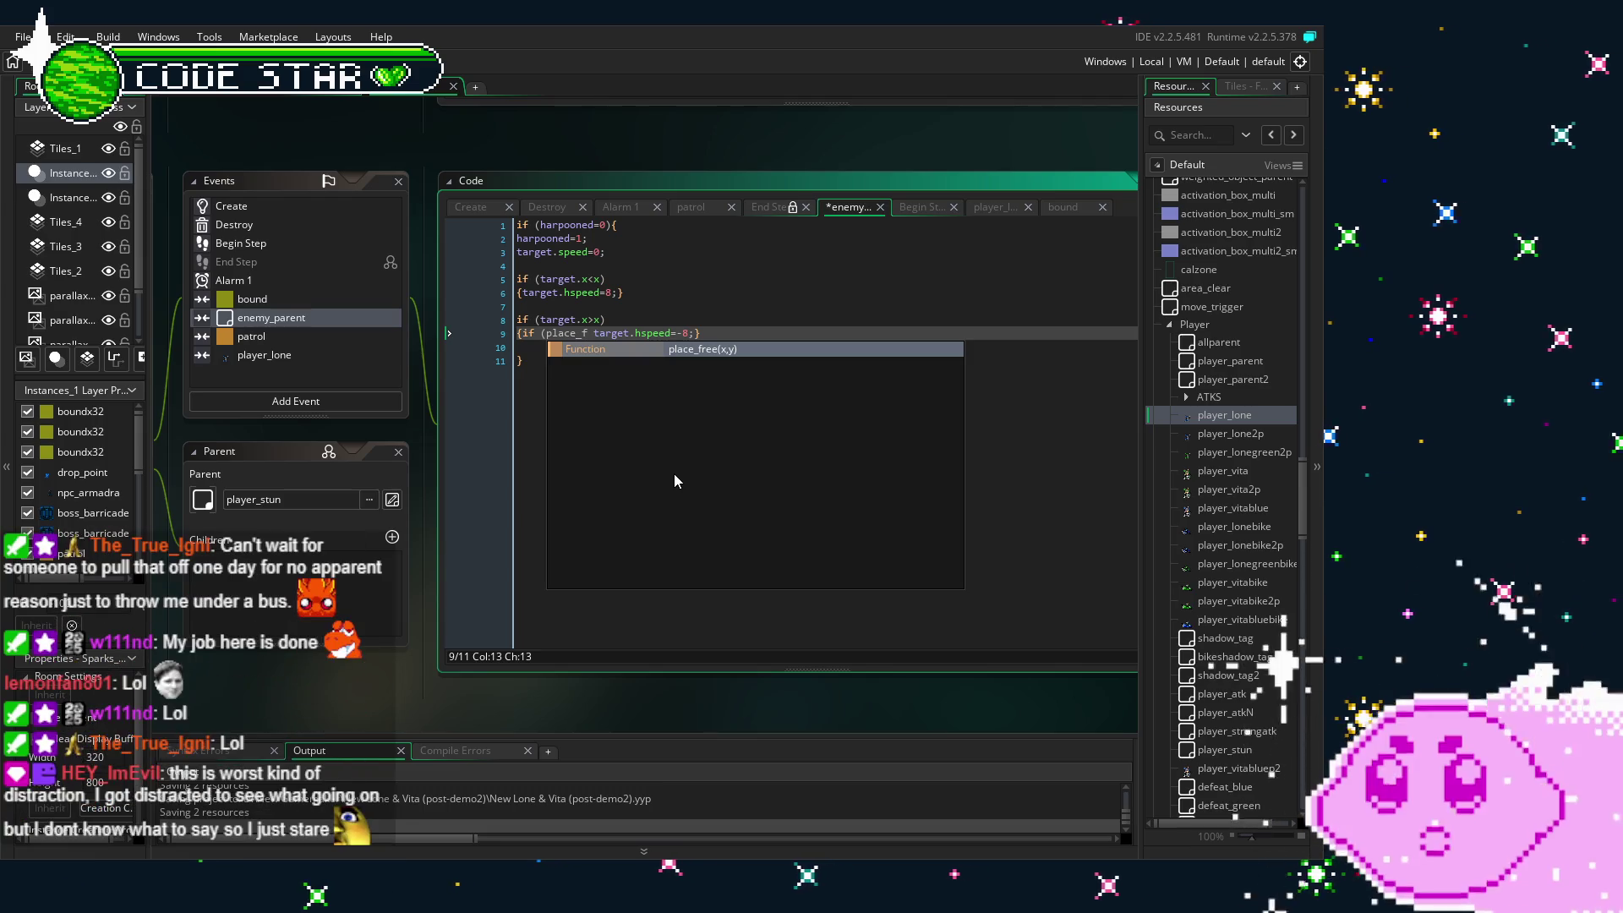
key(BackSpace)
key(BackSpace)
key(BackSpace)
key(BackSpace)
key(BackSpace)
key(BackSpace)
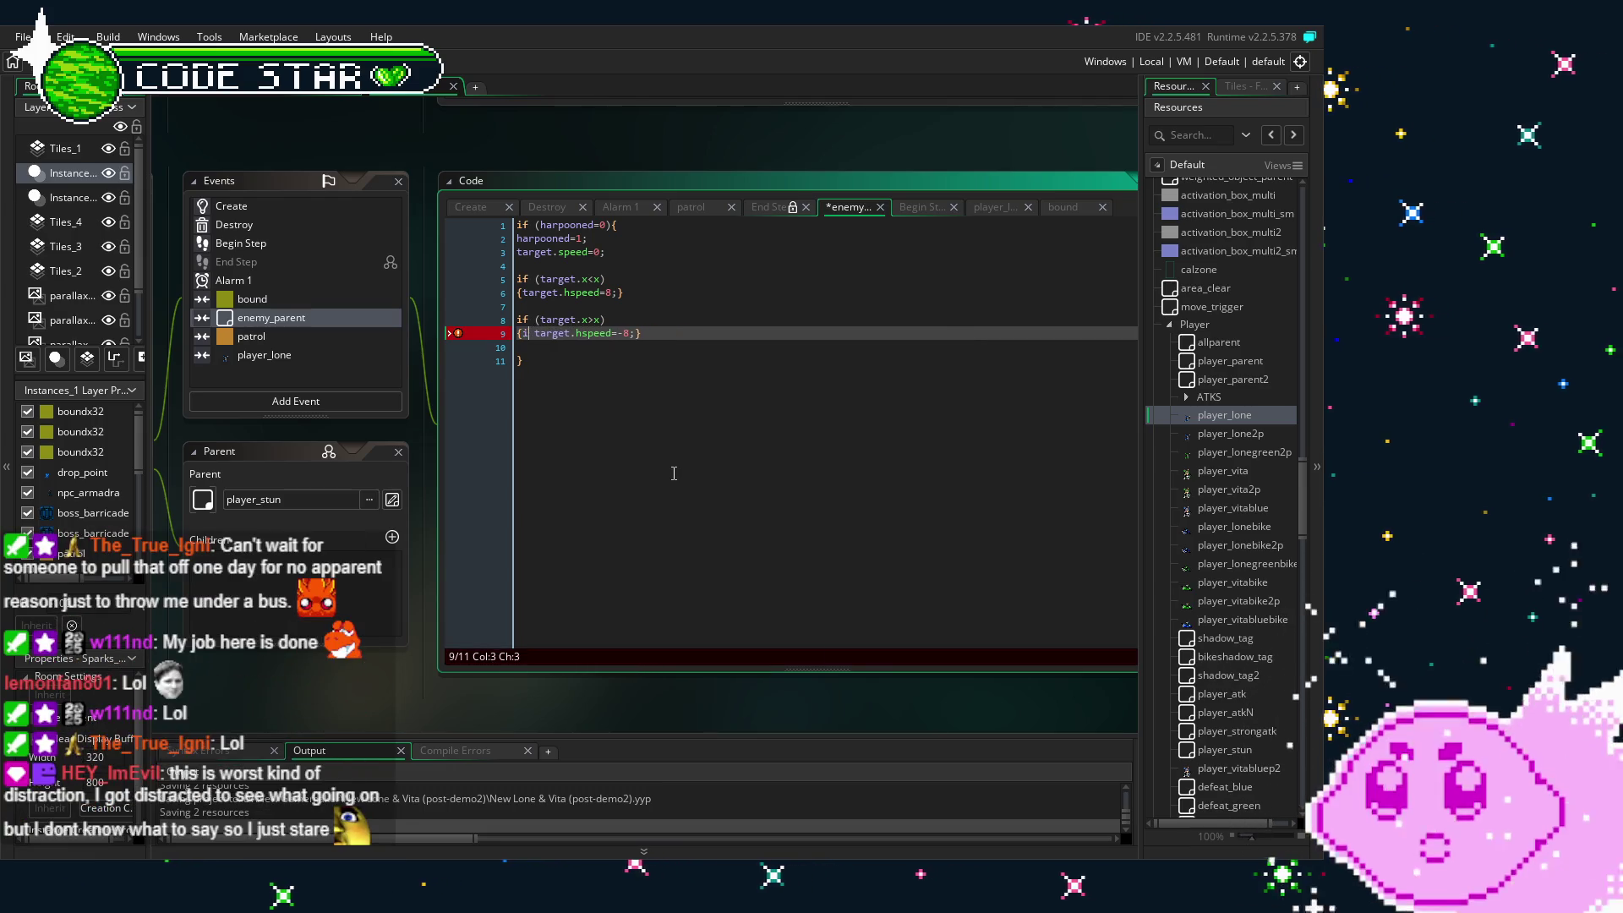
key(BackSpace)
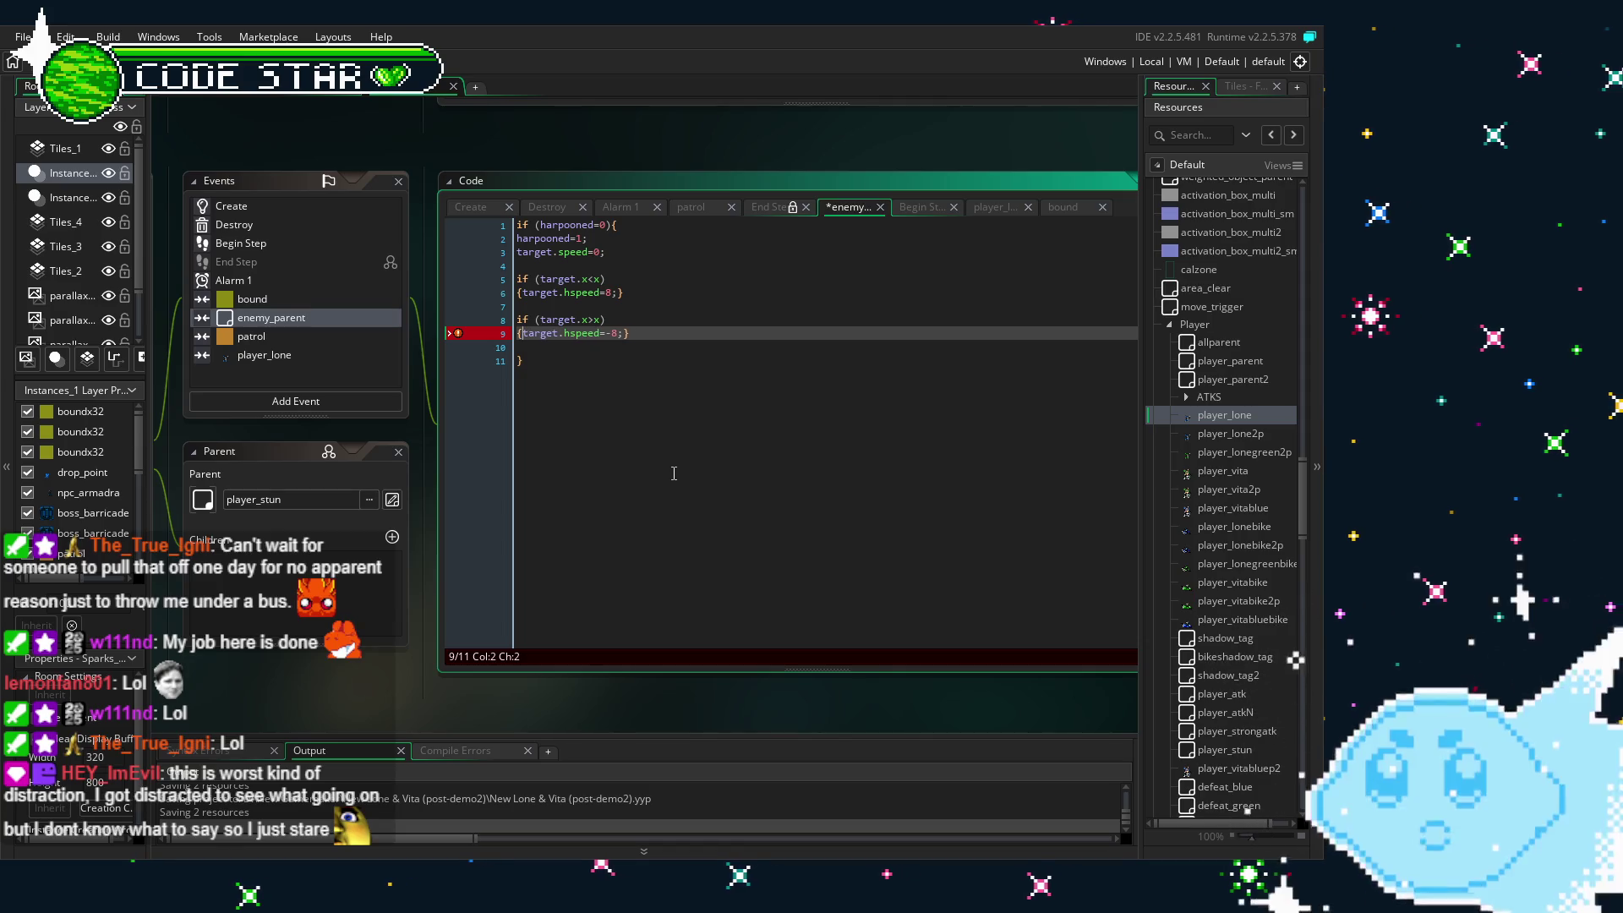
click(673, 474)
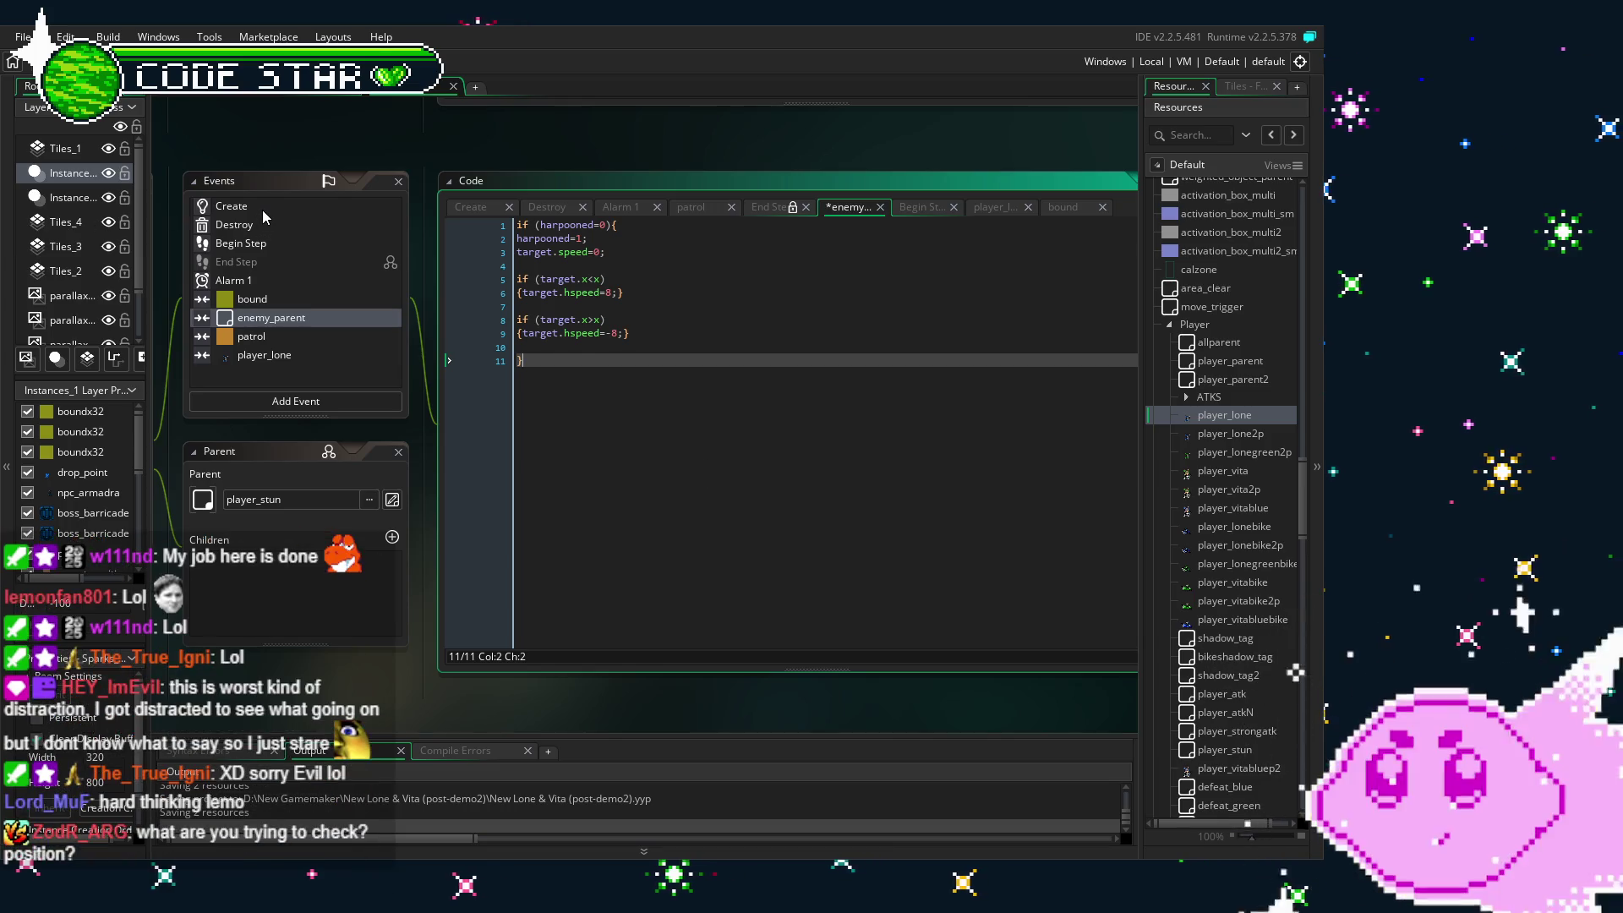
- Delete the 'var tgmove = target;' line from the Begin Step code
click(262, 209)
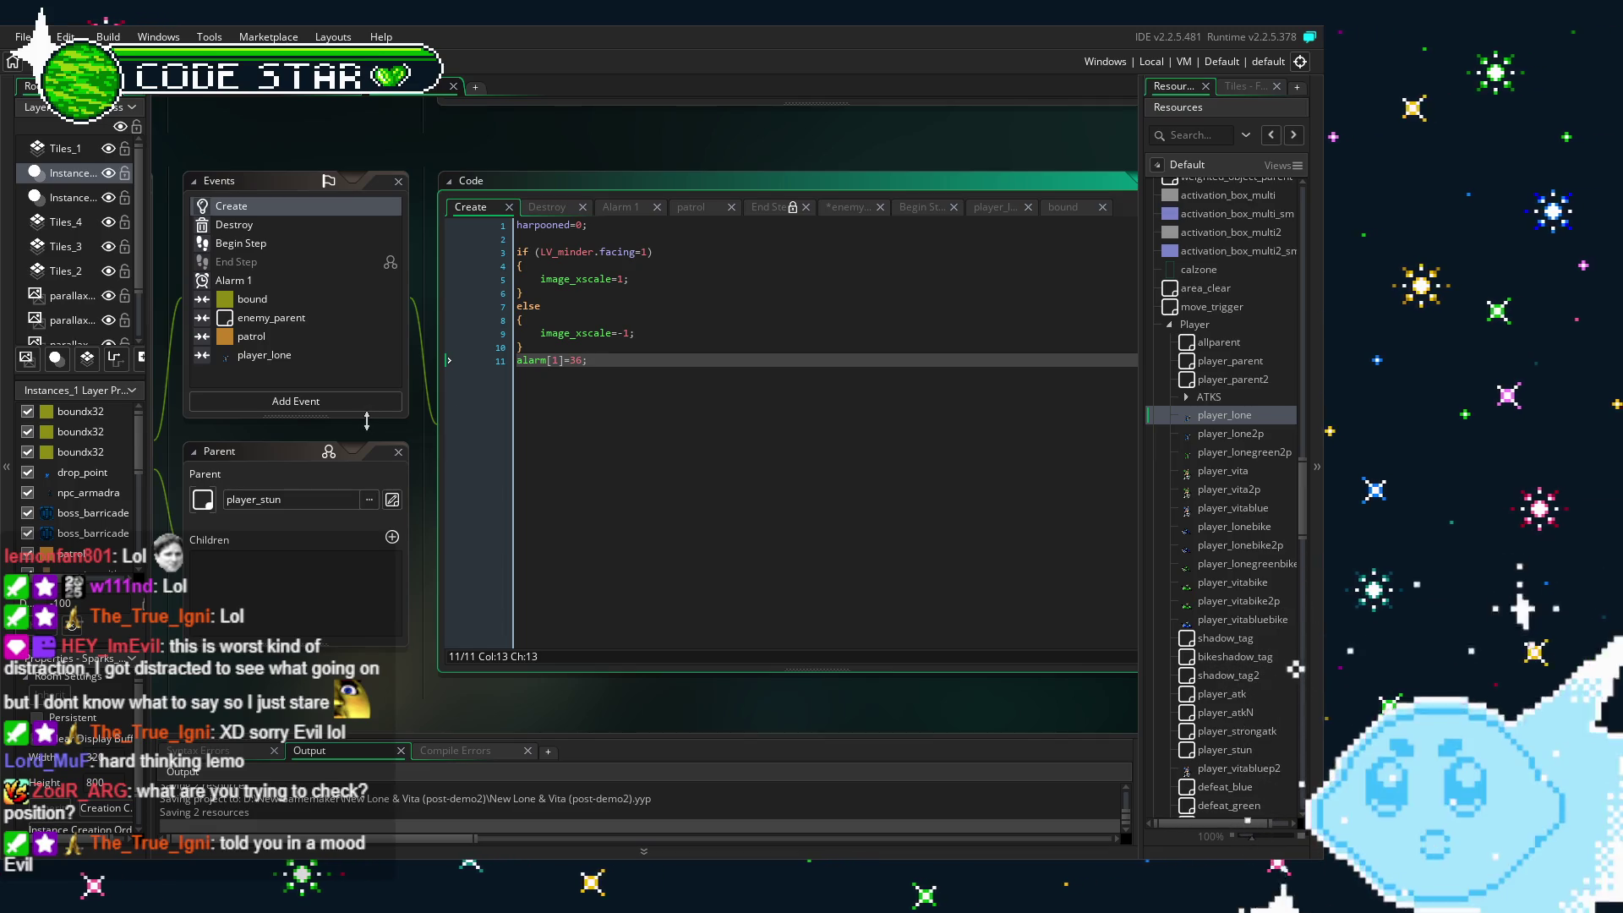
drag(427, 433, 723, 440)
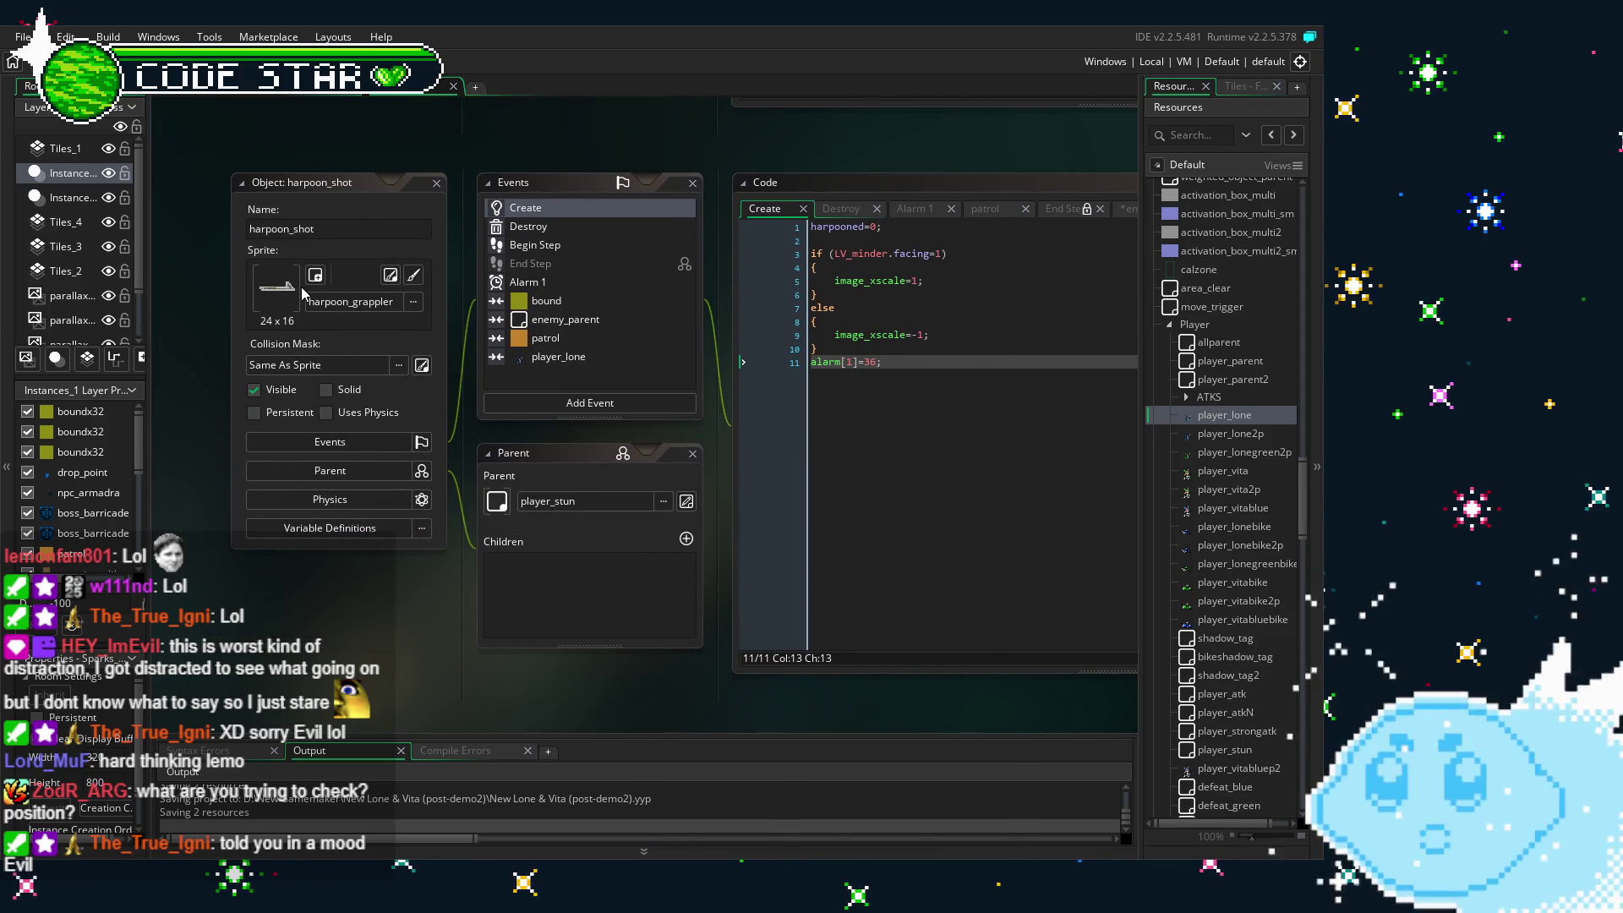
drag(585, 438, 505, 439)
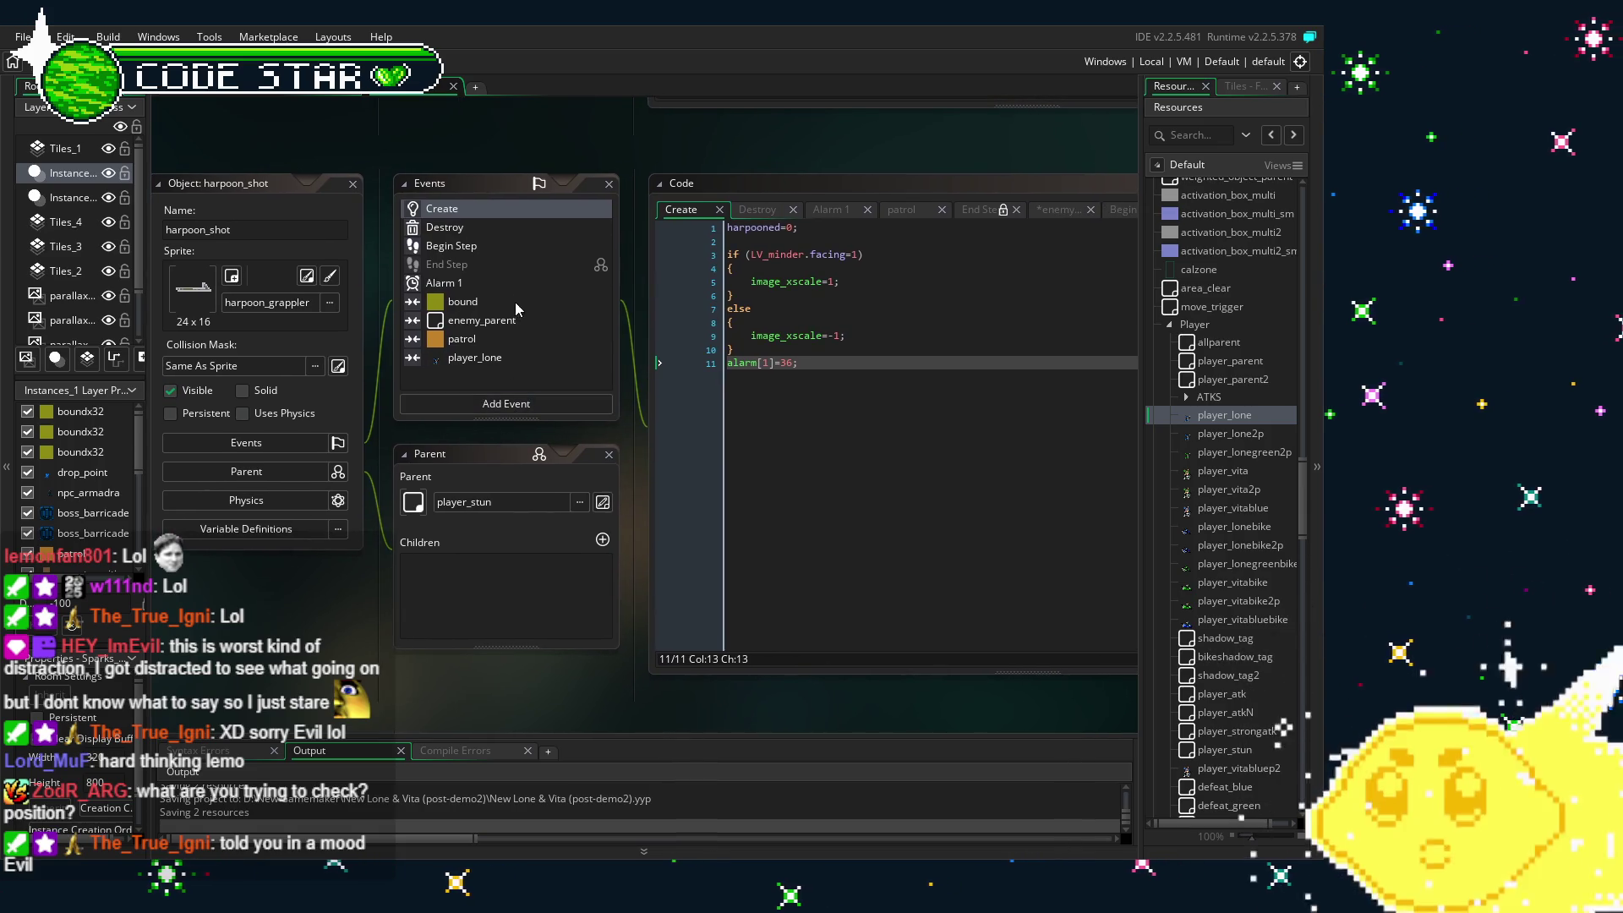
click(517, 243)
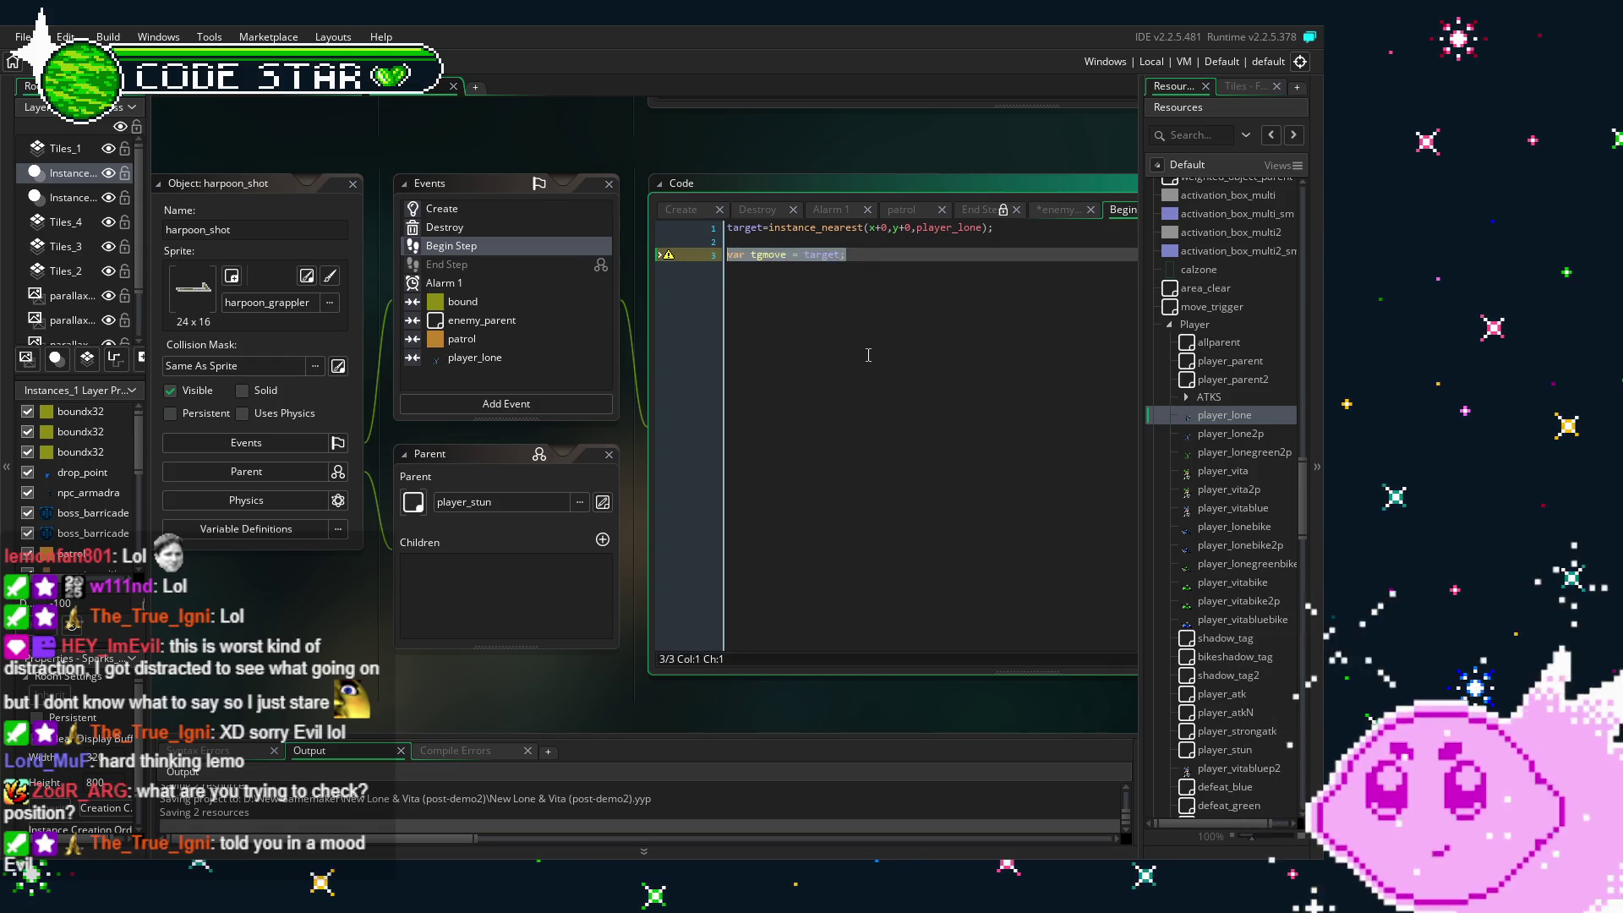
key(BackSpace)
key(BackSpace)
key(BackSpace)
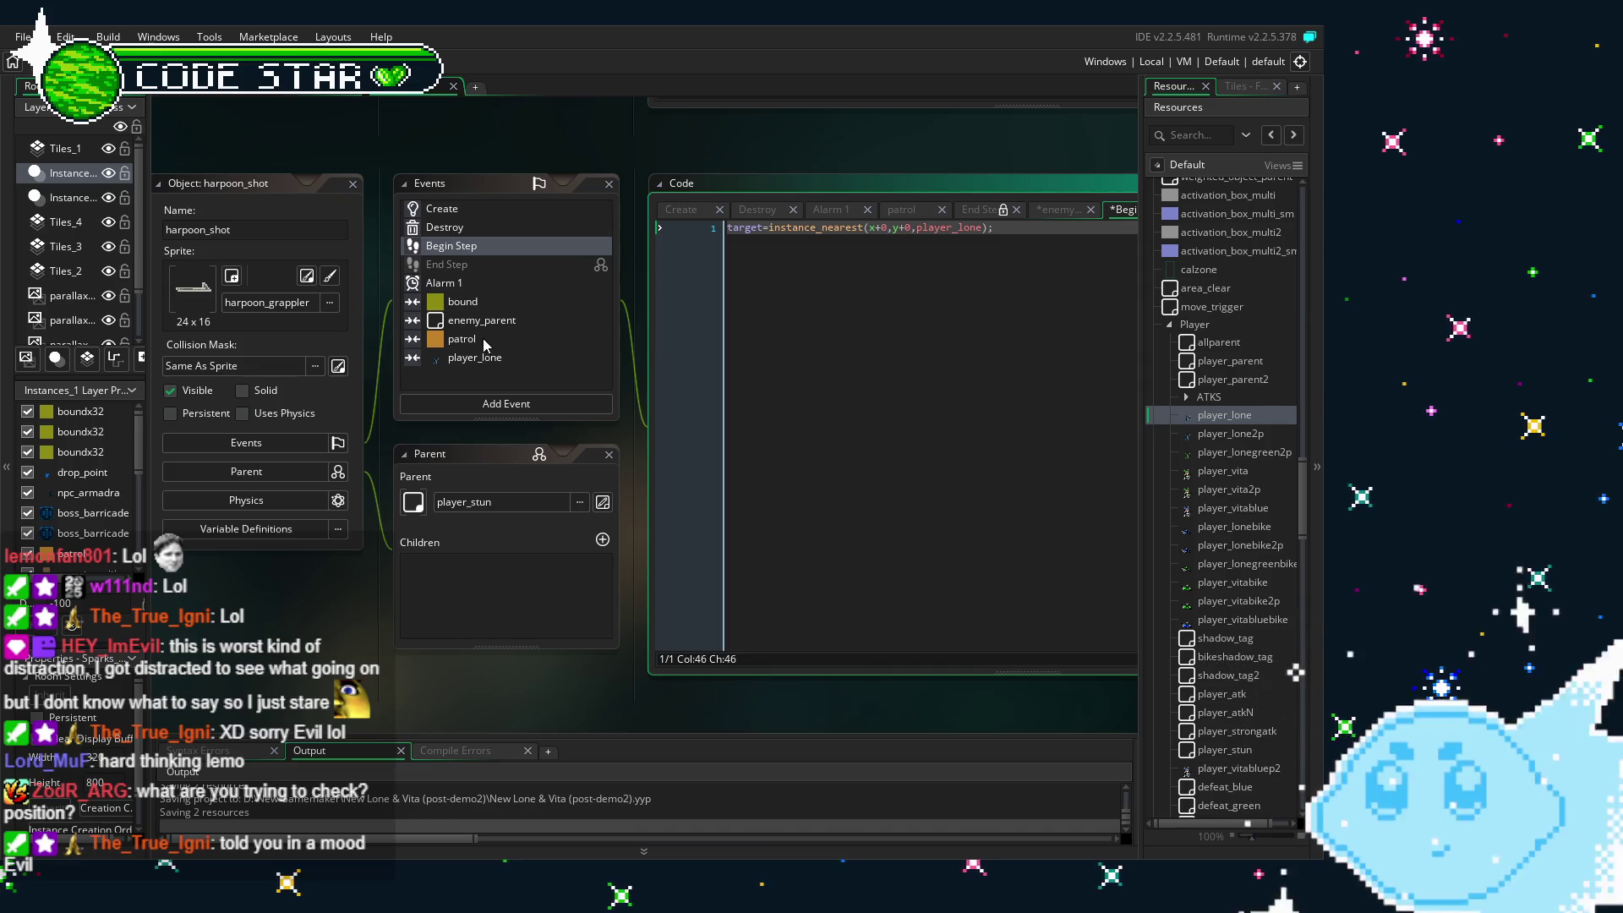
click(480, 321)
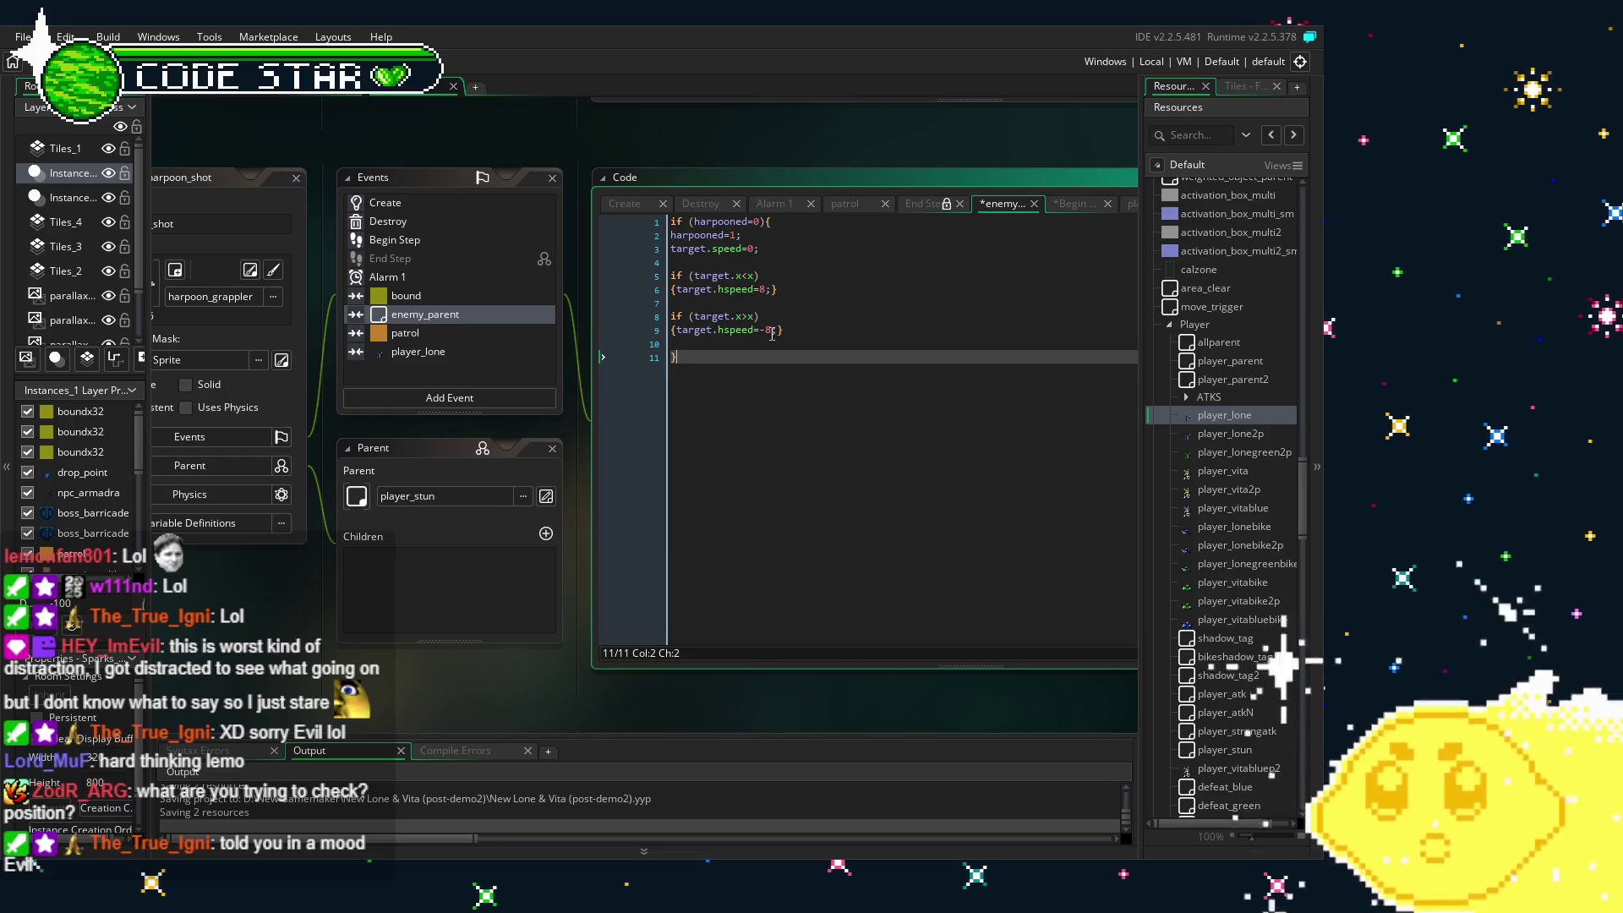
drag(745, 420, 799, 391)
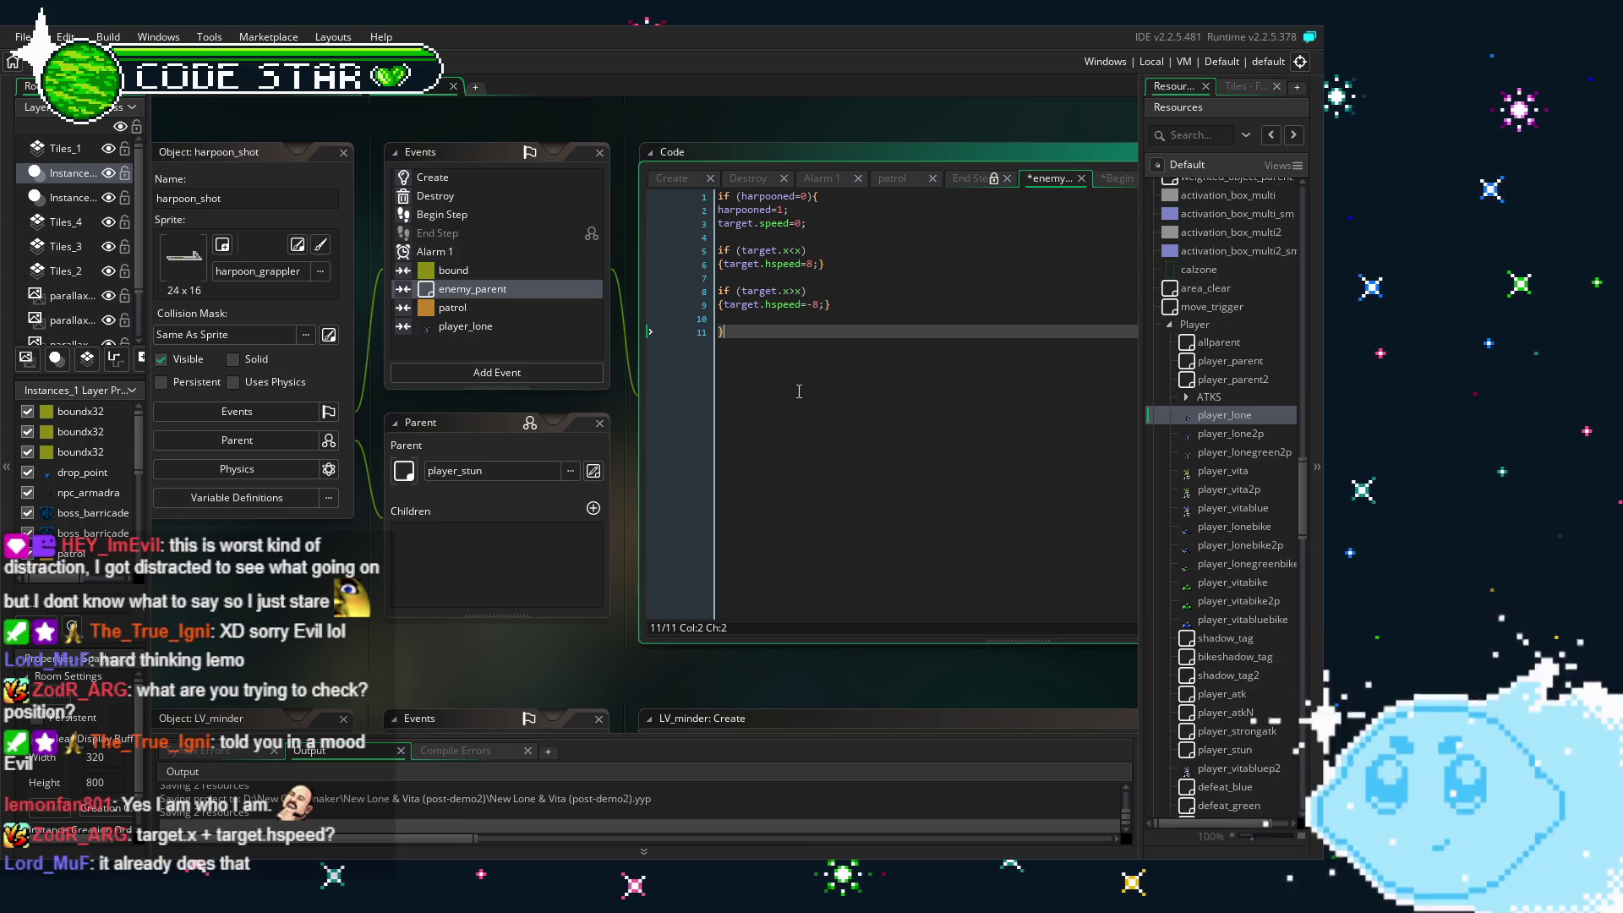
click(804, 319)
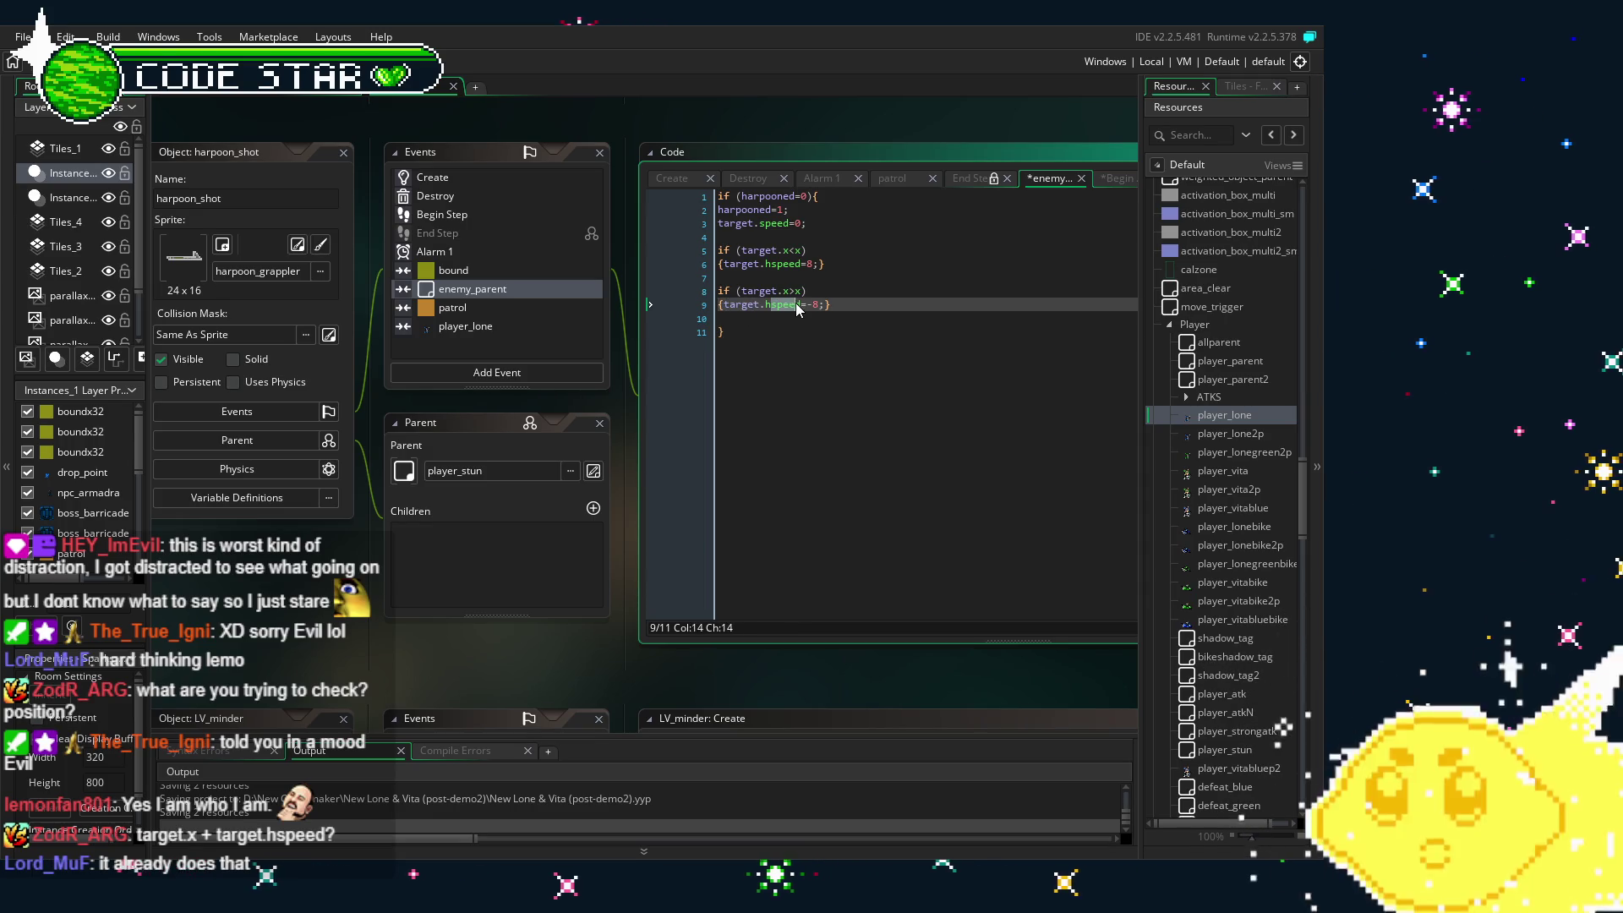
click(812, 342)
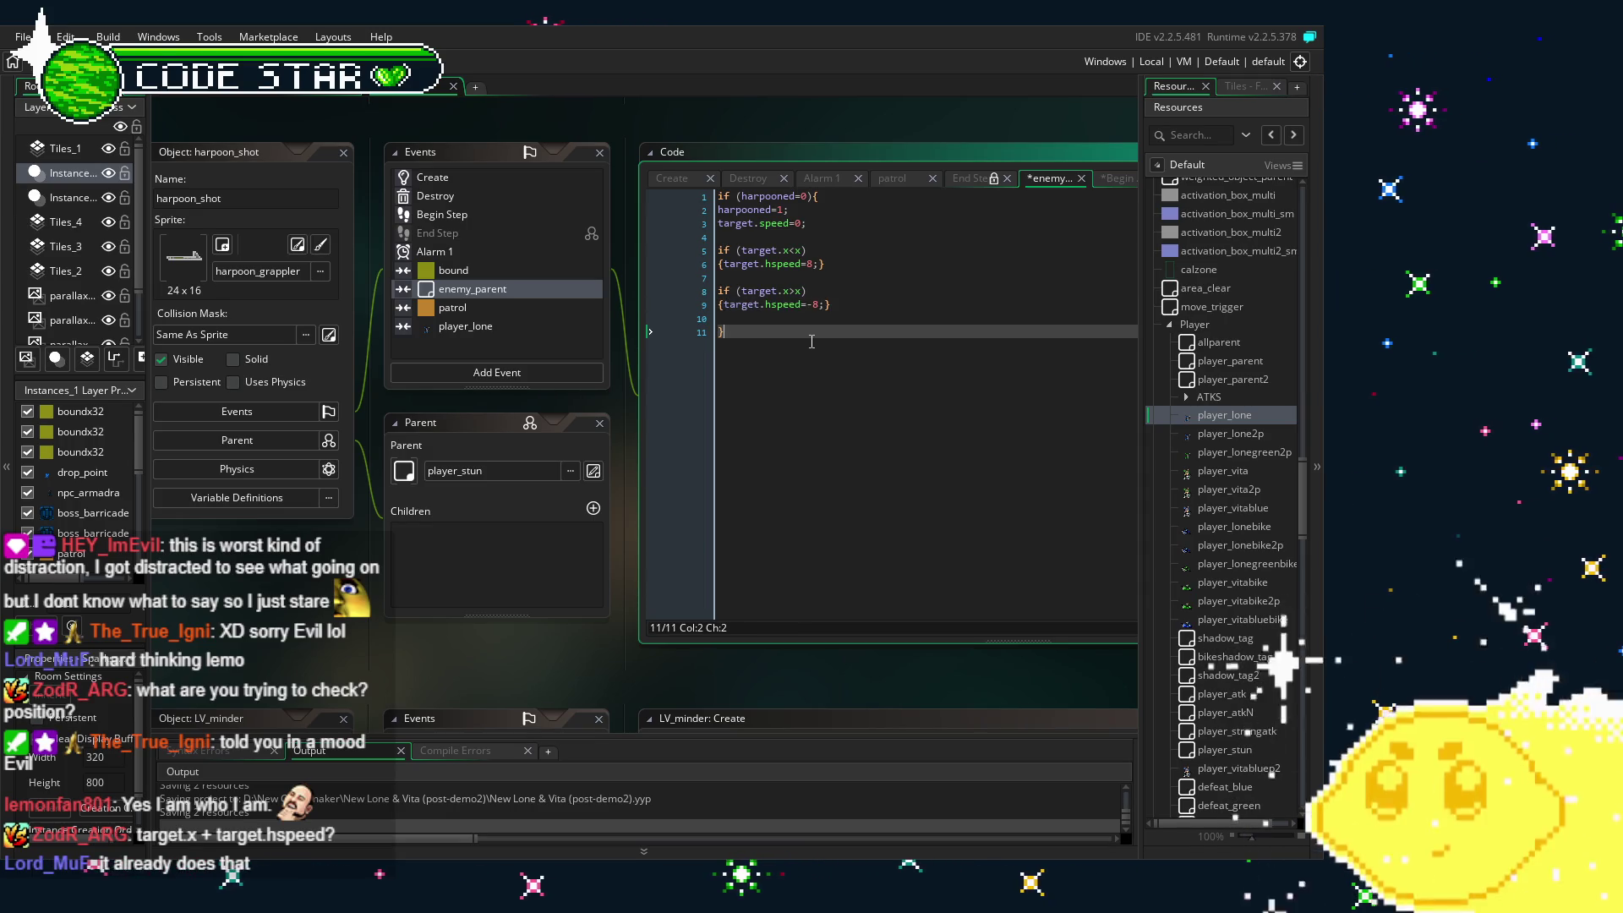
scroll(798, 418, right, 1)
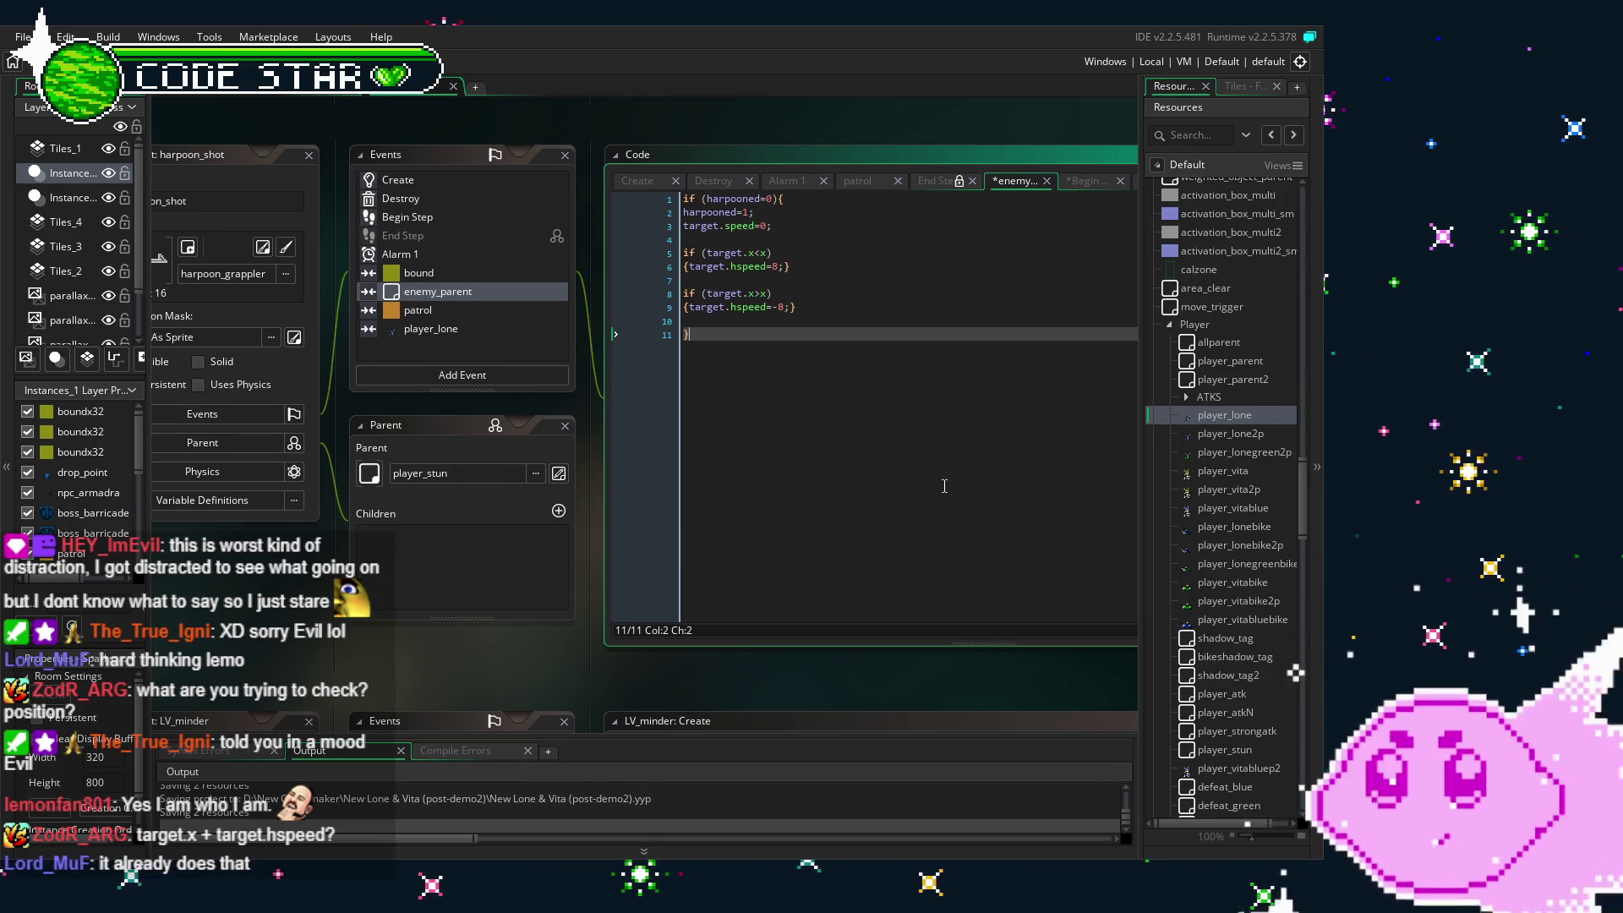
click(708, 292)
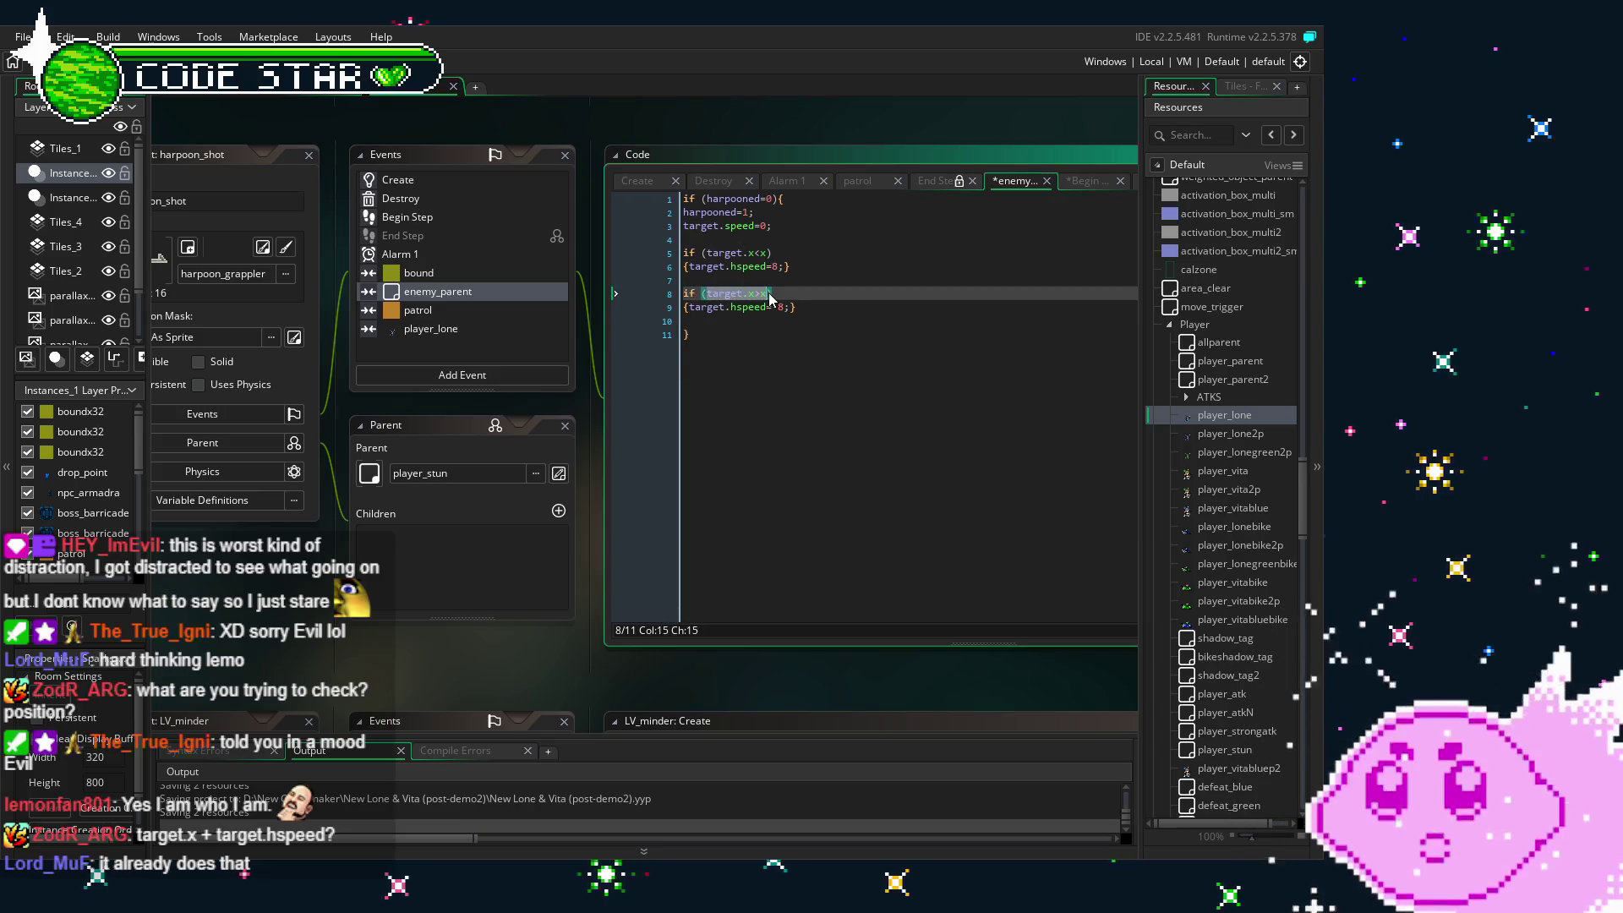
drag(708, 292, 769, 293)
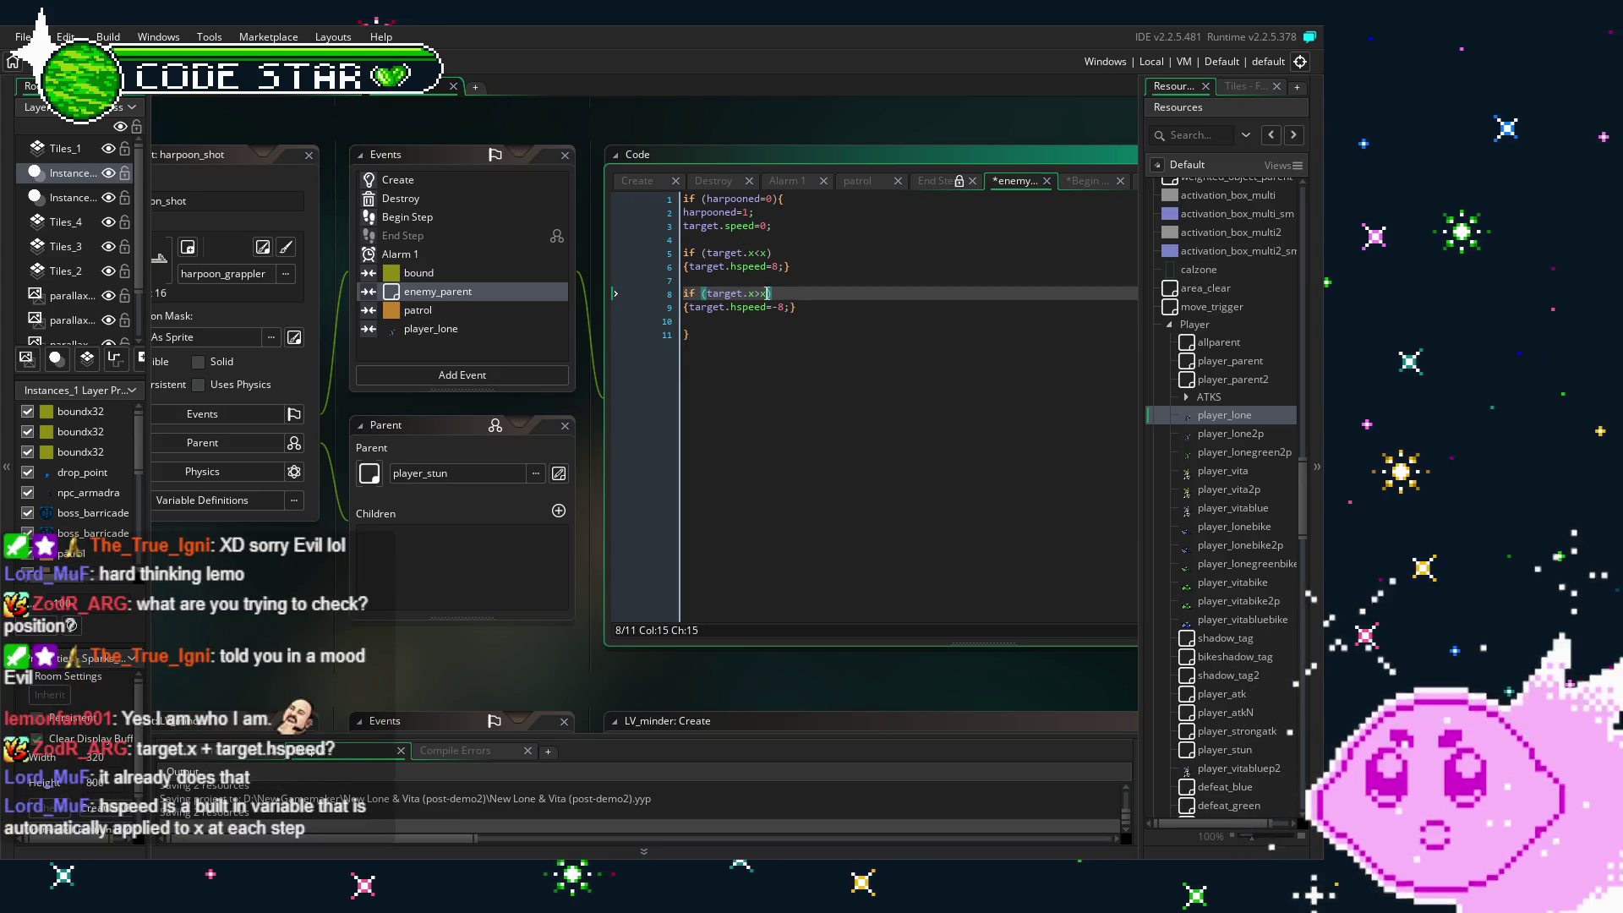
click(779, 457)
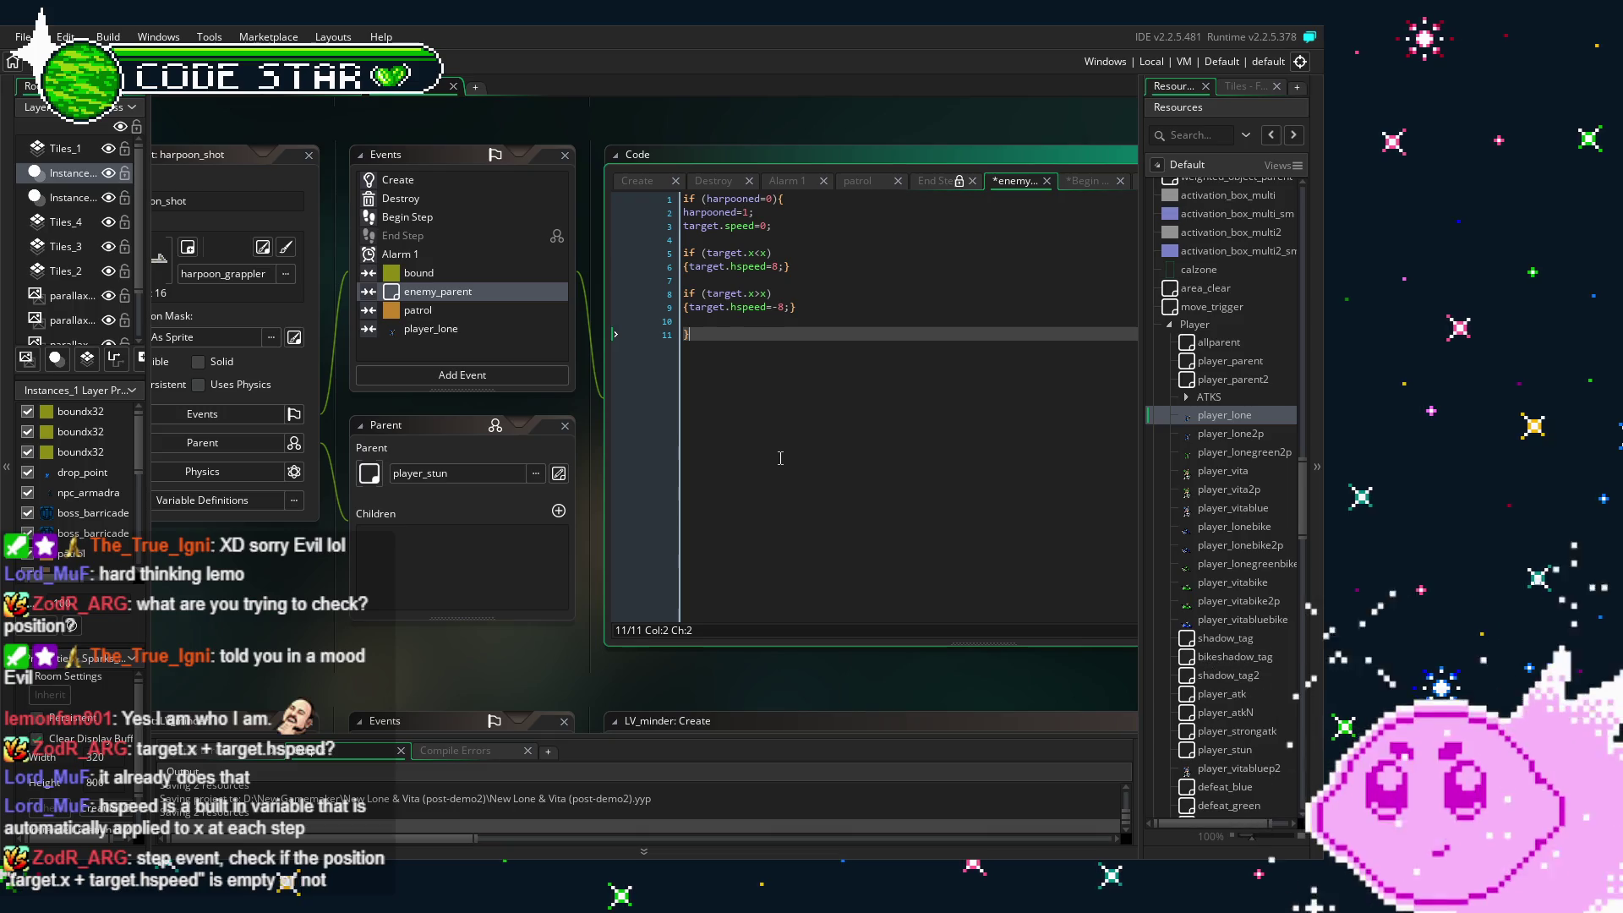
double_click(776, 306)
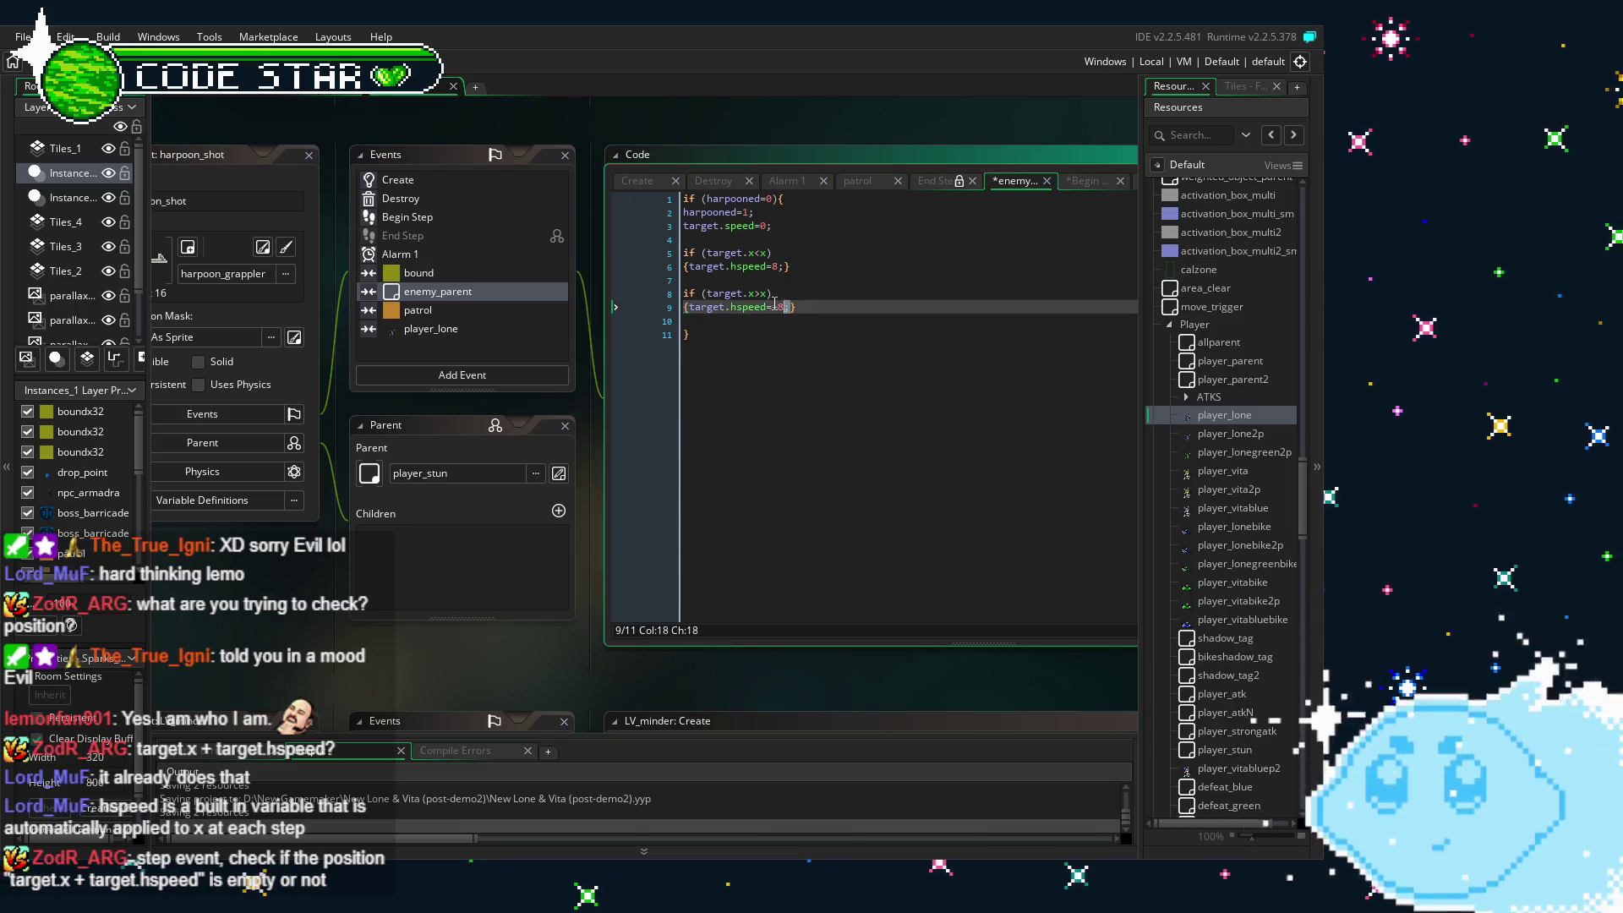
click(725, 359)
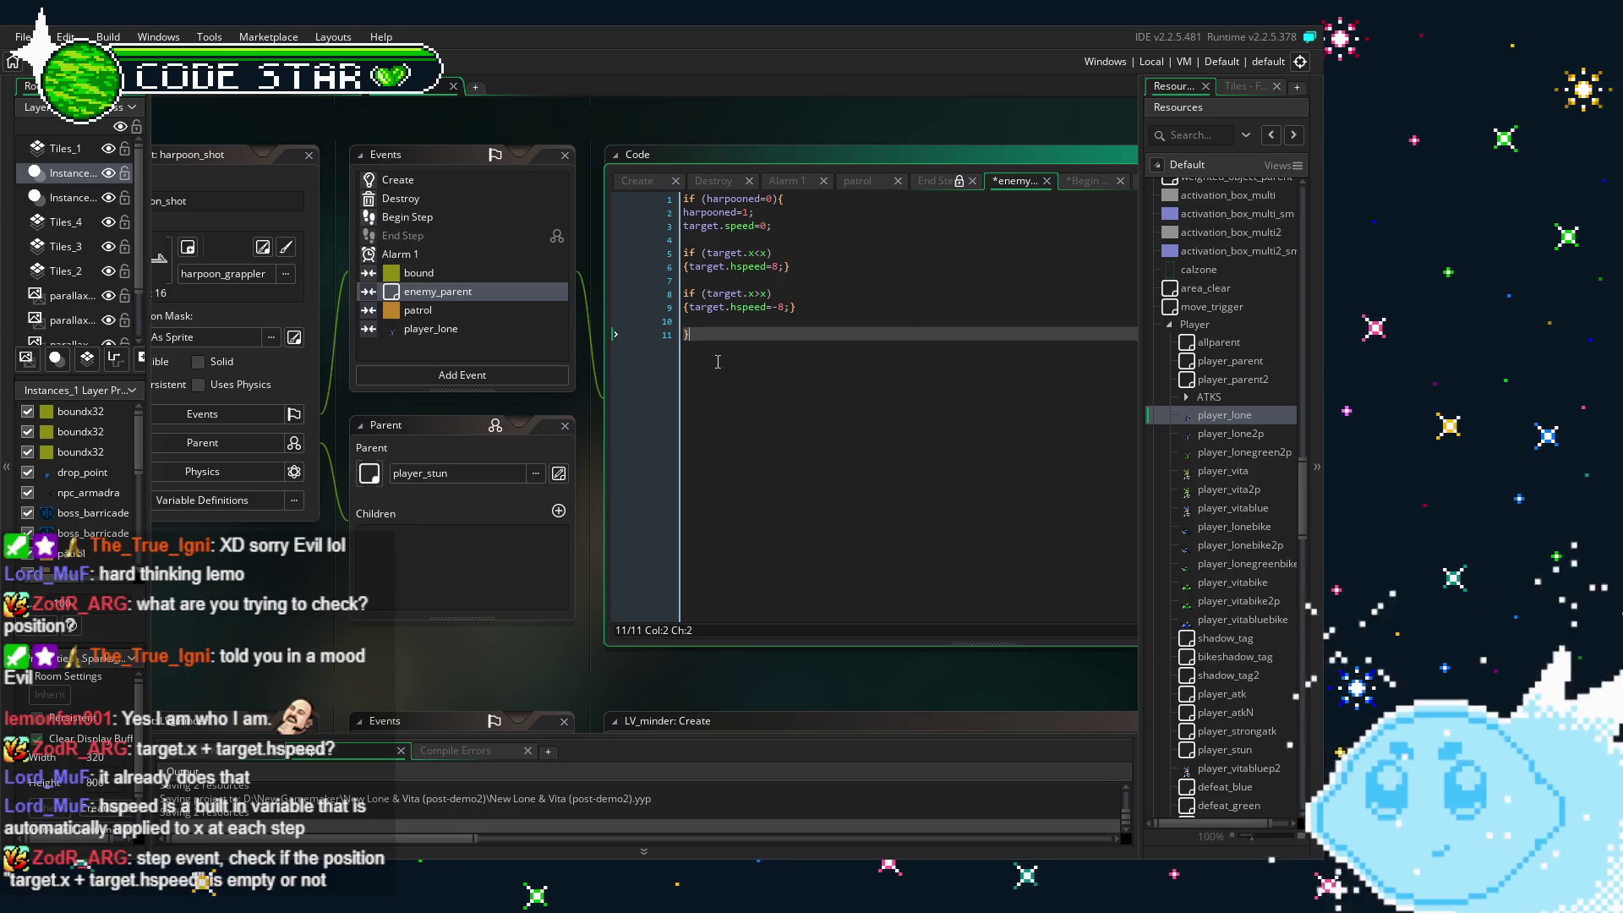
- Add 'target.hspeed=-8;' below the nearest player_lone lookup in Begin Step
click(418, 221)
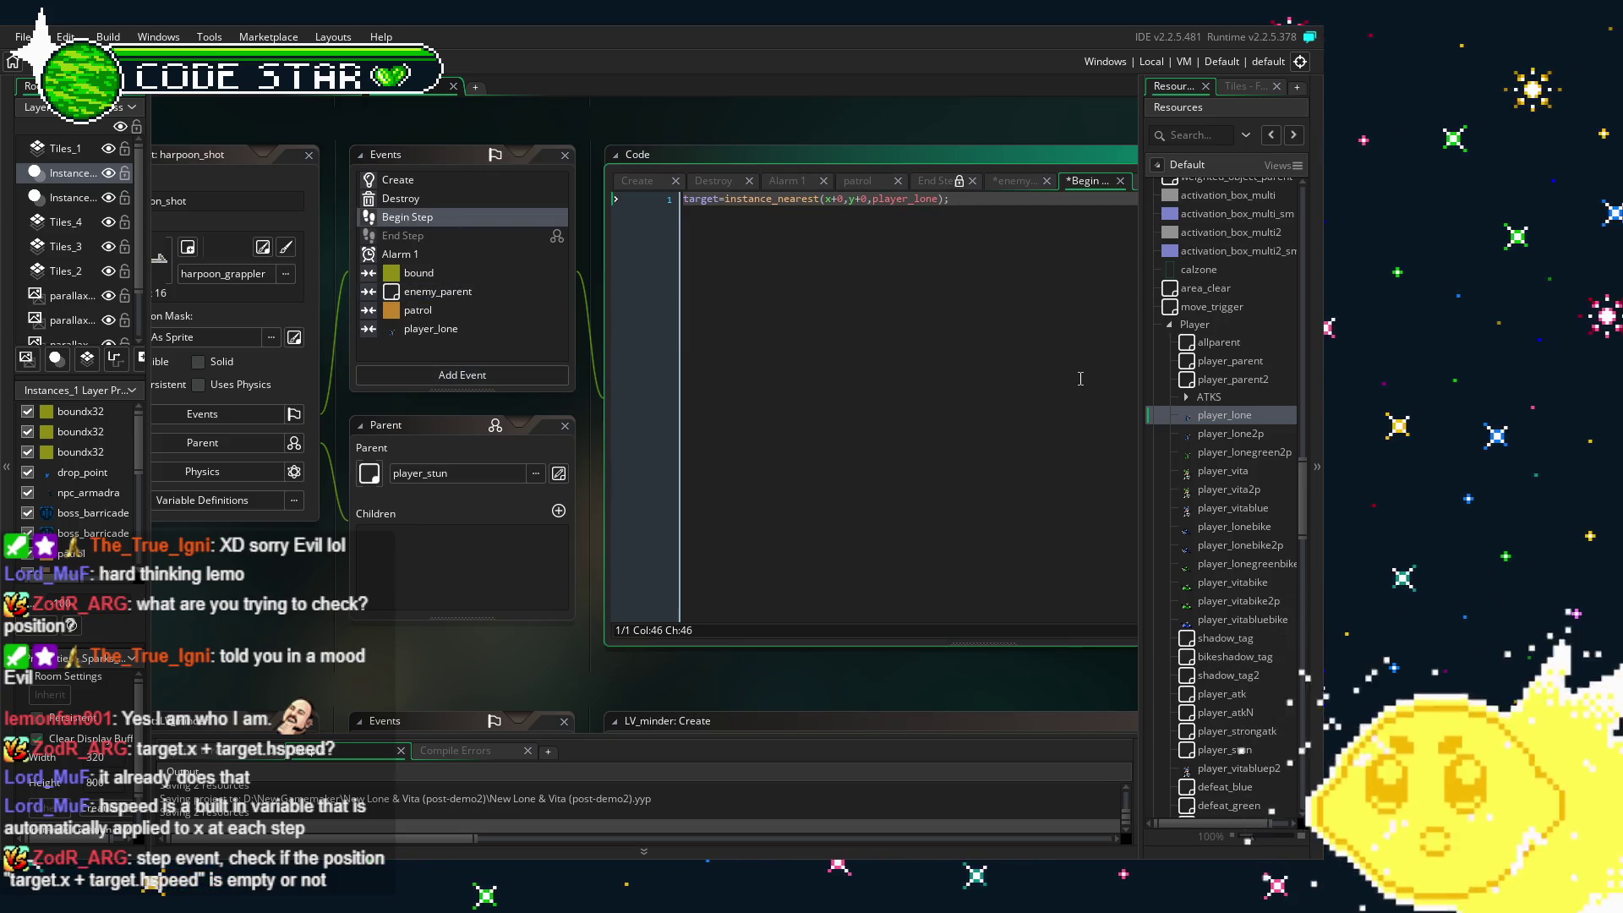
key(Return)
key(Return)
text(target.hspeed=-8;)
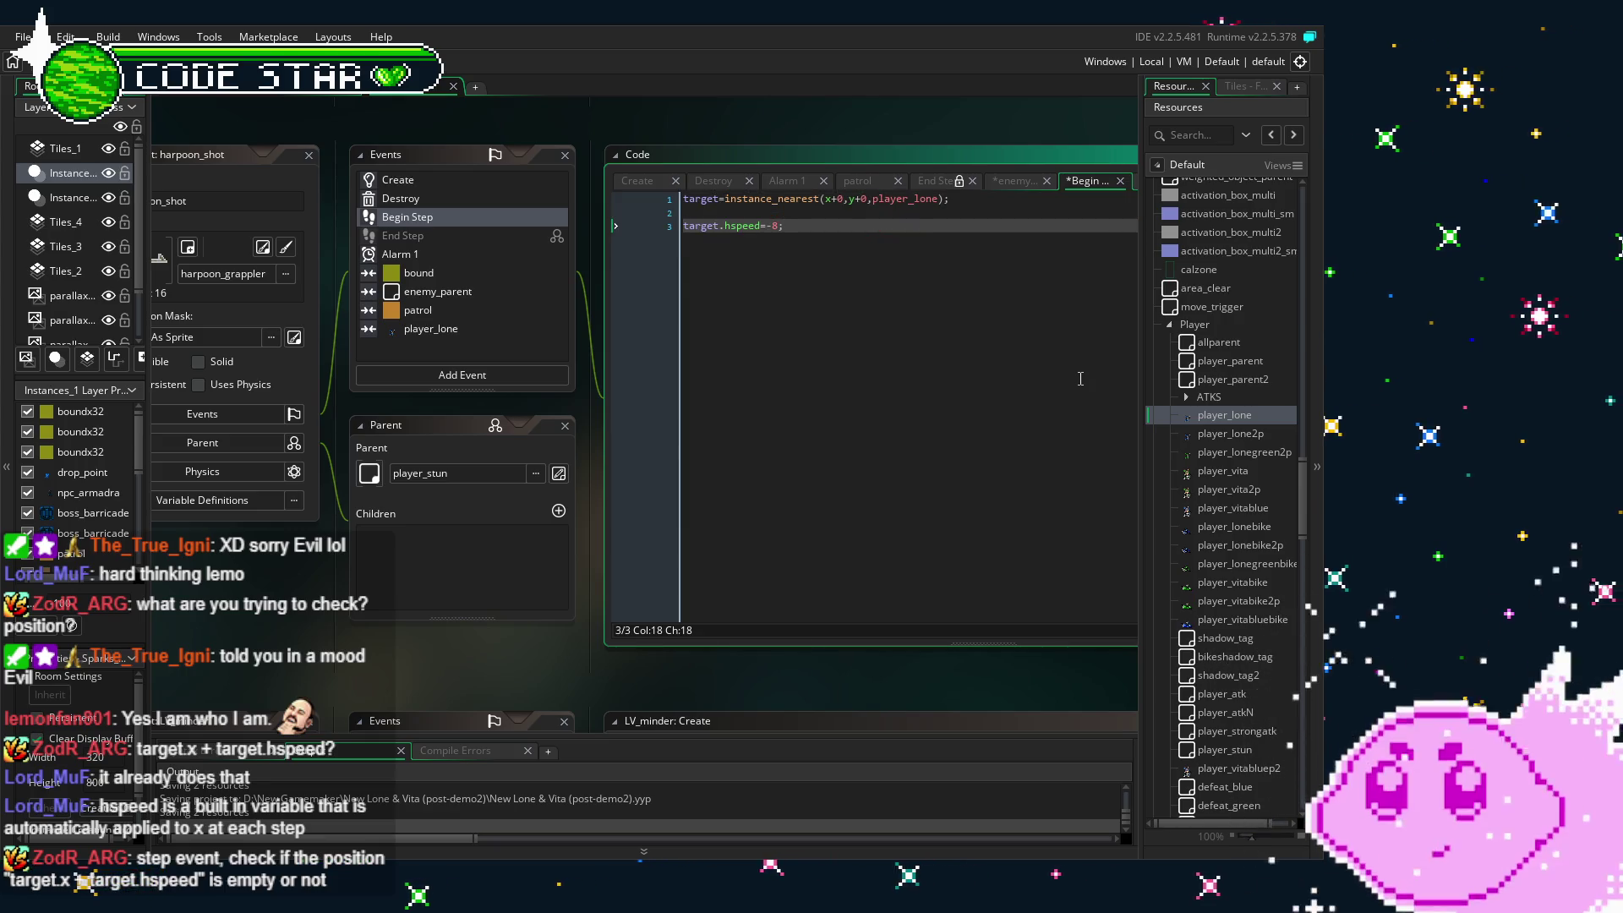
key(Home)
- Guard it with if place_empty(target.x+target.hspeed,y+0,bound) and start new lines below
text(if )
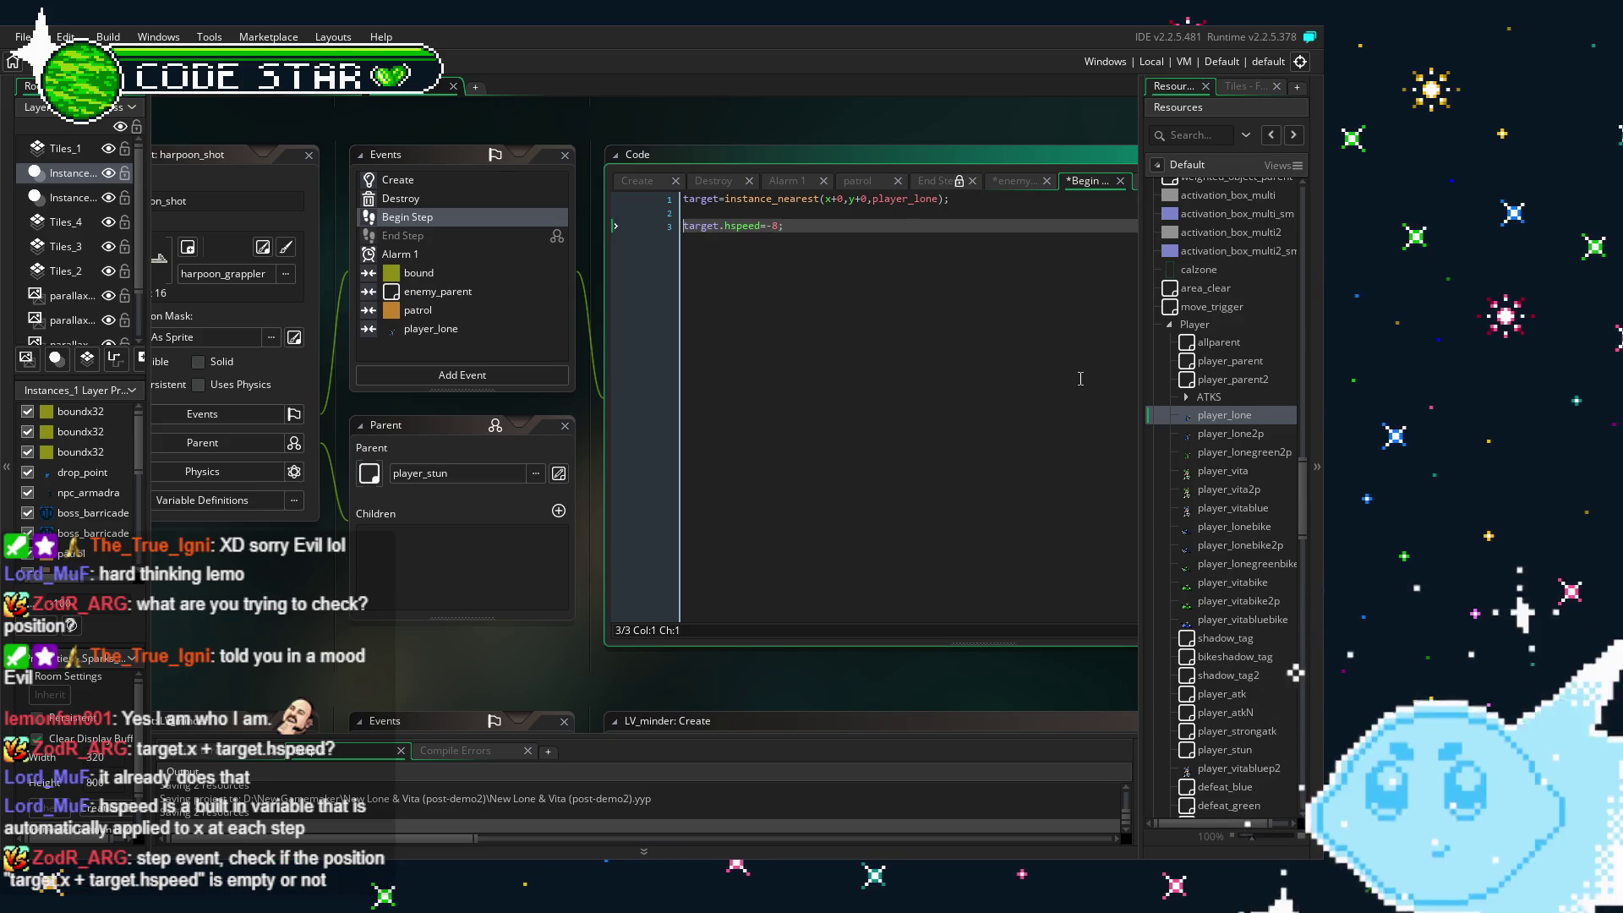
text((place)
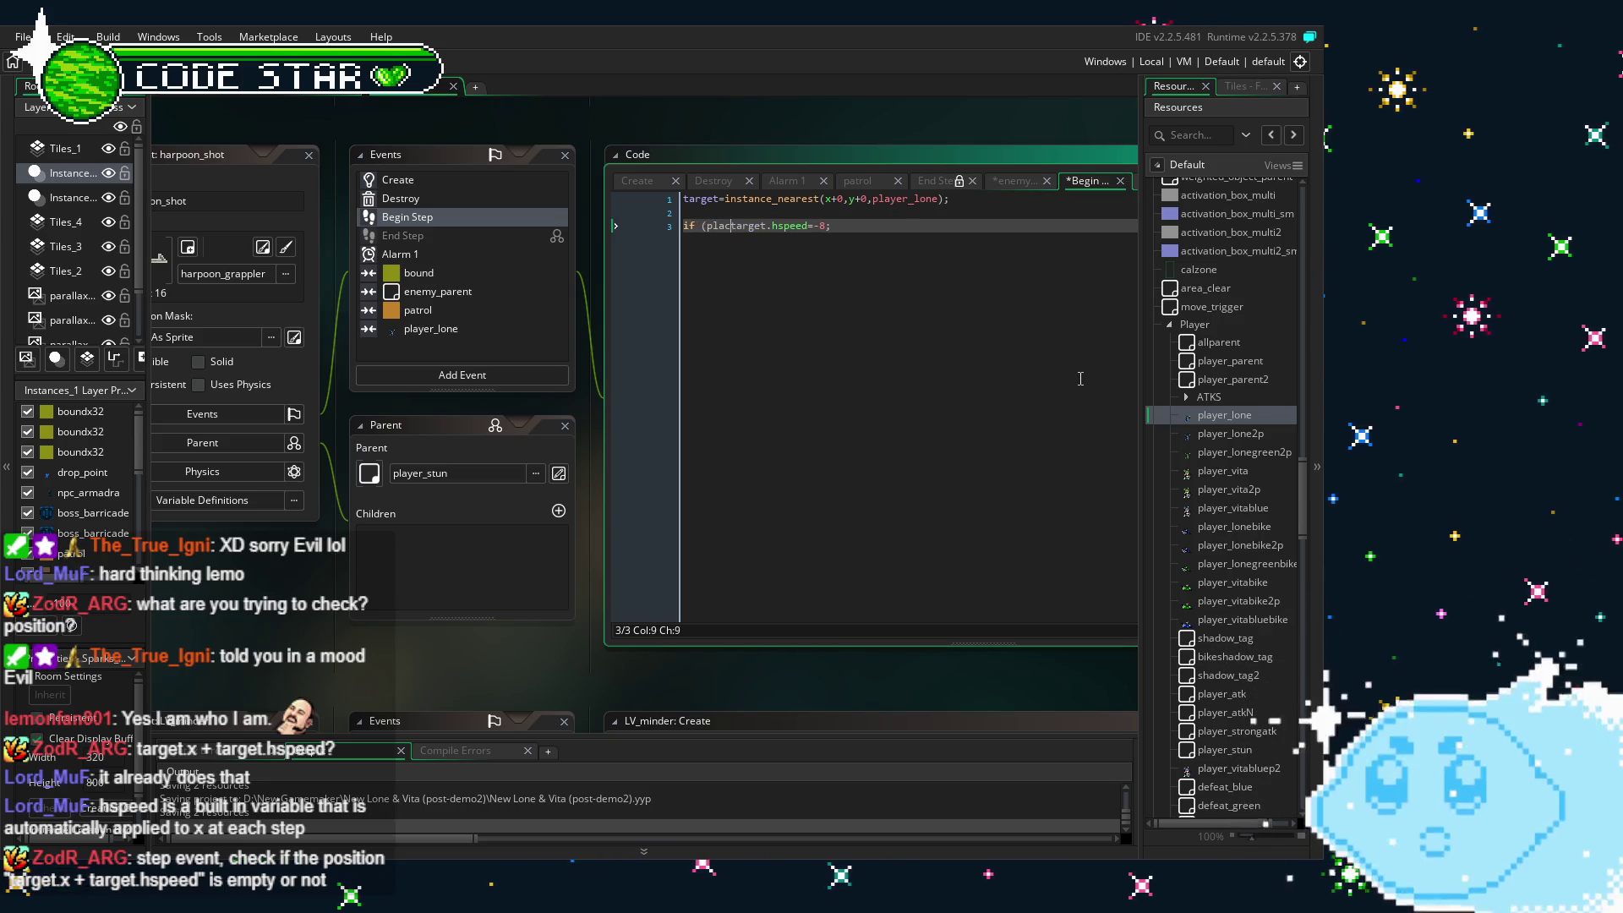
text(_fr)
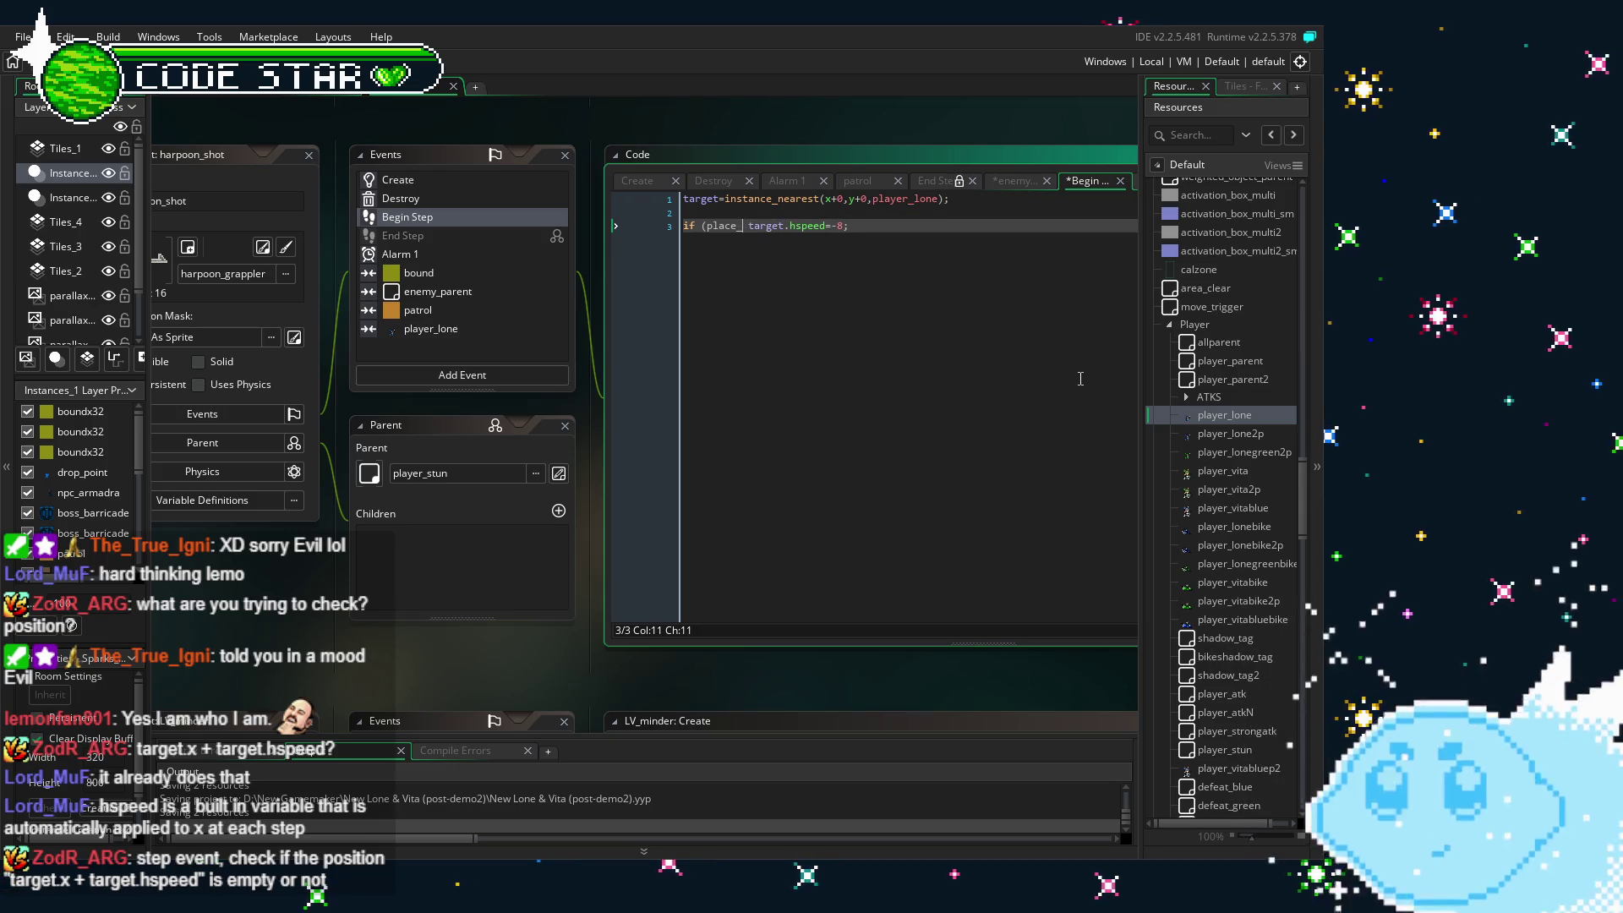
key(BackSpace)
key(BackSpace)
text(e)
click(835, 241)
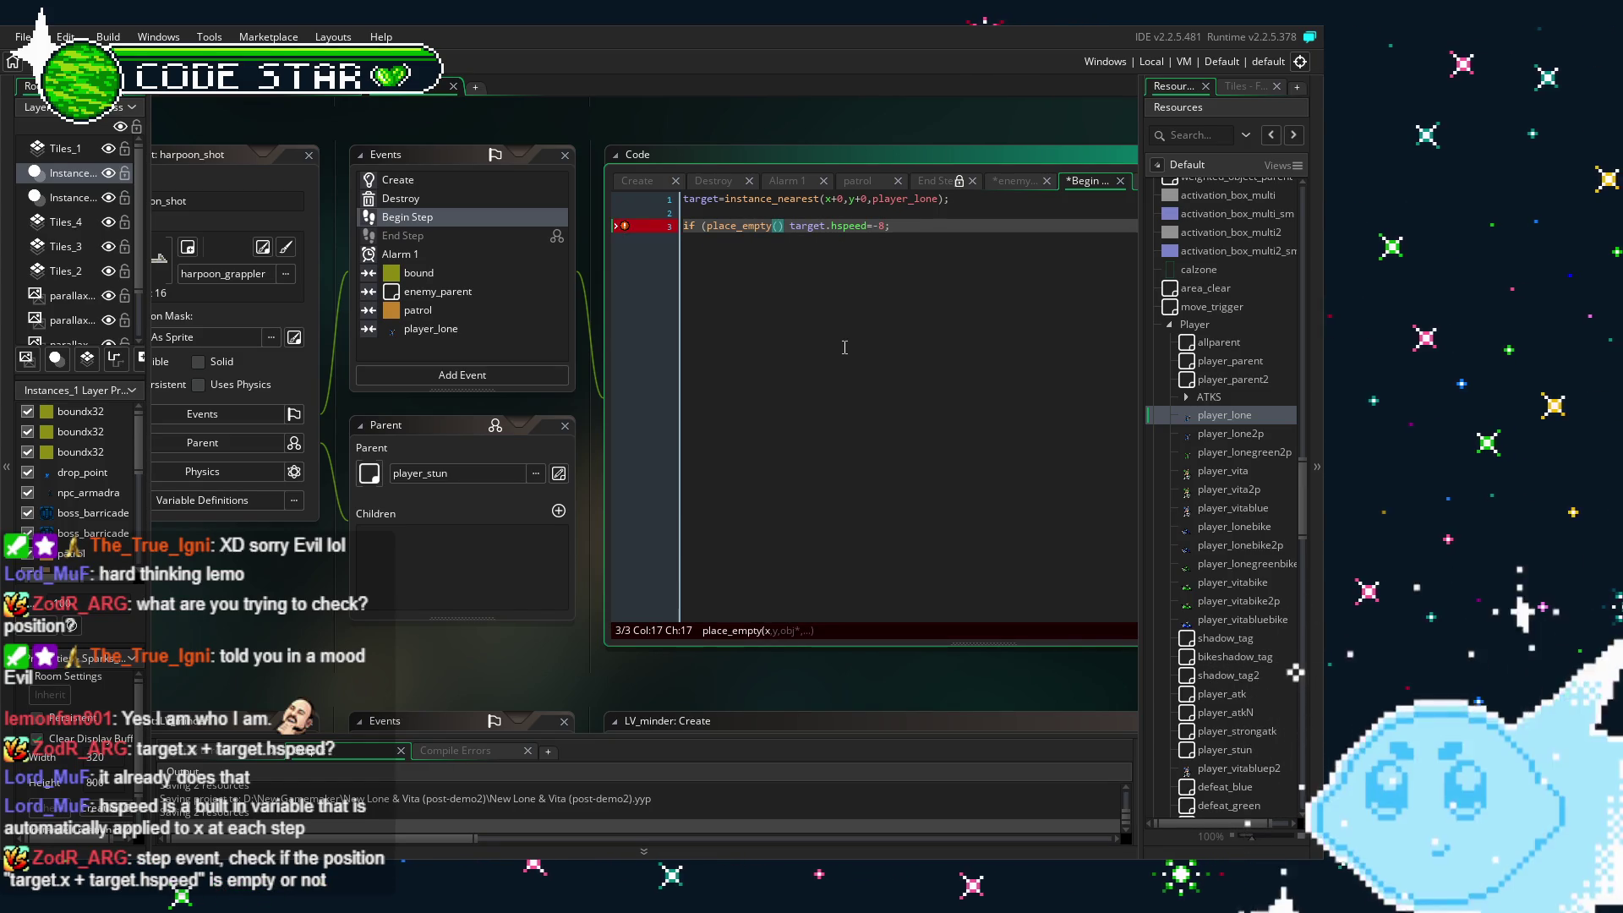
text(target.)
text(x,)
text(y+0)
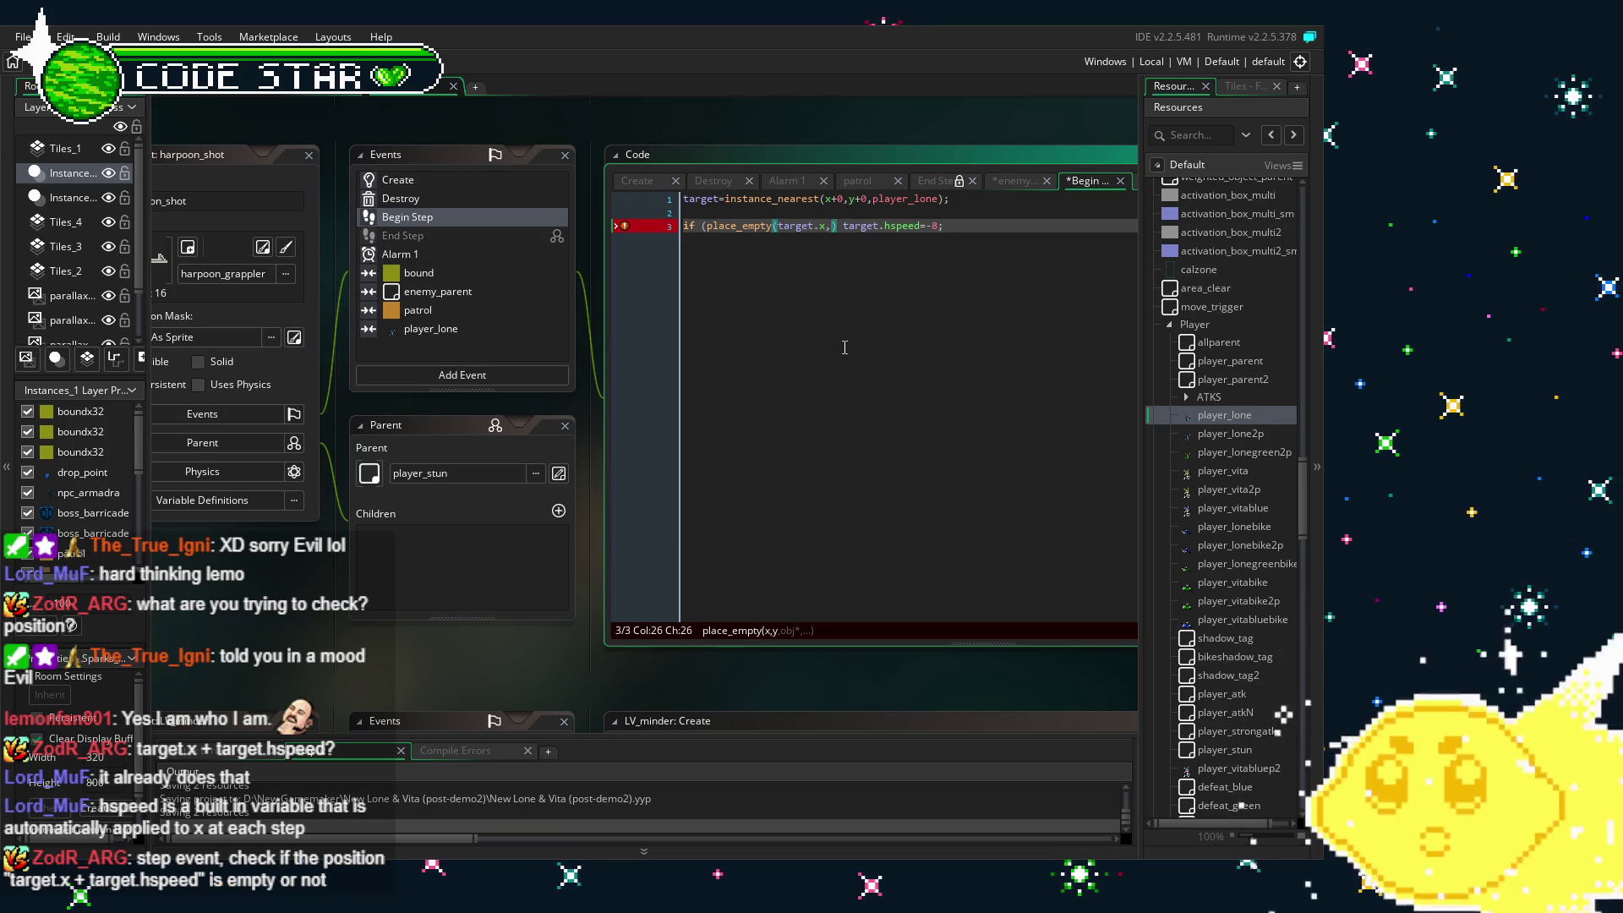
text(,)
key(Left)
key(Left)
key(Left)
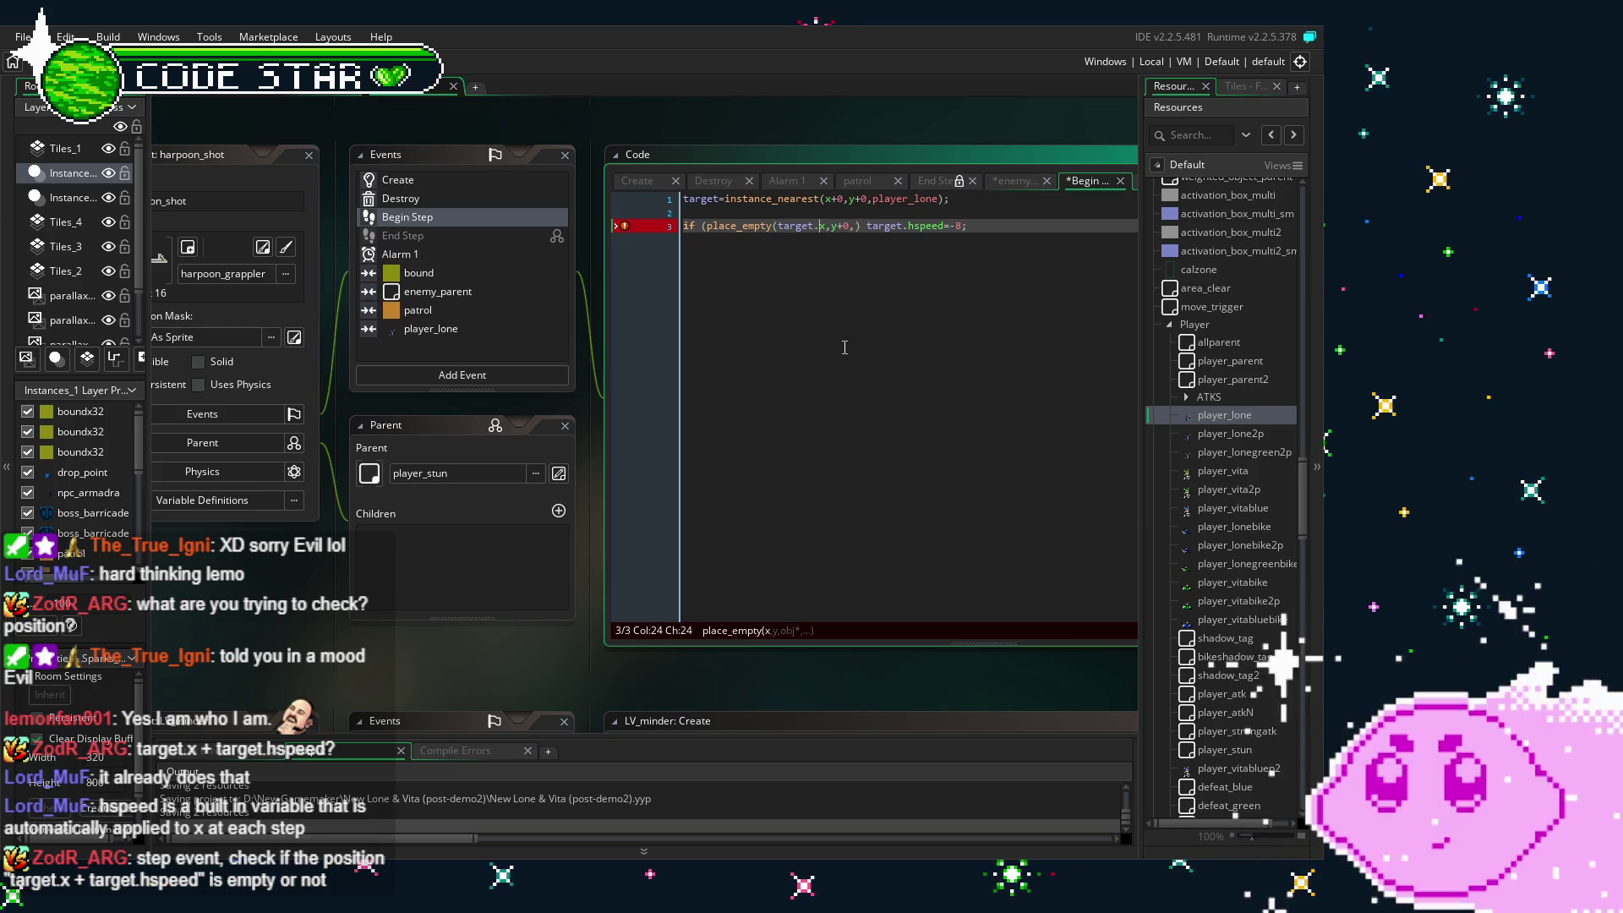
text(+target.hspeed)
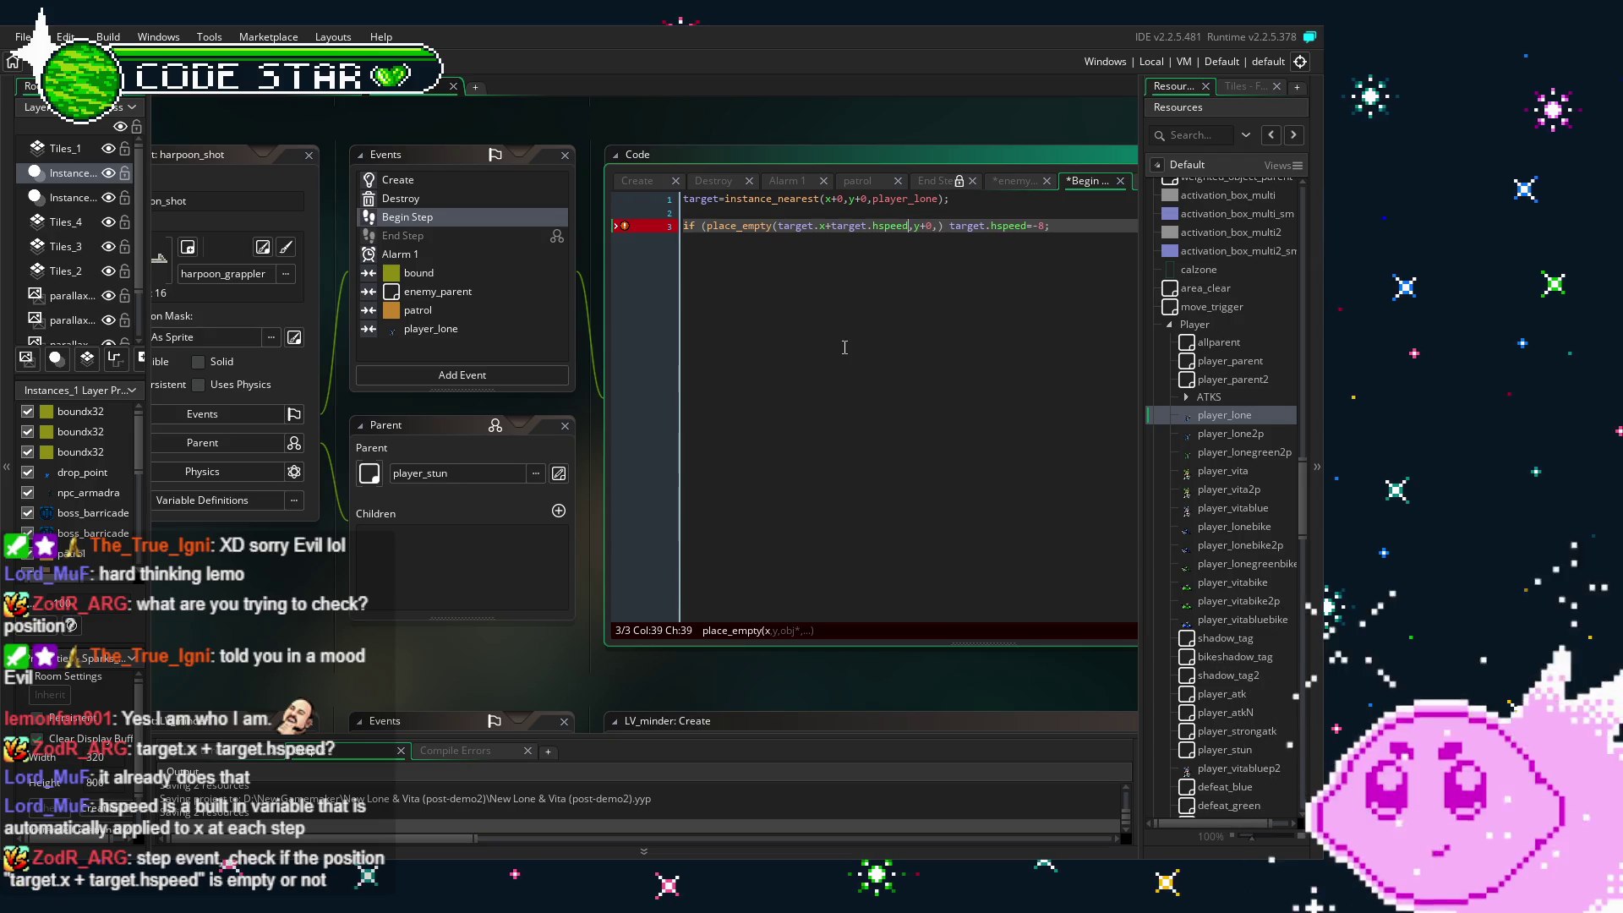
key(Right)
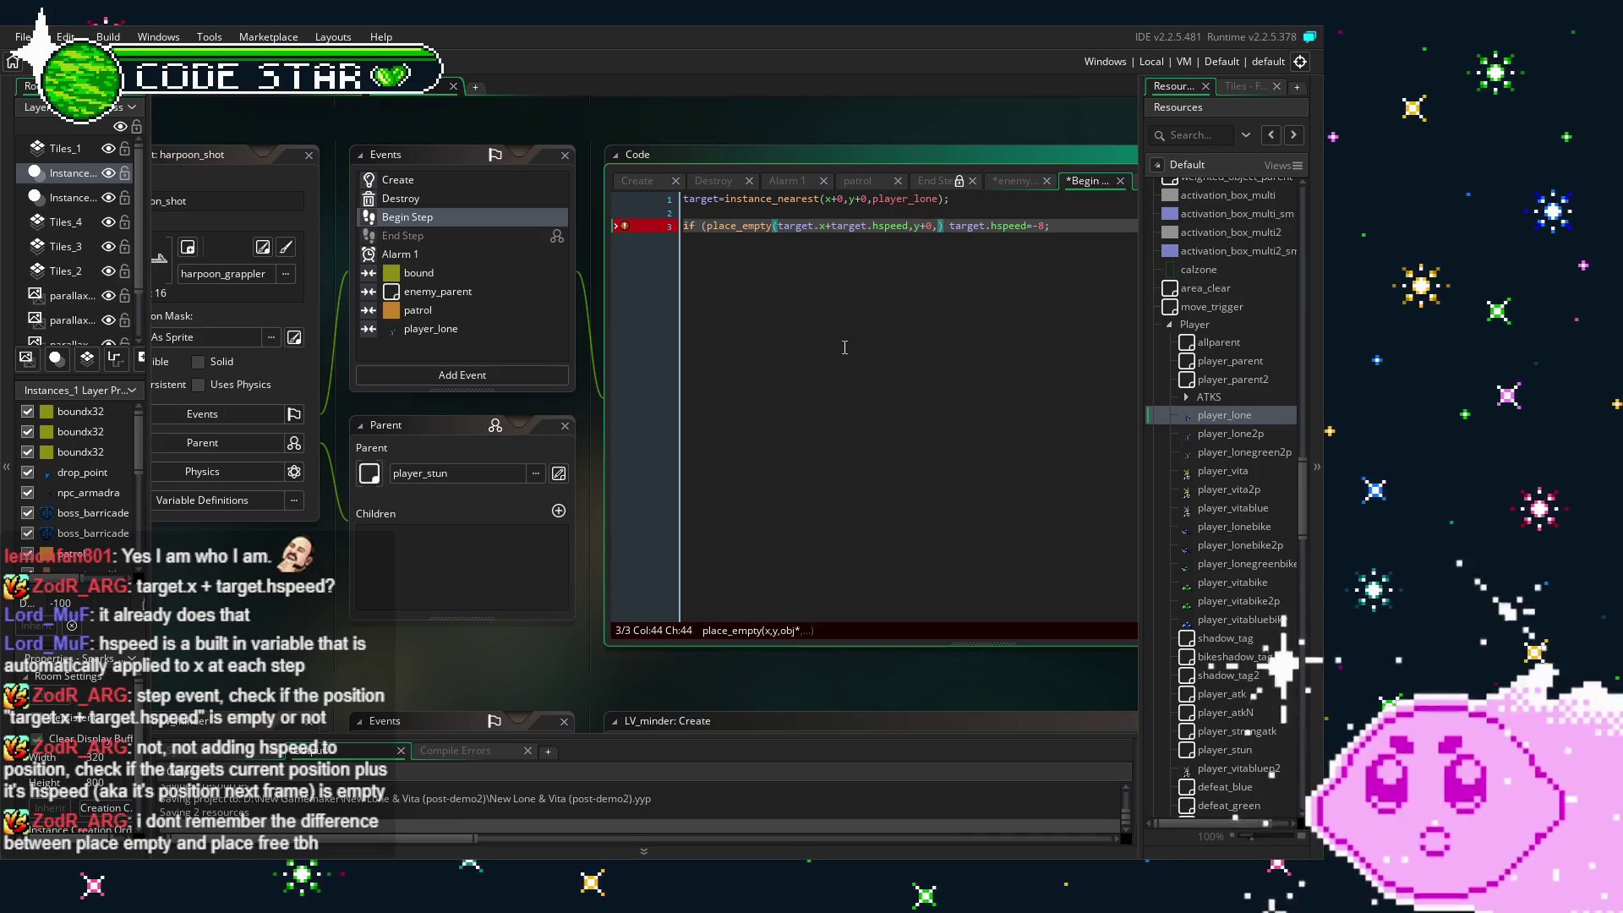
text(bound)
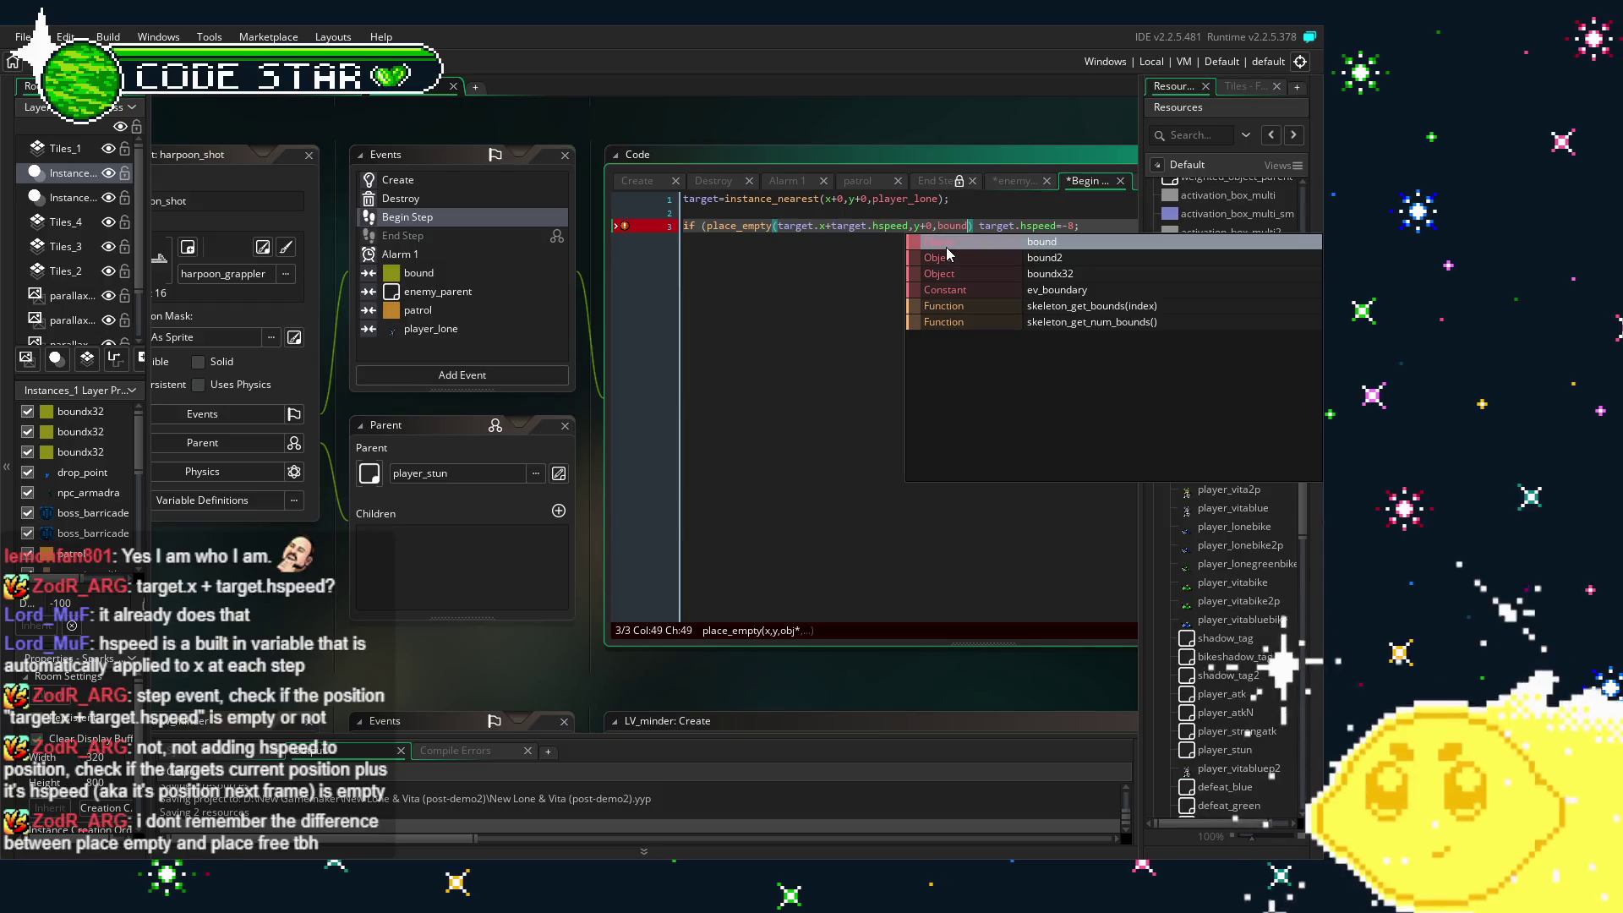
click(918, 314)
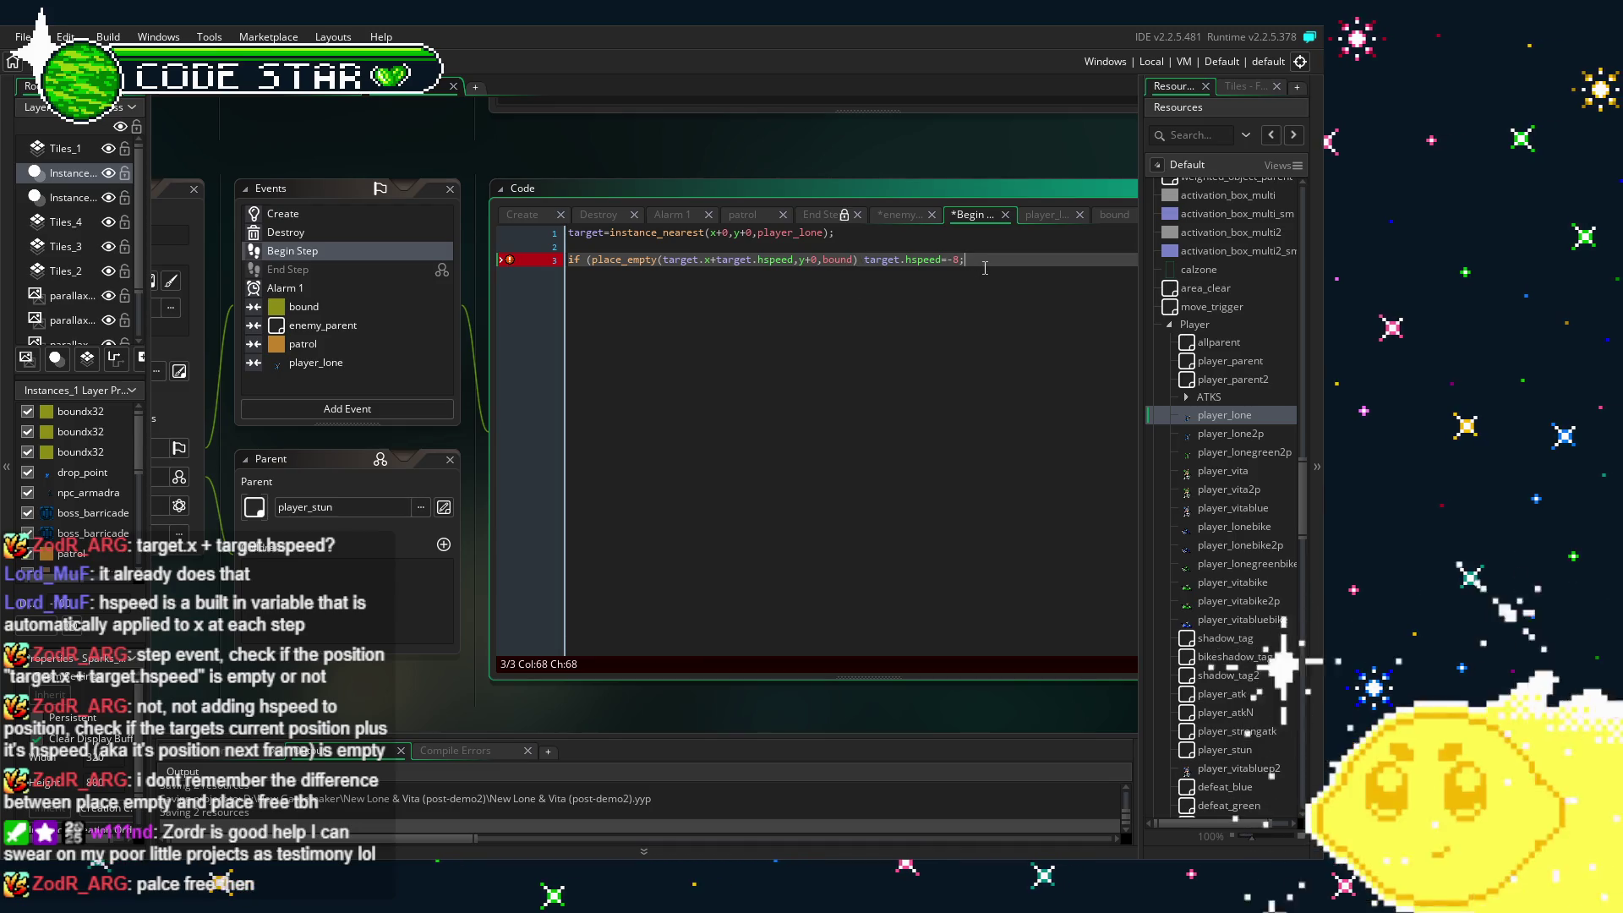
key(Return)
key(Return)
text(if (place)
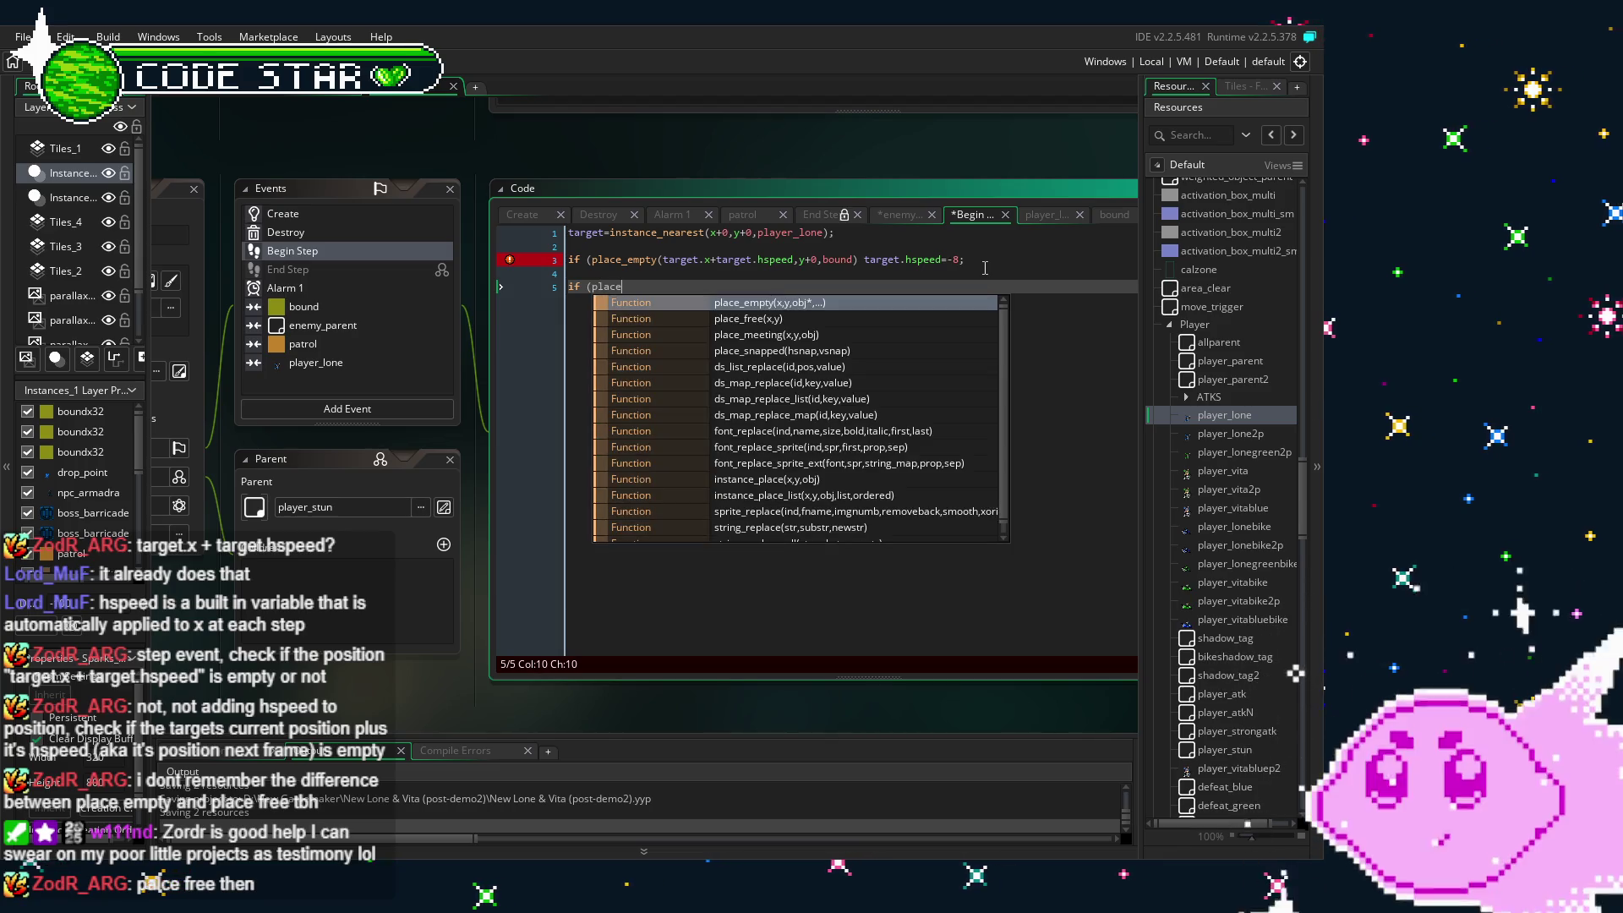
- Insert a place_free(...+target.hspeed,y+0) line from autocomplete and save
key(Down)
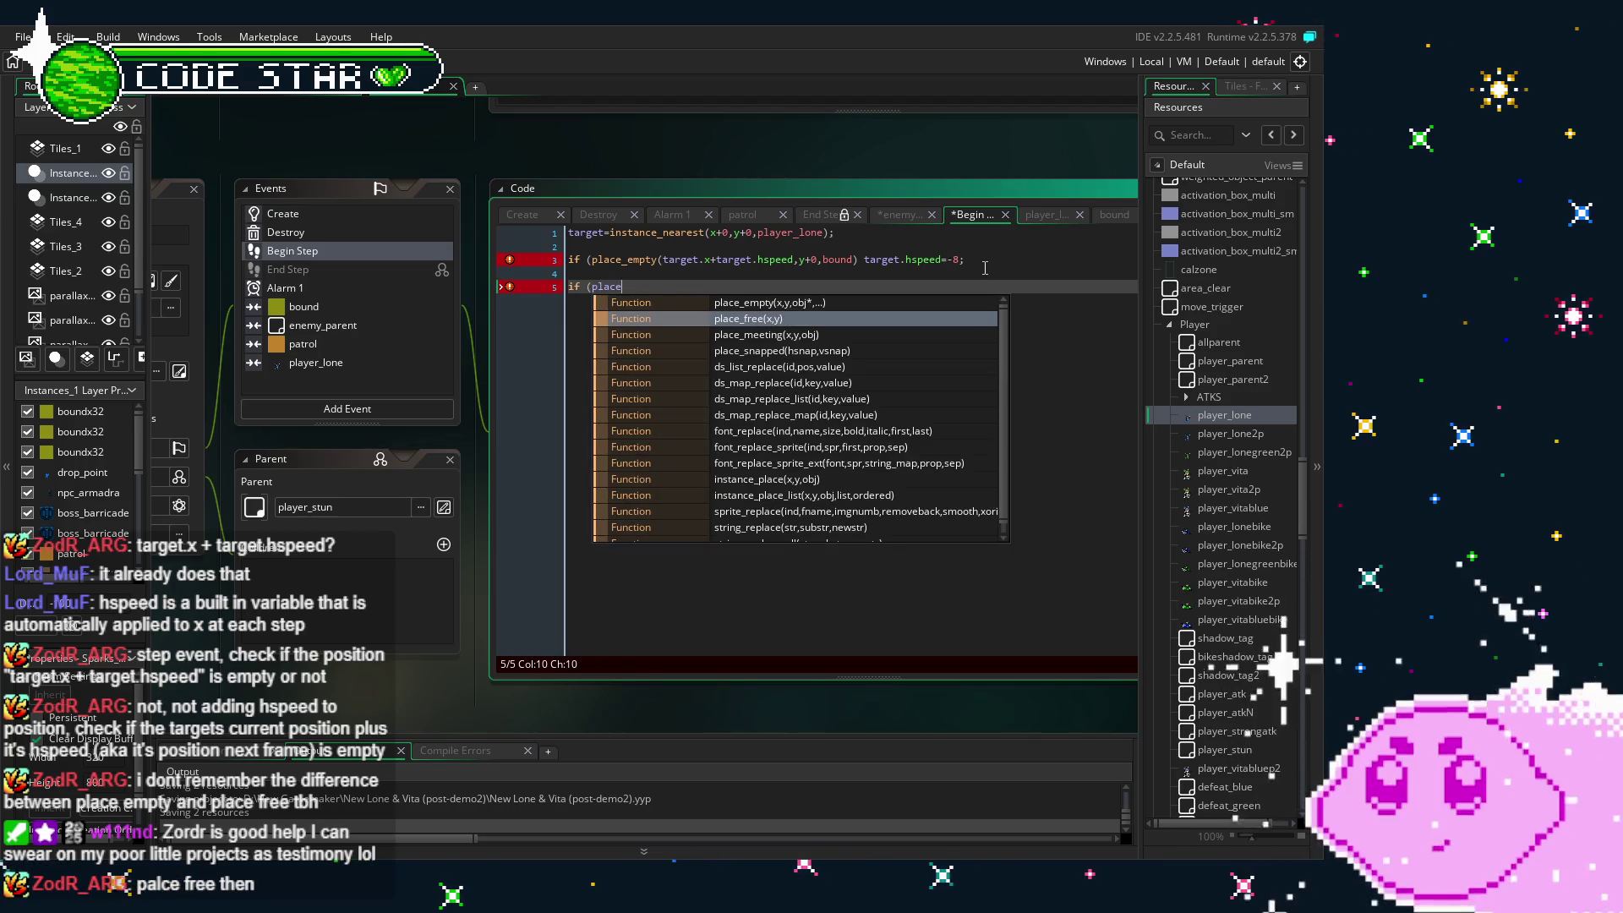
key(Return)
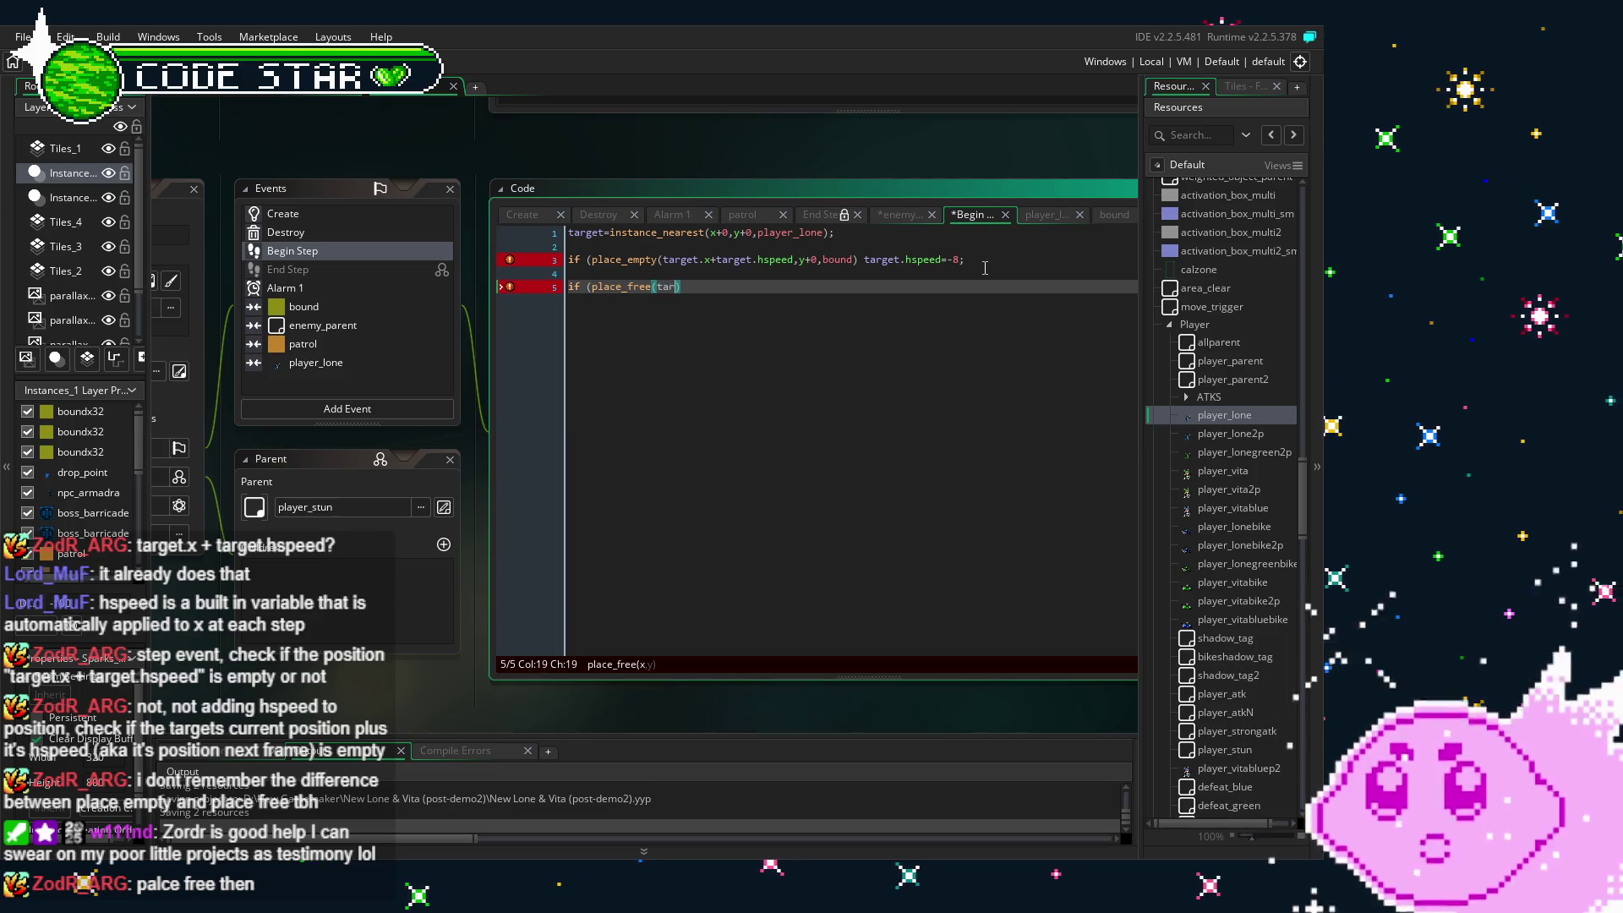
text(+tar)
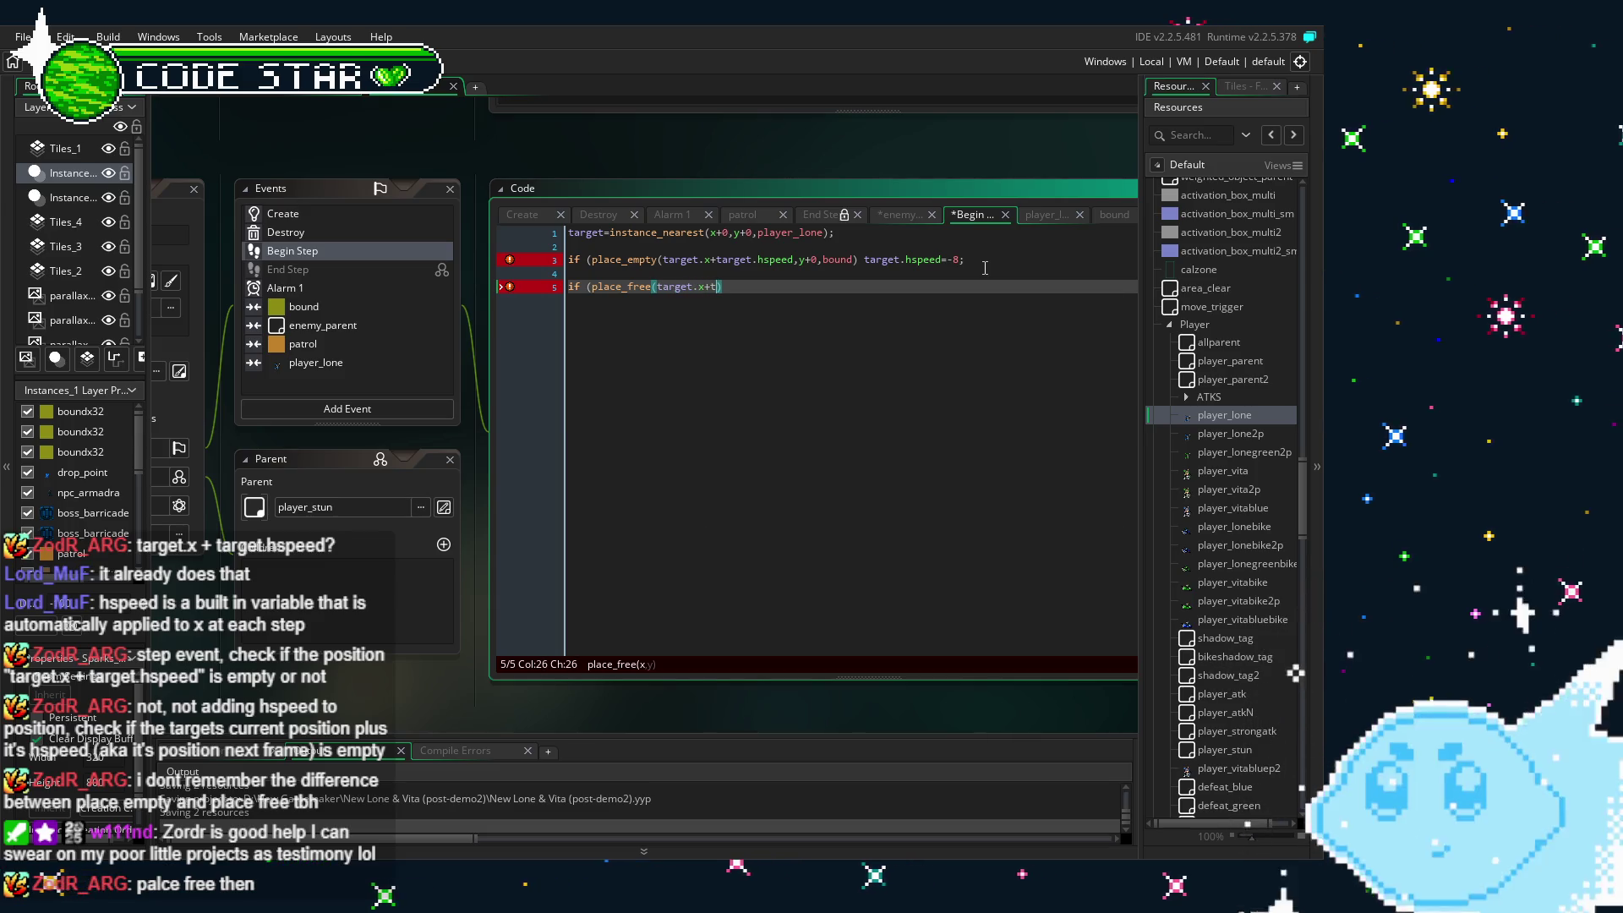
text(get.hspe)
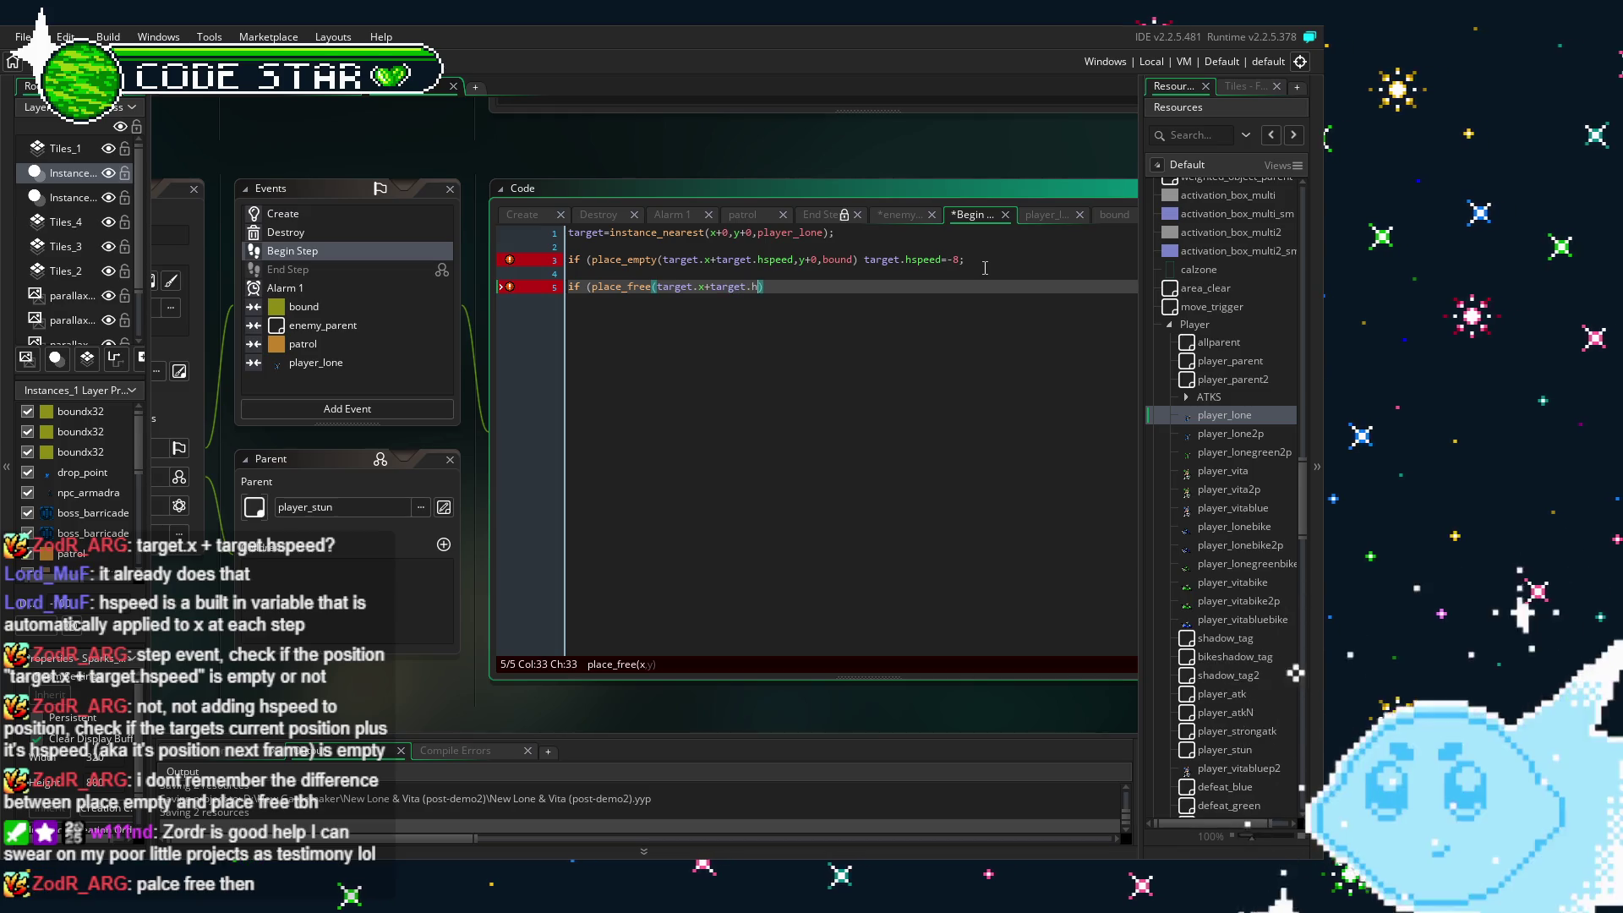
text(ed,y+0)
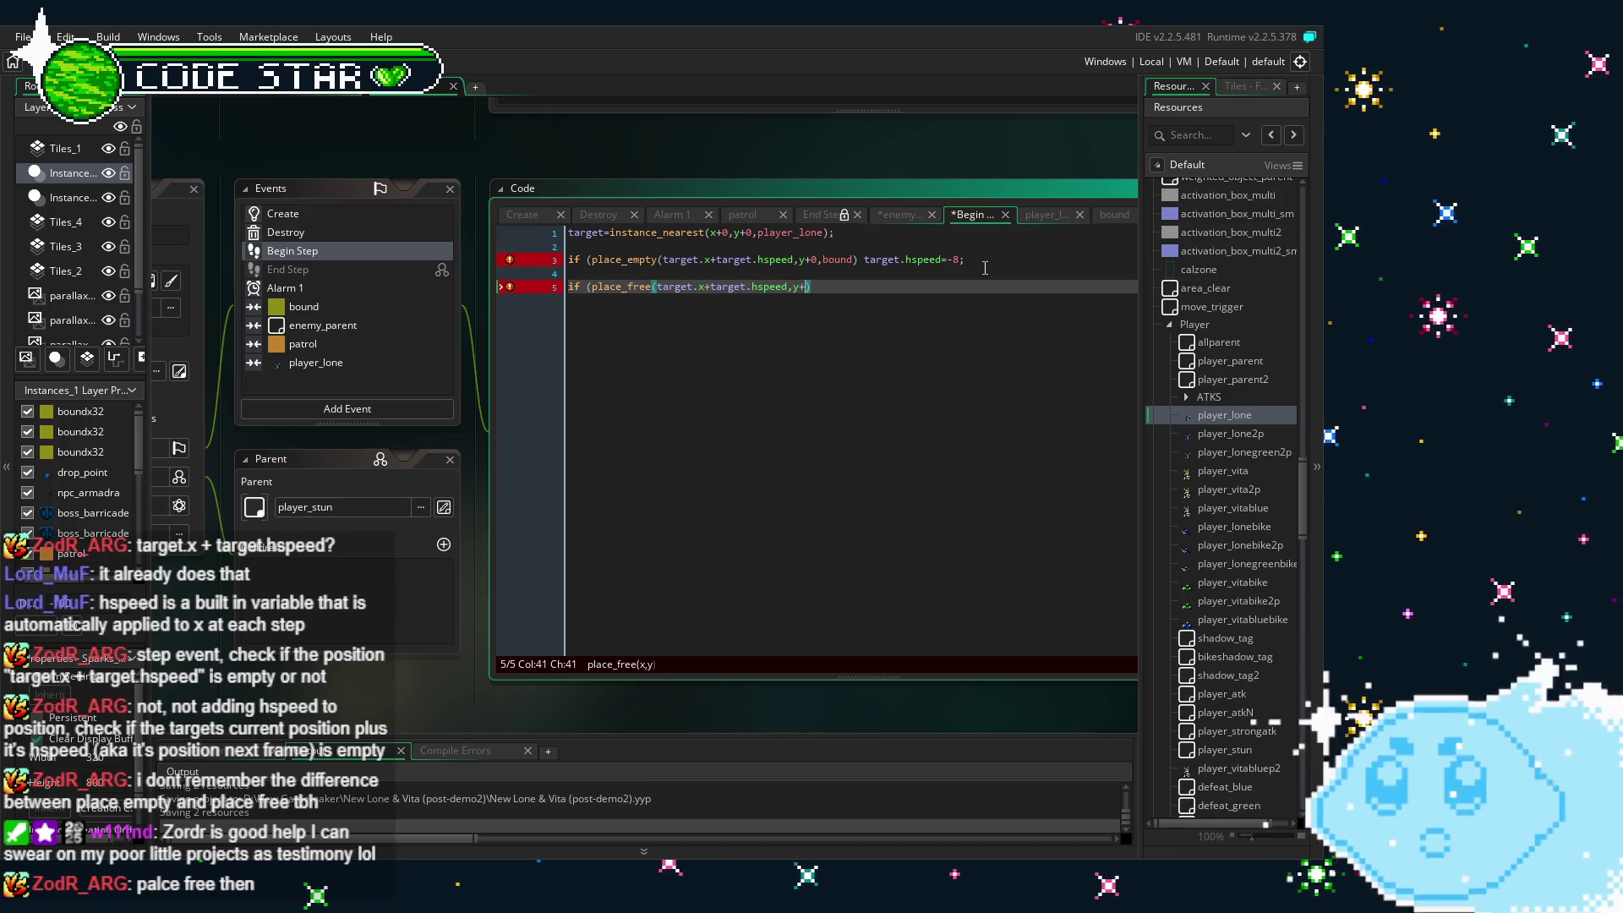
text();)
key(ctrl+s)
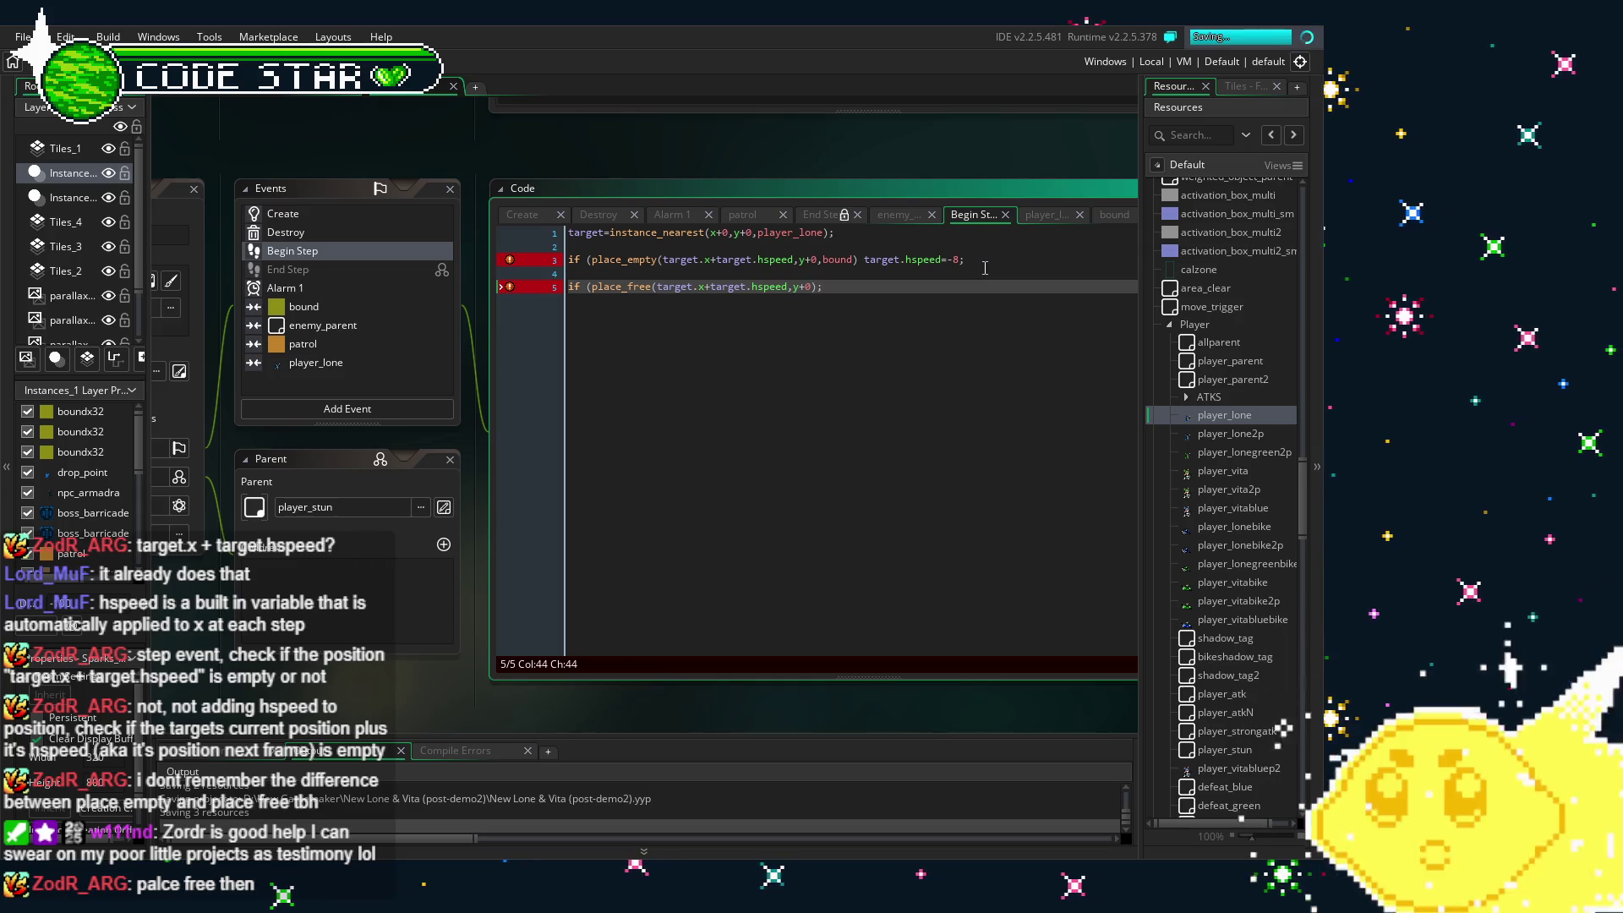
- Remove the old place_empty condition and make line 3 if !(place_free(target.x+target.hspeed,y+0))
drag(1010, 258, 604, 267)
key(Delete)
key(Delete)
key(Delete)
click(977, 301)
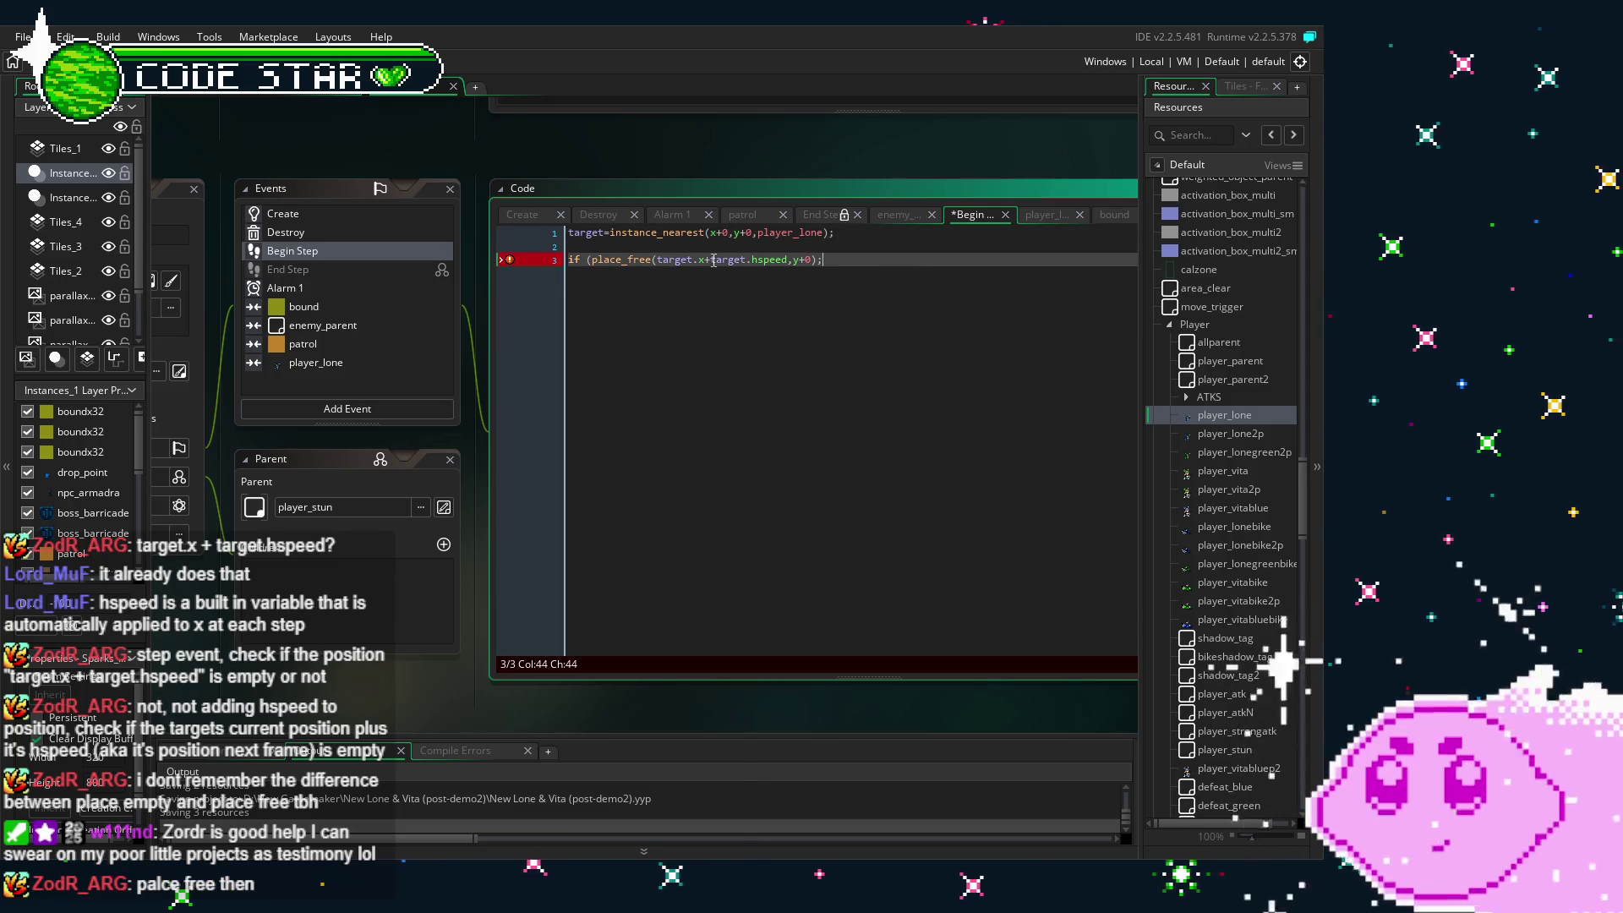
key(Left)
text())
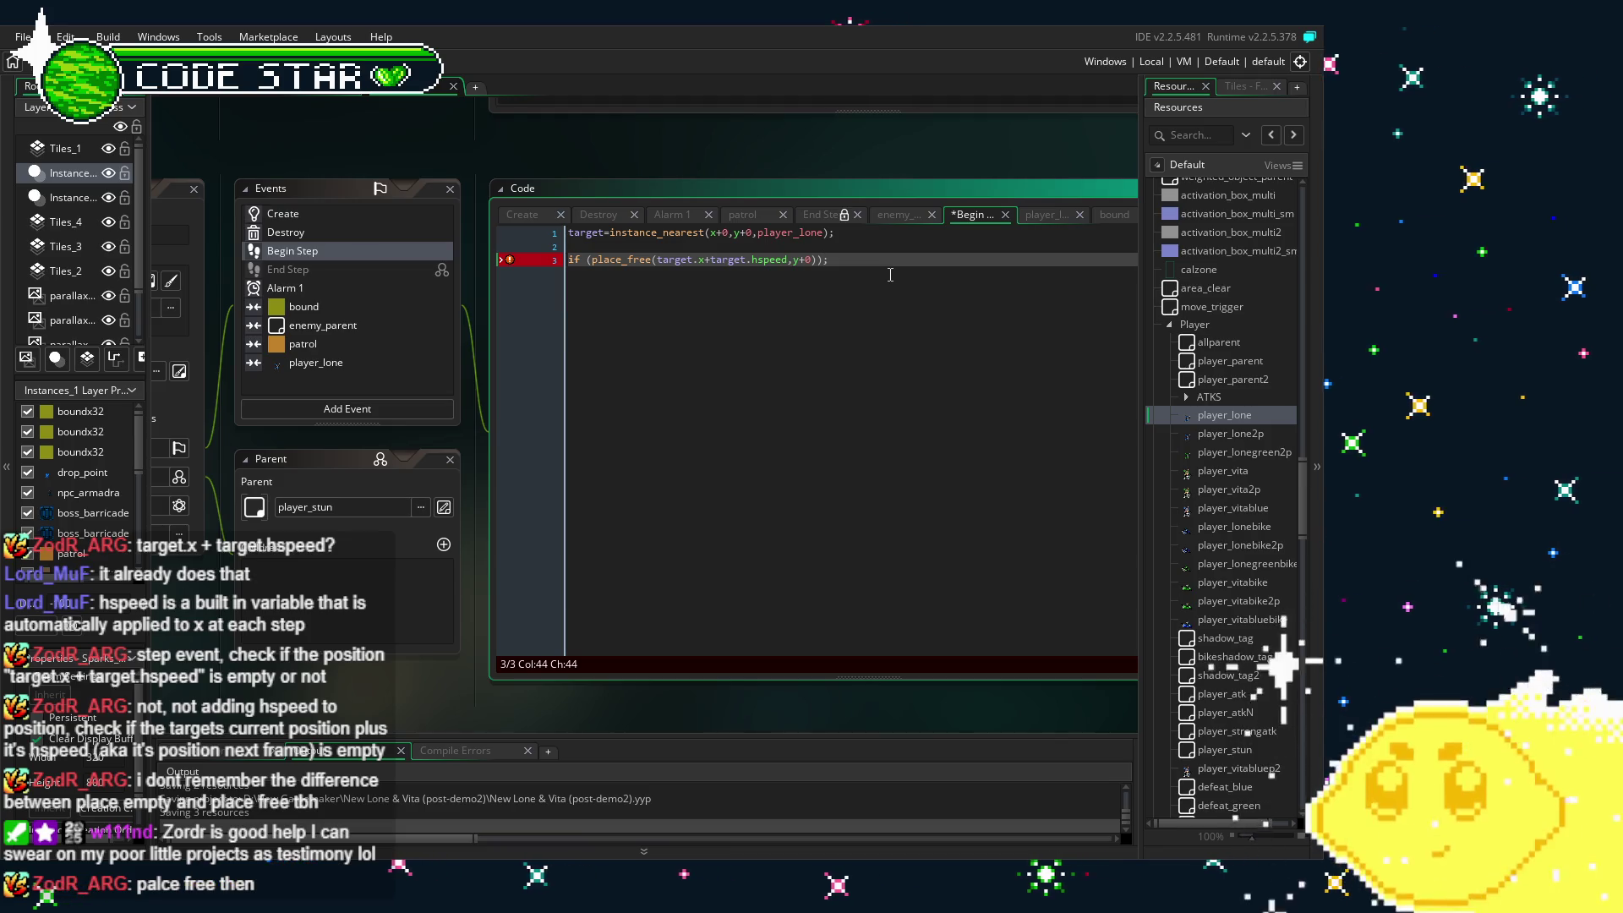
click(589, 259)
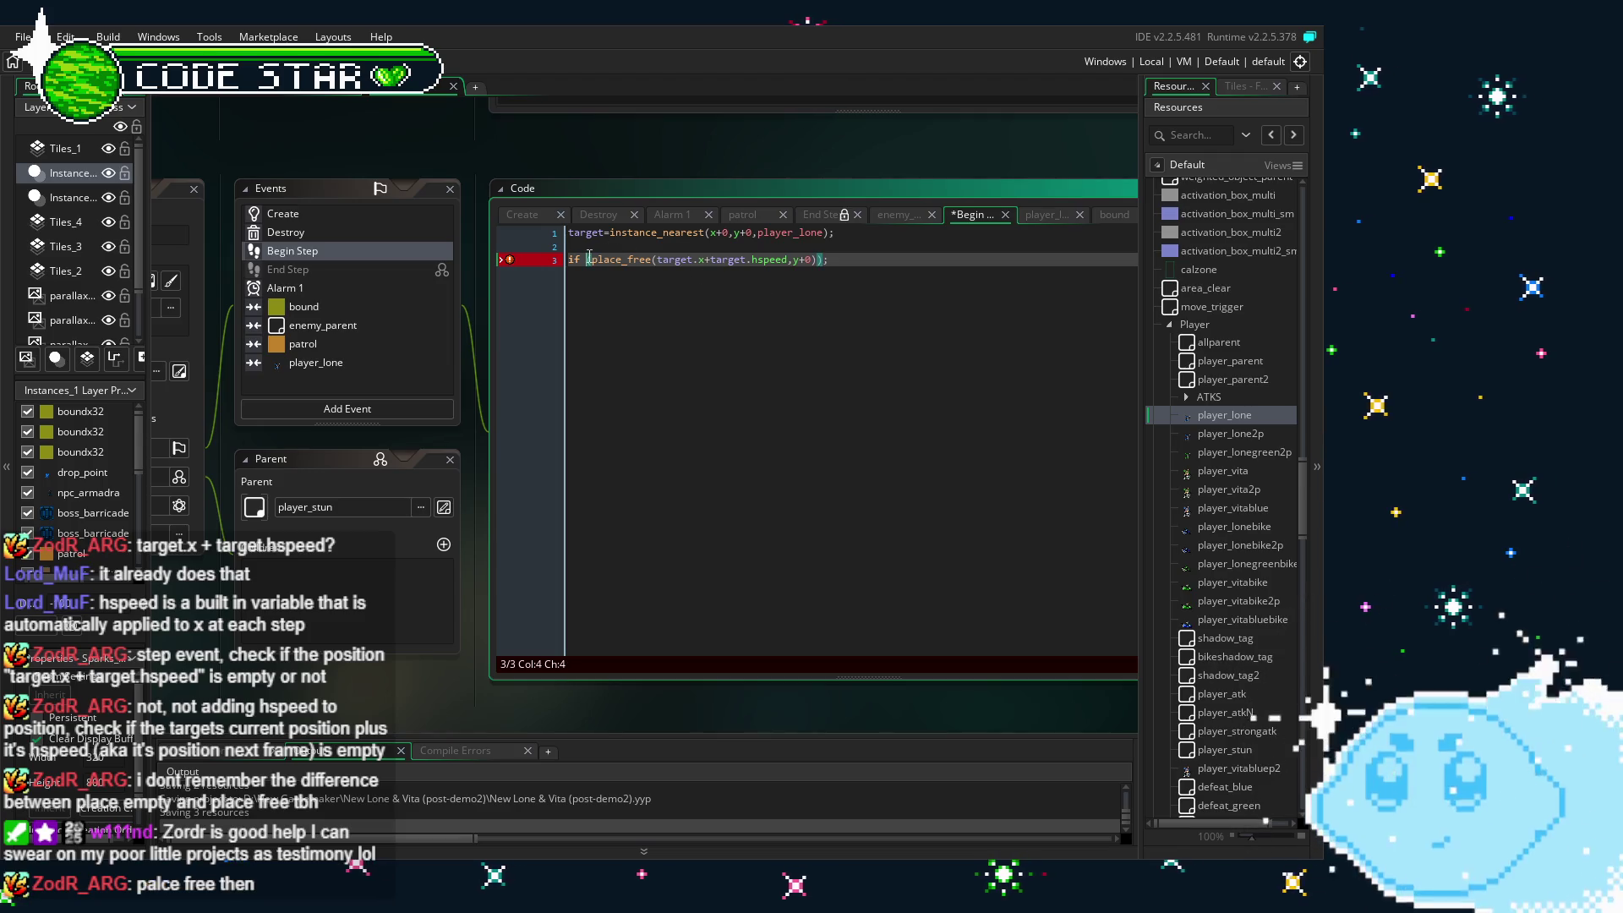
click(814, 260)
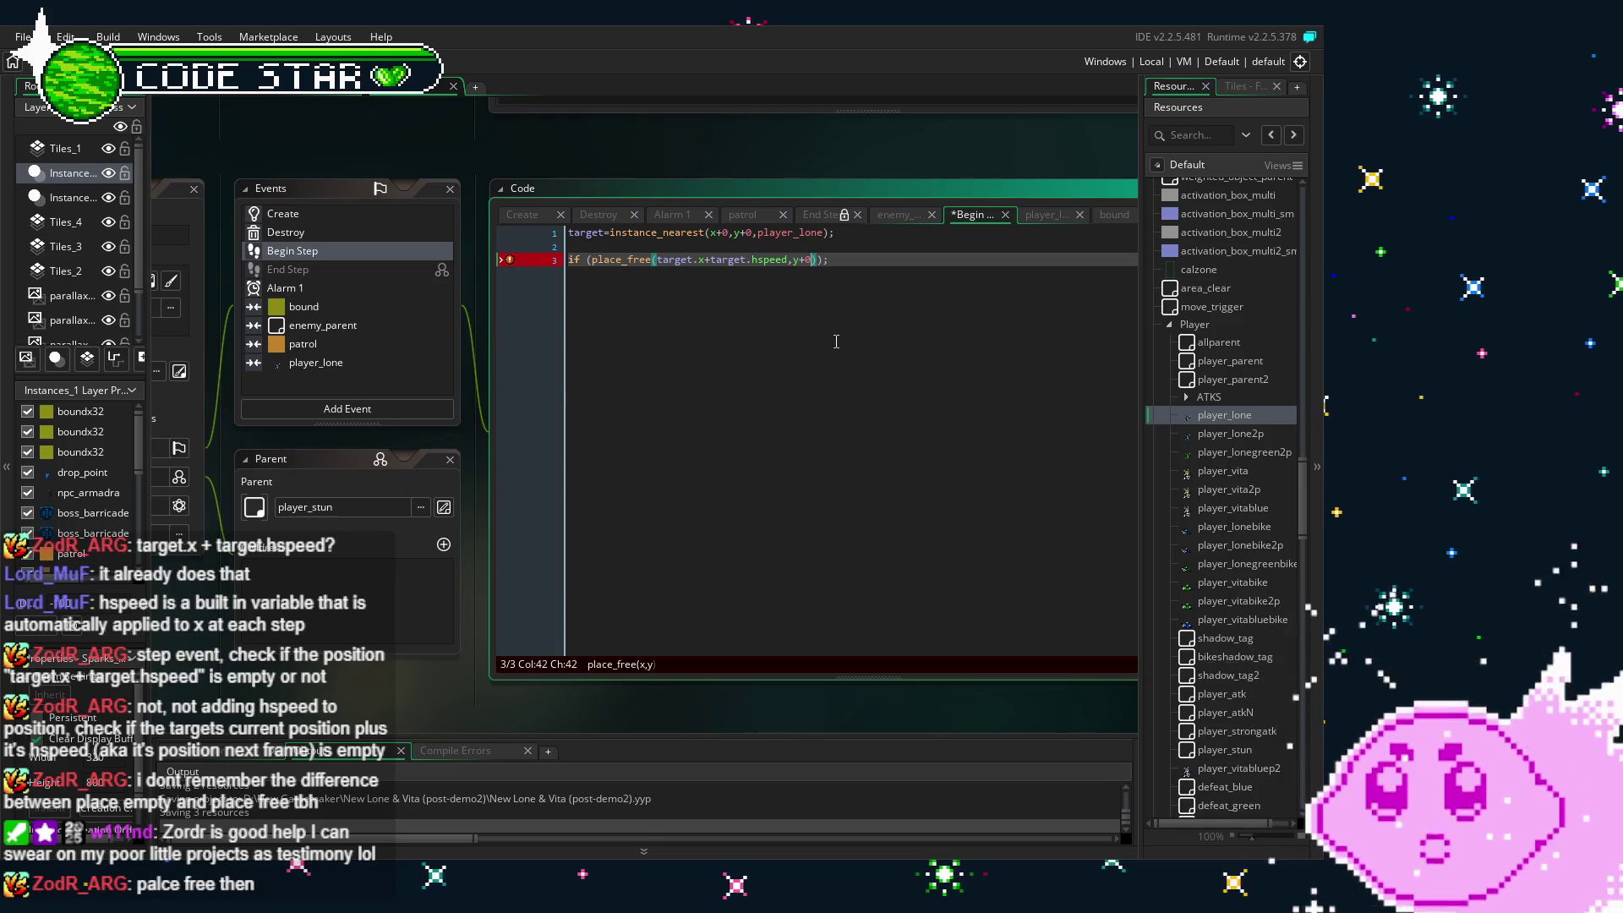
click(687, 260)
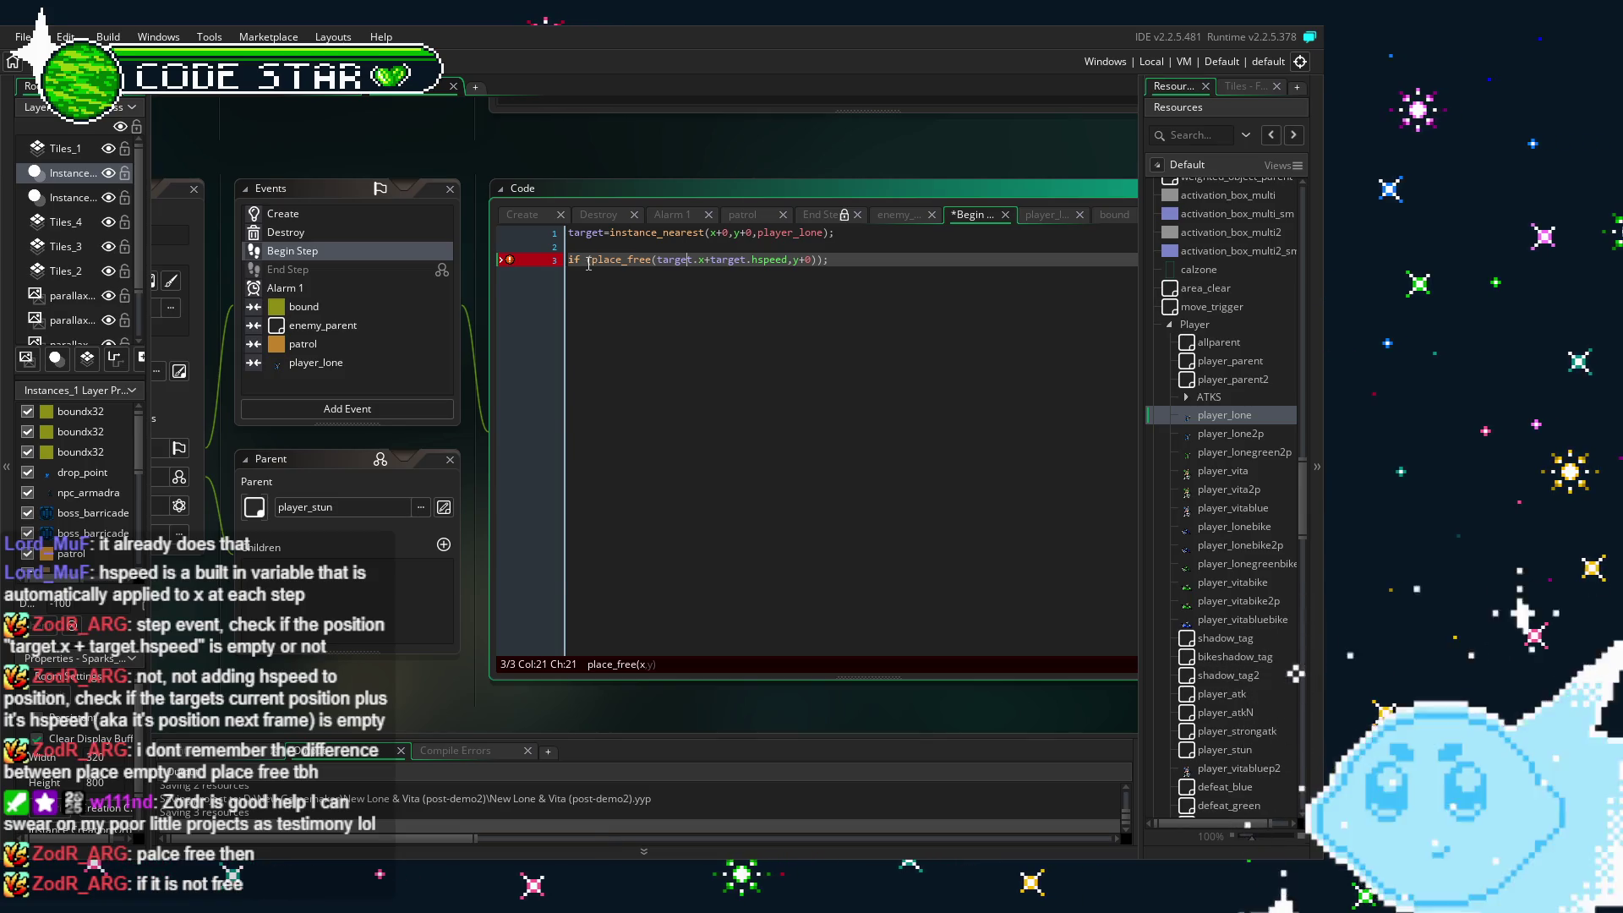
click(588, 262)
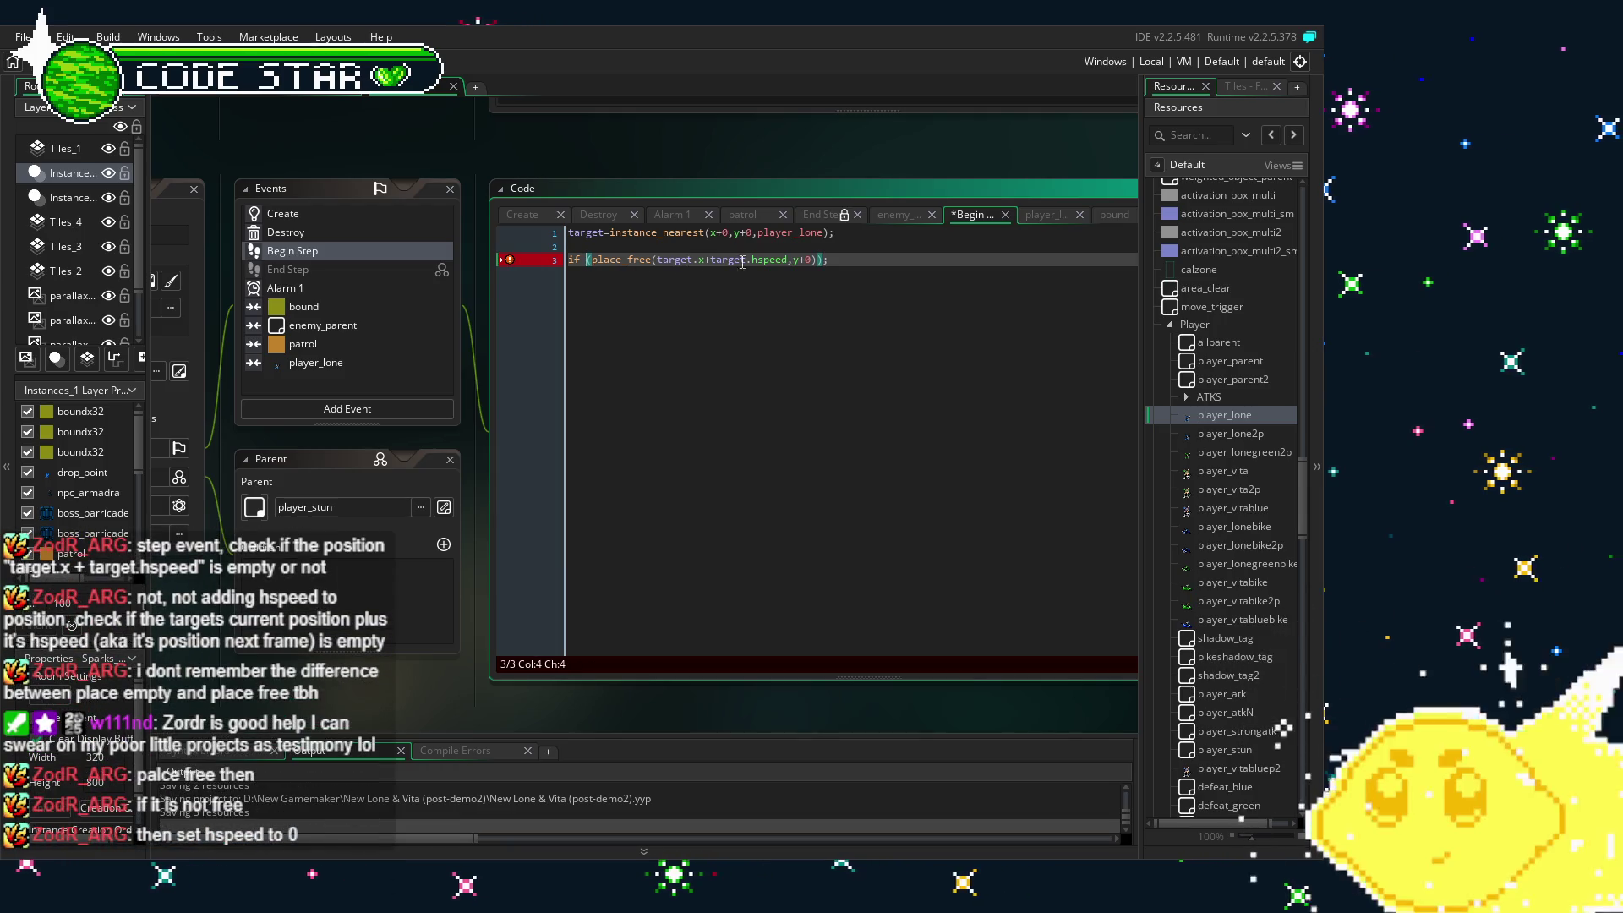
click(792, 260)
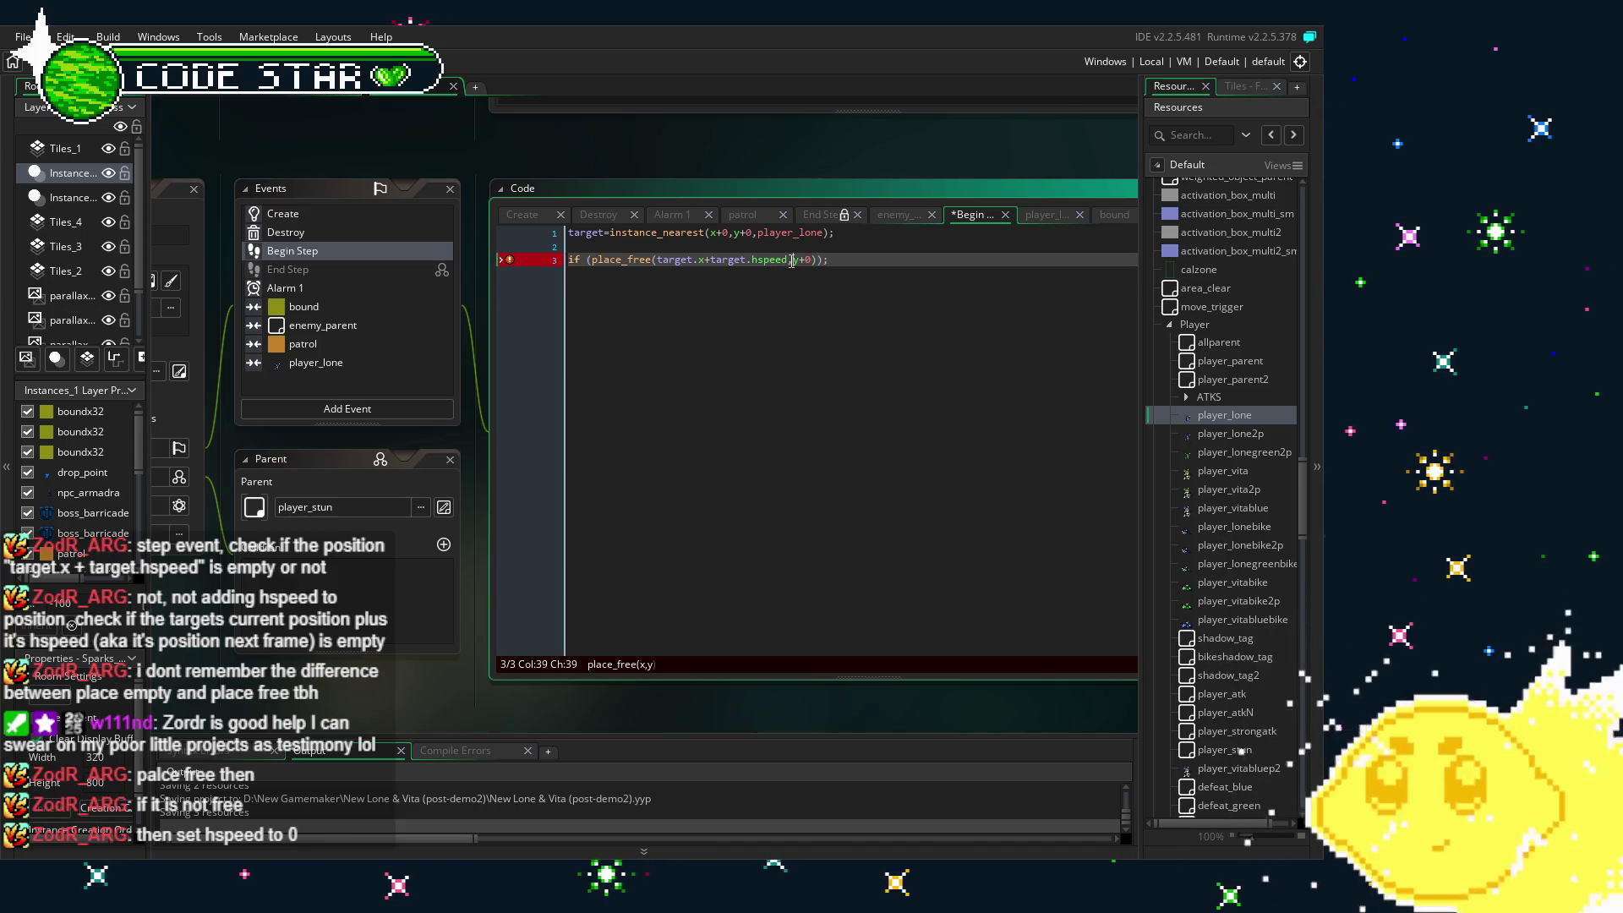
click(590, 258)
text(!)
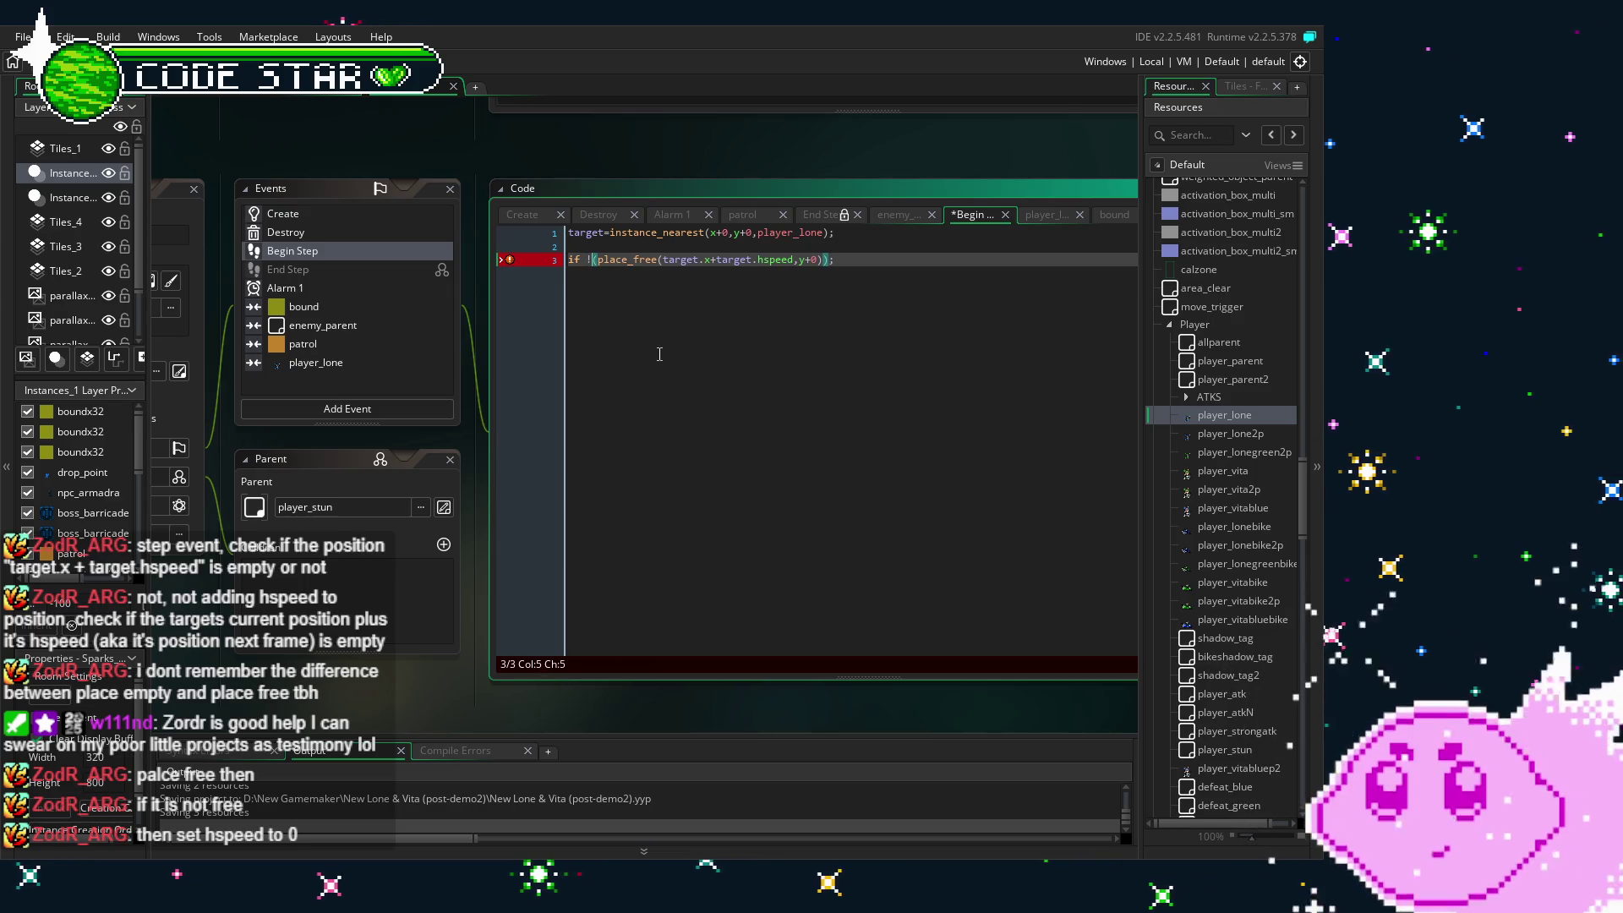
- Add {target.hspeed=0;} as the condition's body on line 4 and save
click(861, 267)
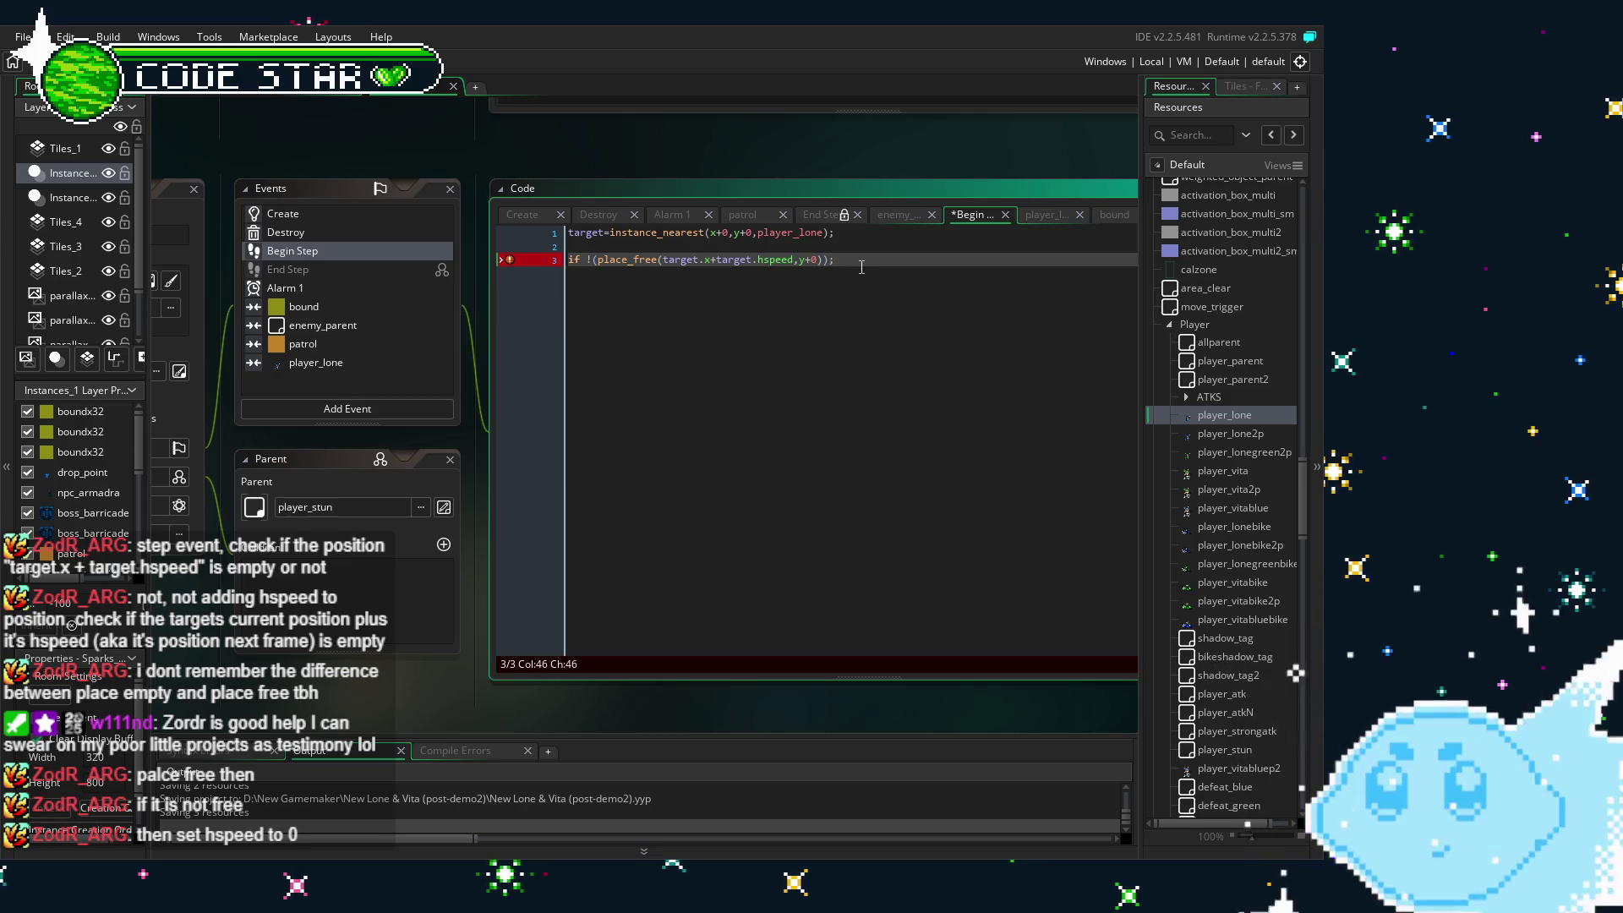
key(Return)
text({)
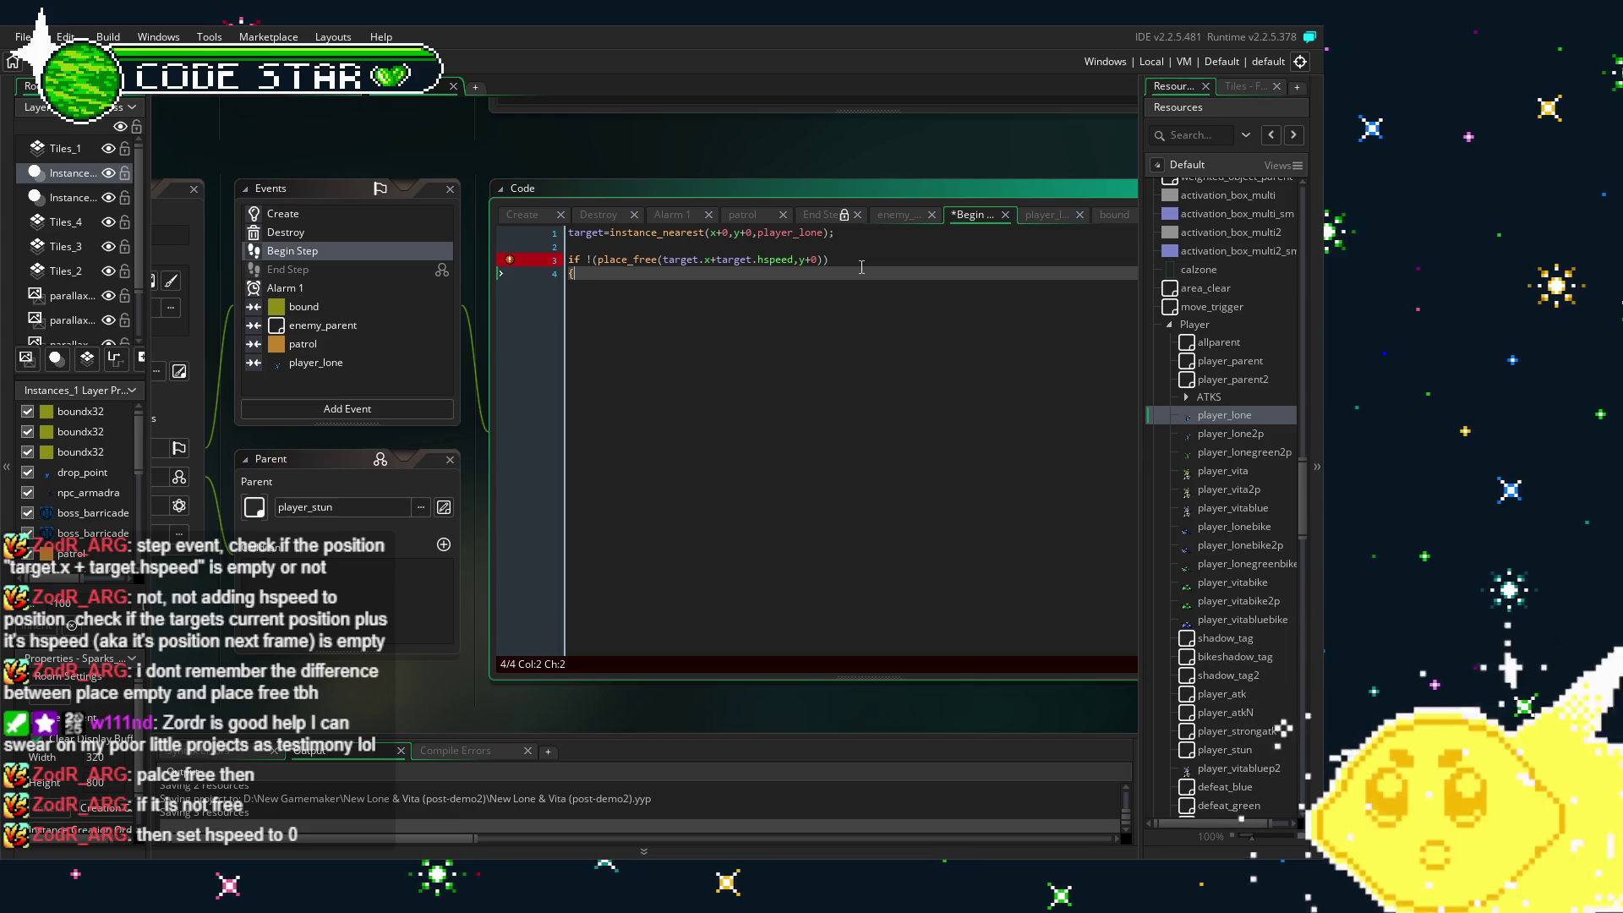
text(targe)
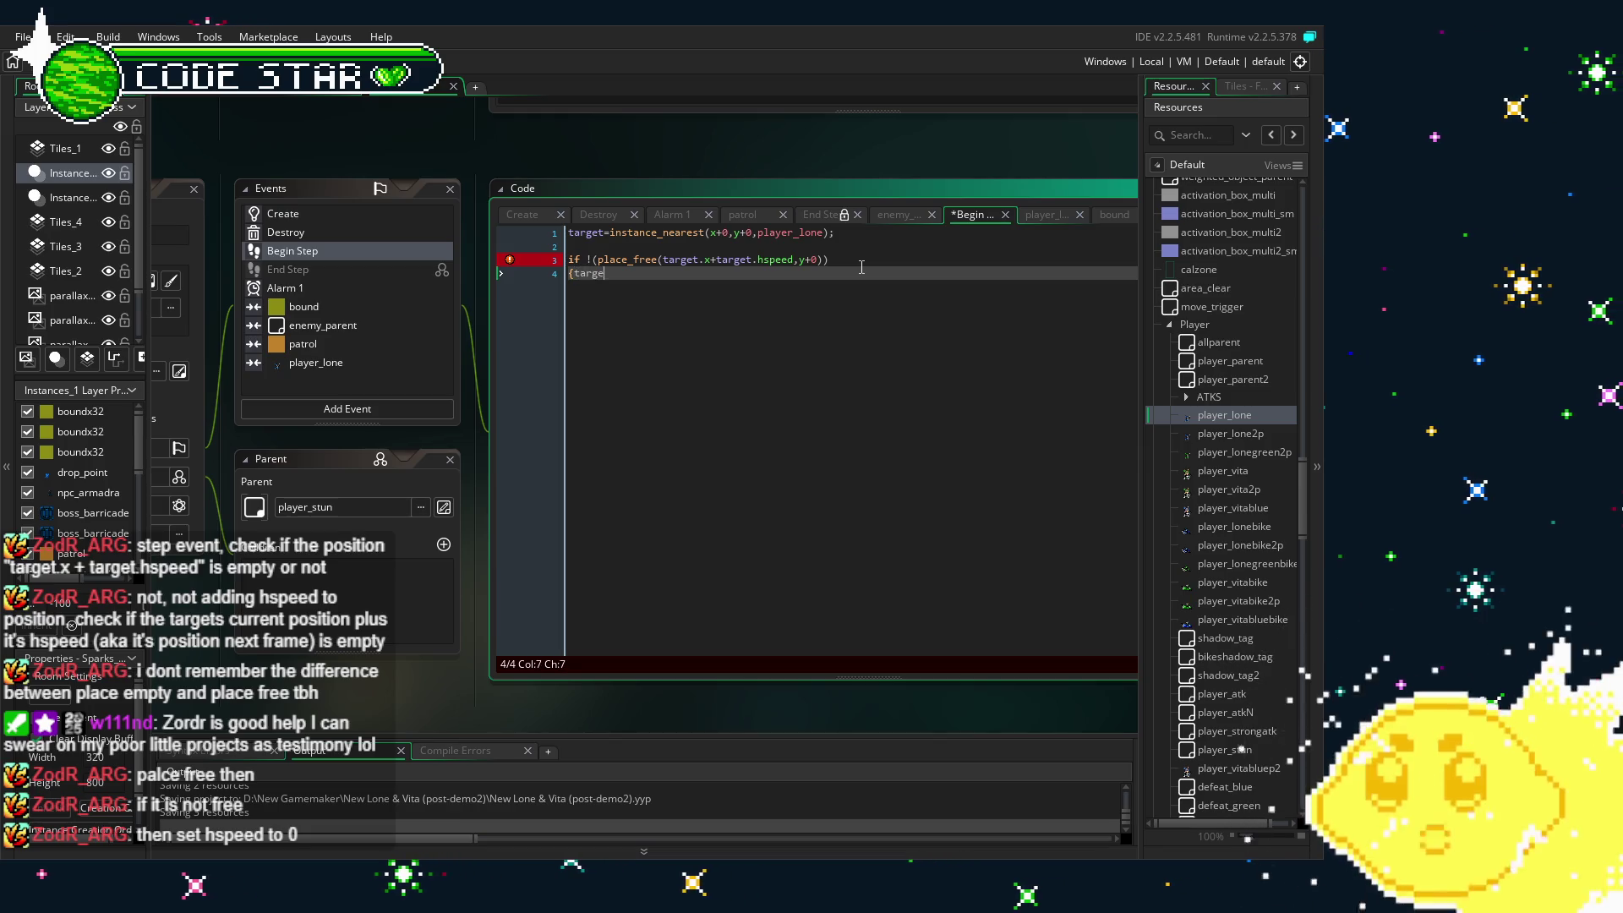
text(t.hspeed=0)
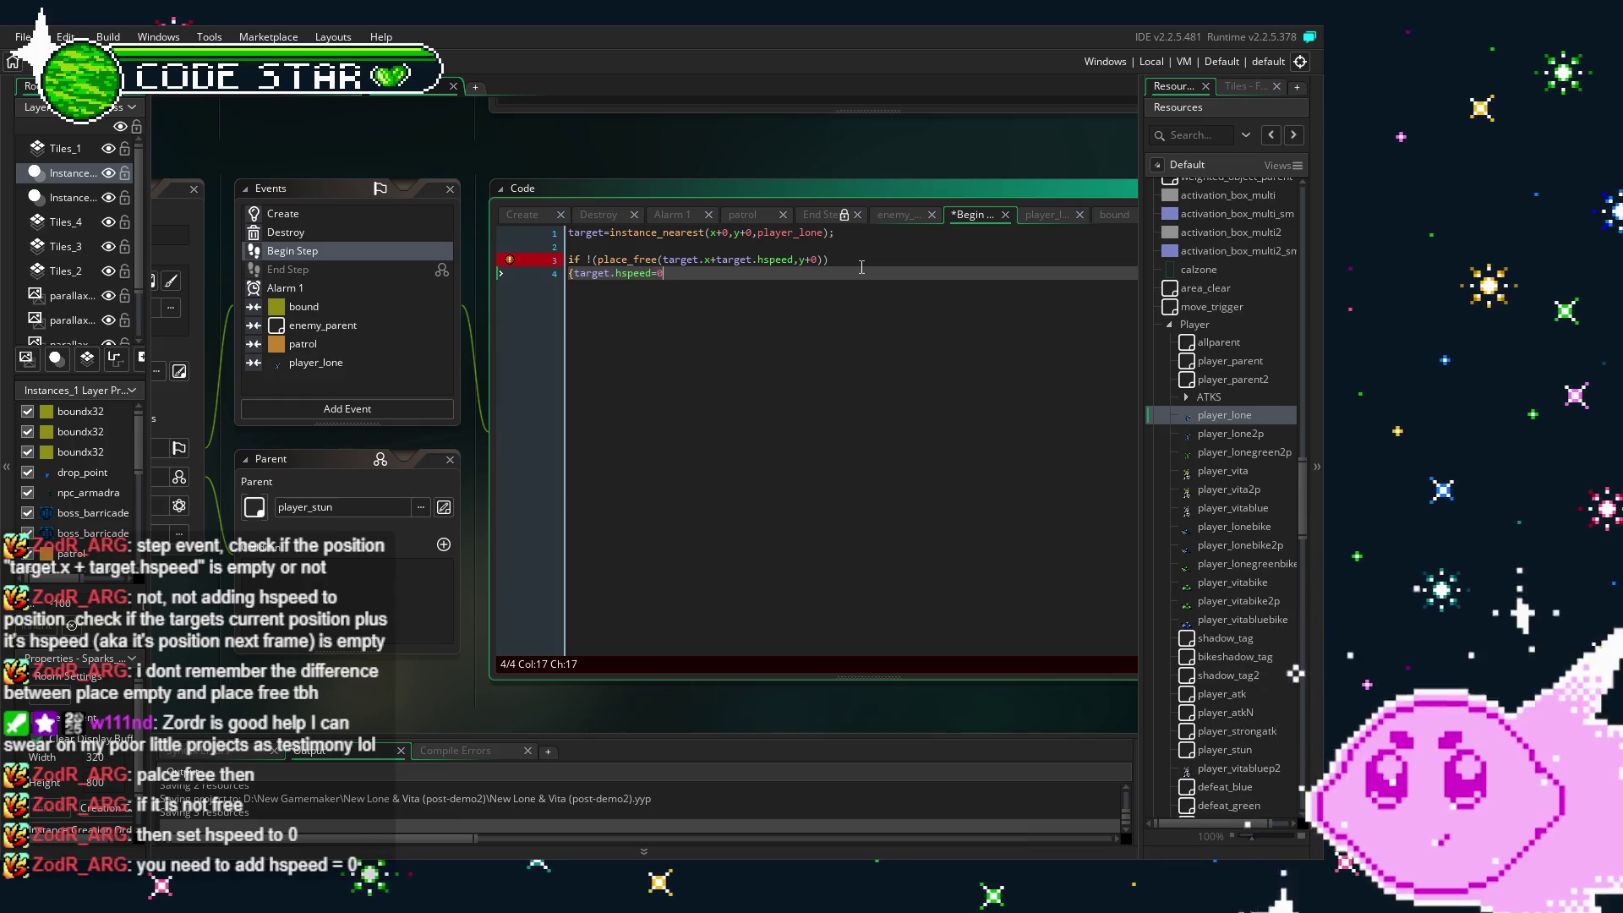
text(;})
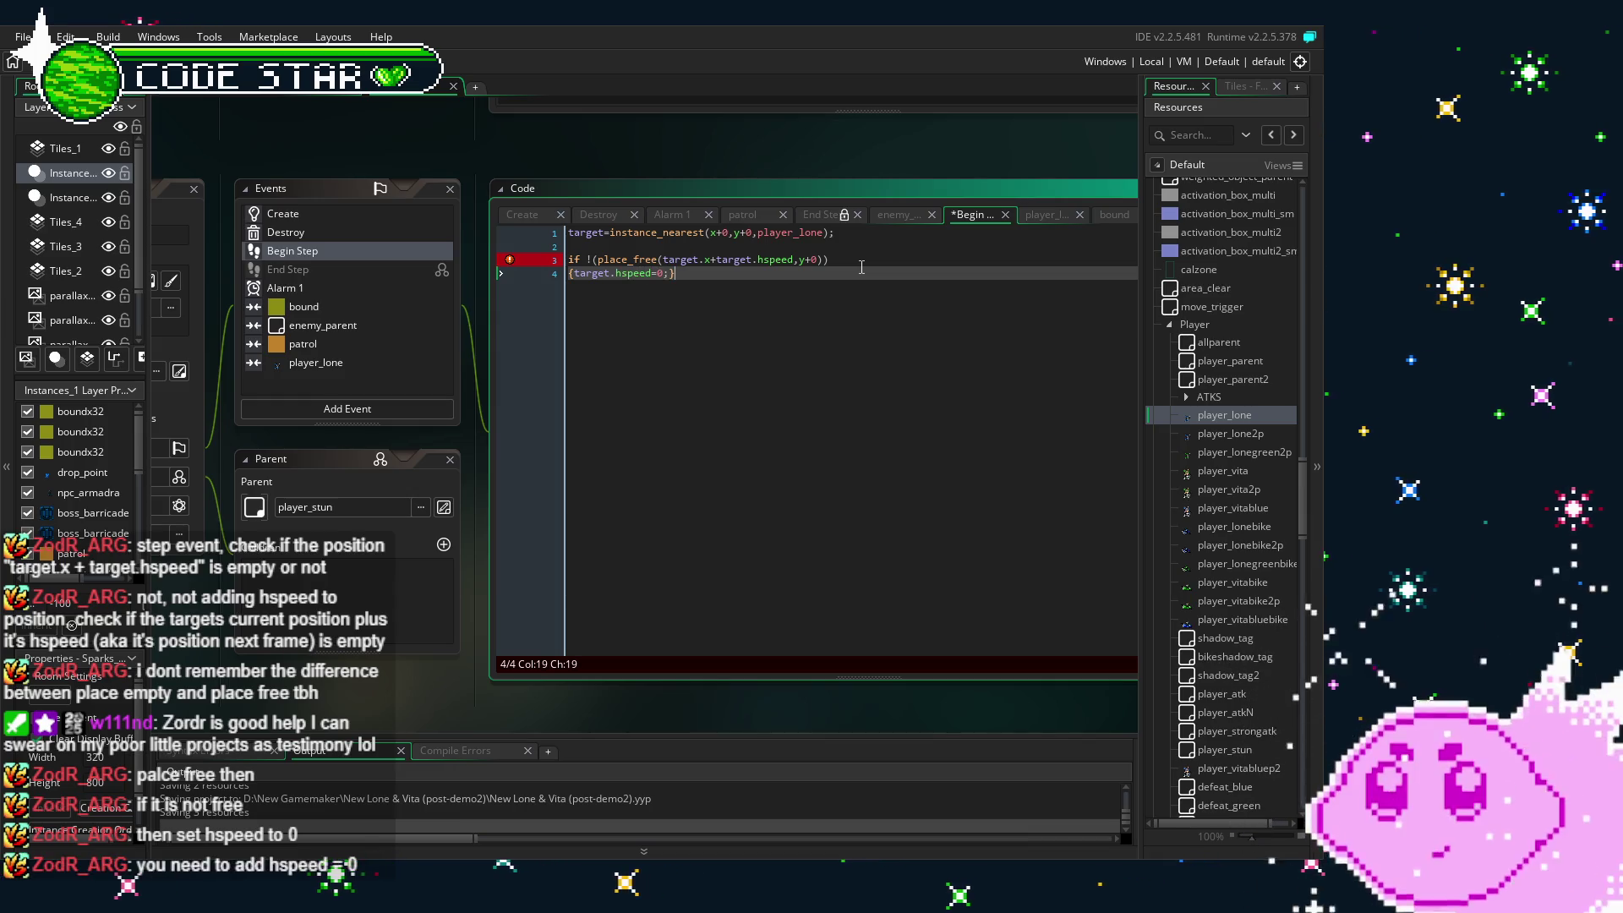
key(ctrl+s)
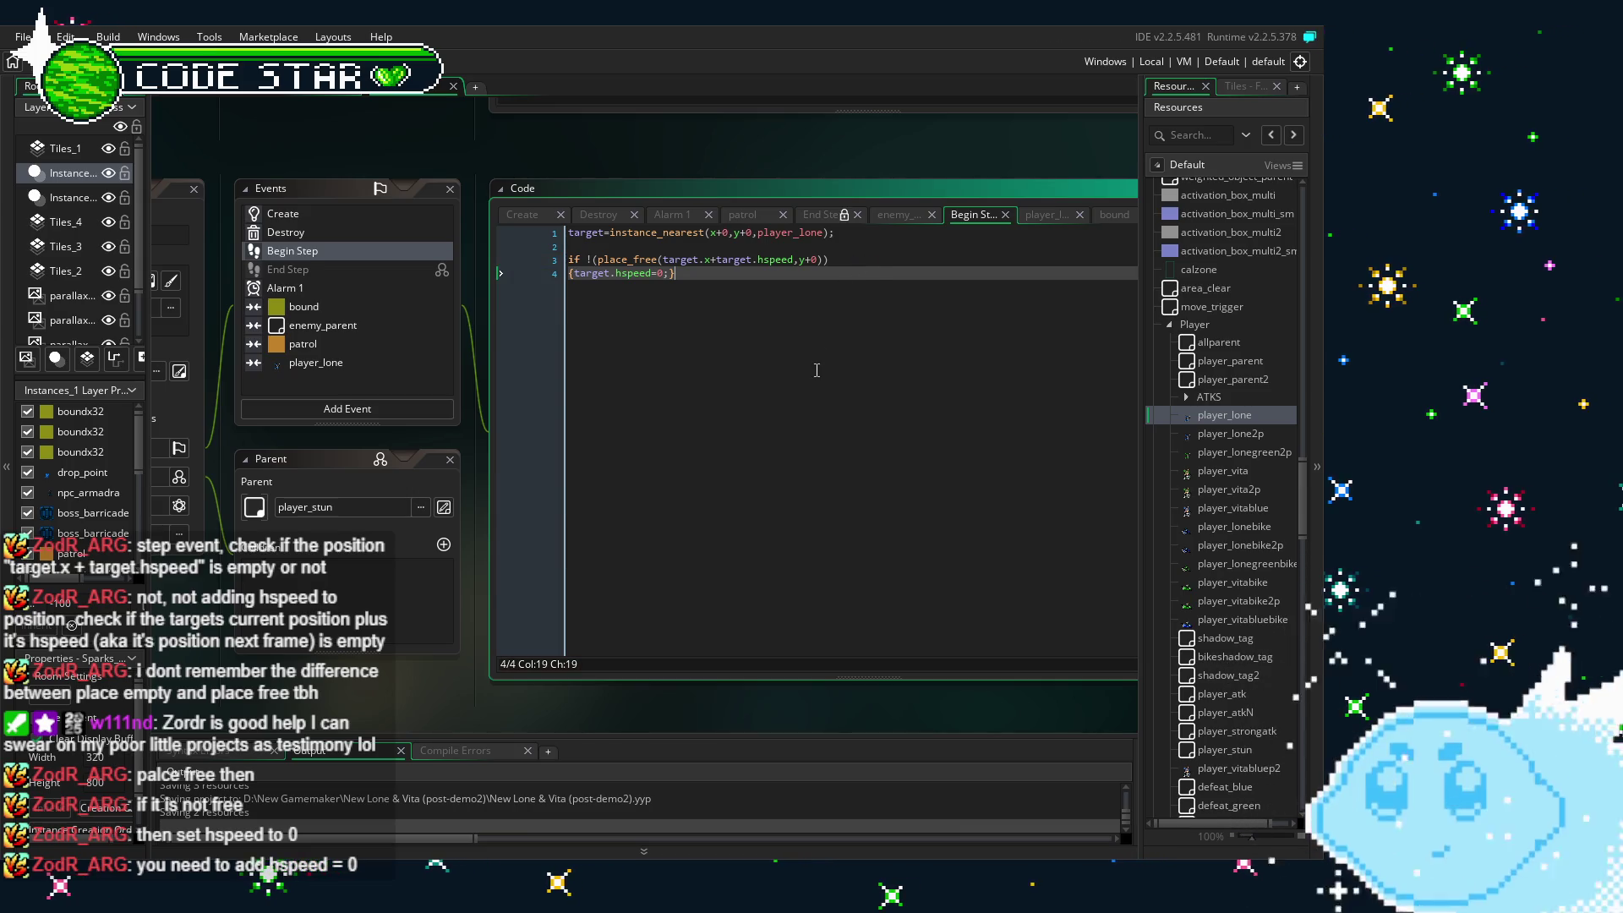
click(730, 369)
drag(730, 369, 757, 371)
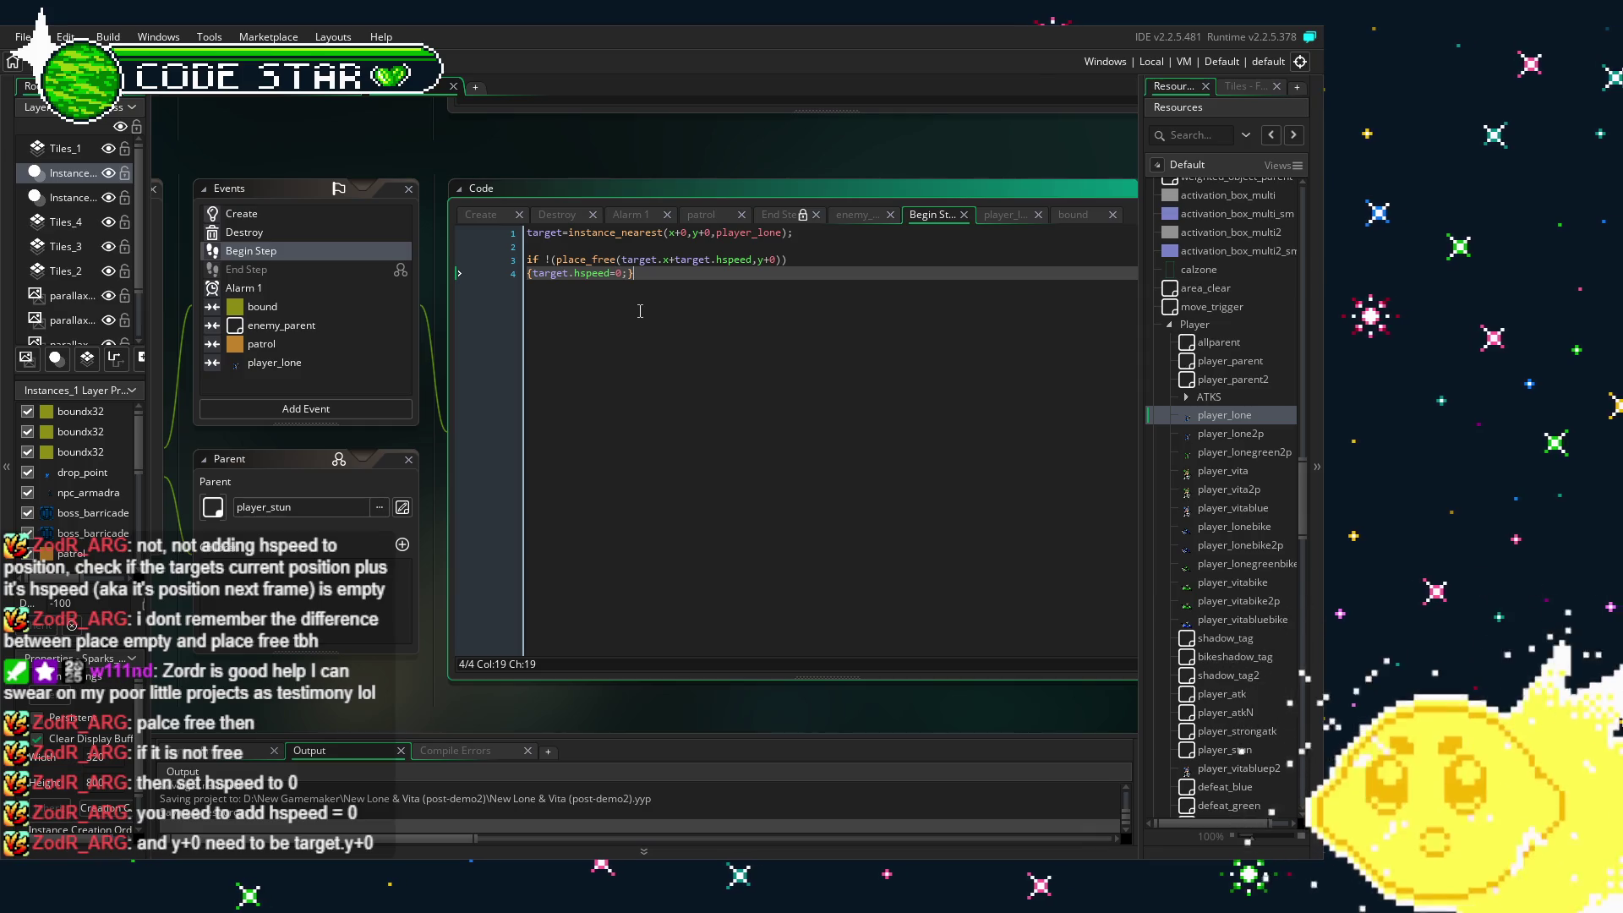
- Pan the workspace up and to the right to frame the Code window
drag(335, 705, 432, 650)
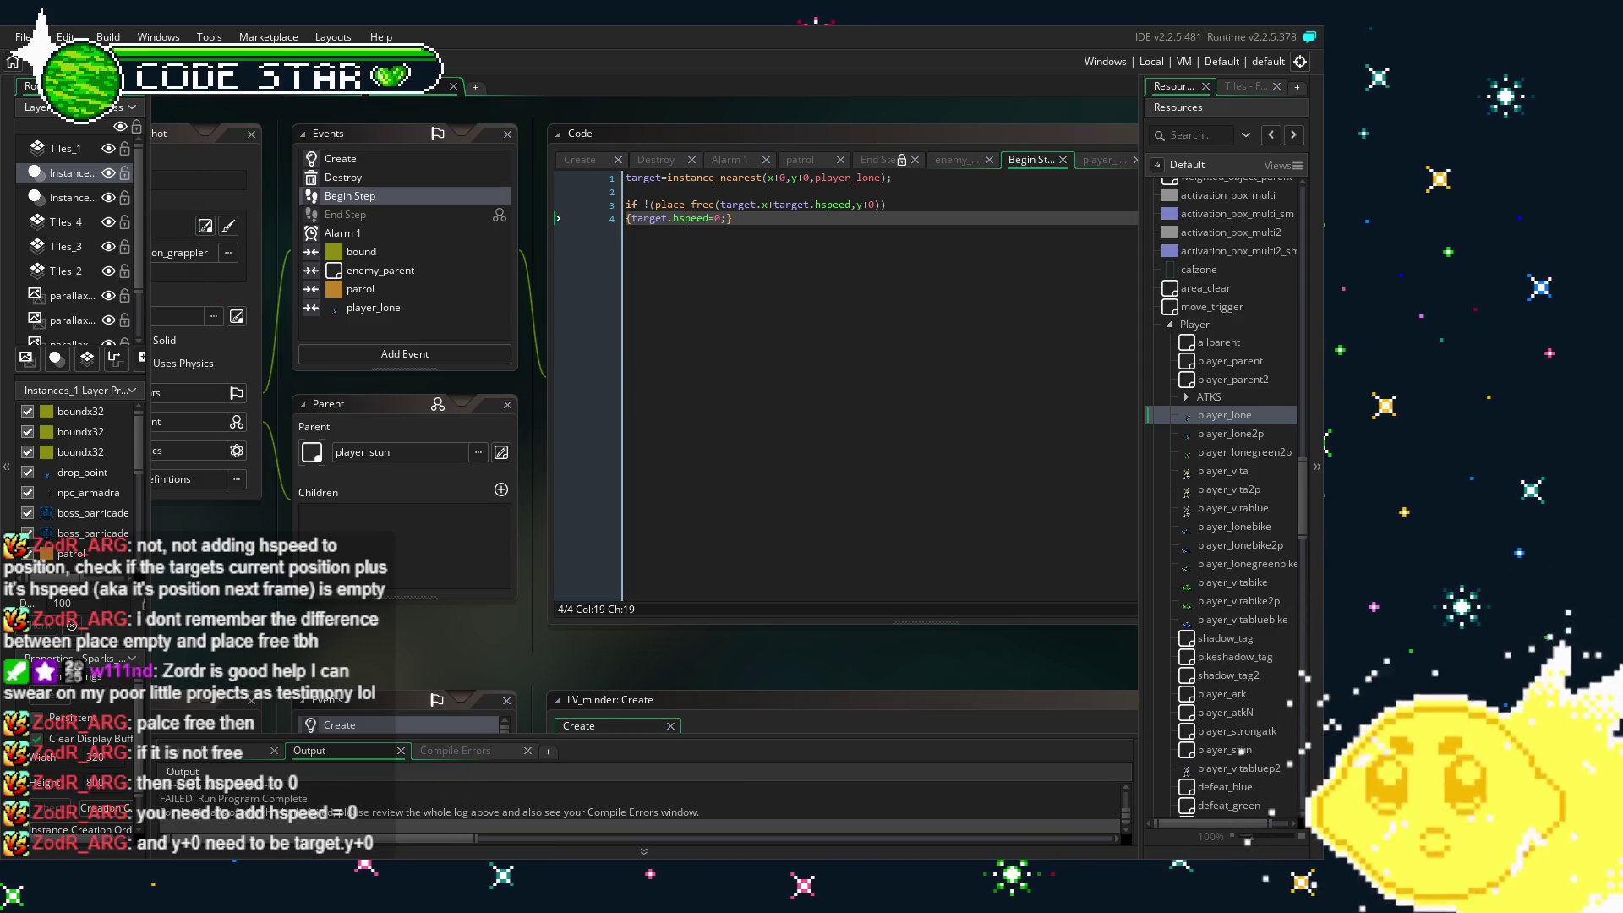
- Change place_free's y argument to target.y+0, save, and launch the game with F5
click(856, 205)
text(target.)
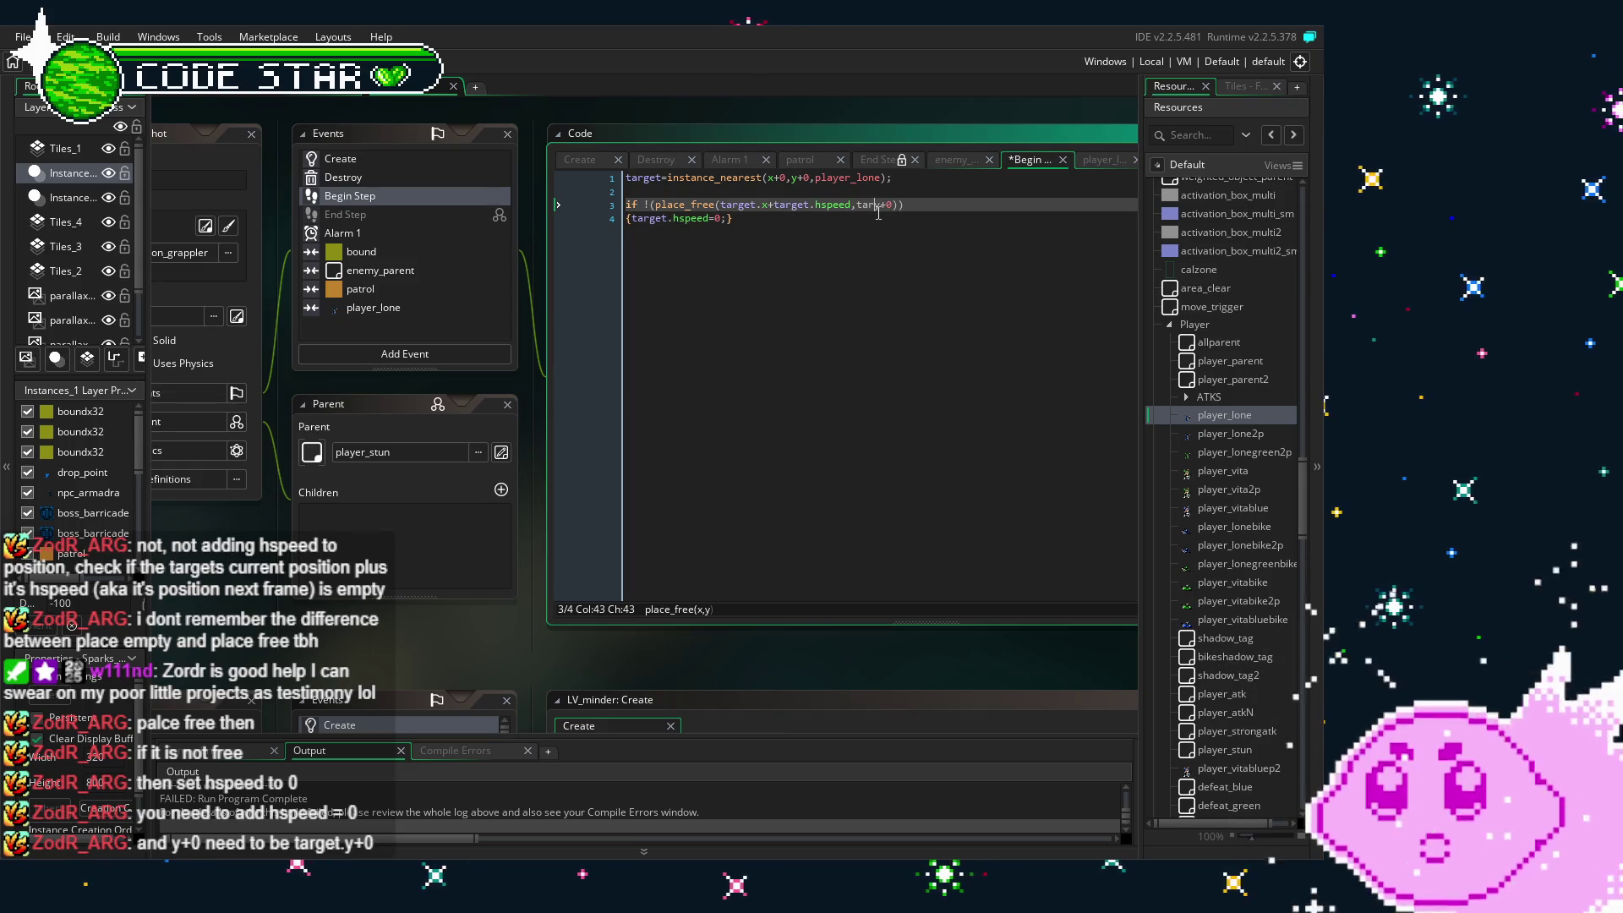
click(878, 217)
key(ctrl+s)
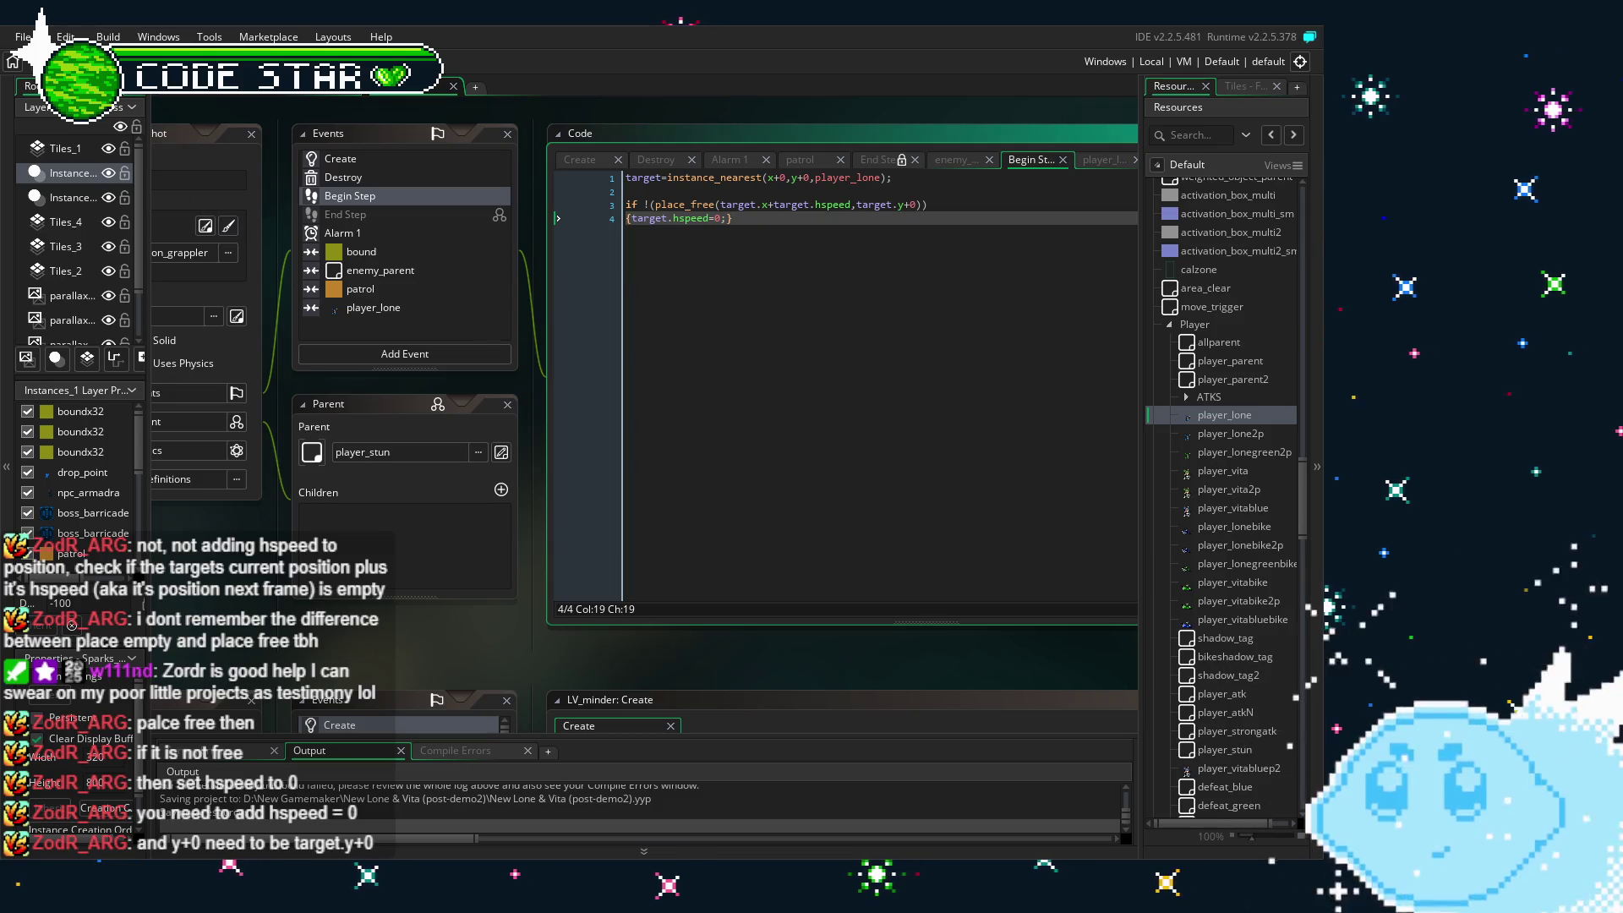
key(F5)
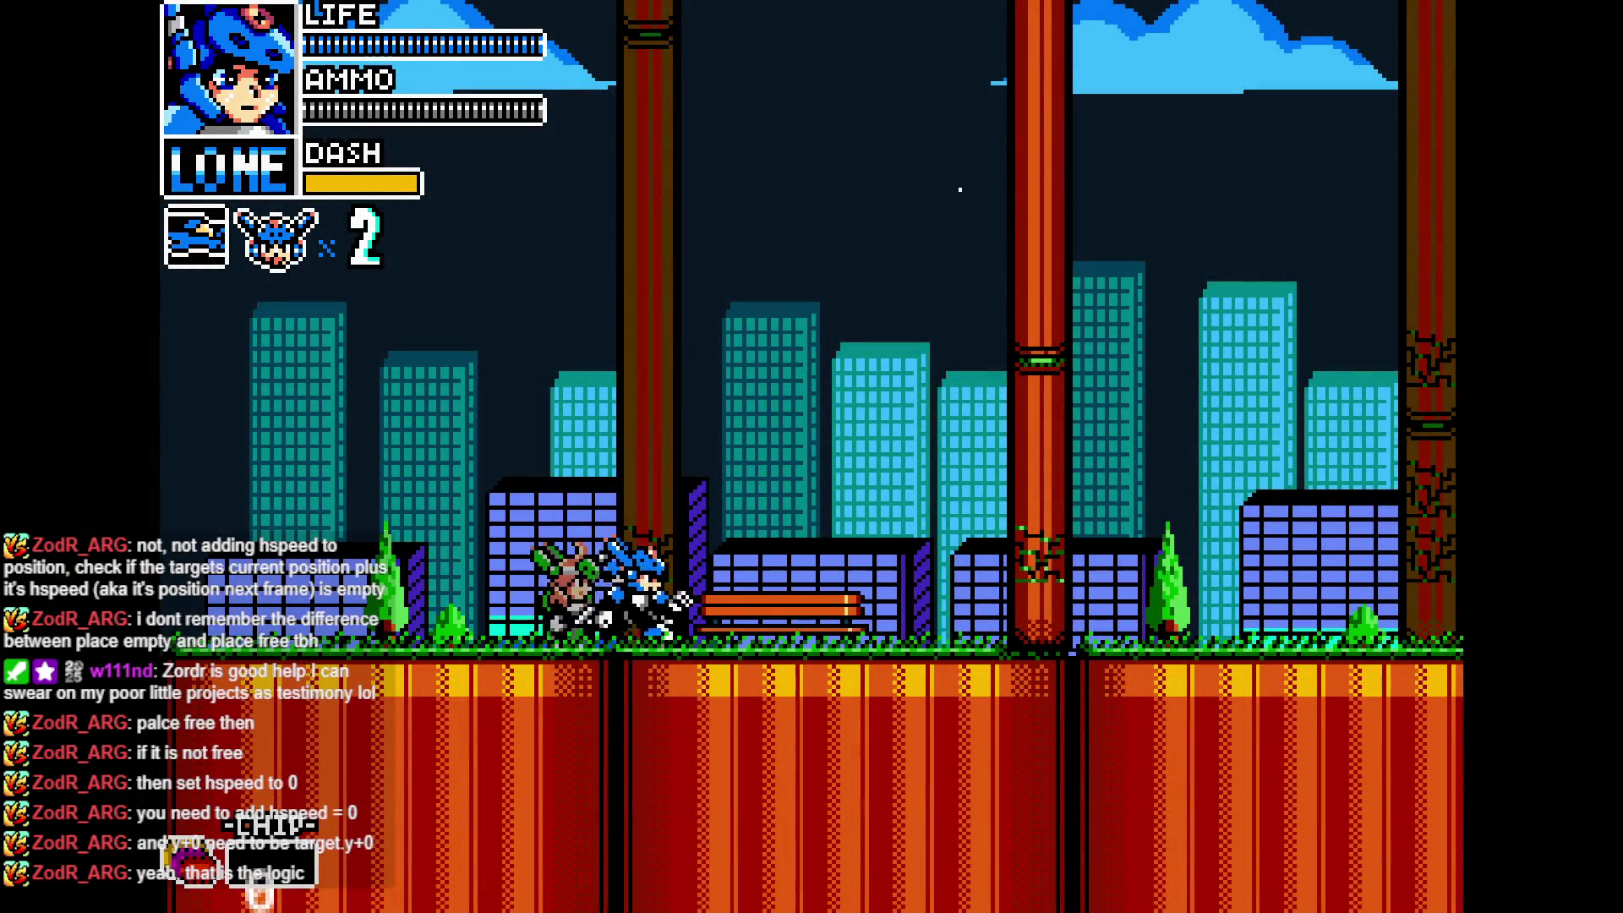
- Skip to the city room and run Lone right along the road, fighting enemies near the pipes
key(Right)
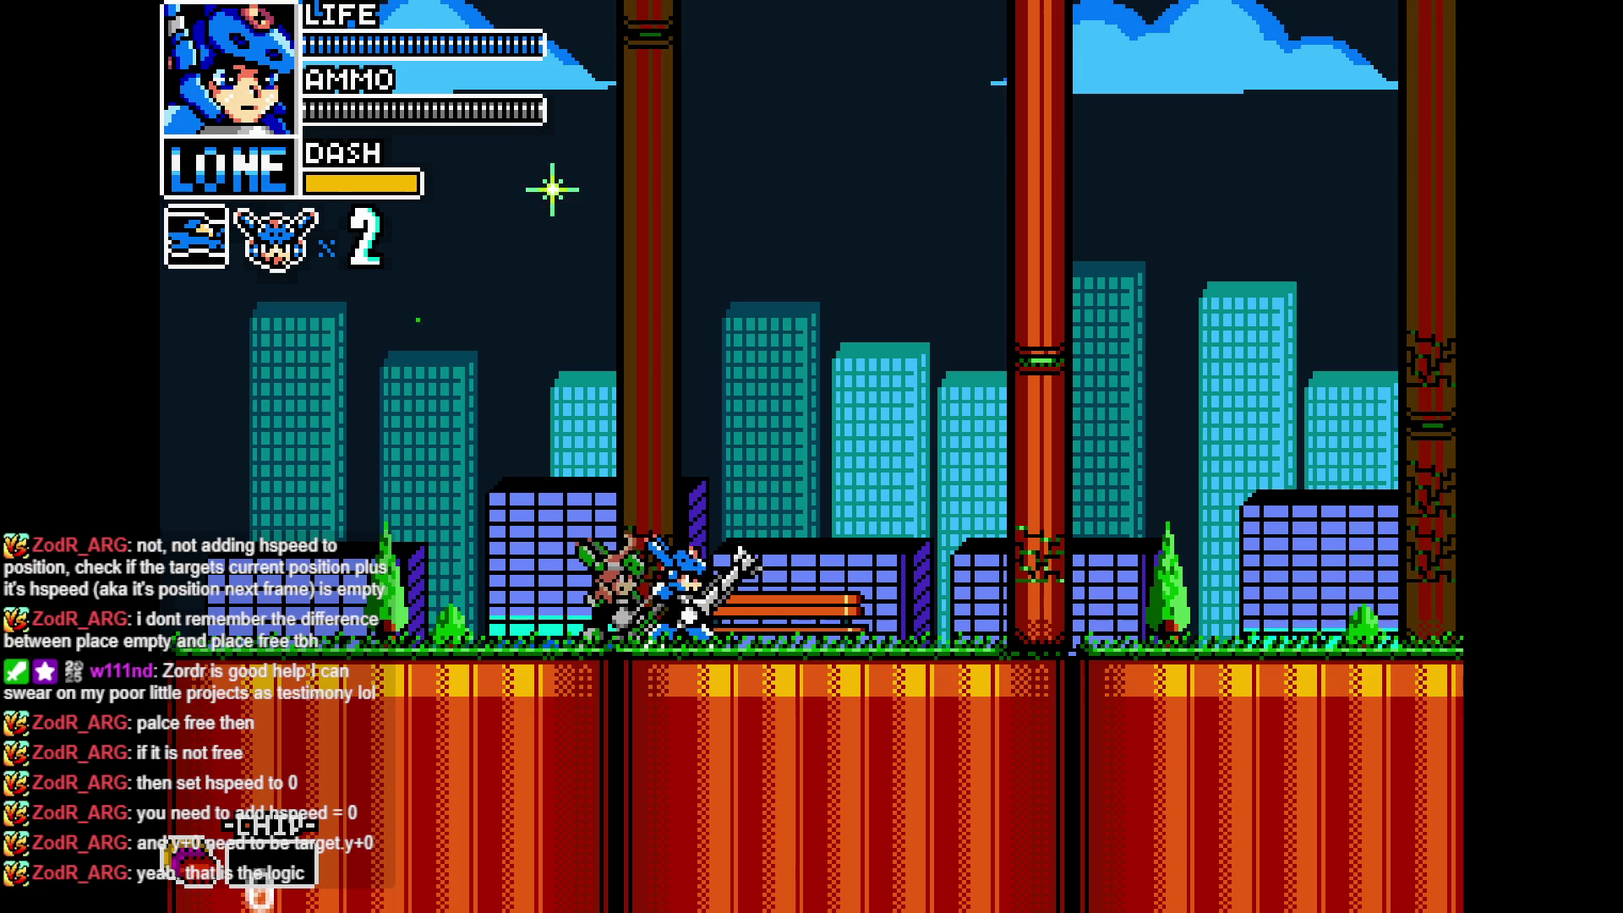
key(n)
key(n)
key(n)
key(n)
key(Right)
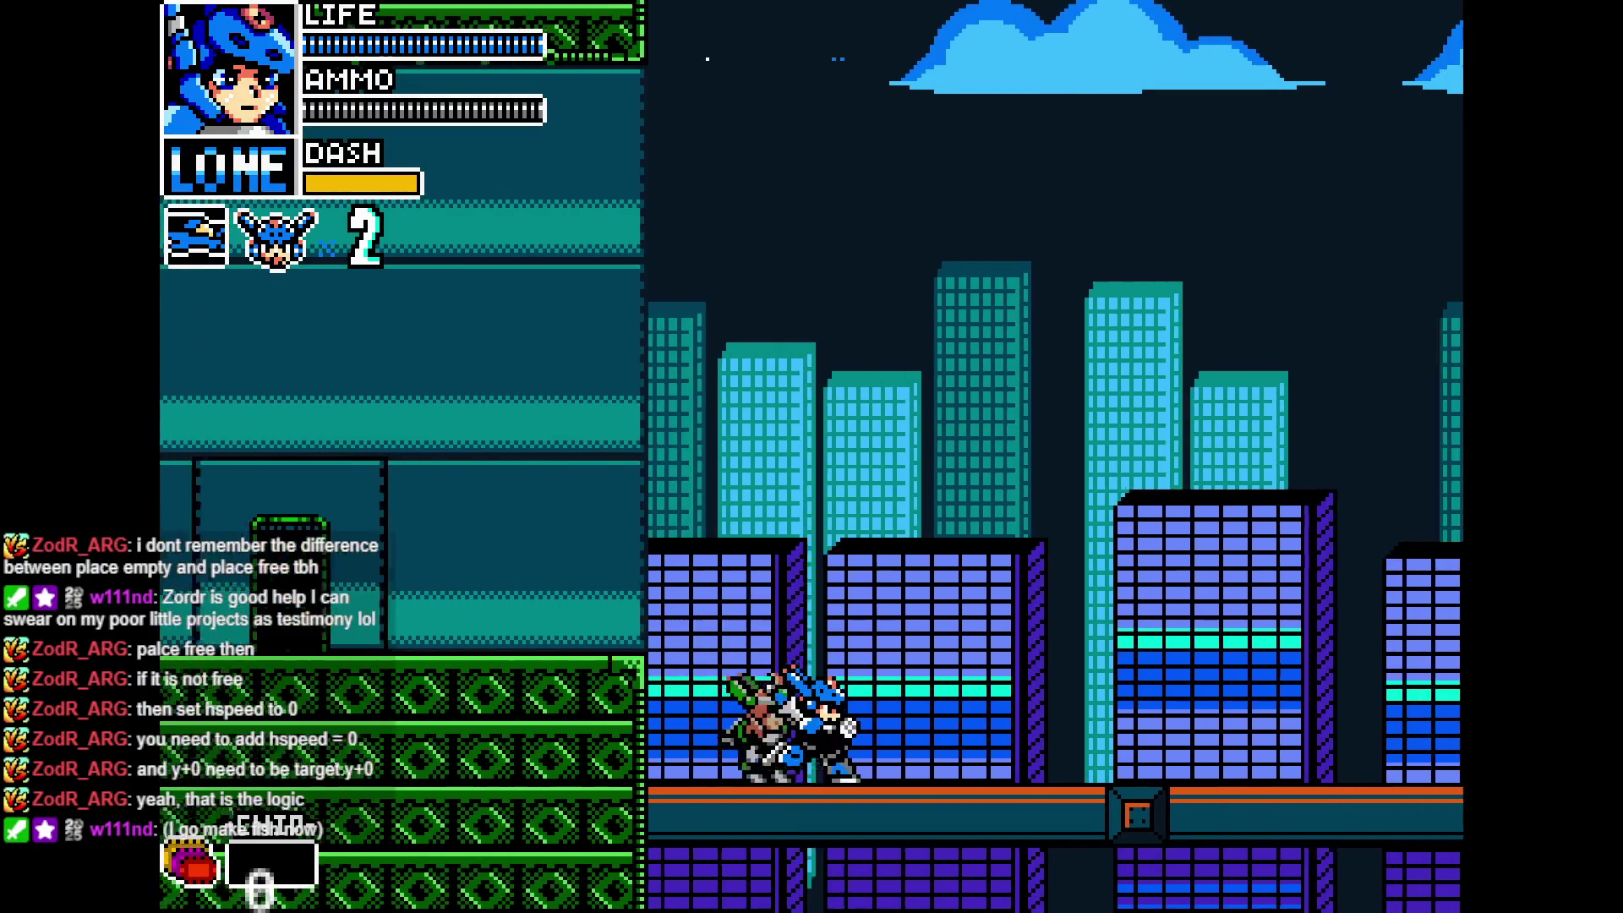
key(Left)
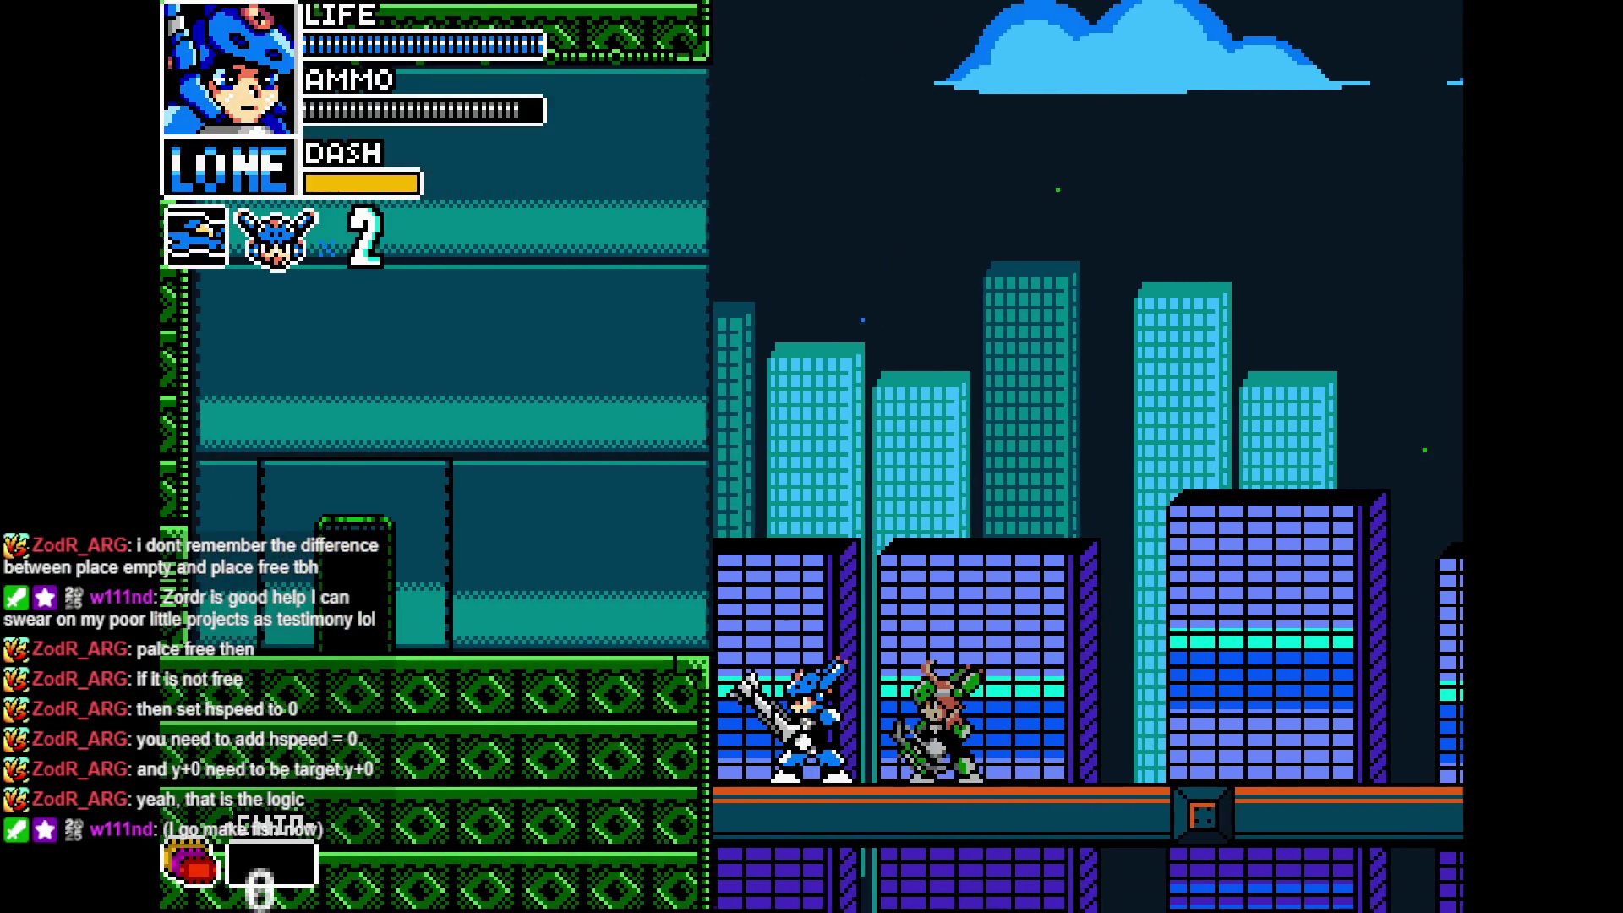
key(Right)
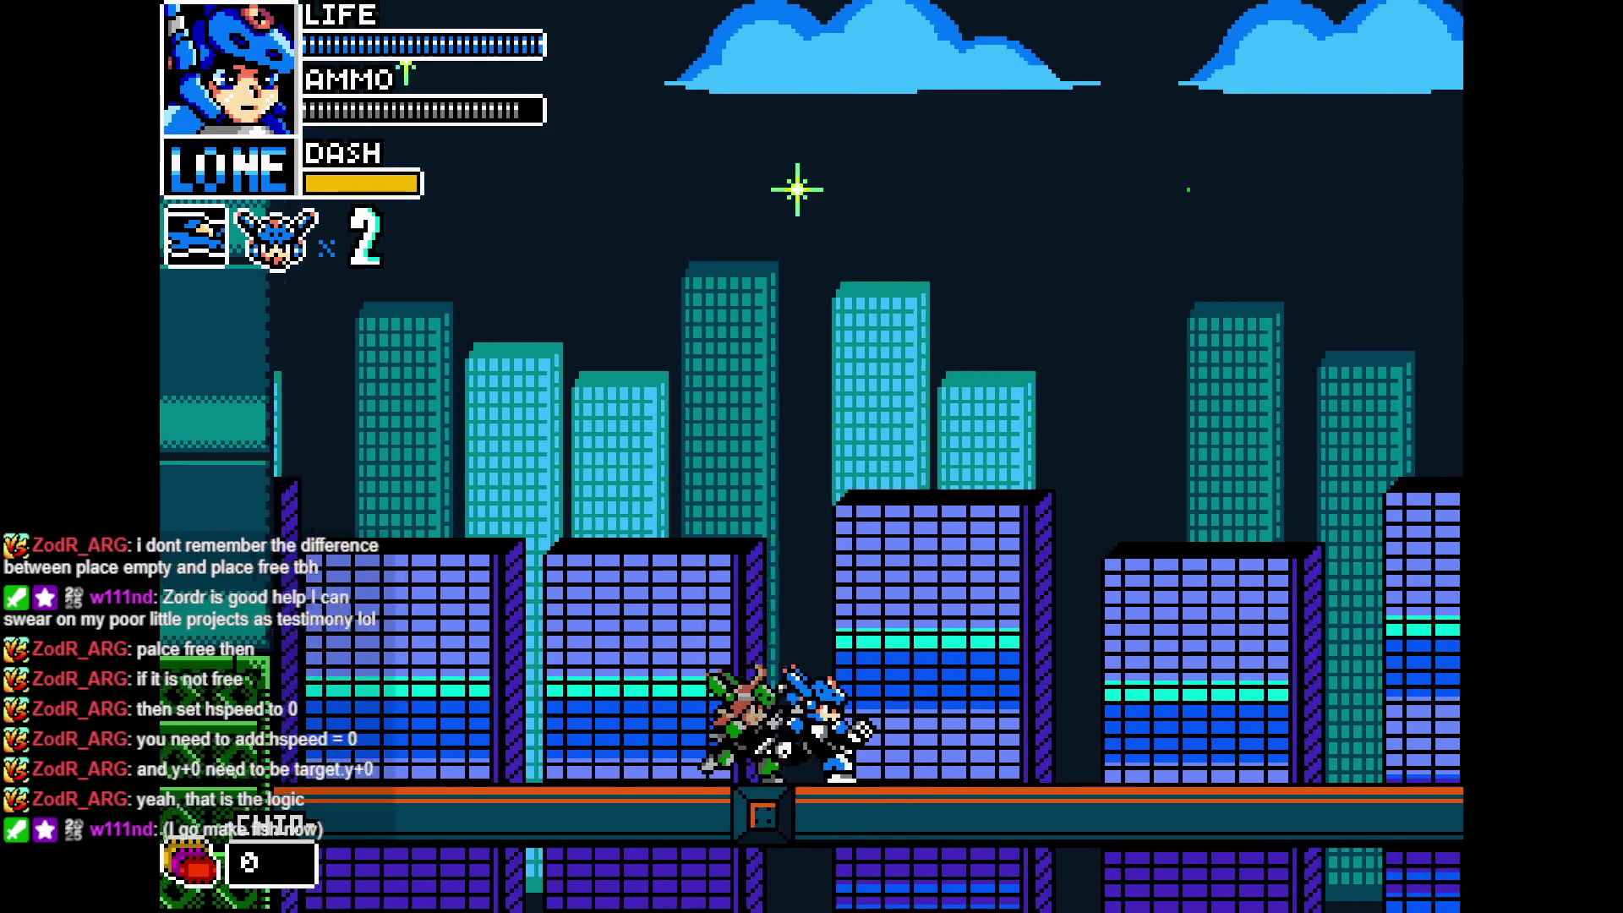
key(Left)
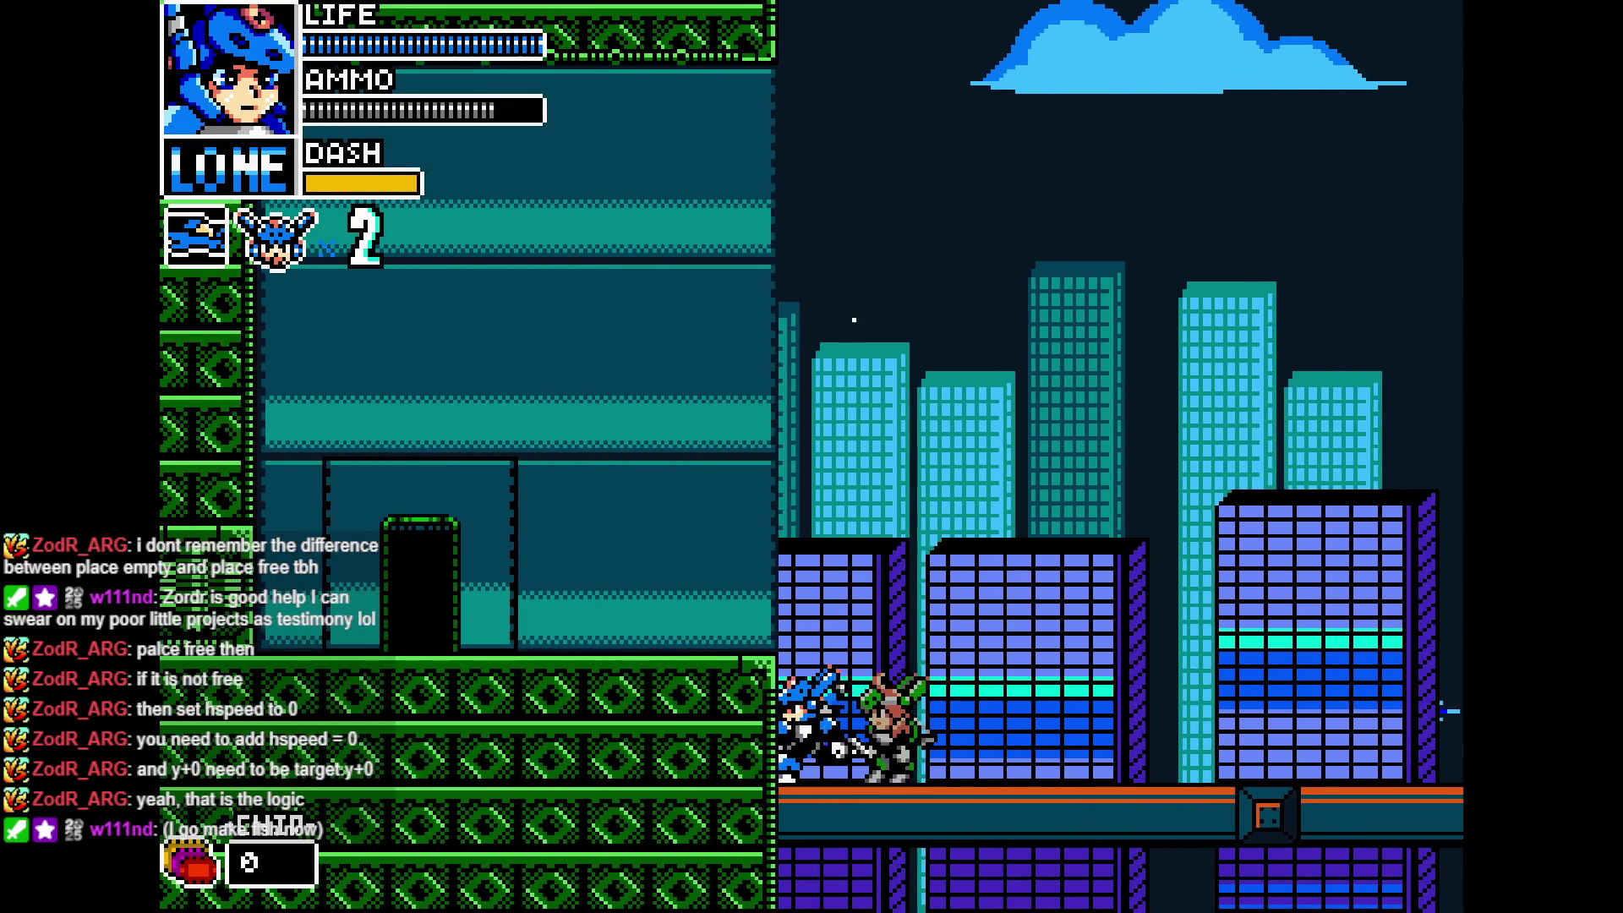
key(Right)
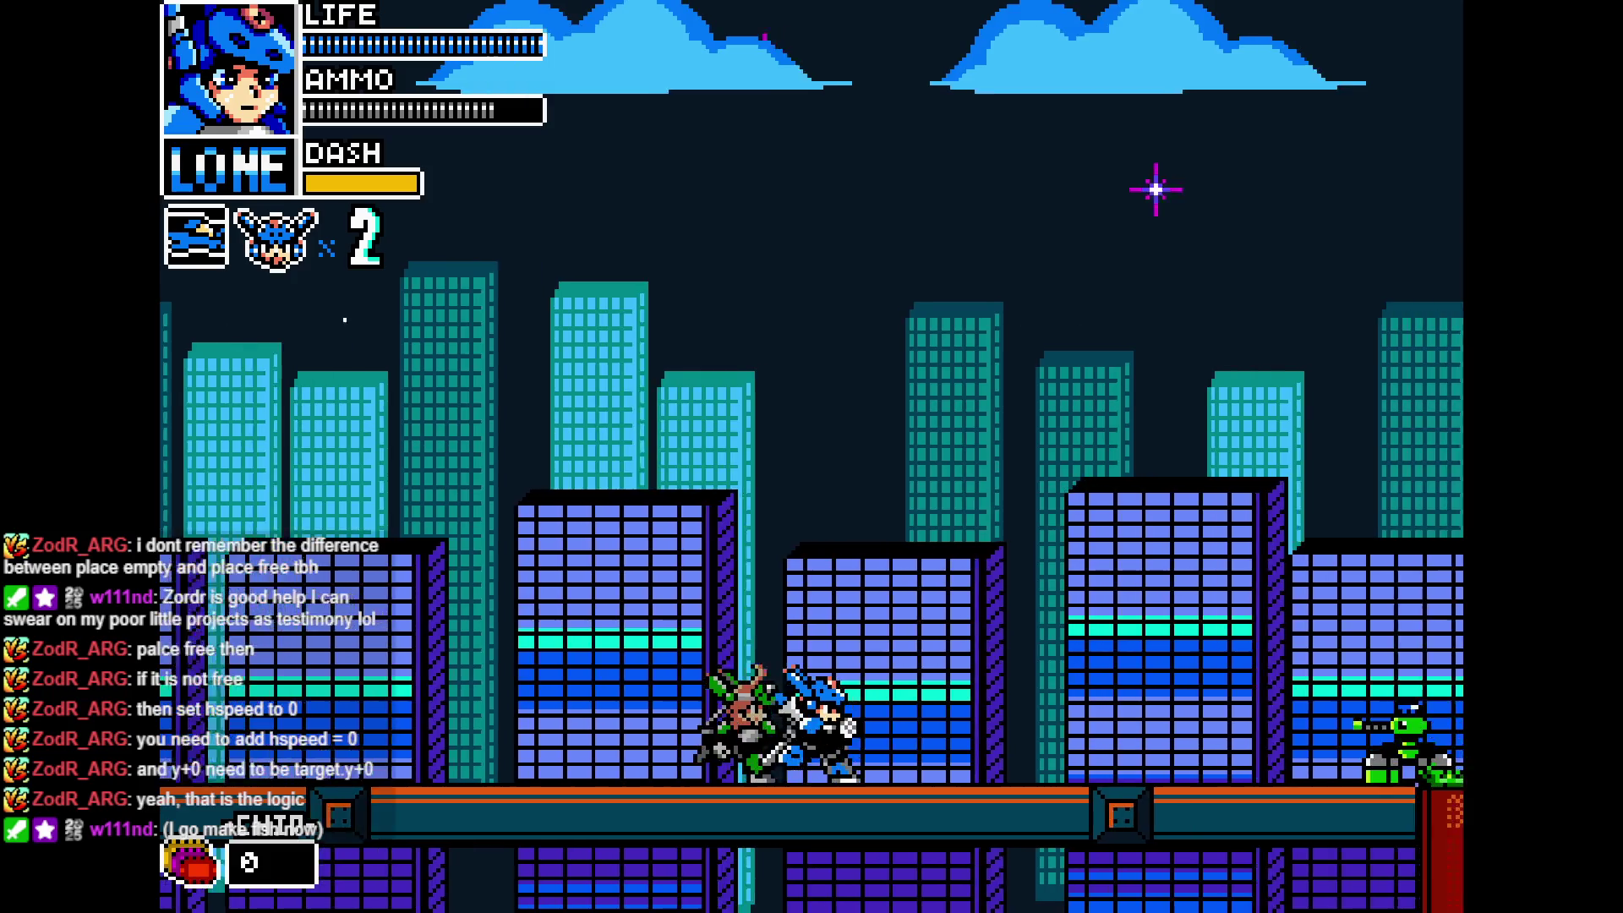
key(Right)
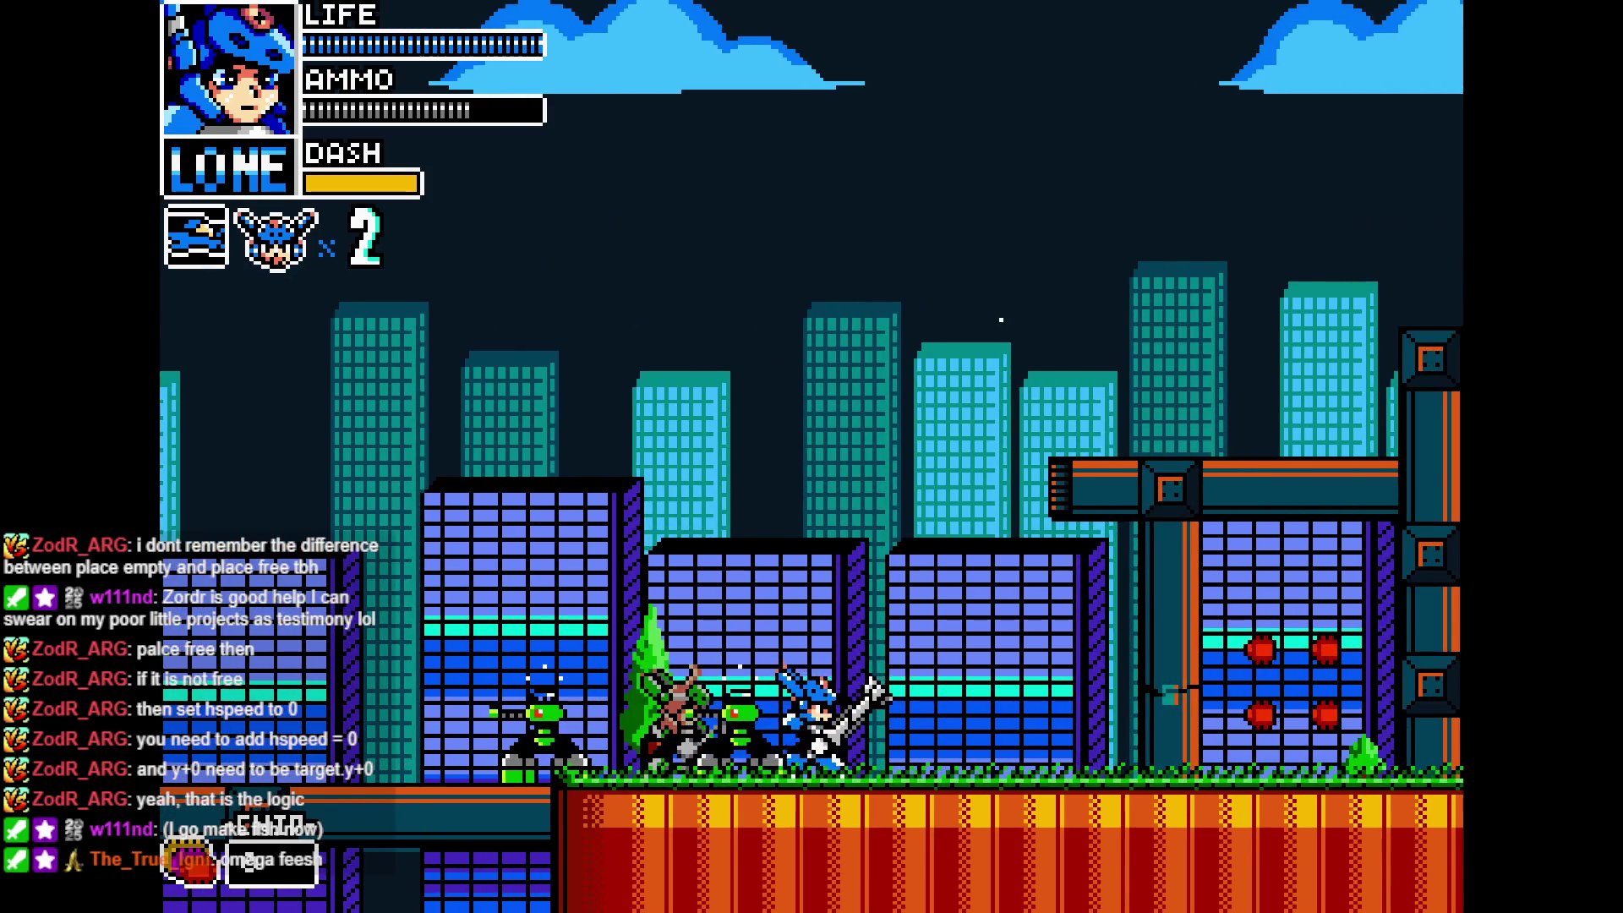
key(Right)
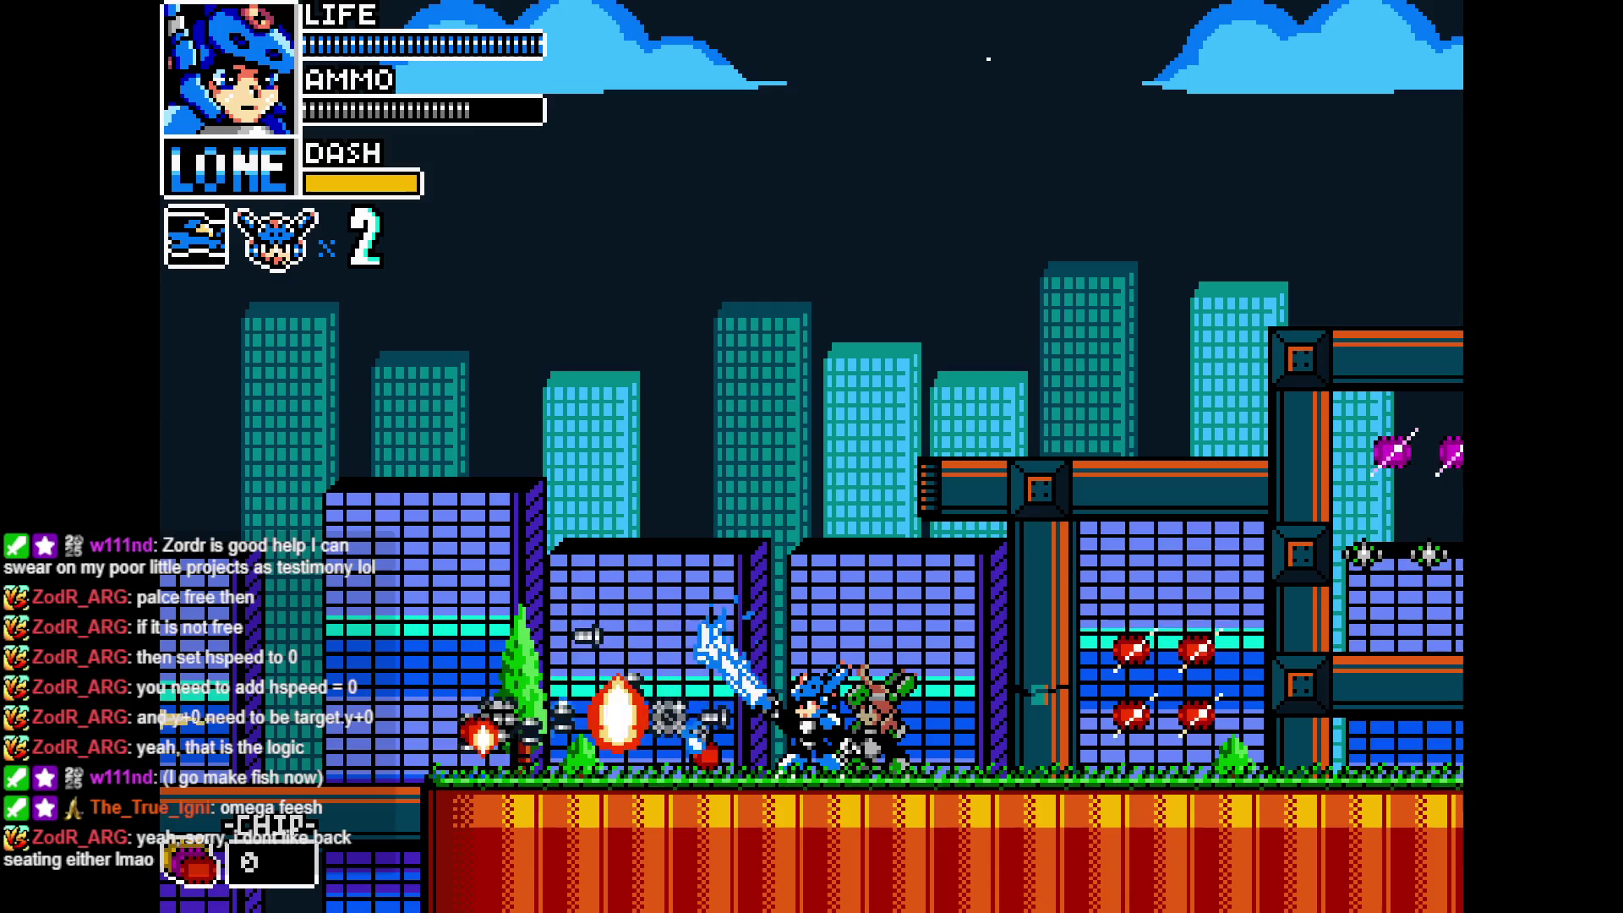
key(Right)
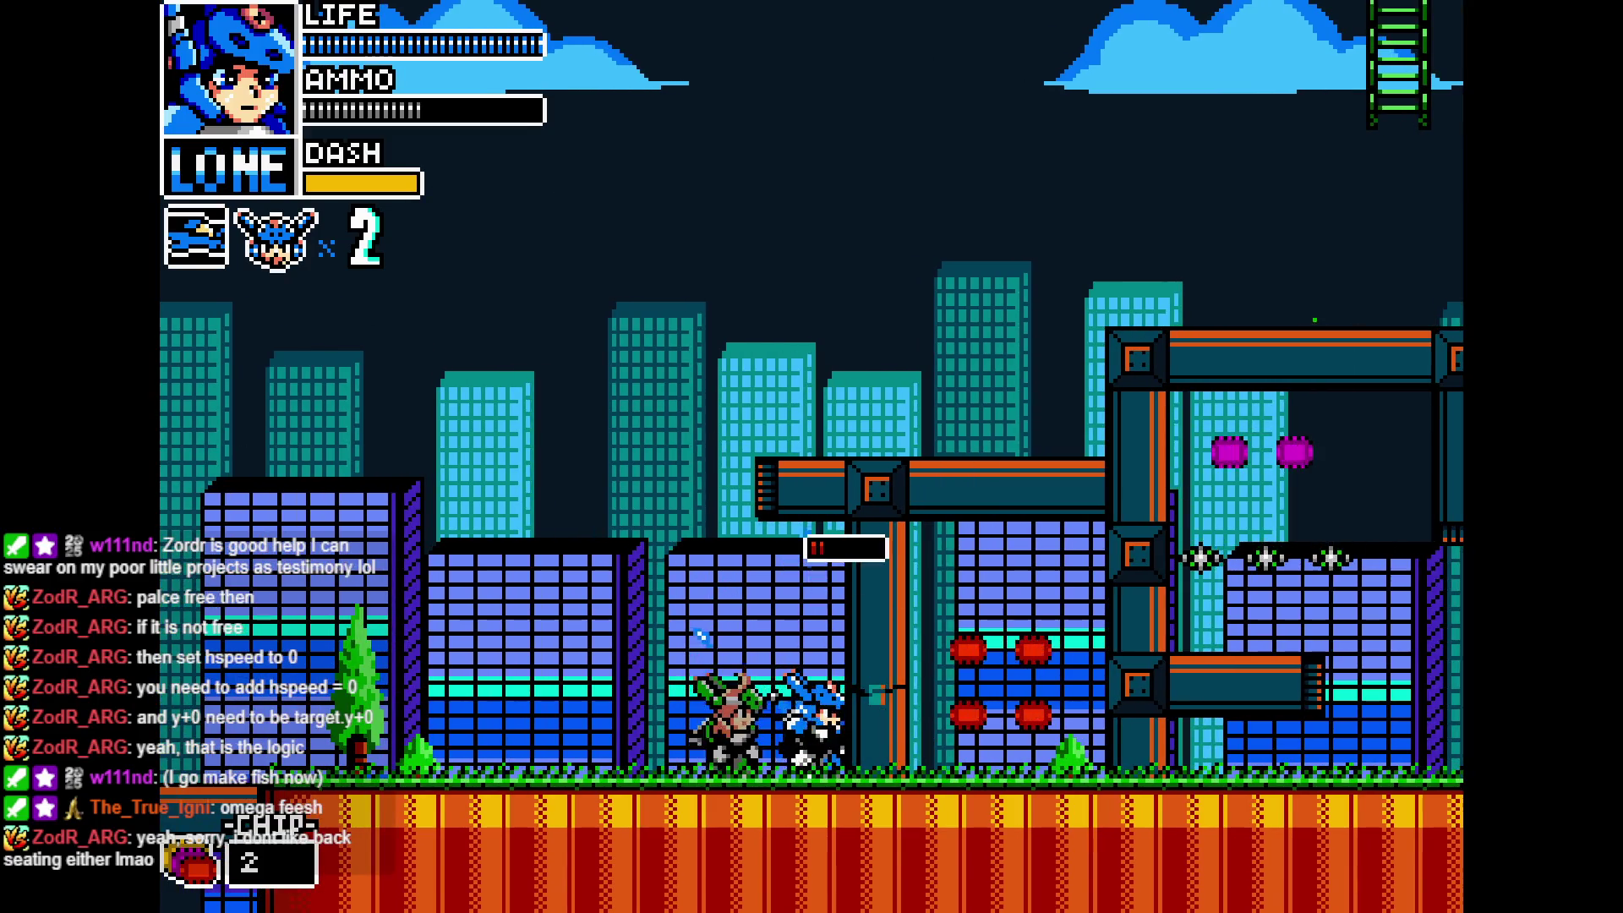
key(Left)
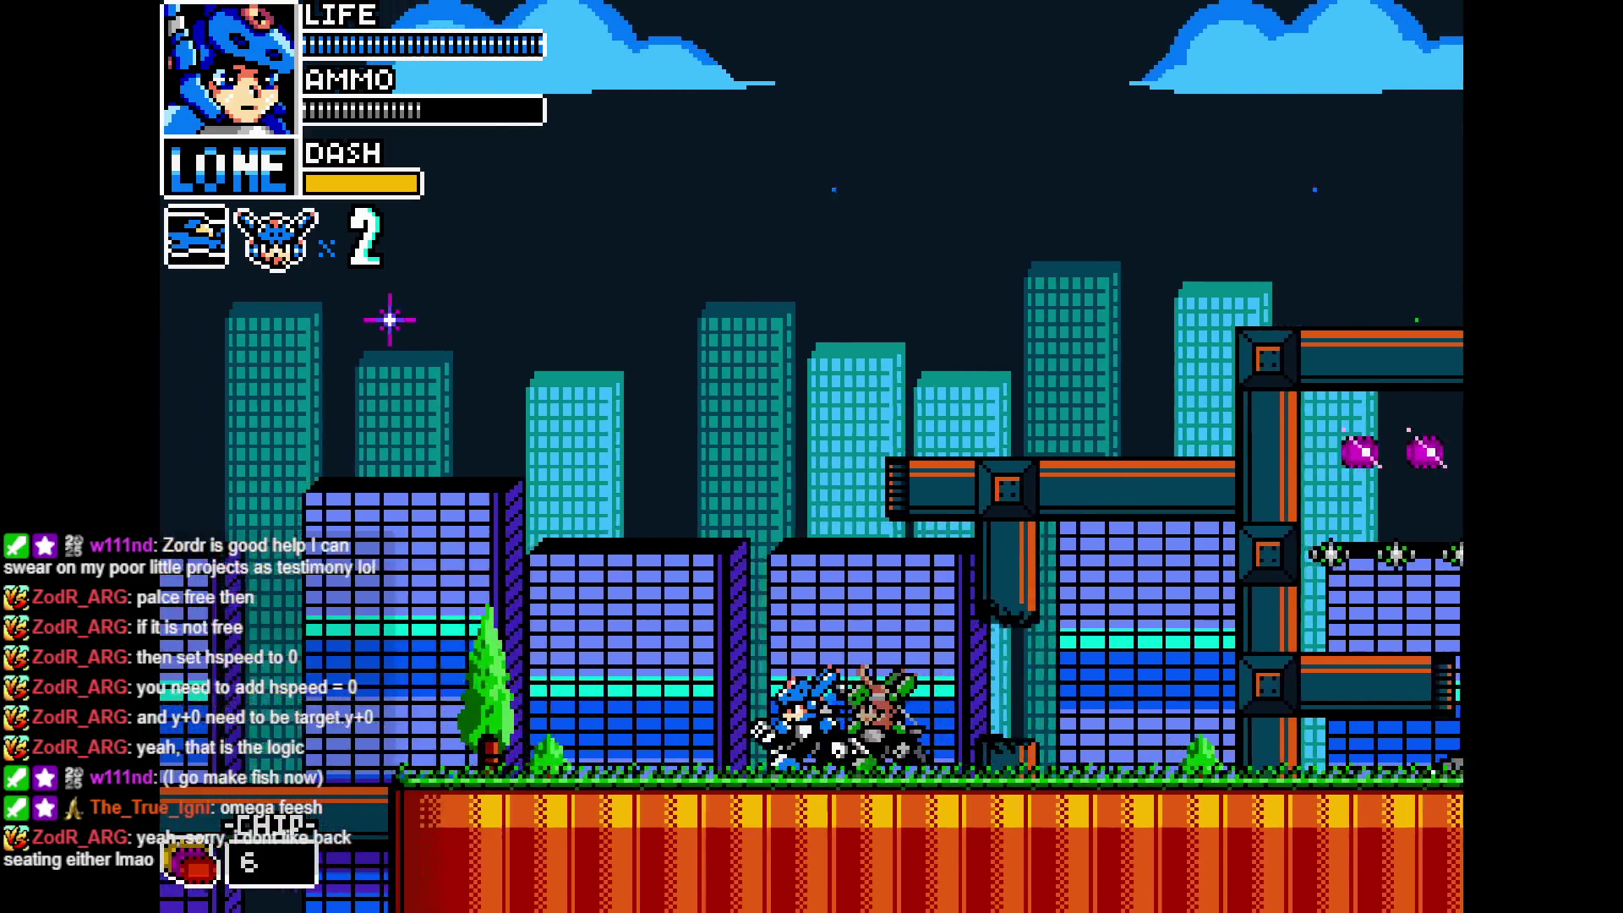
key(Right)
key(Left)
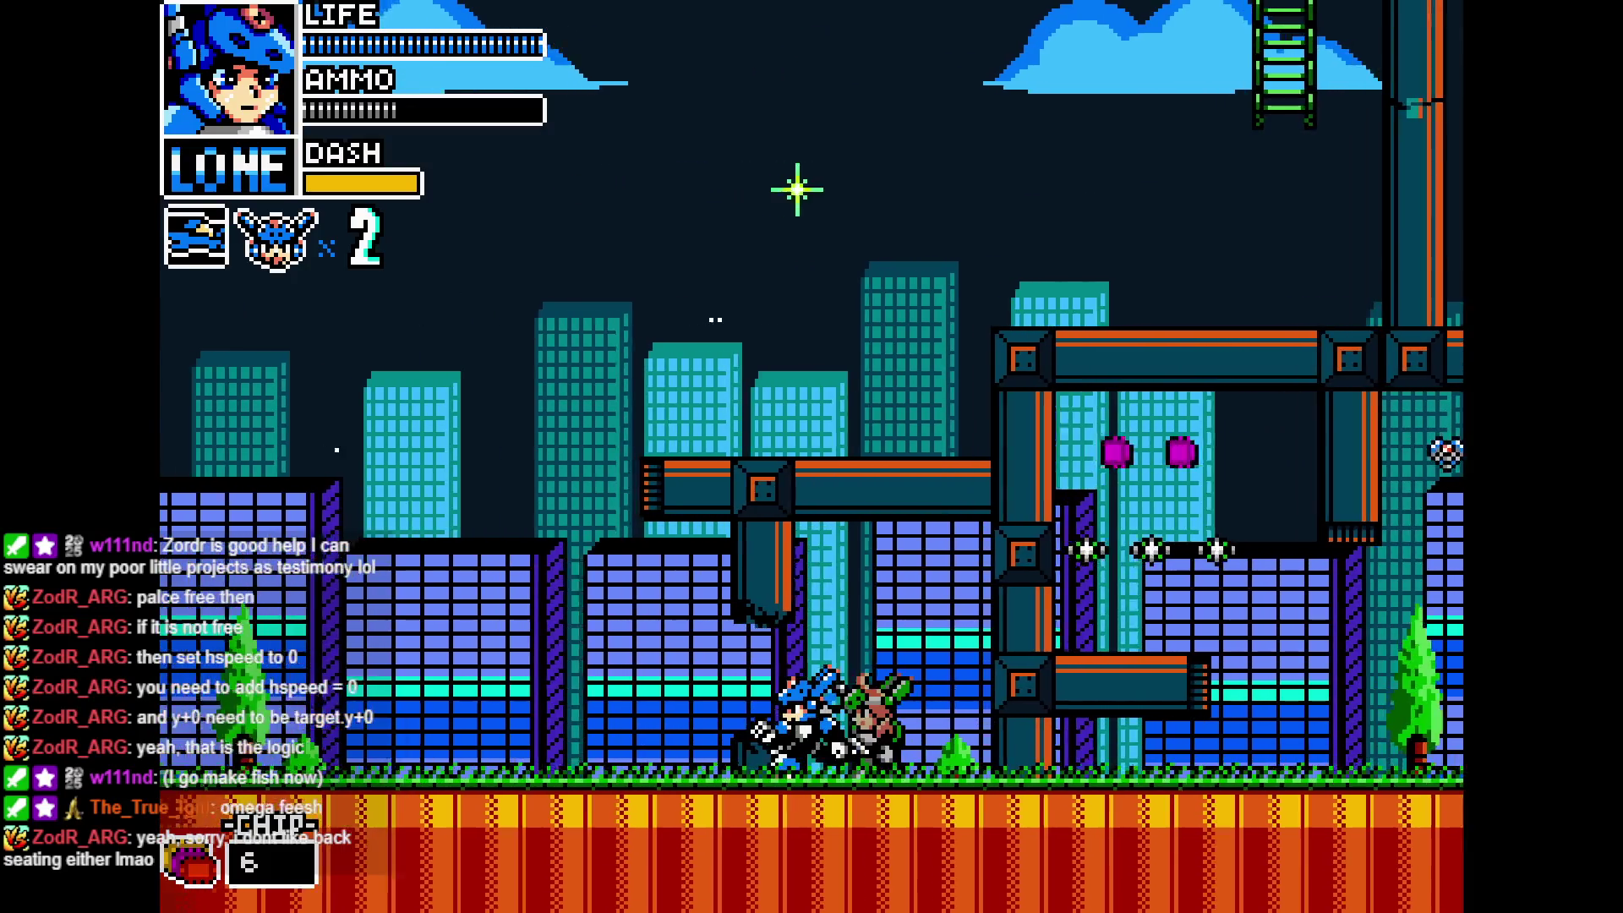
key(Left)
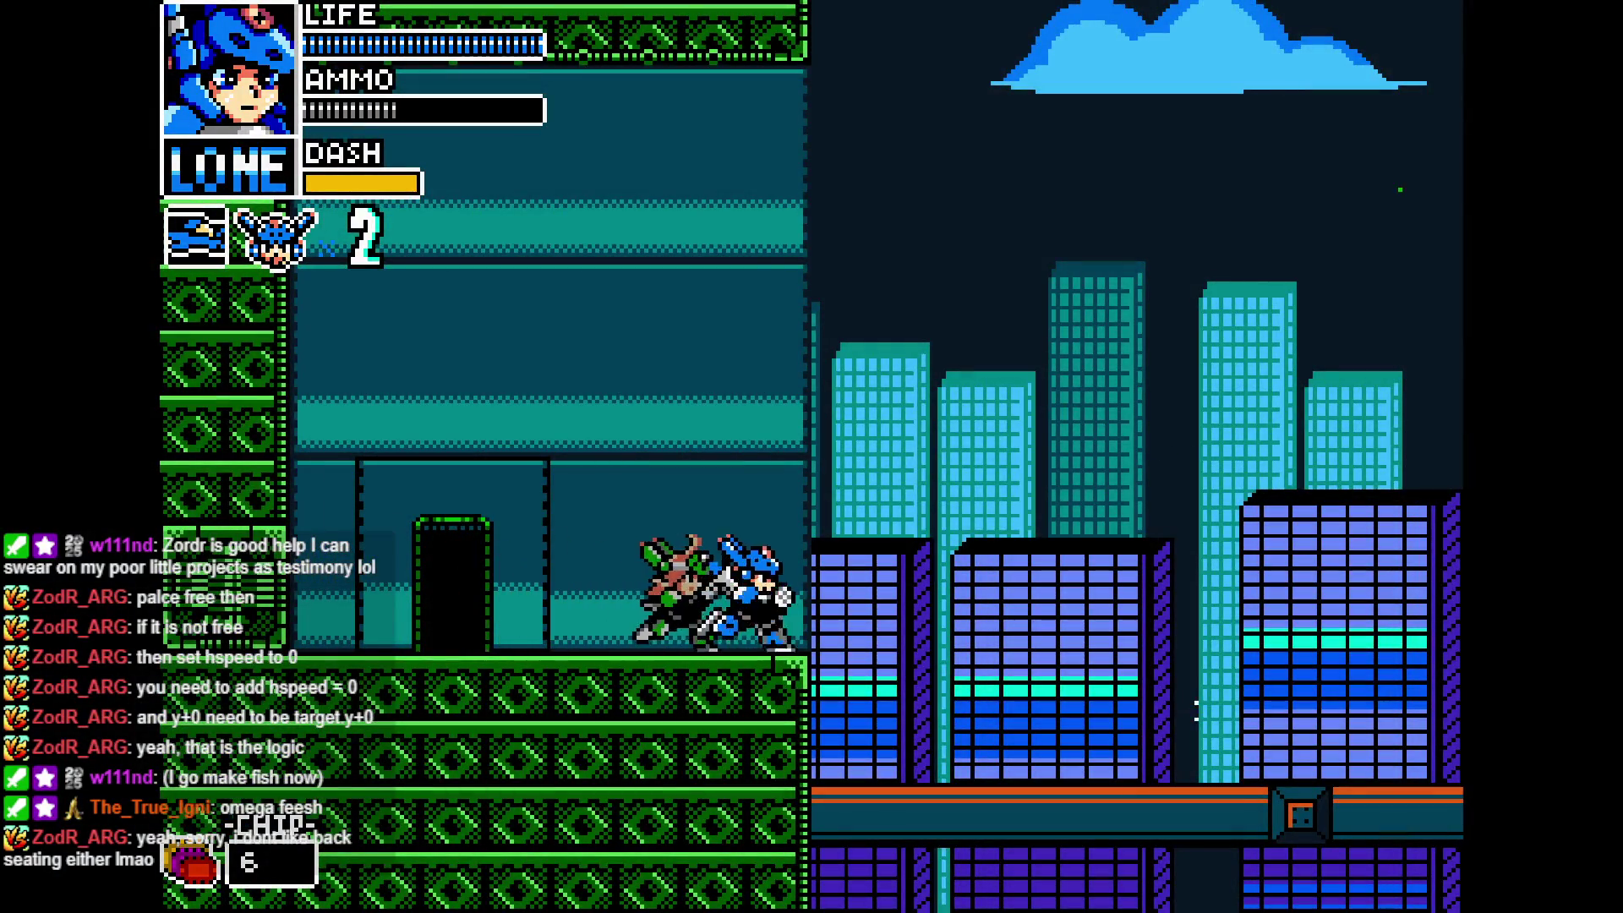
- Fight along the lower bridge onto the grassy platform, then close the game with Alt+F4
key(Right)
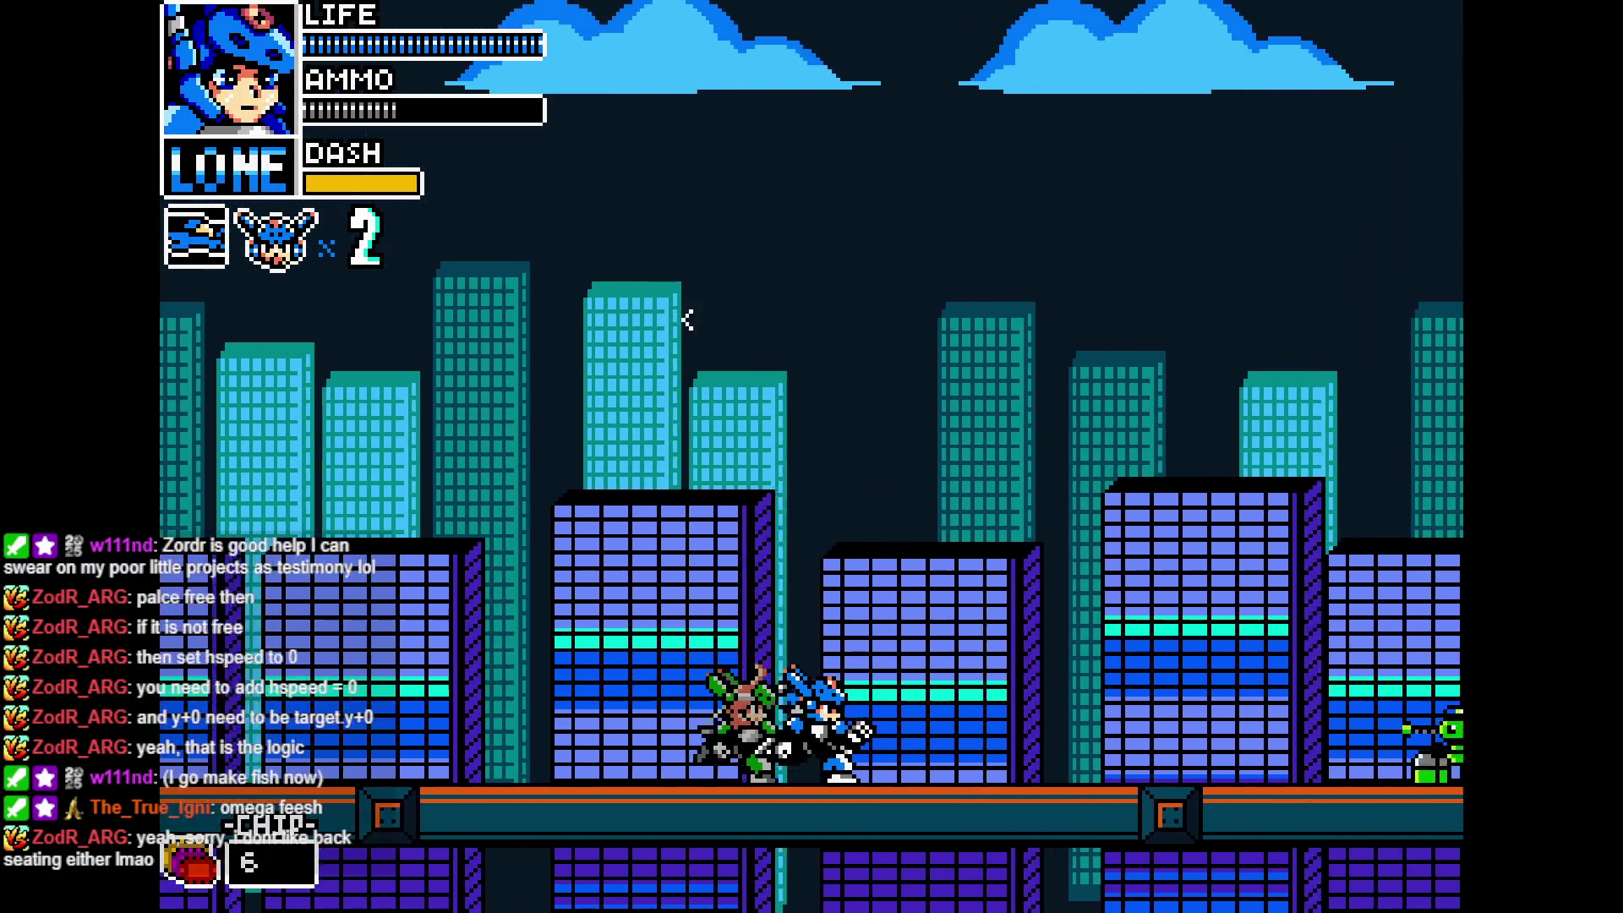
key(Right)
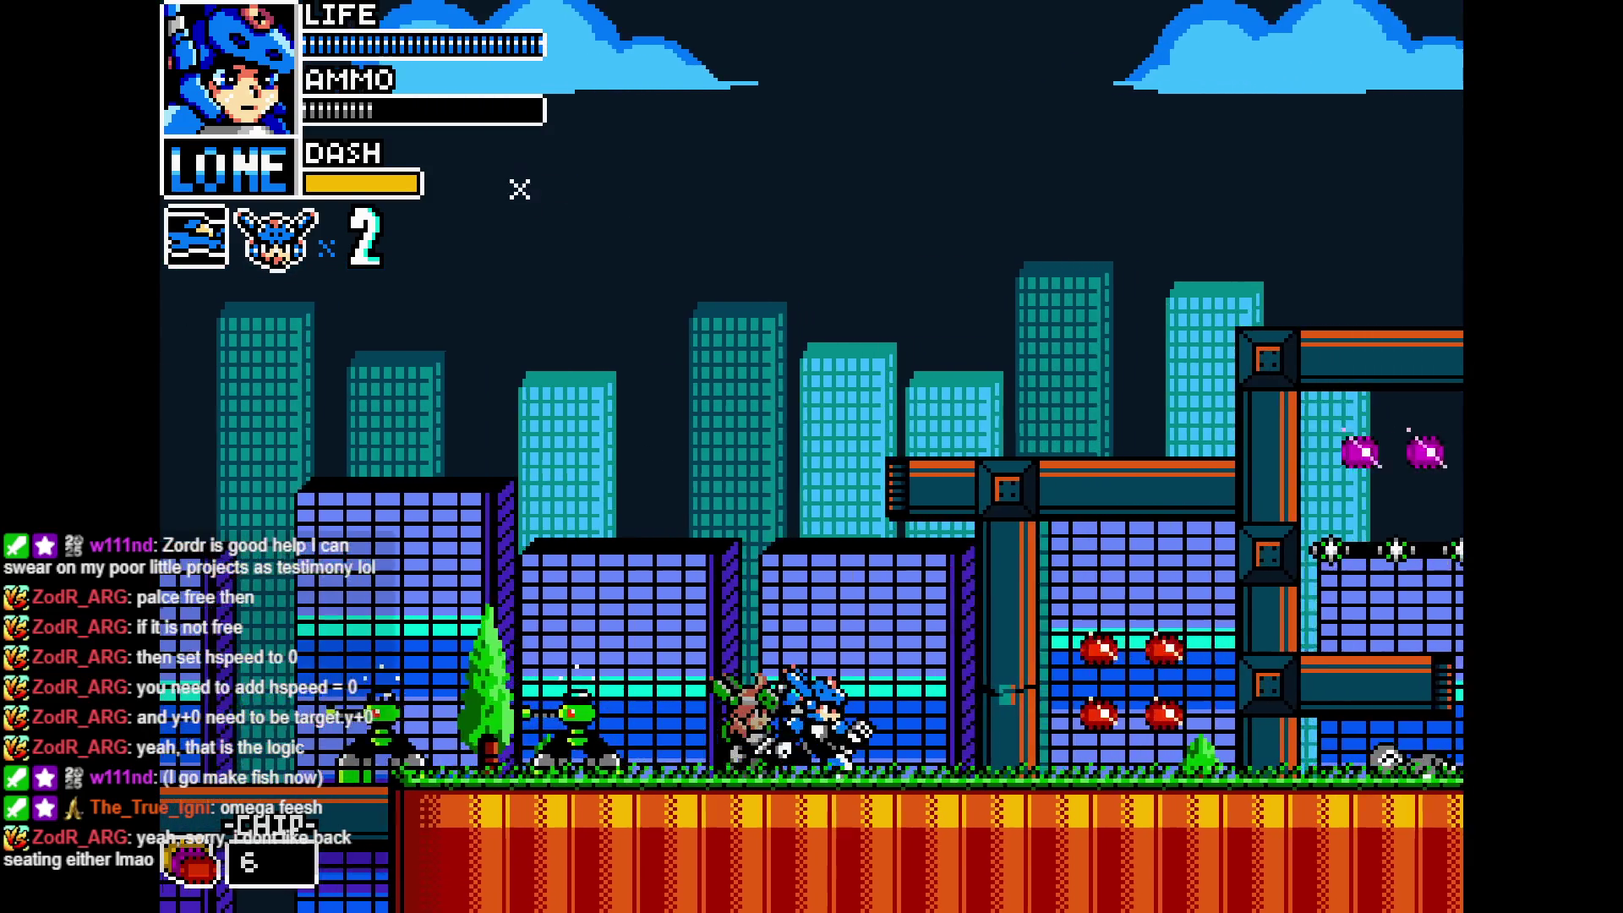
key(Left)
key(Left)
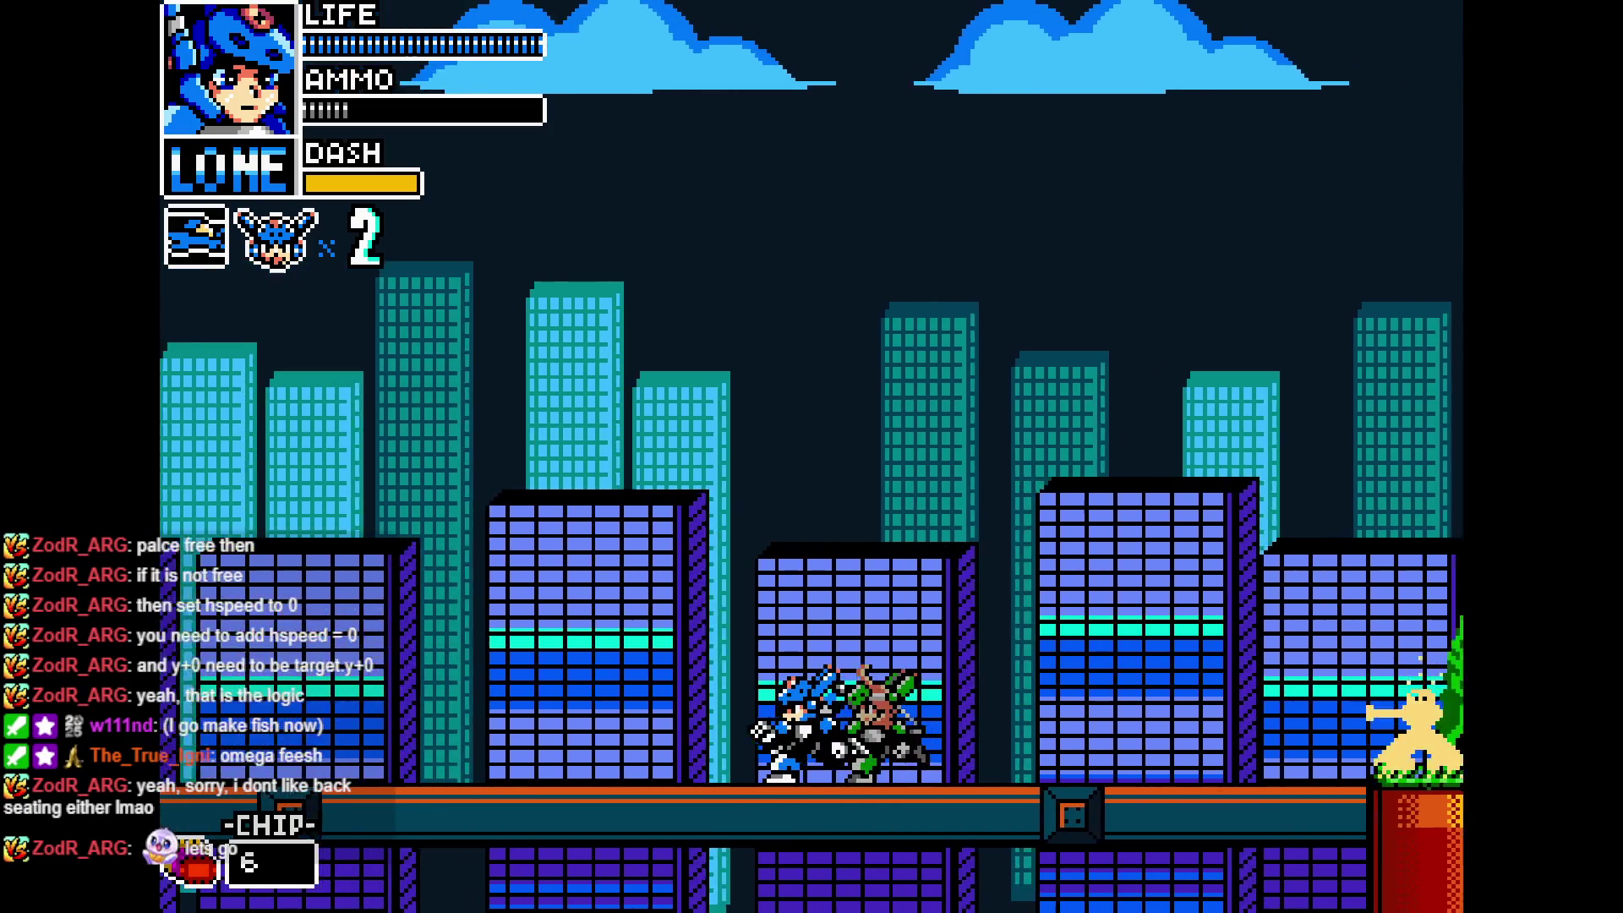
key(Left)
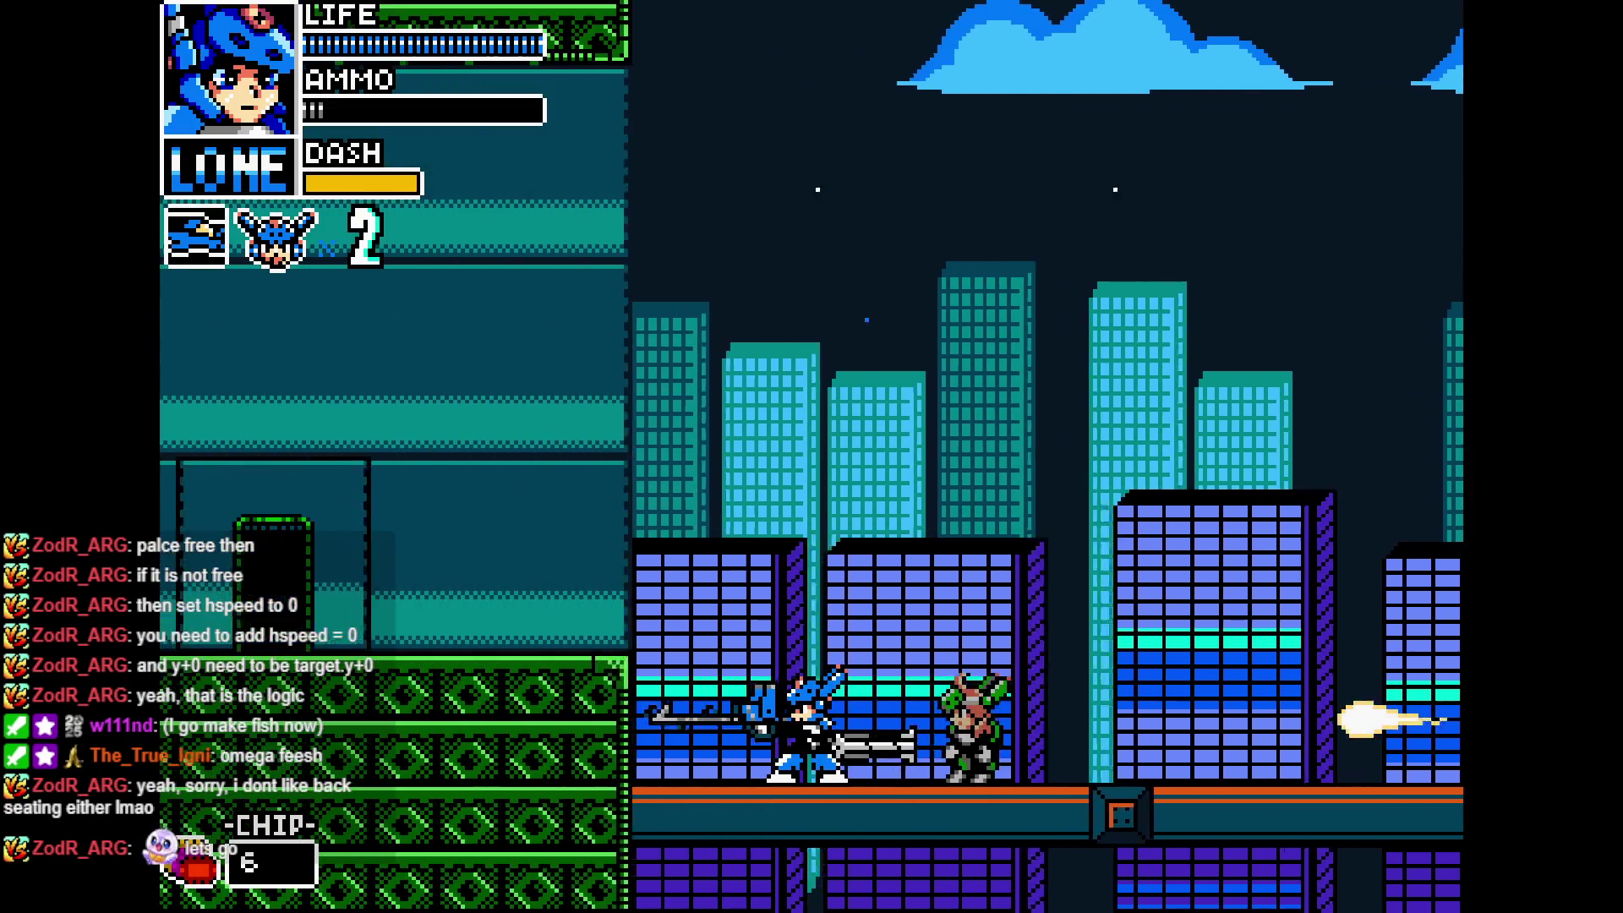
key(Right)
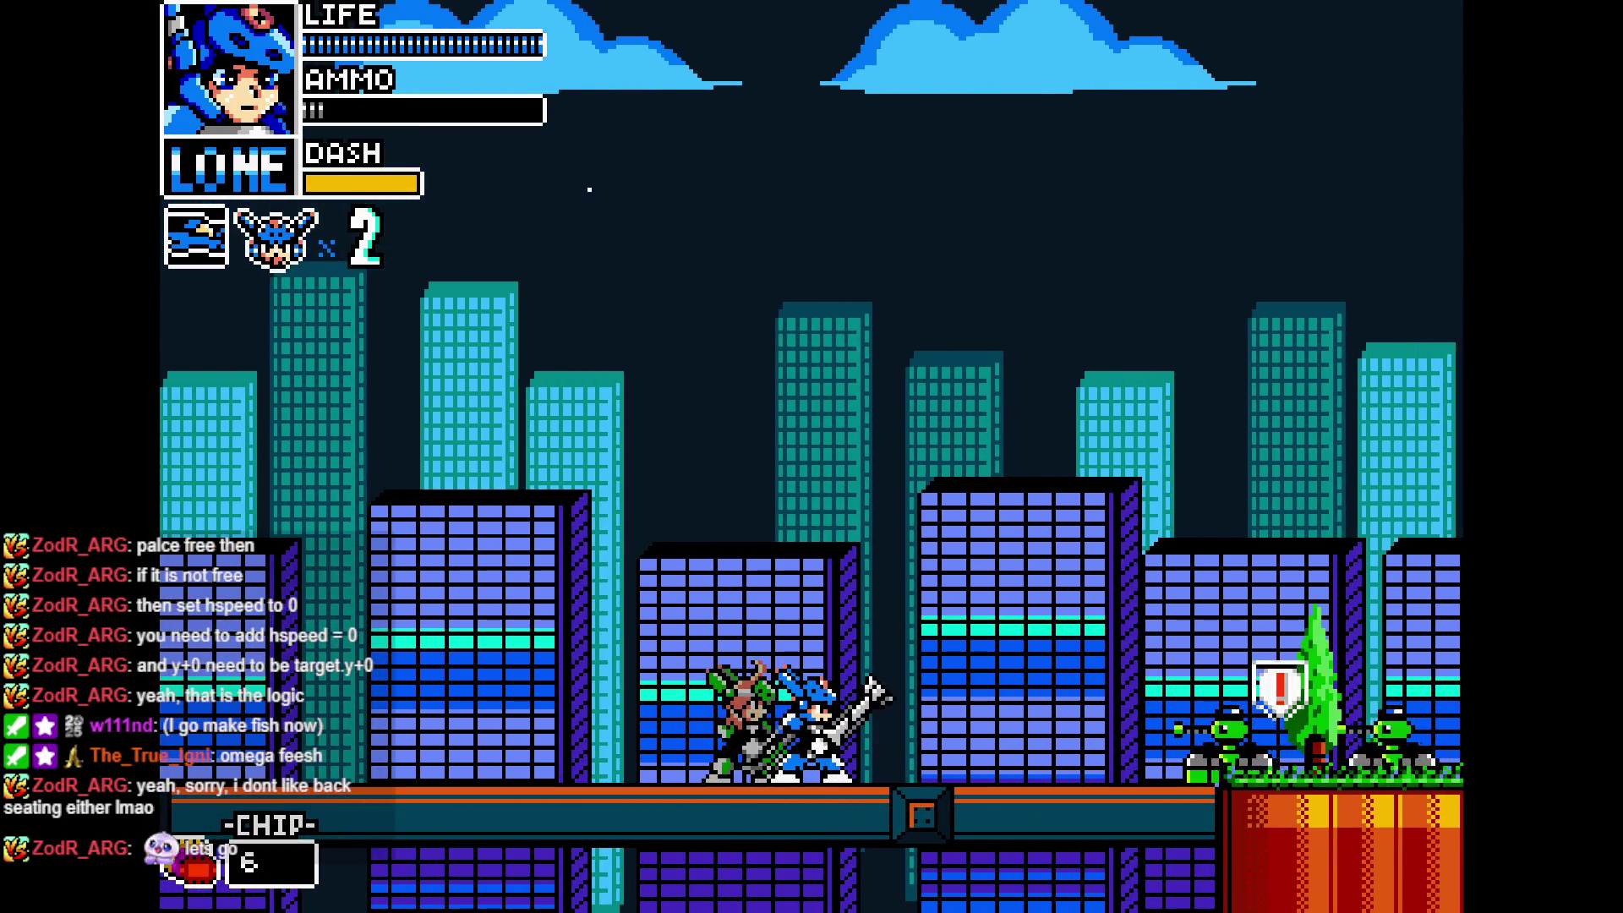
key(Left)
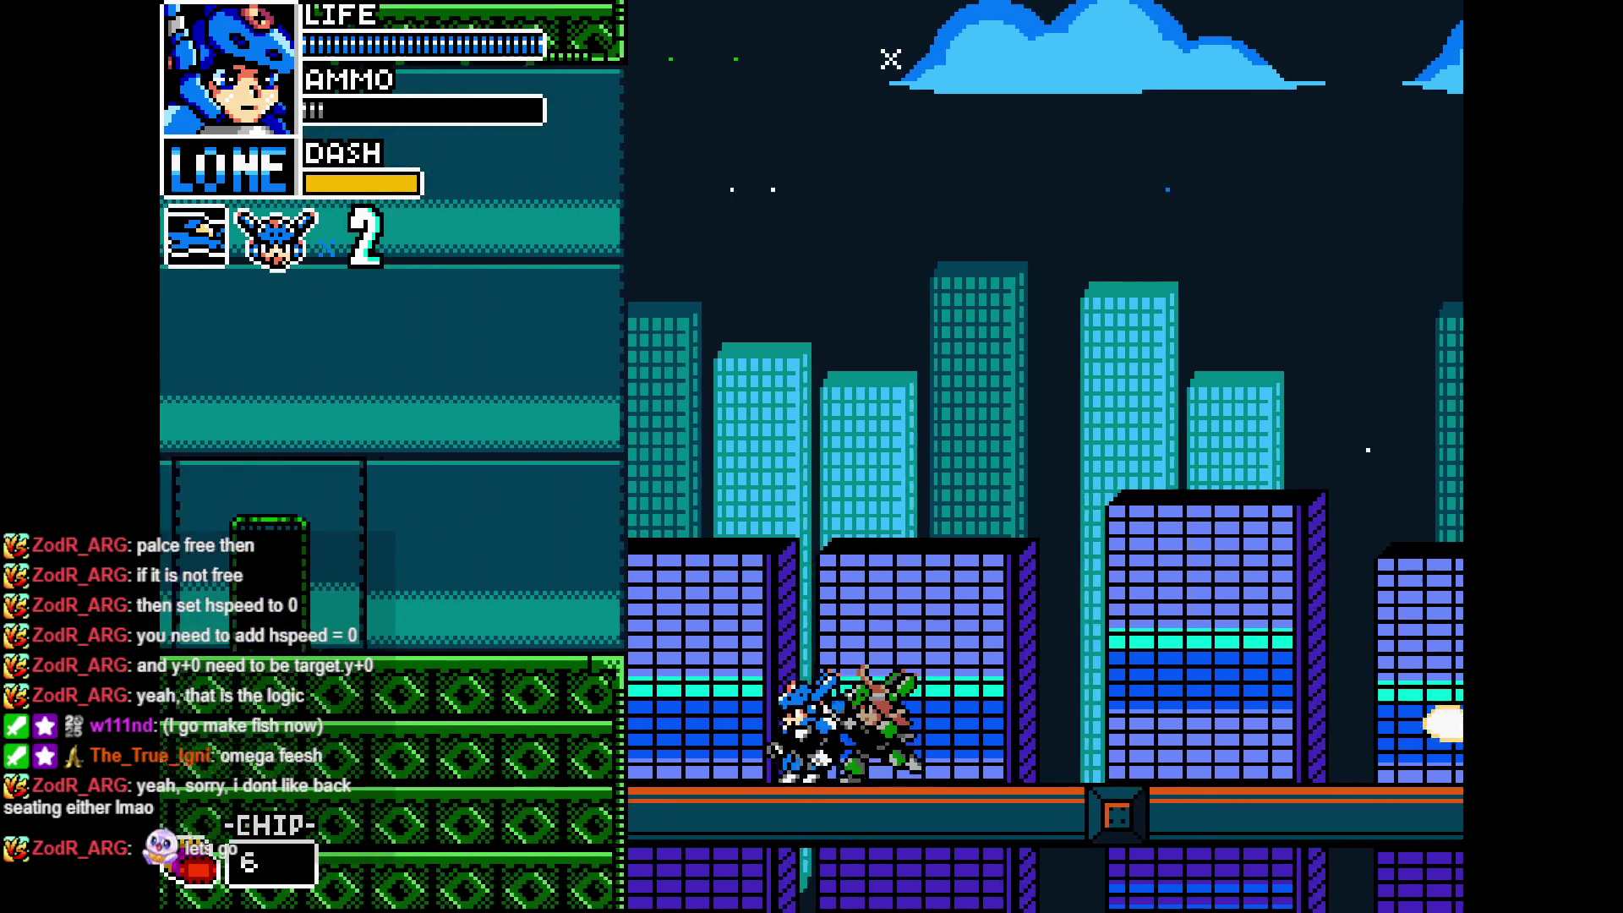
key(Left)
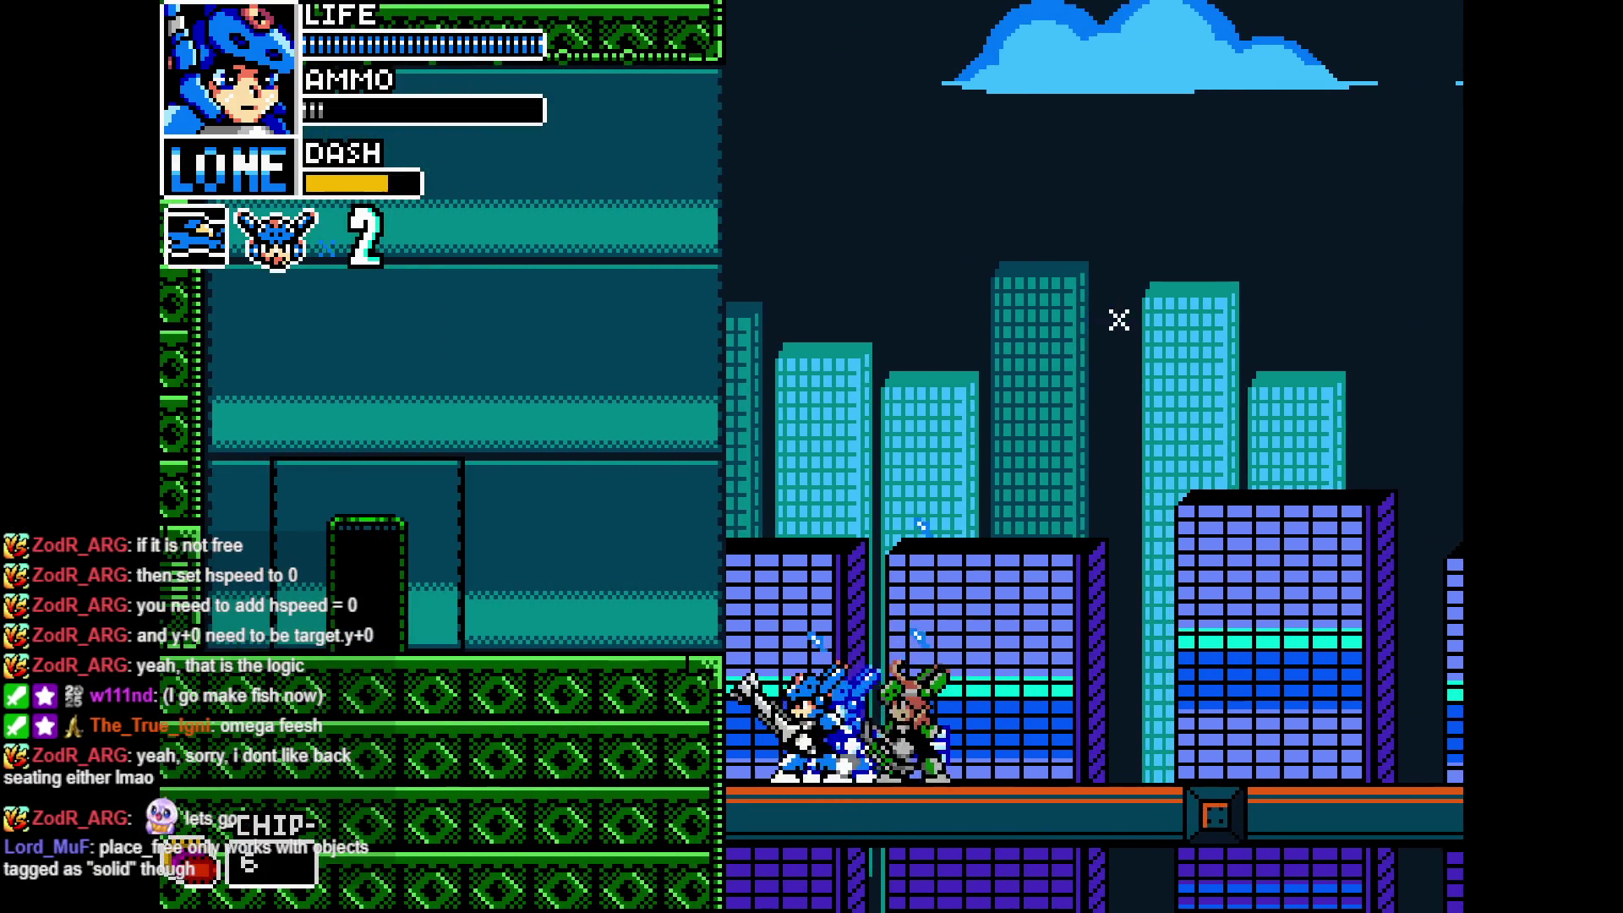
key(Right)
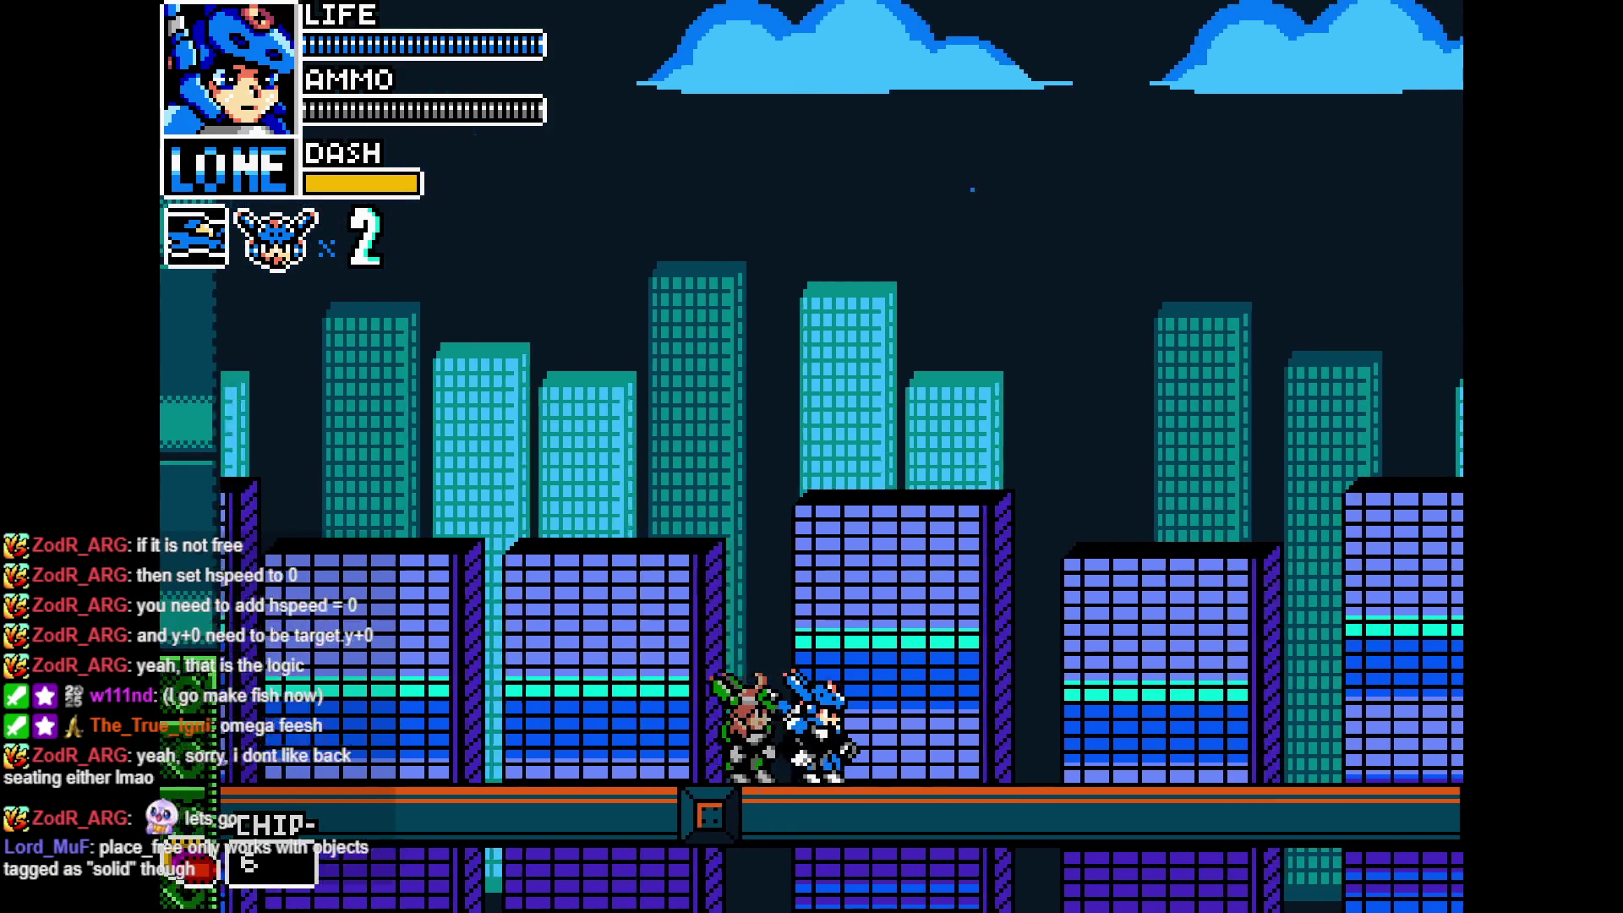
key(Right)
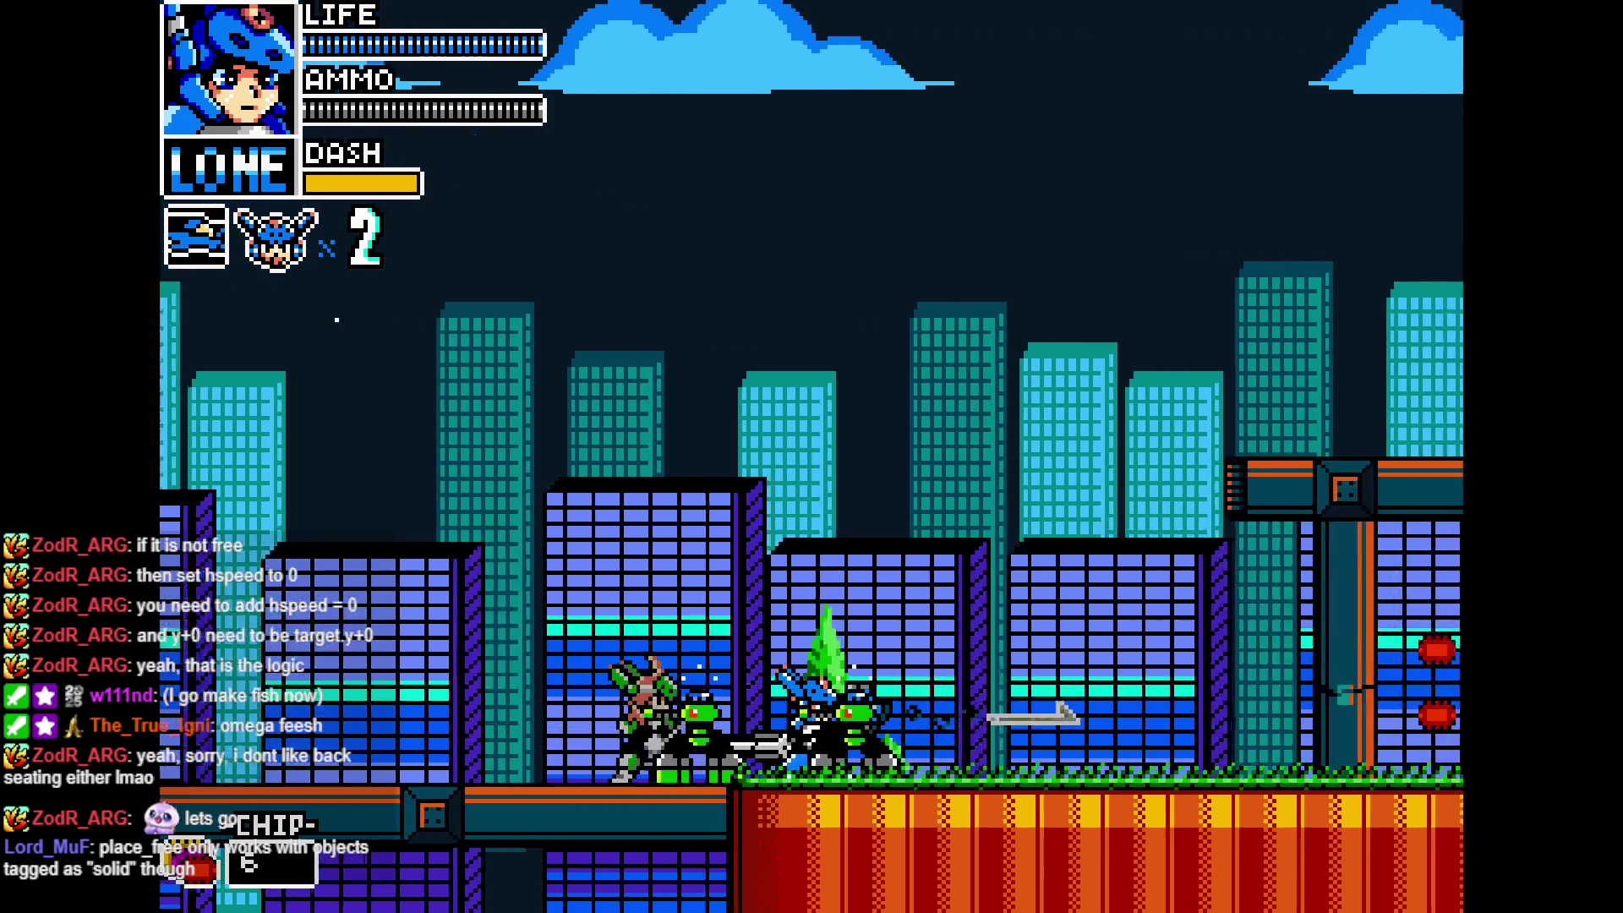
key(Right)
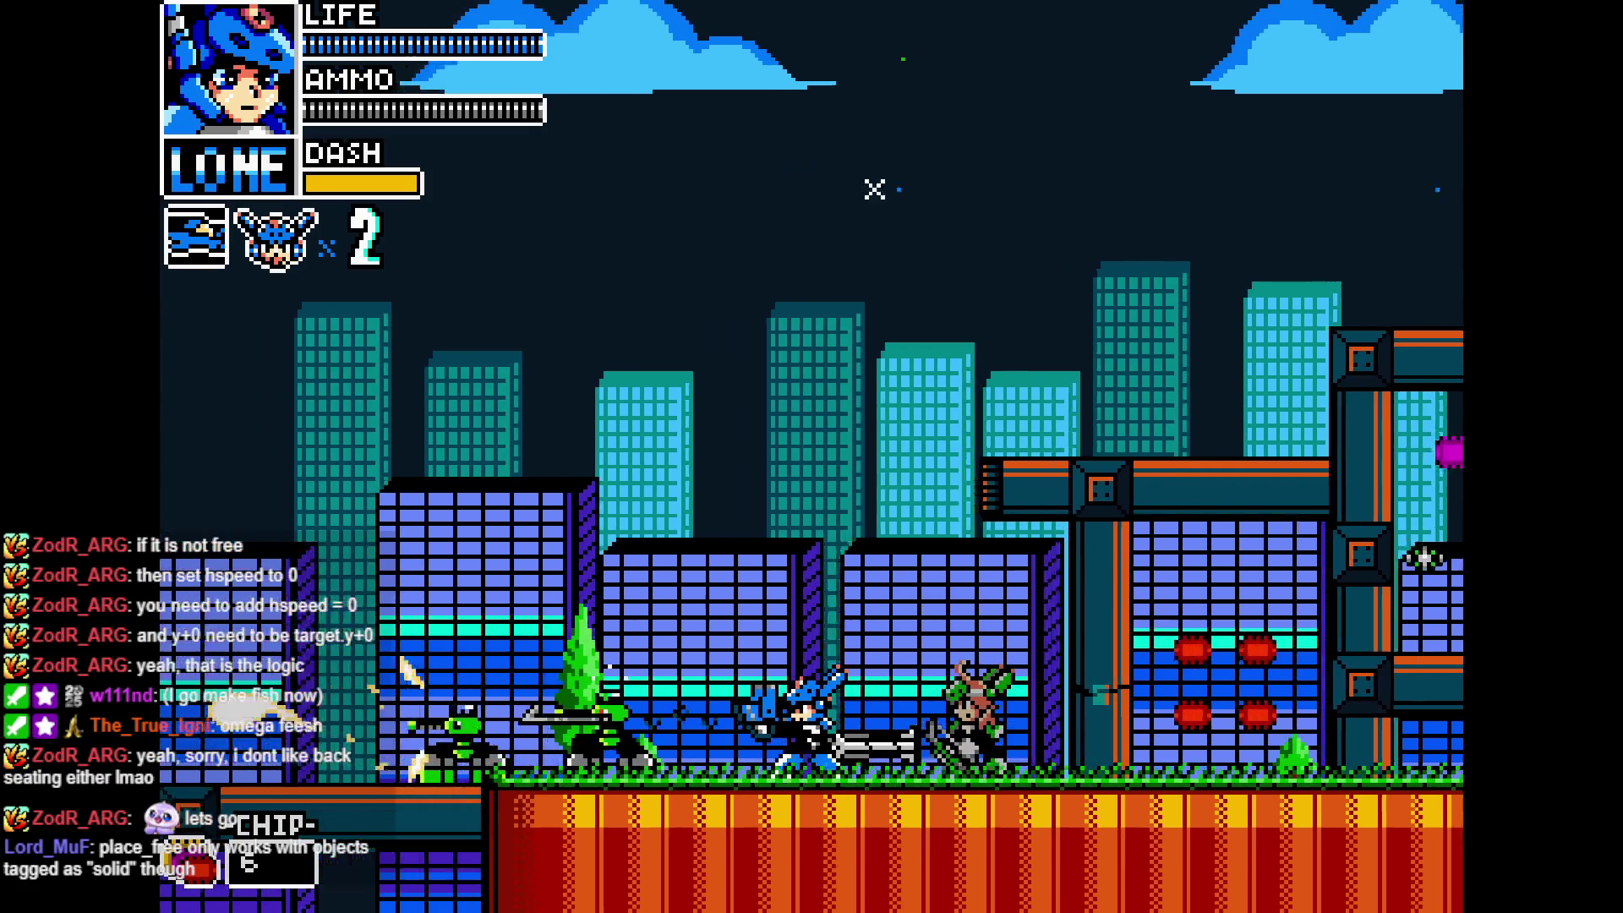
key(Left)
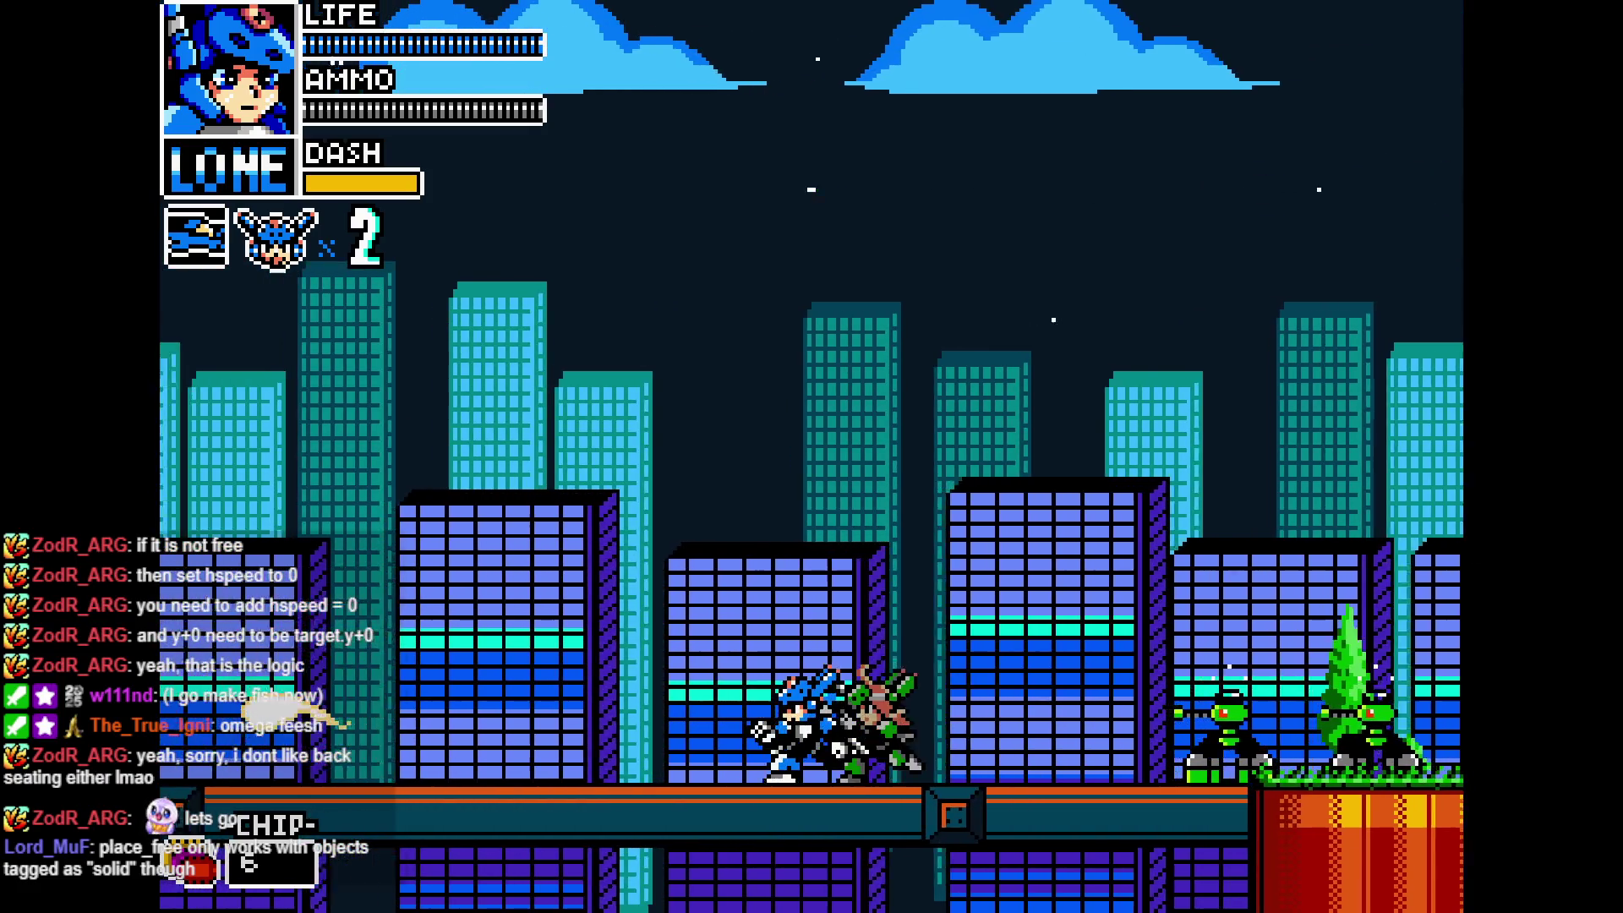
key(Left)
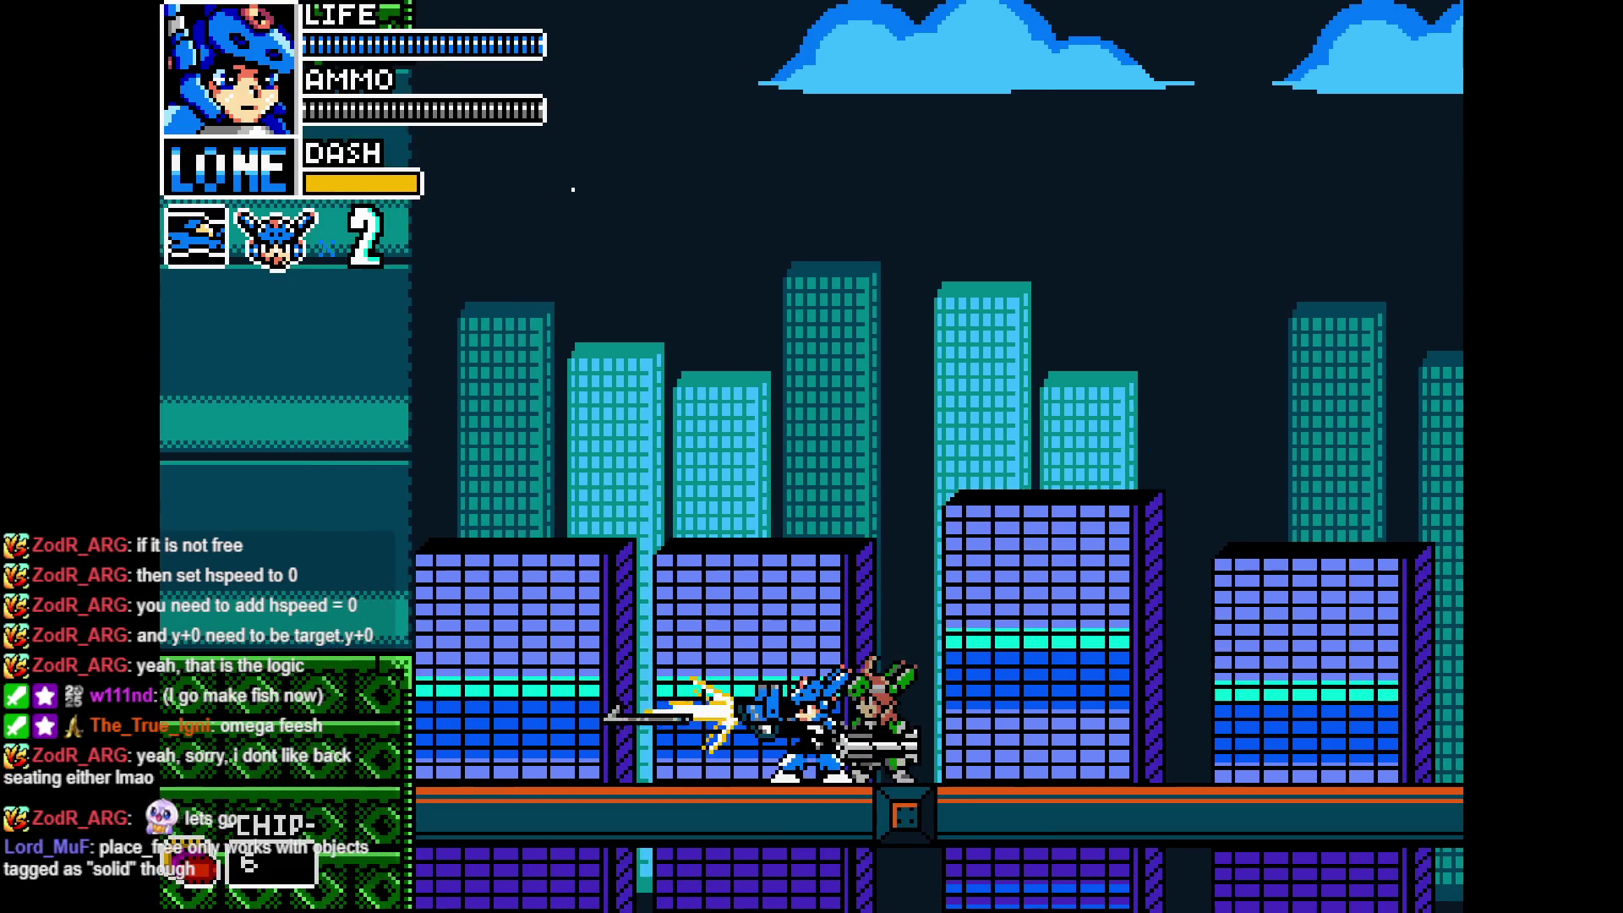
key(Right)
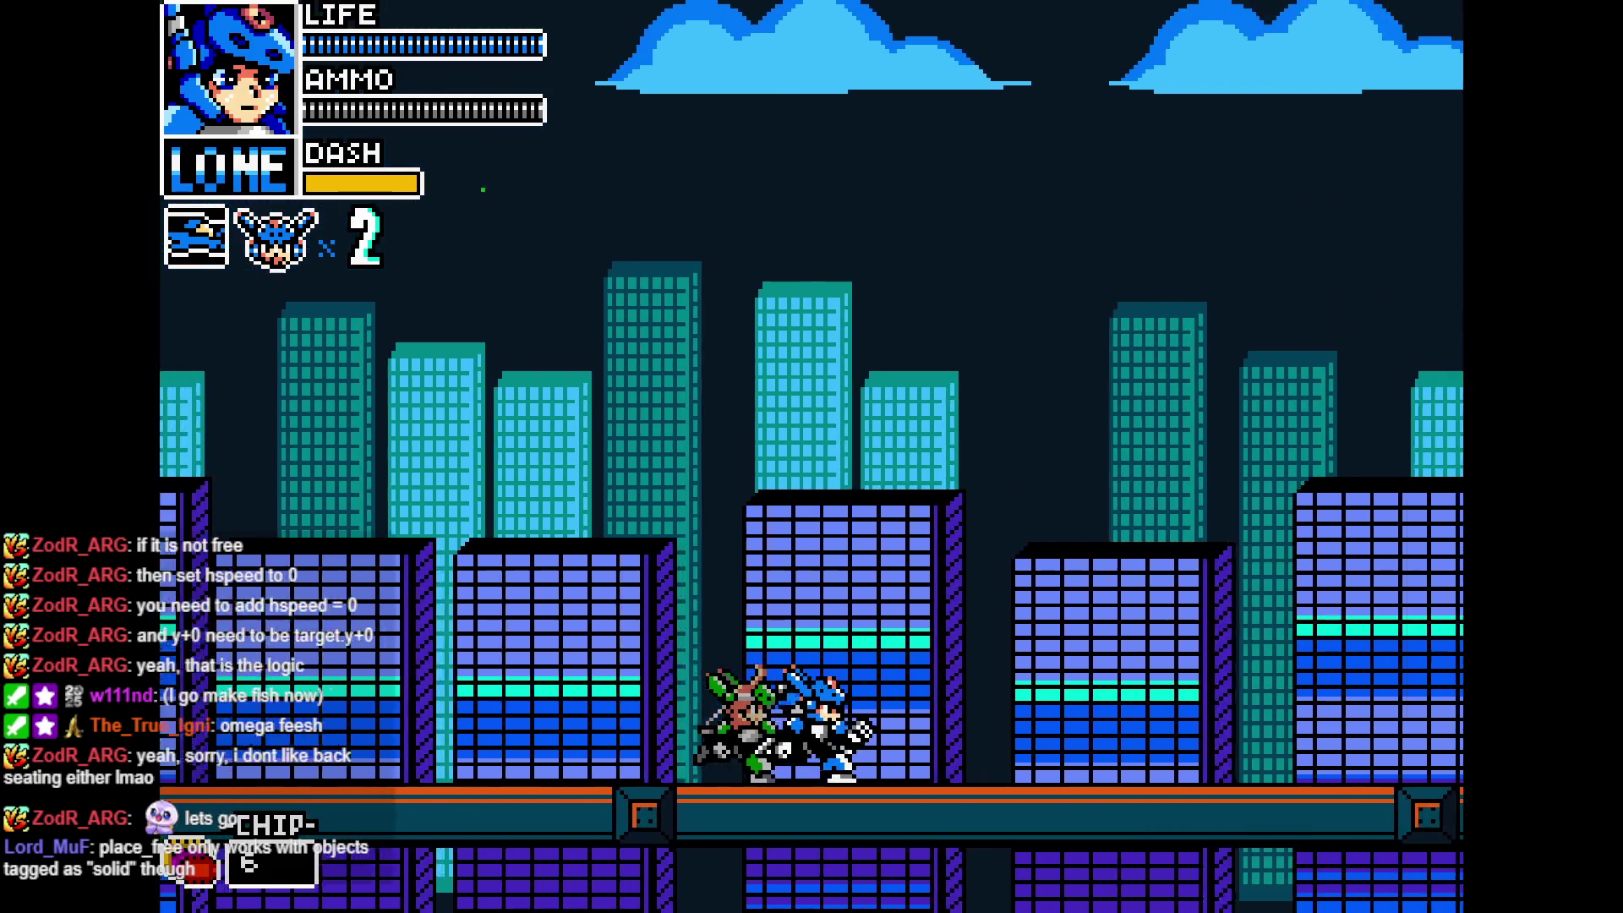
key(Right)
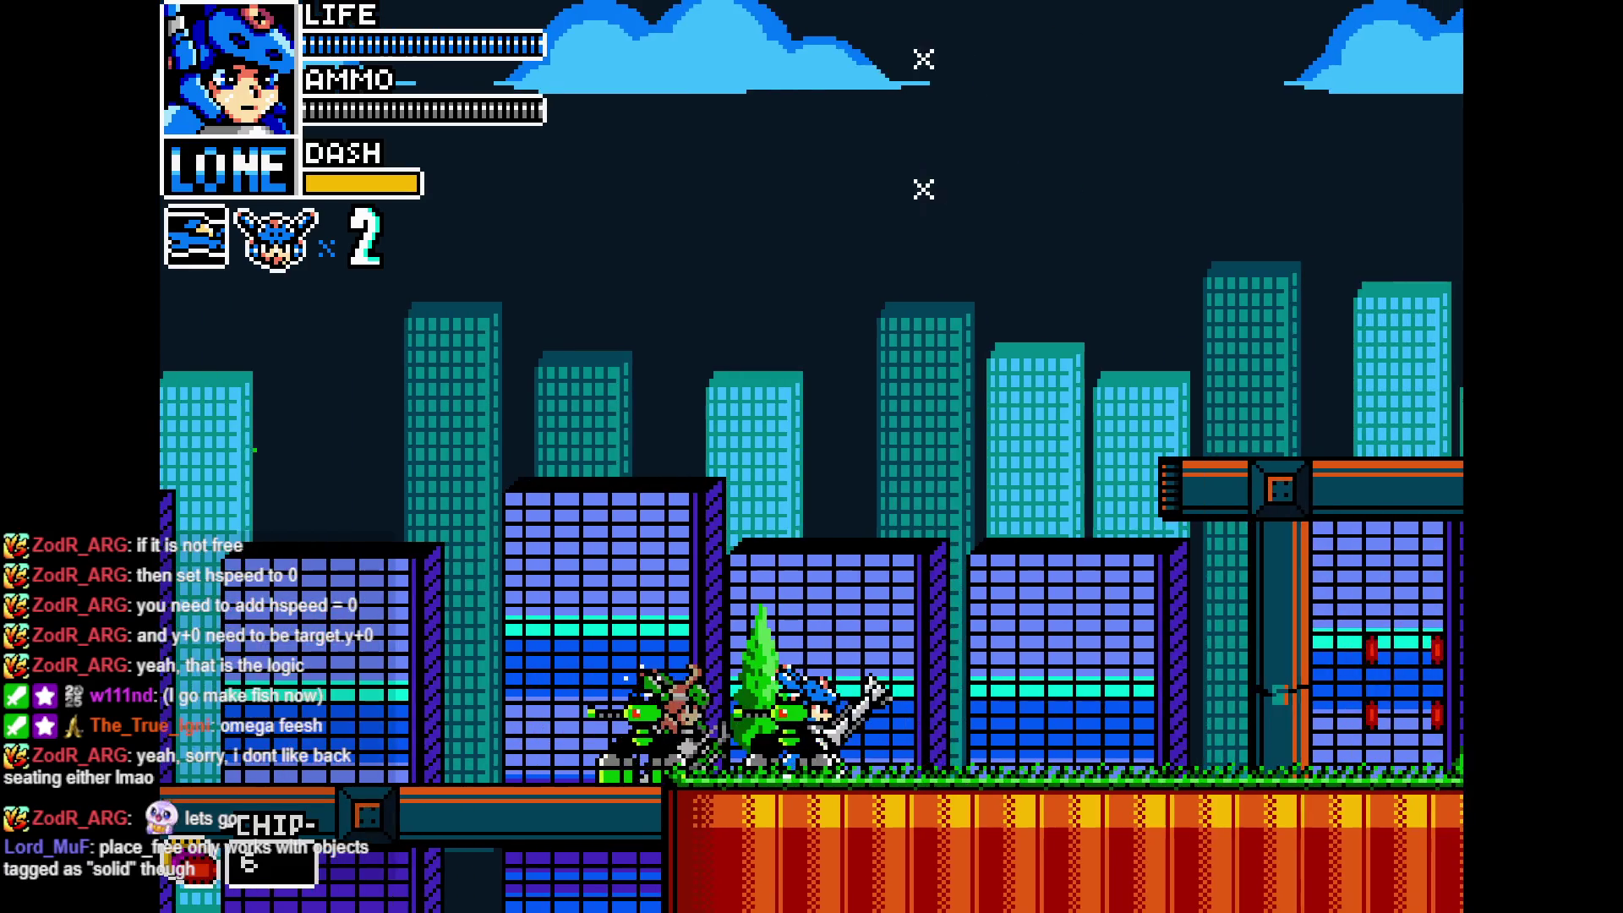
key(Right)
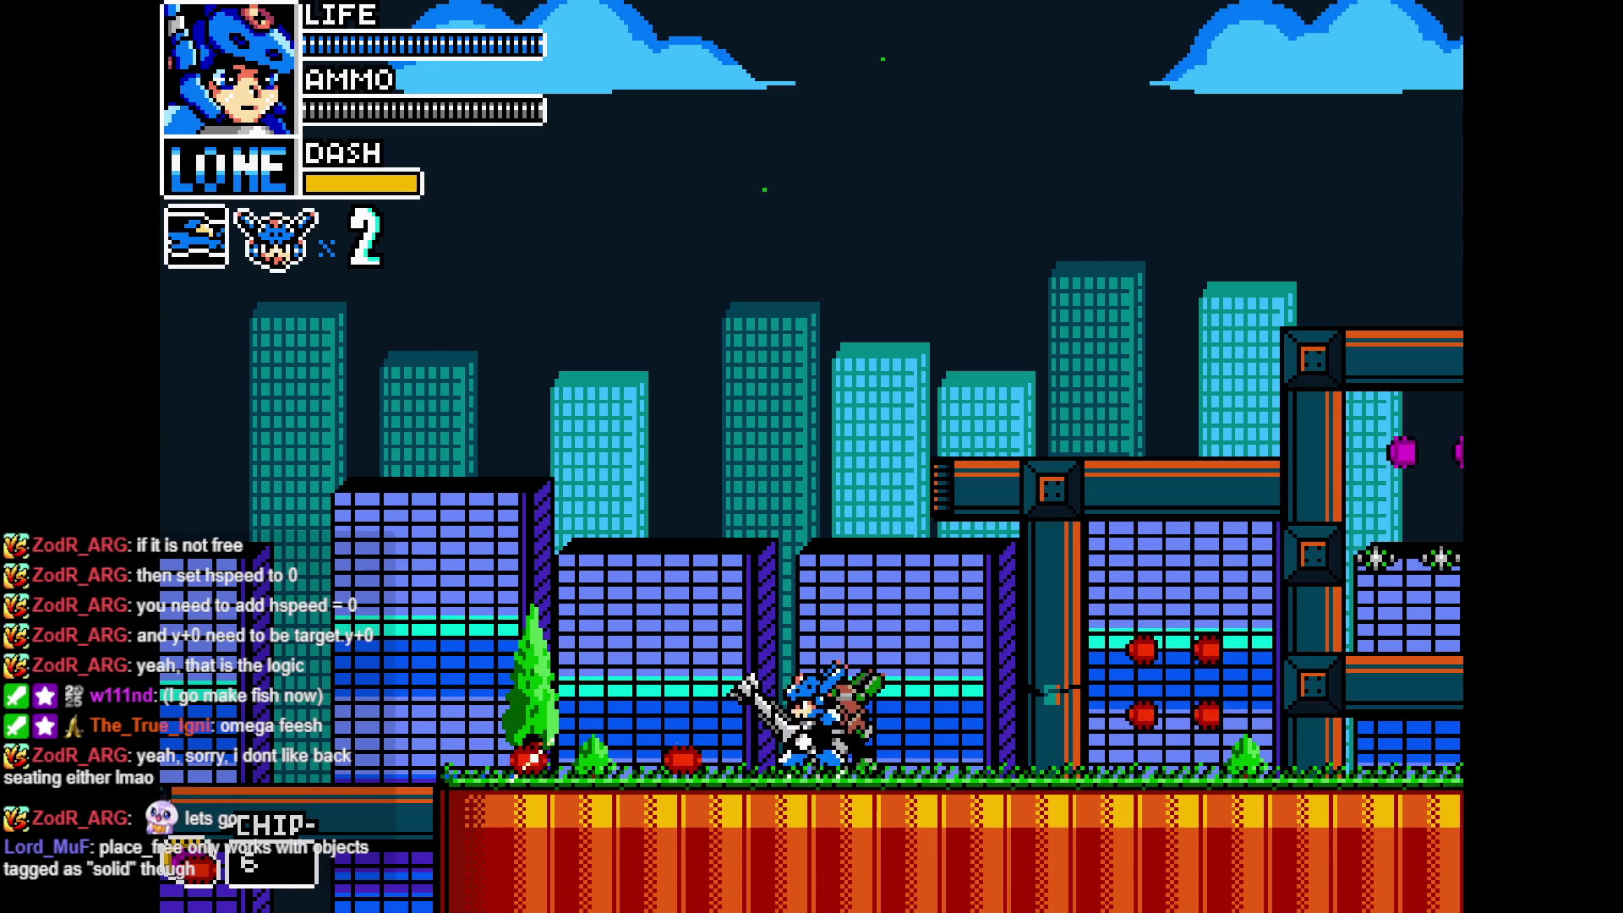
key(alt+F4)
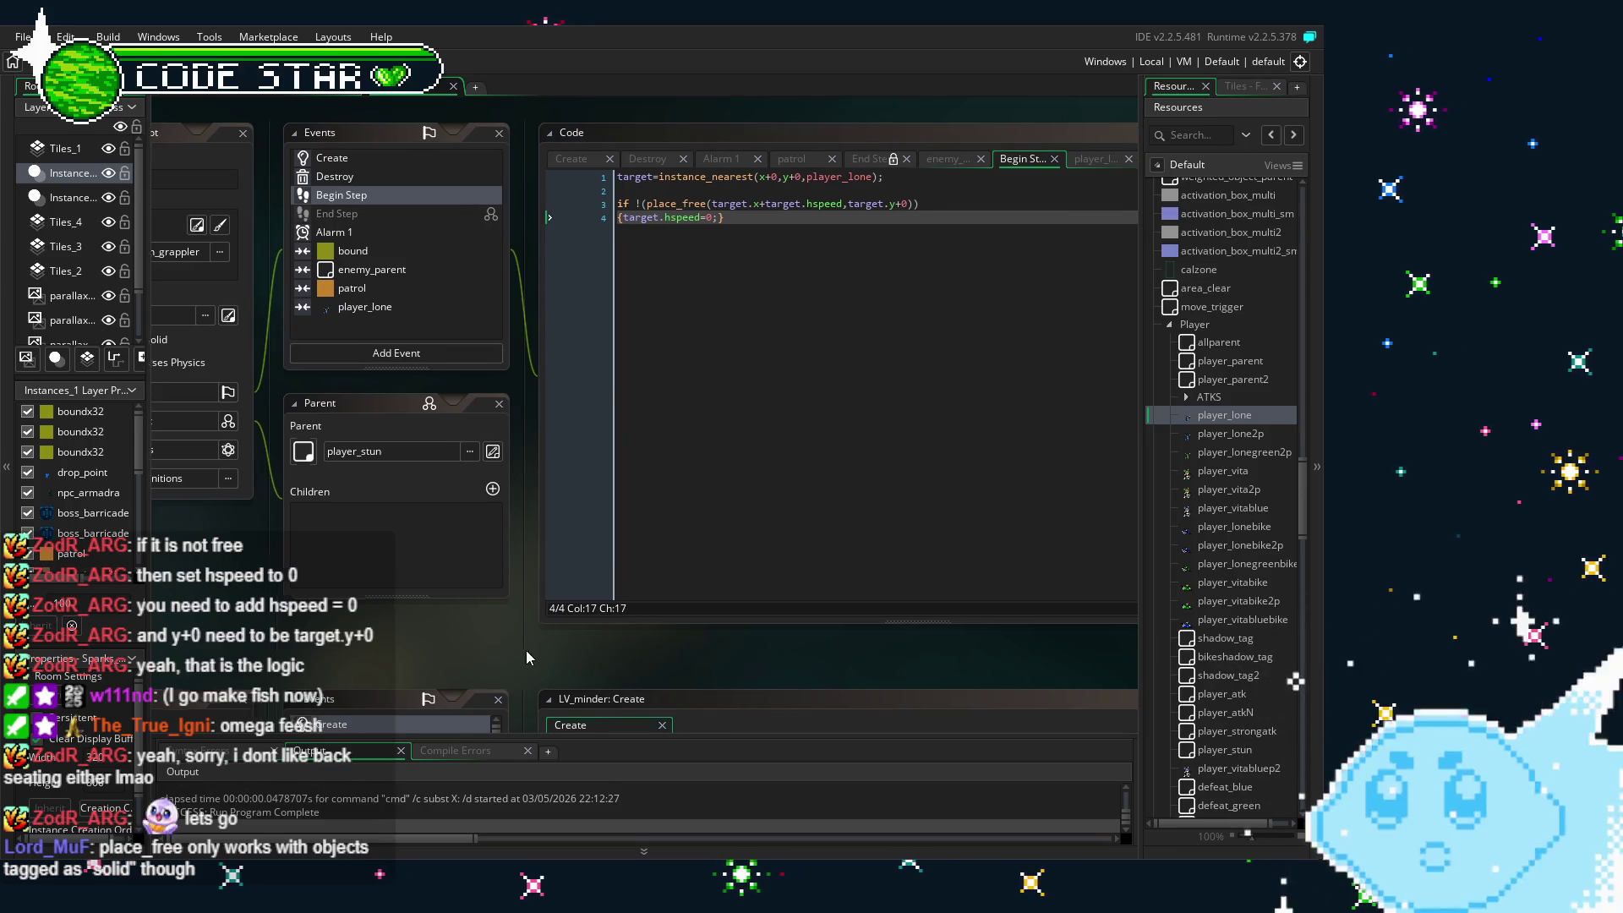
drag(526, 651, 491, 651)
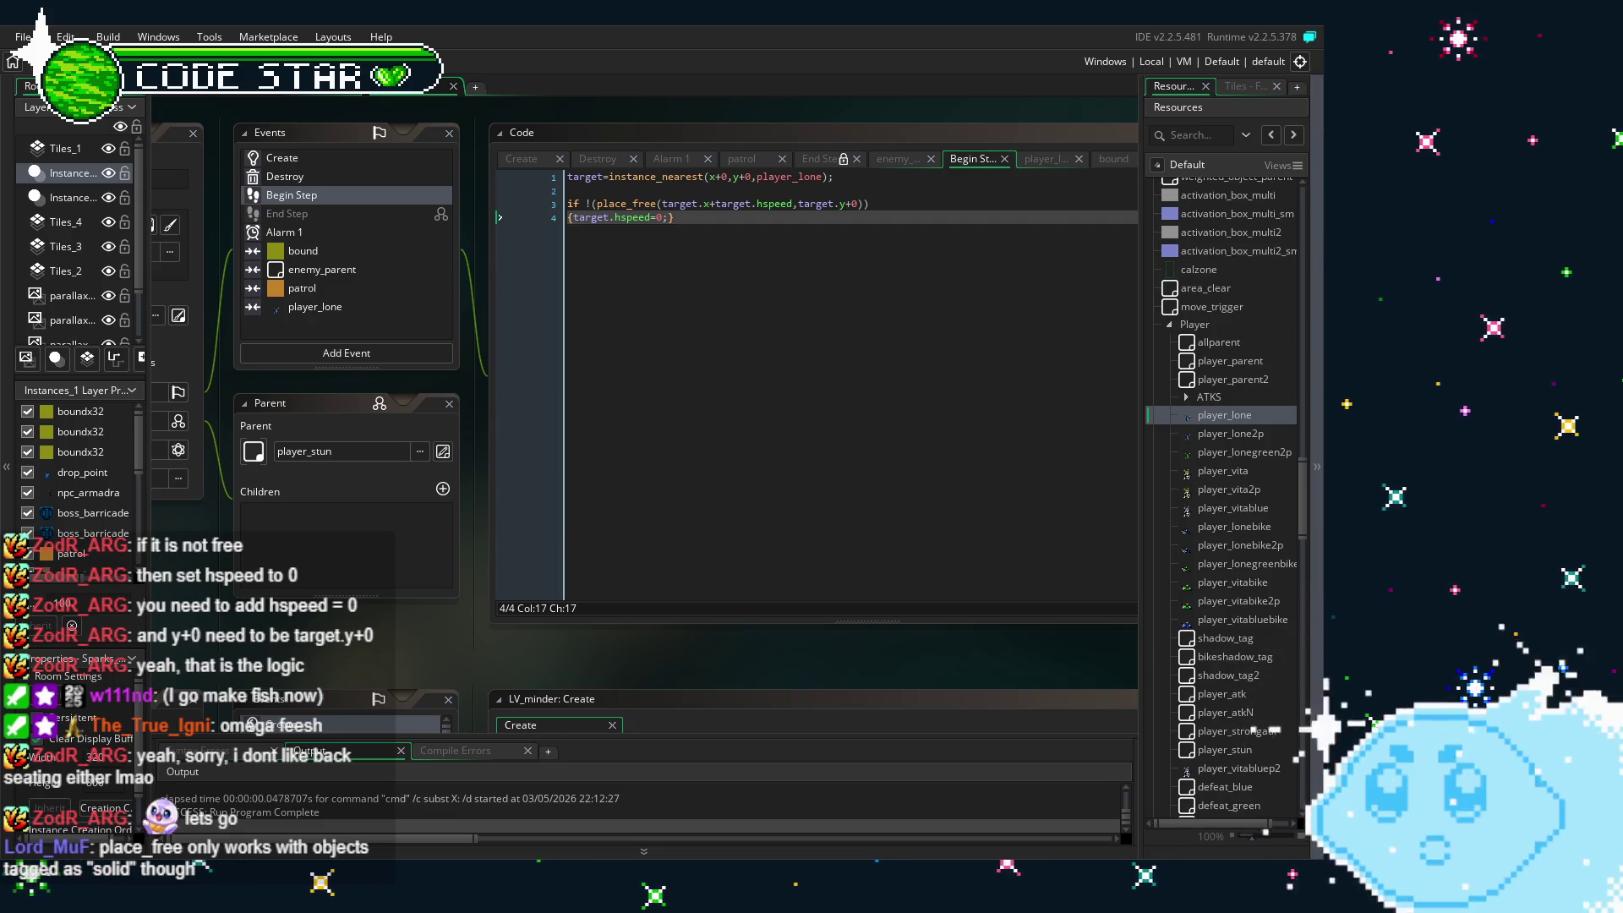
scroll(381, 649, up, 2)
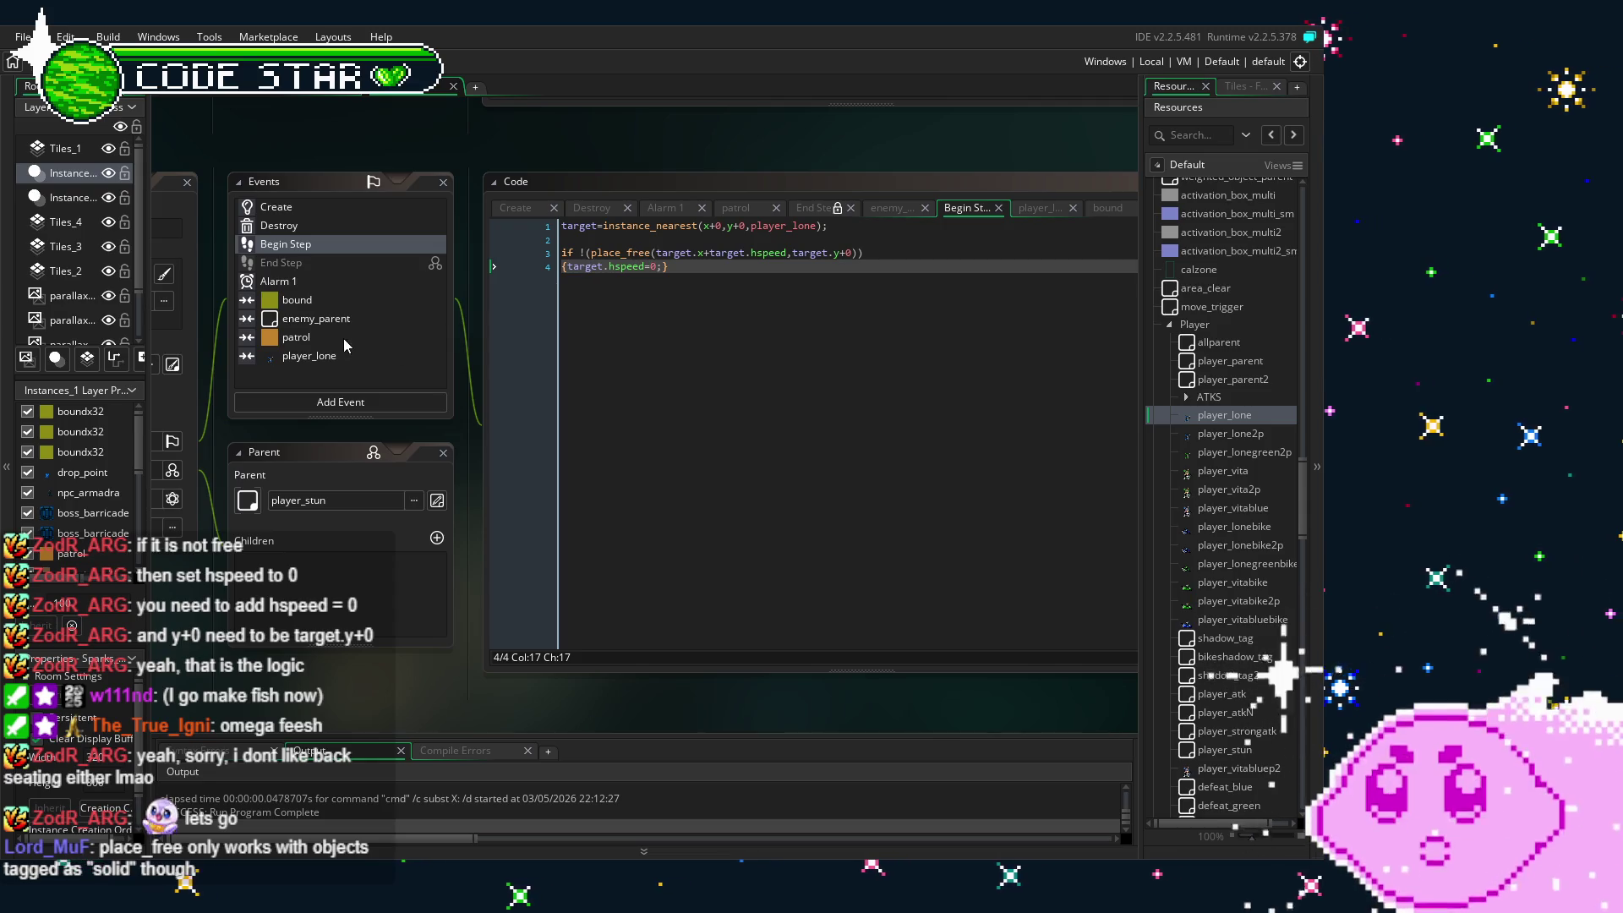
click(309, 321)
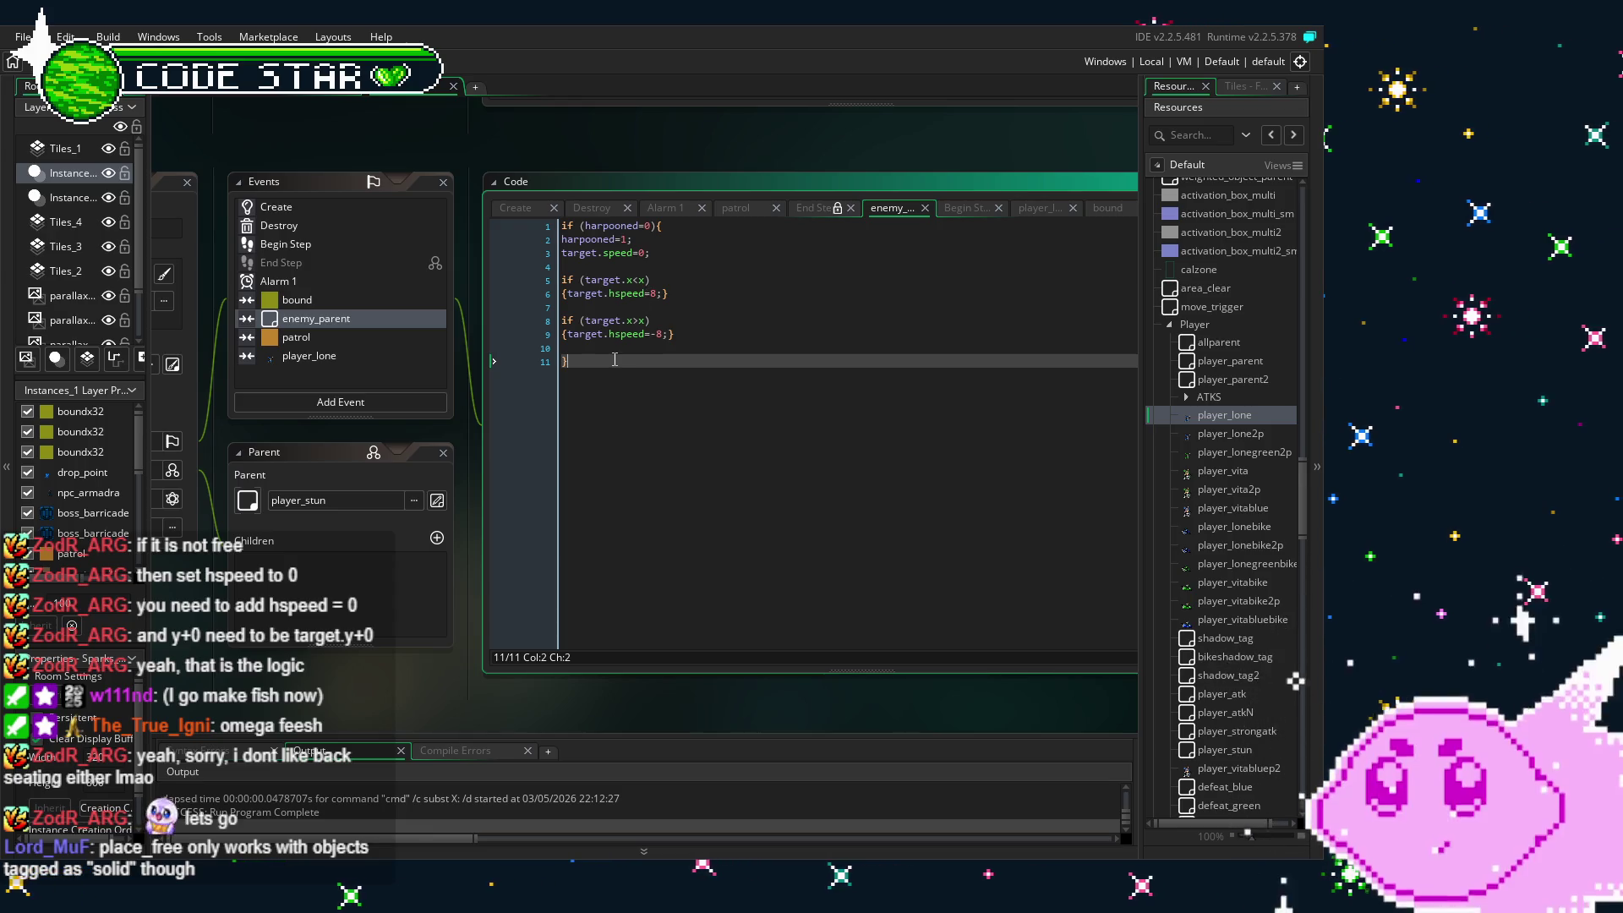
- Change line 3 of the enemy_parent collision from target.speed=0; to speed=0; and save the project
key(Left)
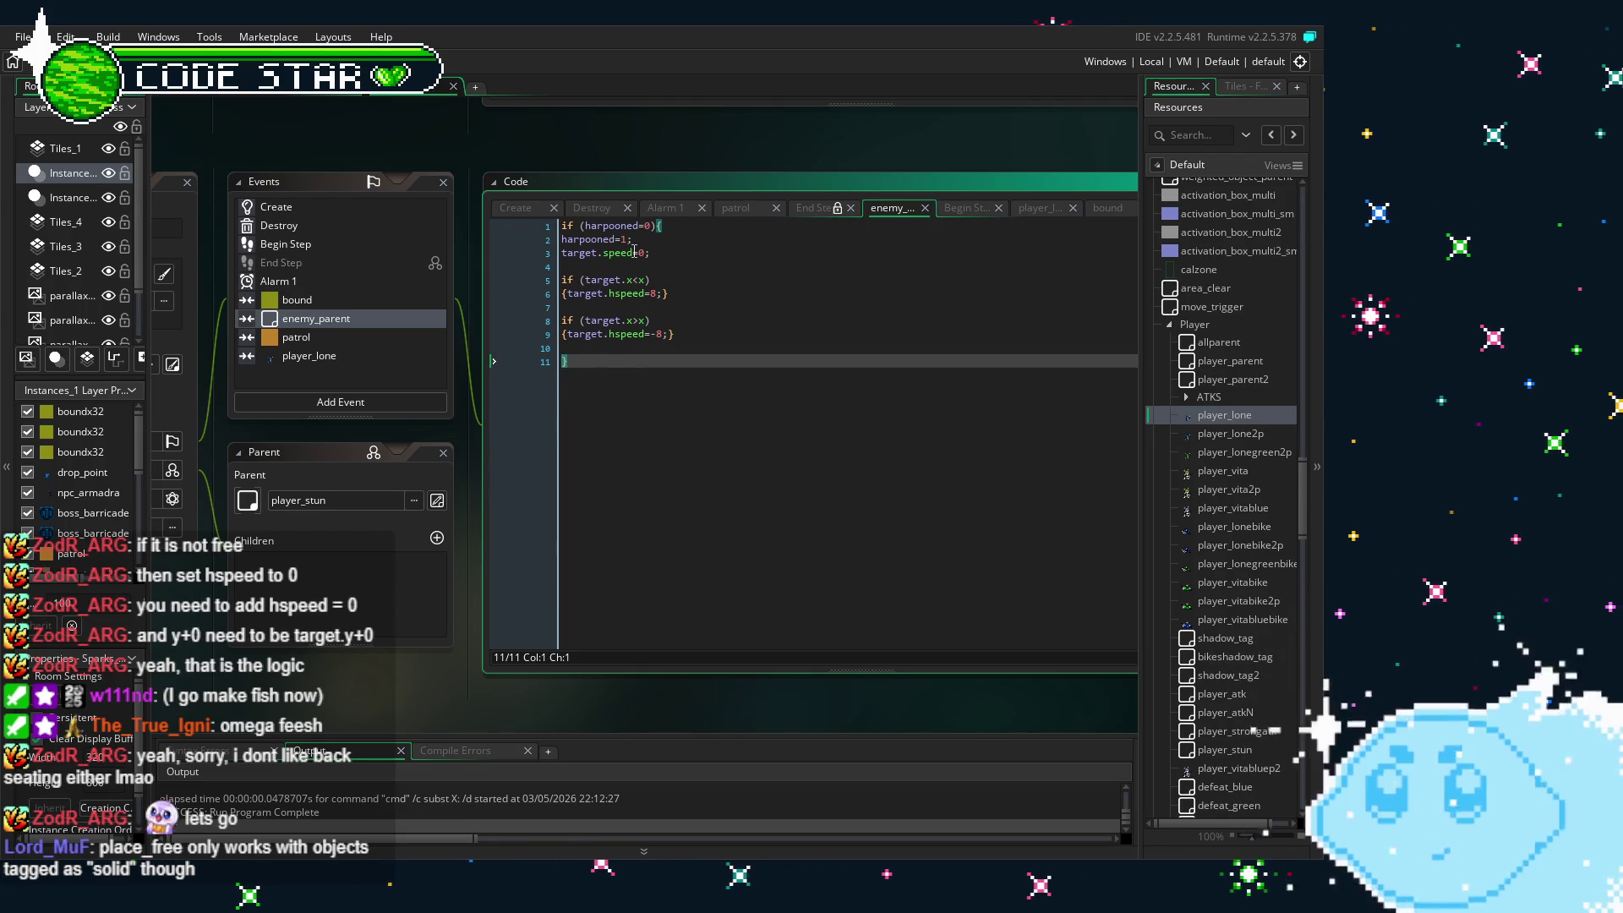
click(640, 239)
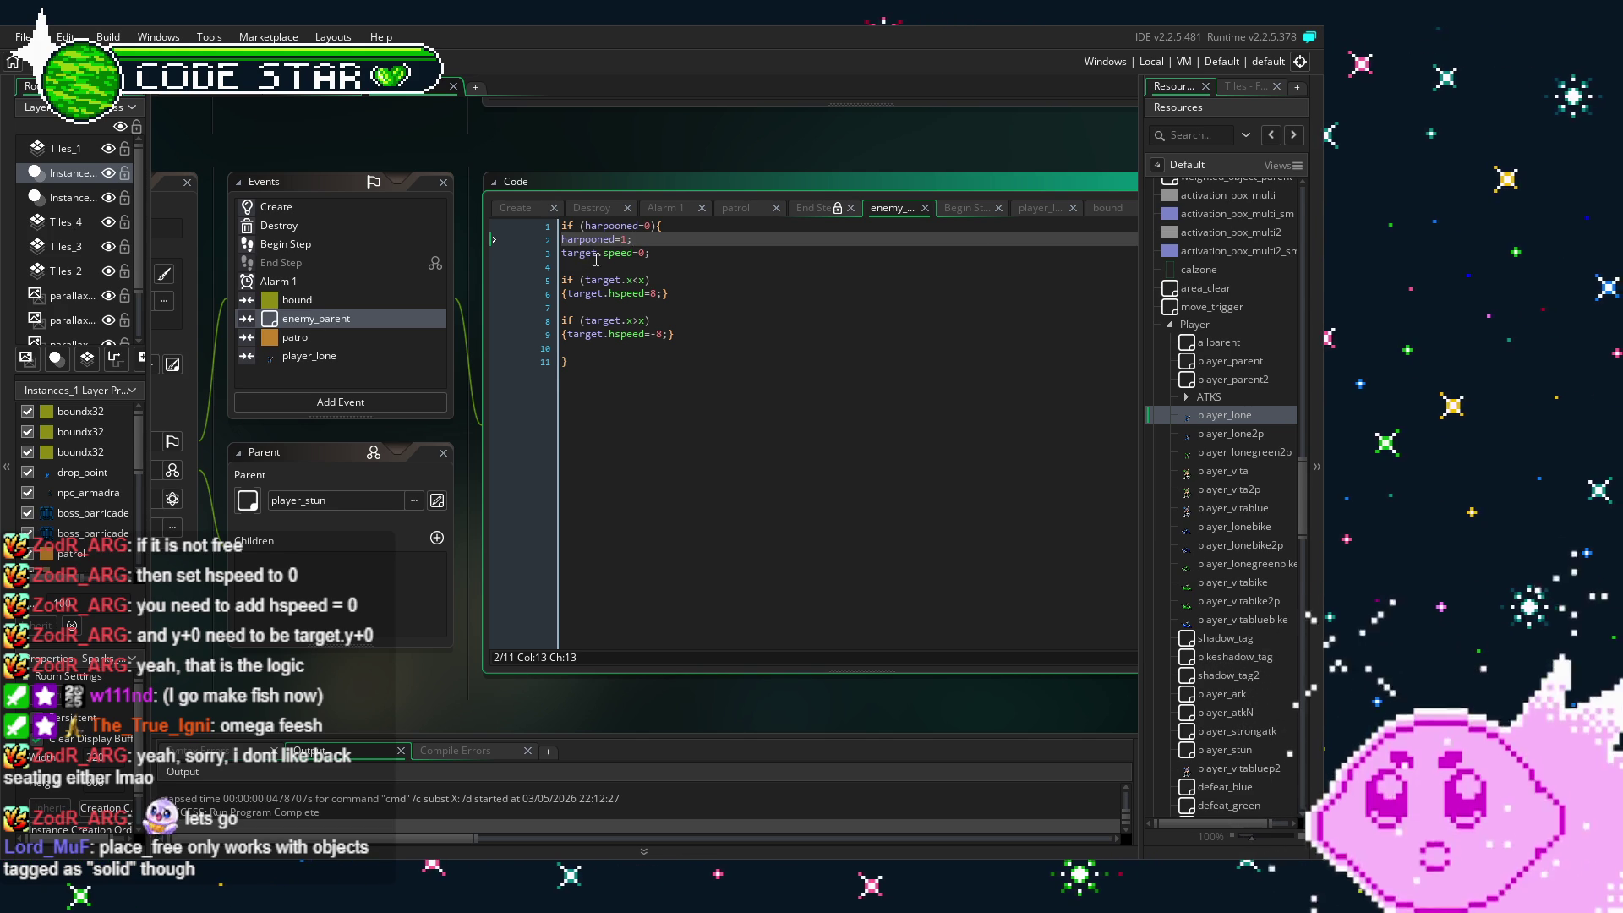
drag(604, 254, 562, 254)
key(BackSpace)
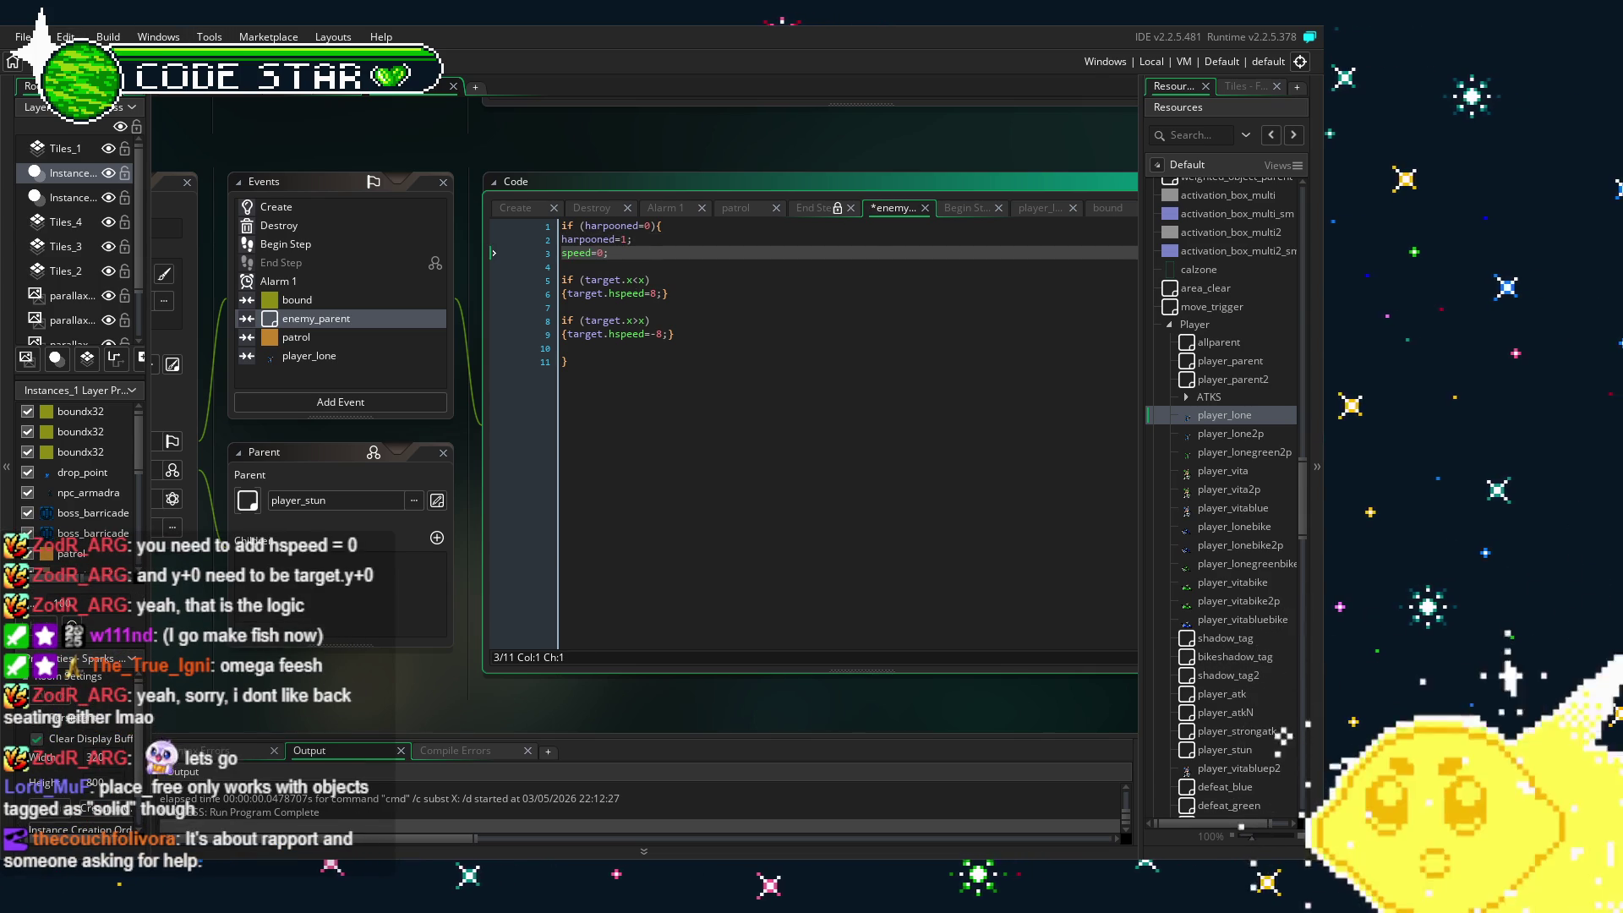
key(ctrl+s)
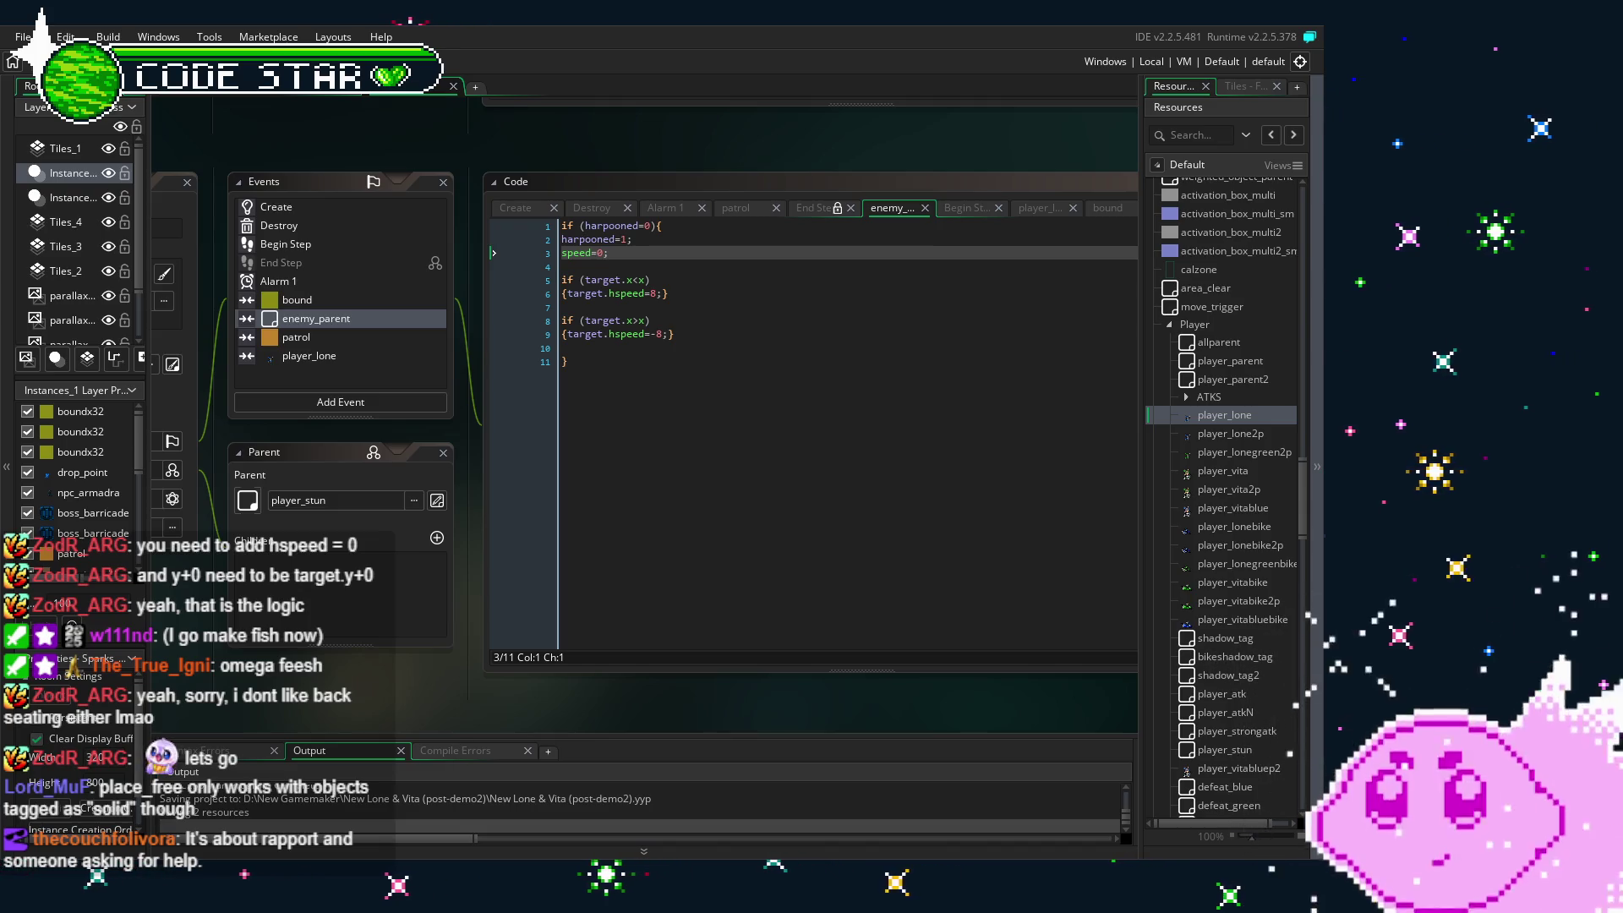
- Review harpoon_shot's Create, Alarm 1, bound and Begin Step event code
drag(301, 611, 409, 632)
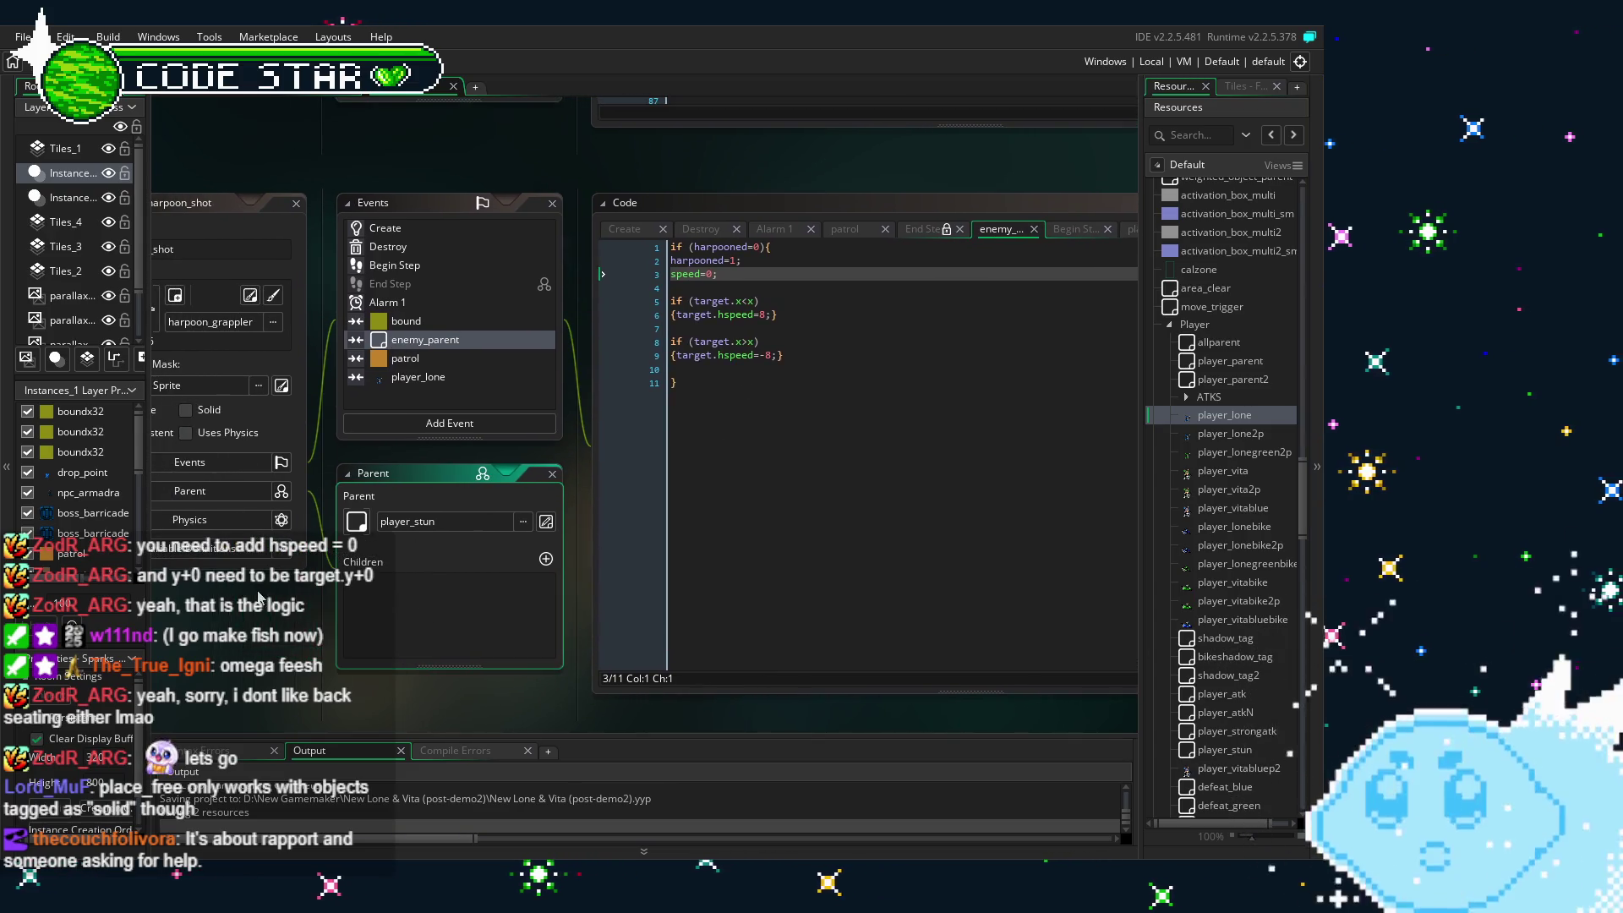
drag(260, 597, 322, 490)
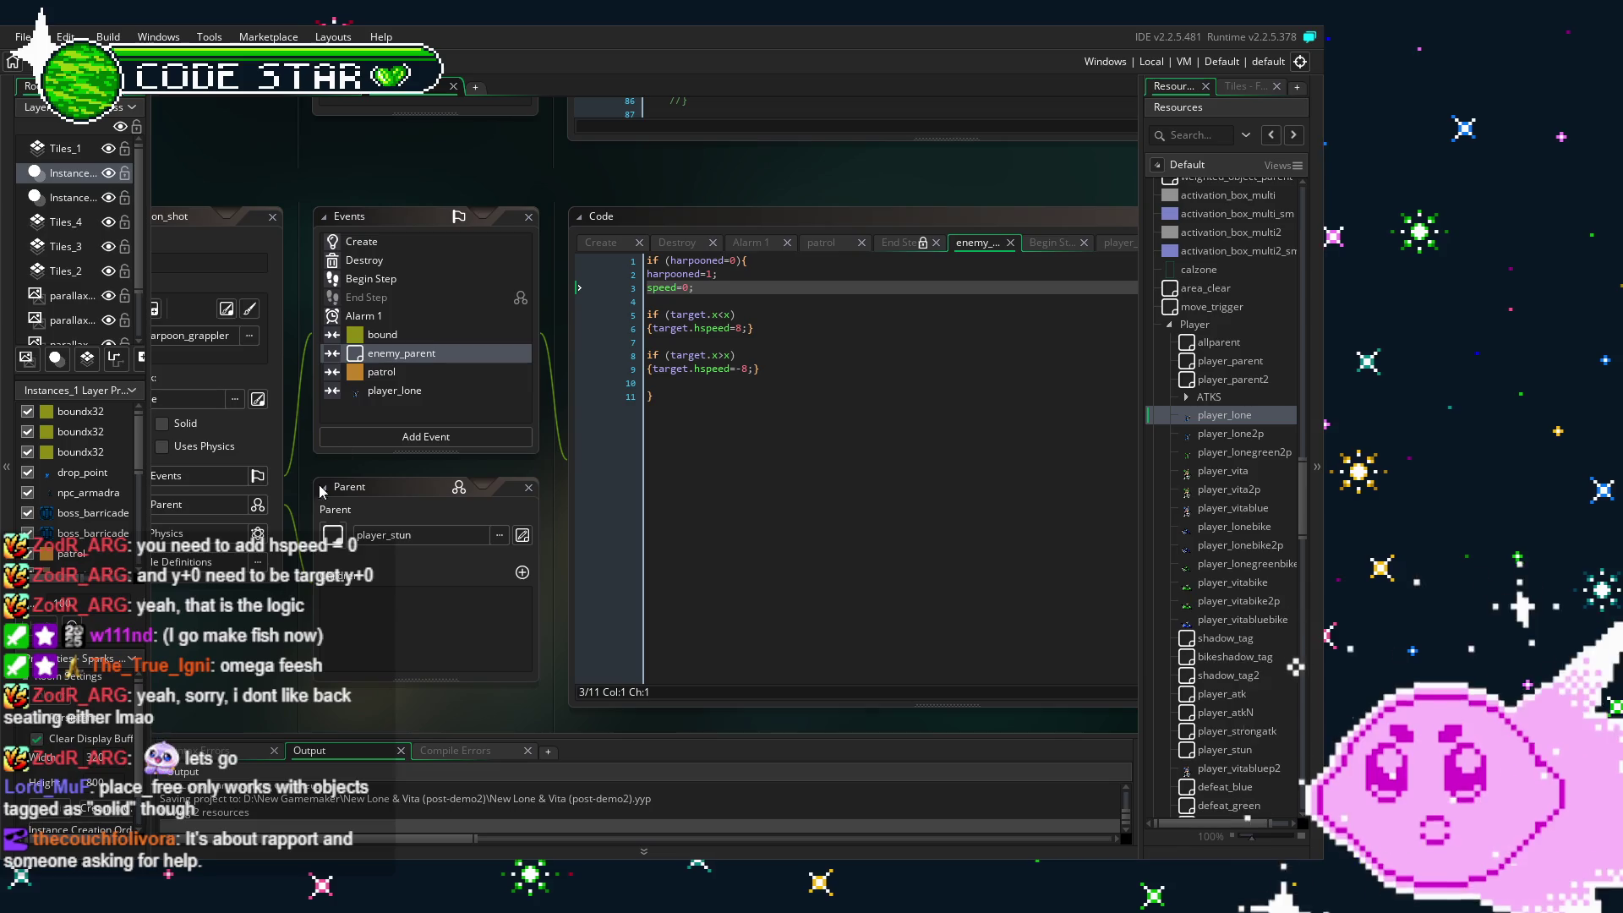
click(414, 244)
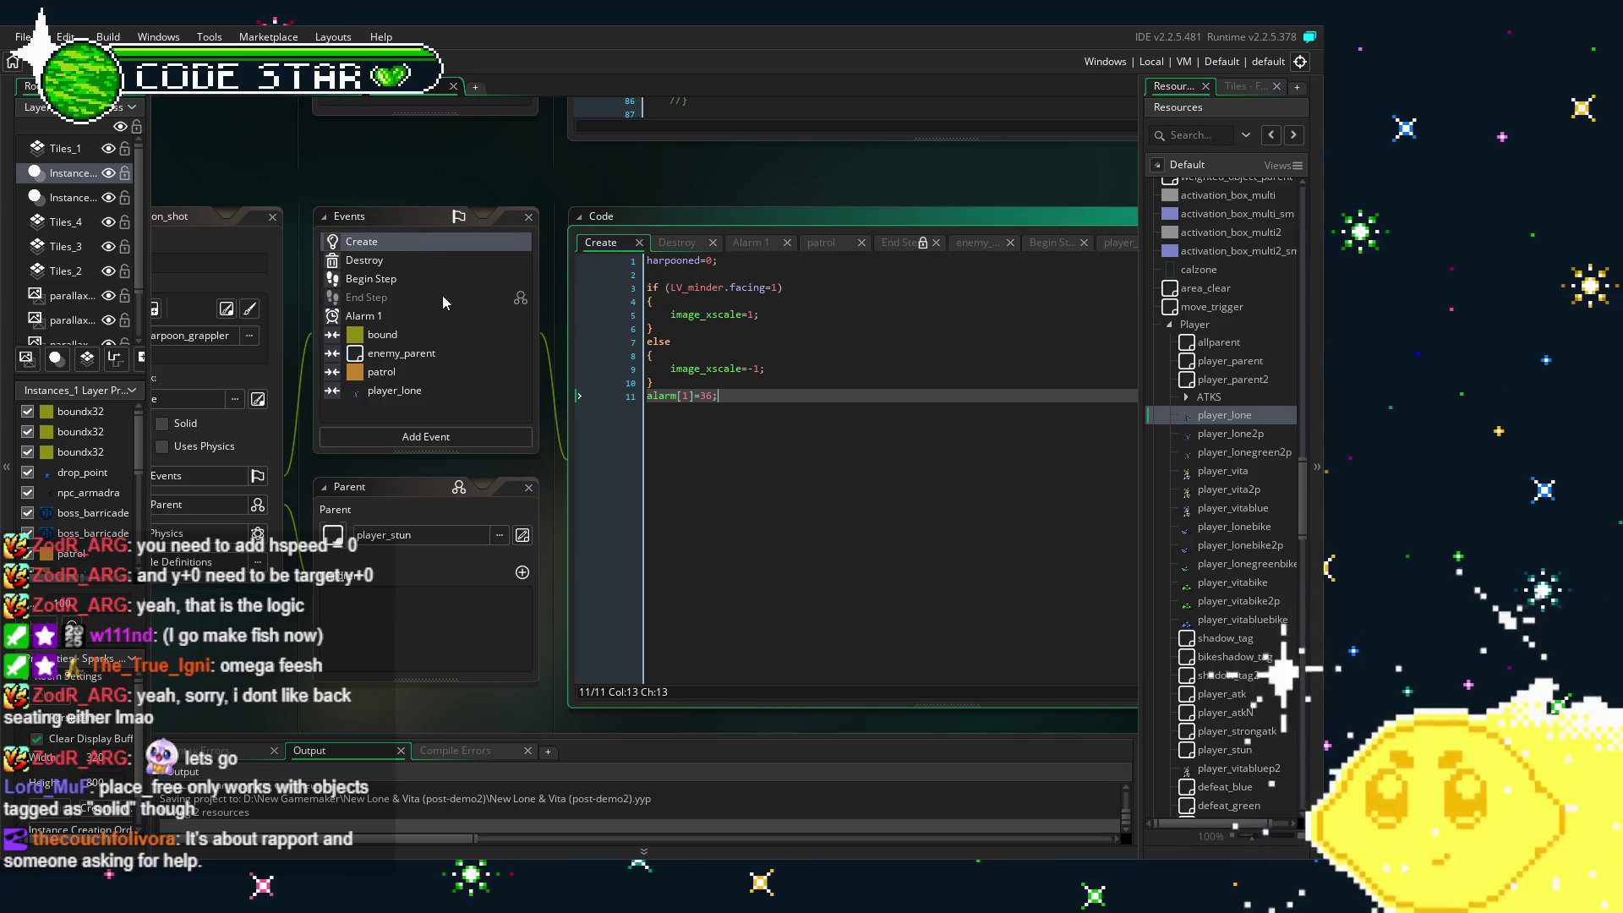
click(443, 316)
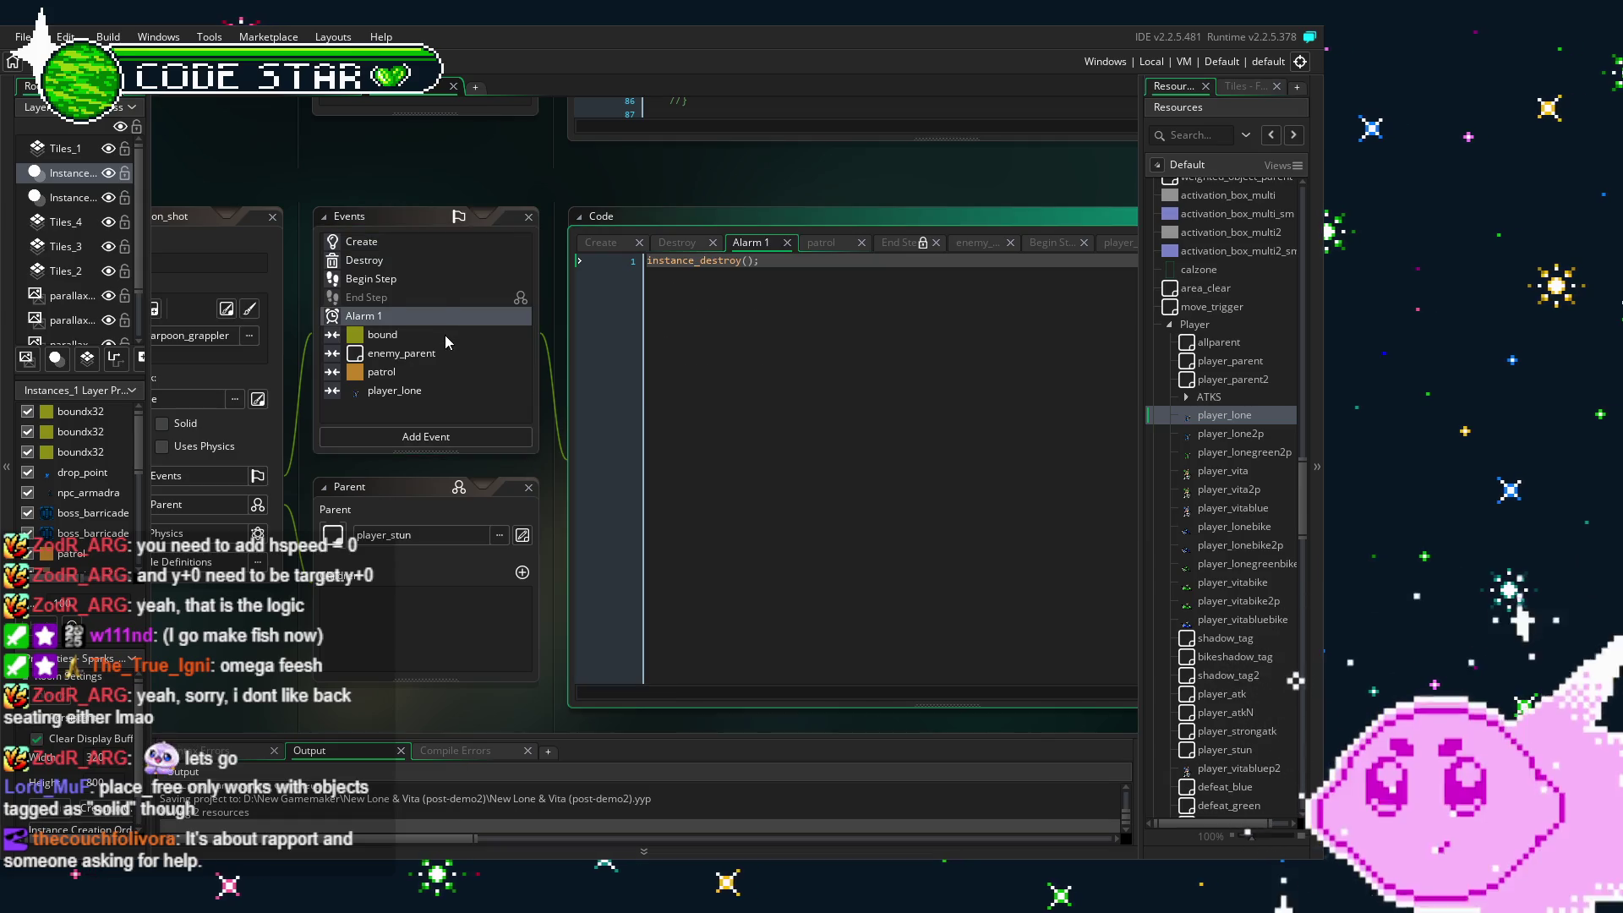
click(445, 335)
click(437, 279)
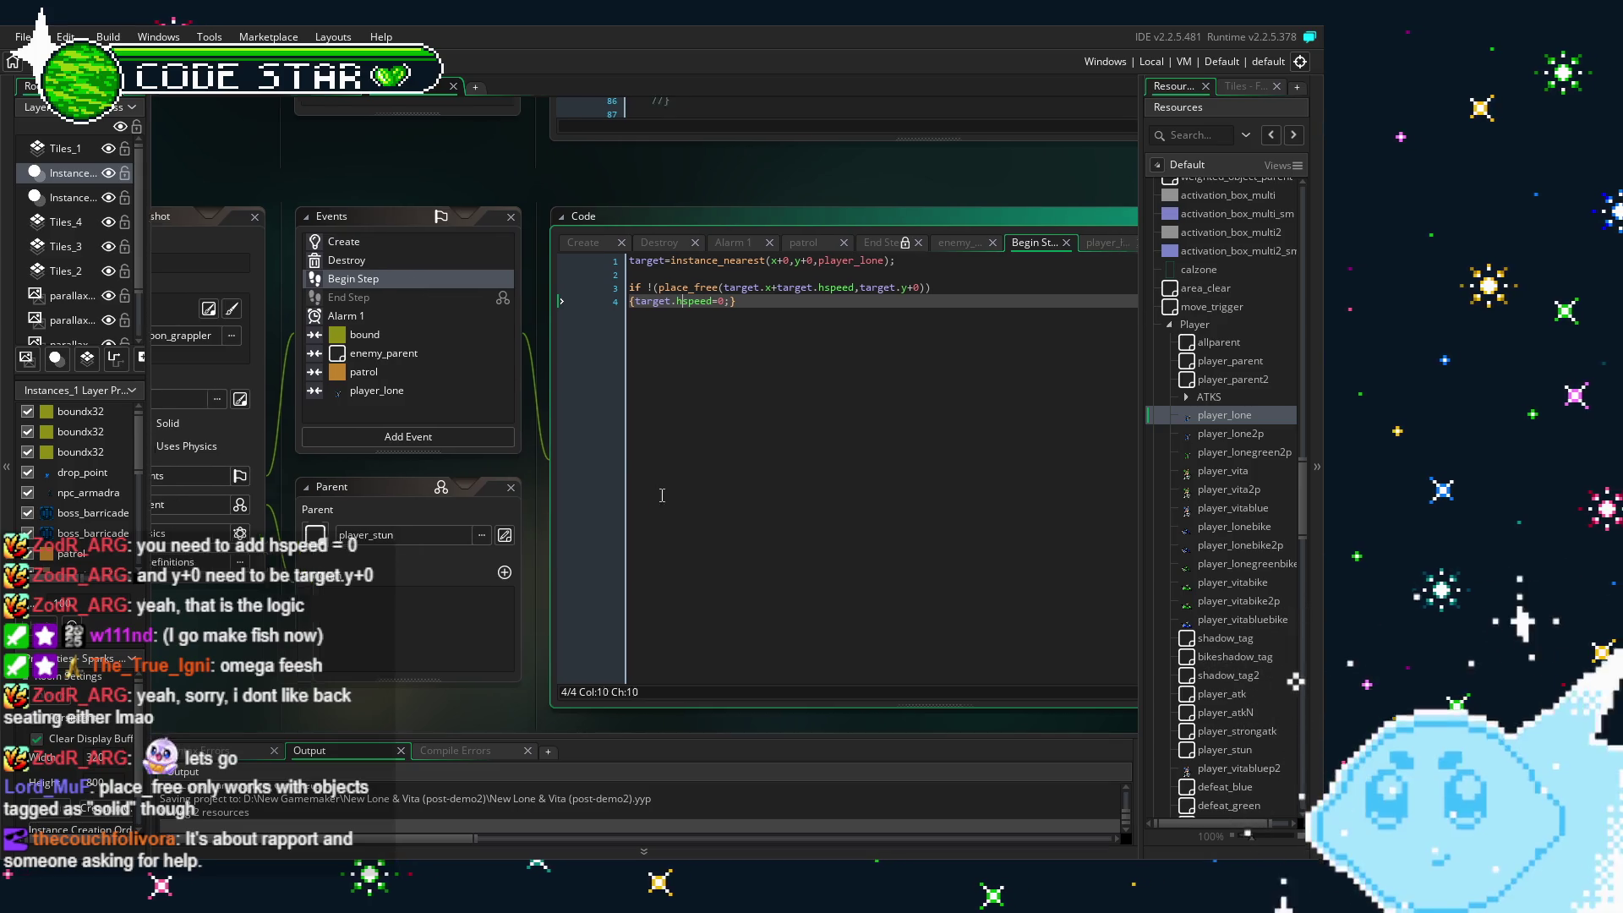
click(707, 302)
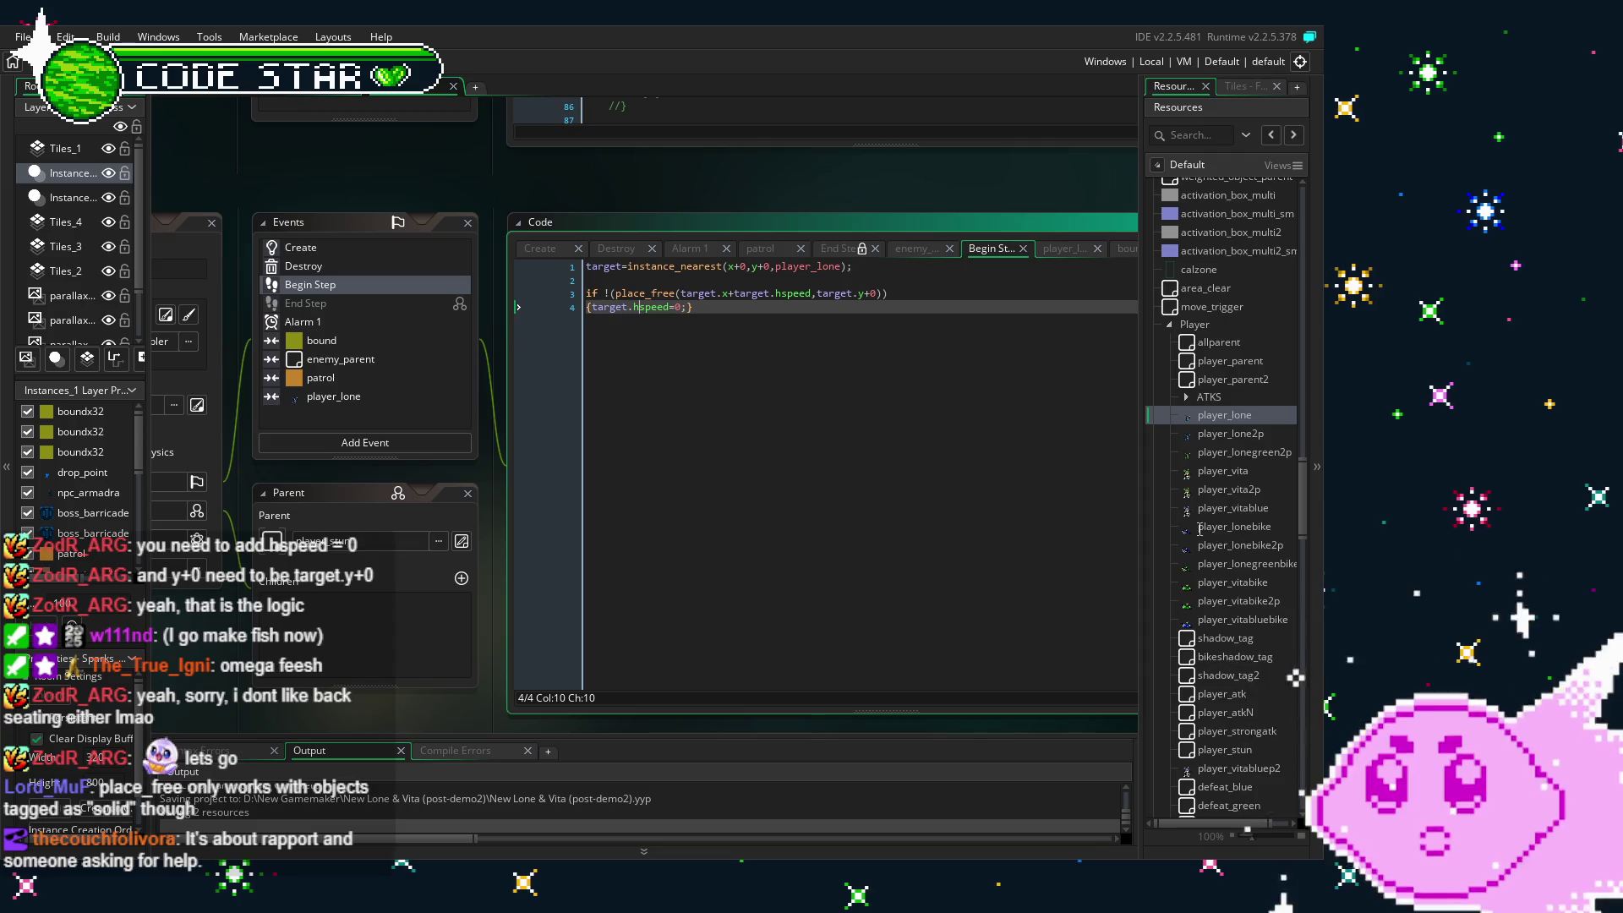
- Collapse the WEP group, expand the Enemy group and open the enemy00 object
scroll(1229, 435, down, 2)
scroll(1215, 499, down, 5)
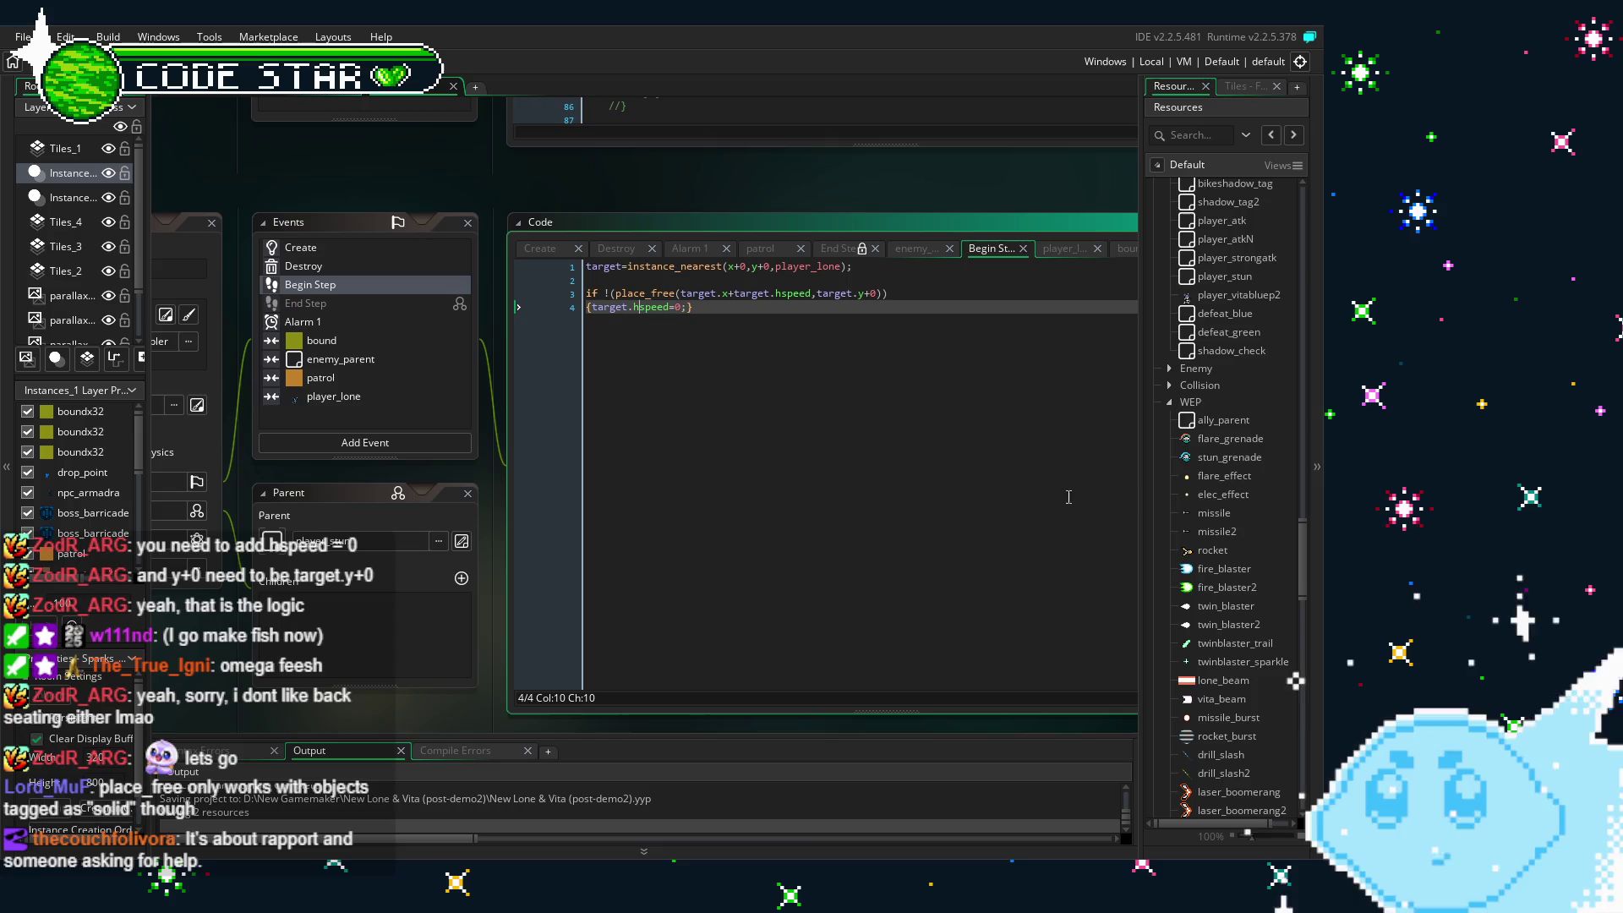
scroll(1208, 554, down, 4)
scroll(1192, 562, up, 5)
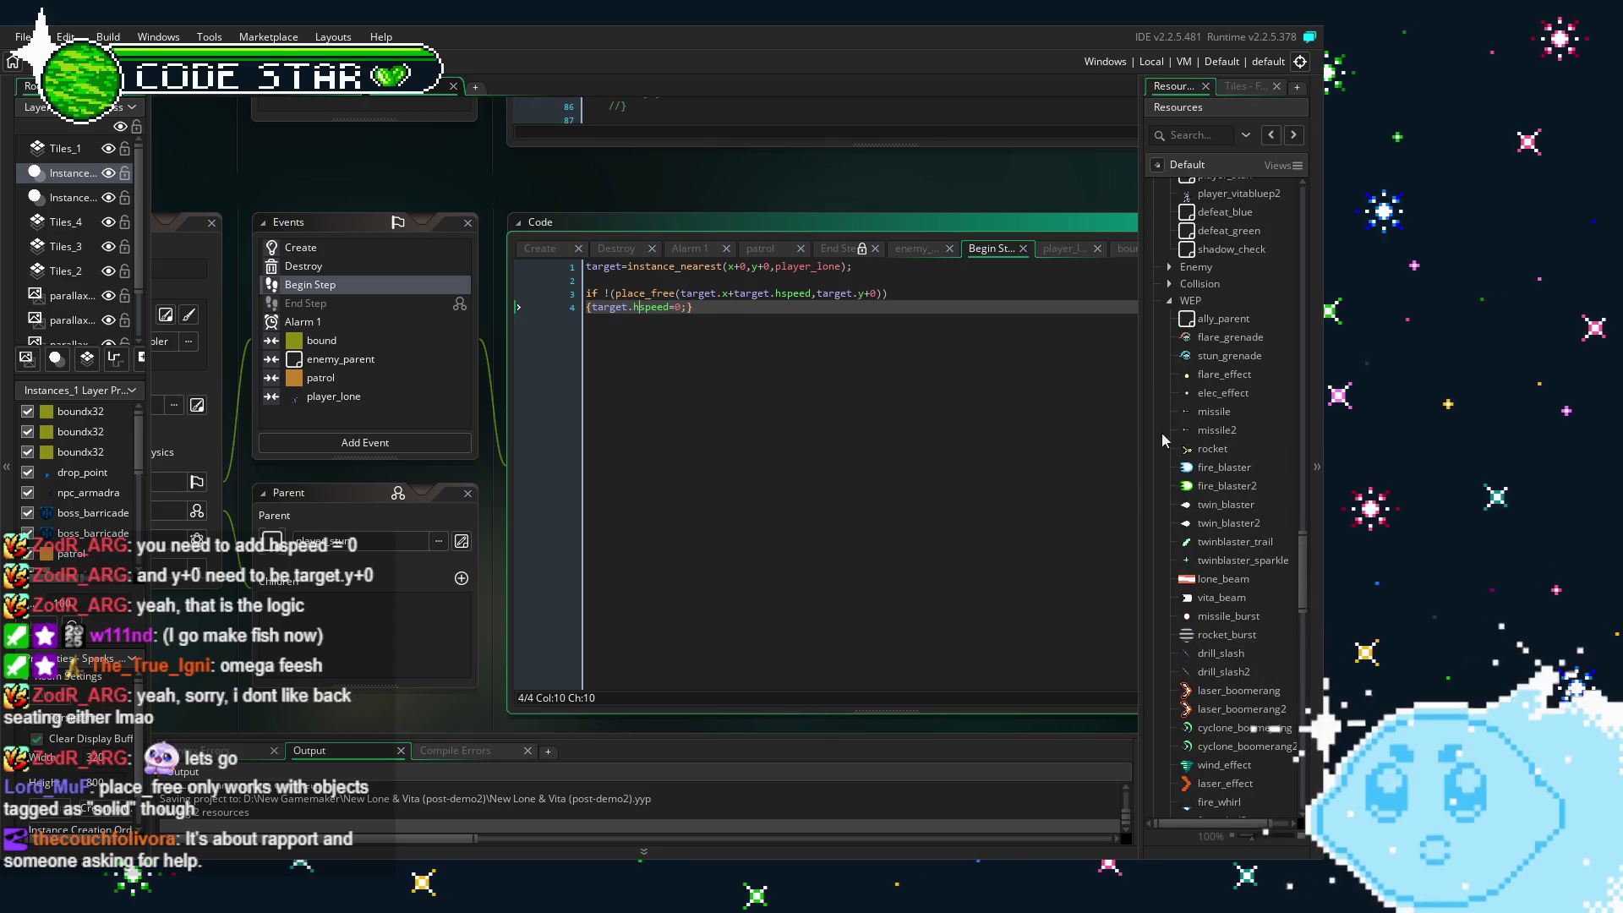
double_click(1193, 563)
double_click(1195, 550)
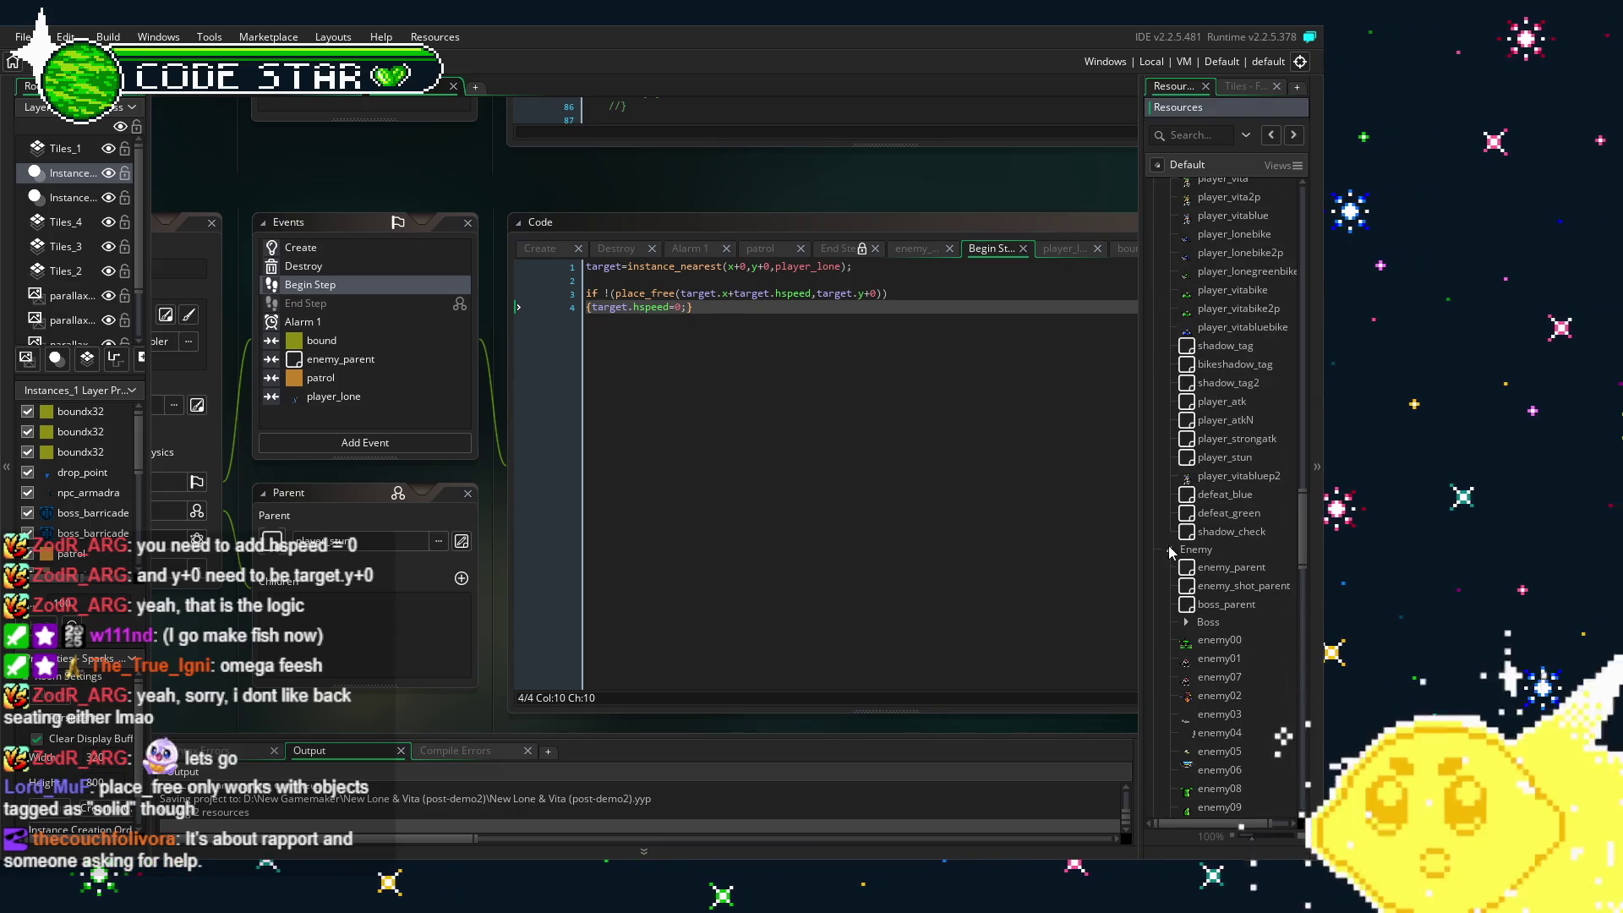
scroll(1261, 531, down, 2)
click(1222, 507)
double_click(1220, 506)
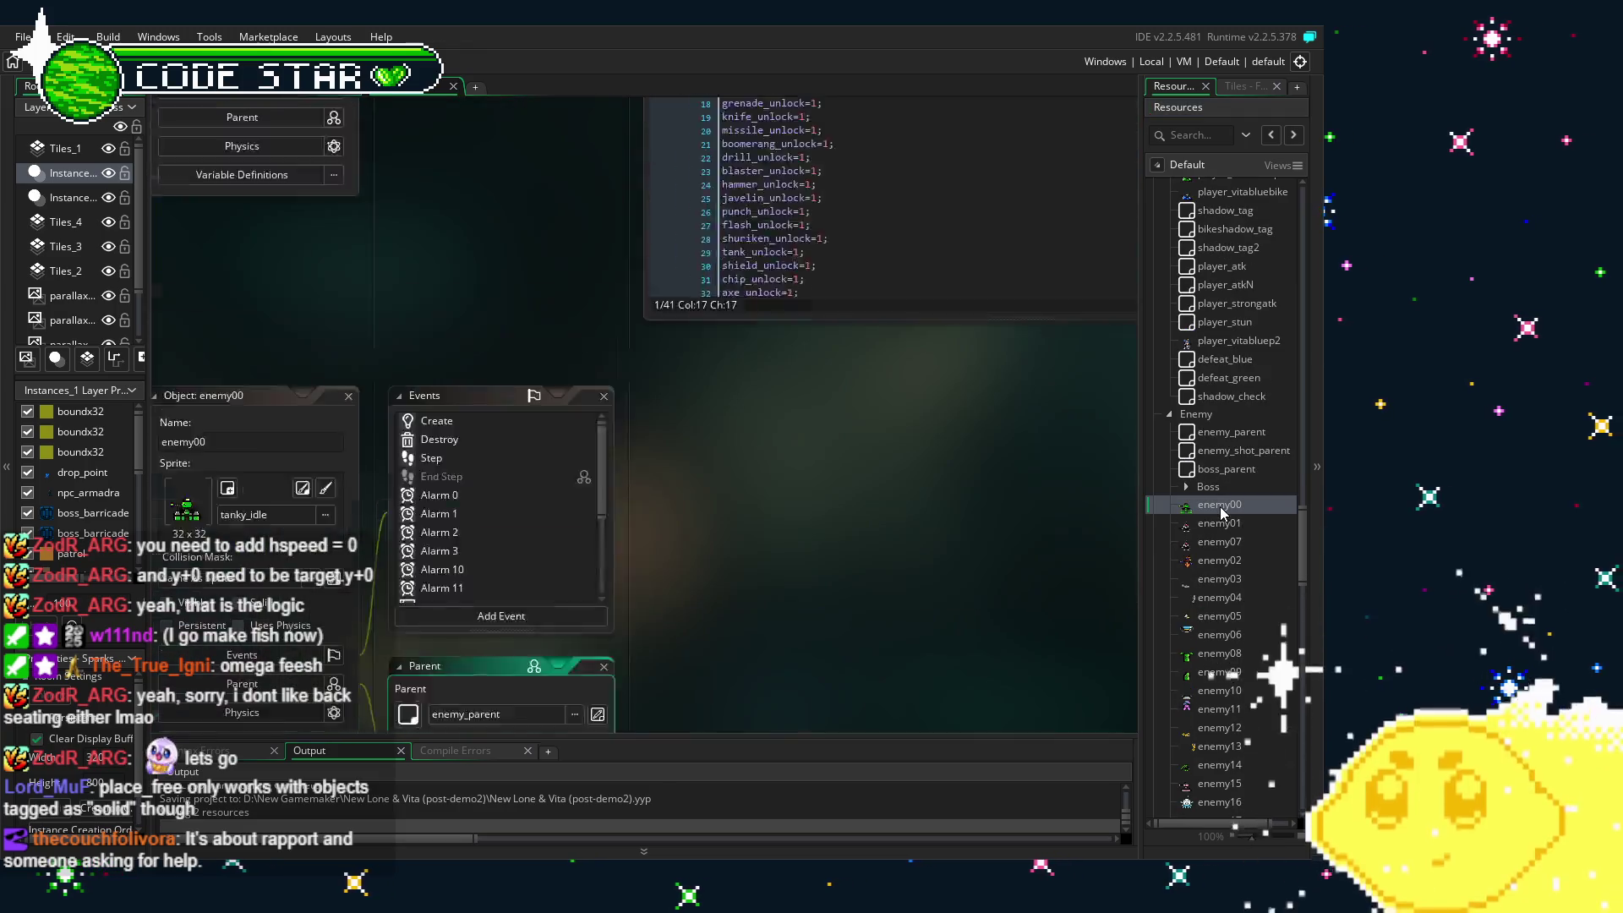
- Return to harpoon_shot's Begin Step code window
scroll(581, 546, down, 5)
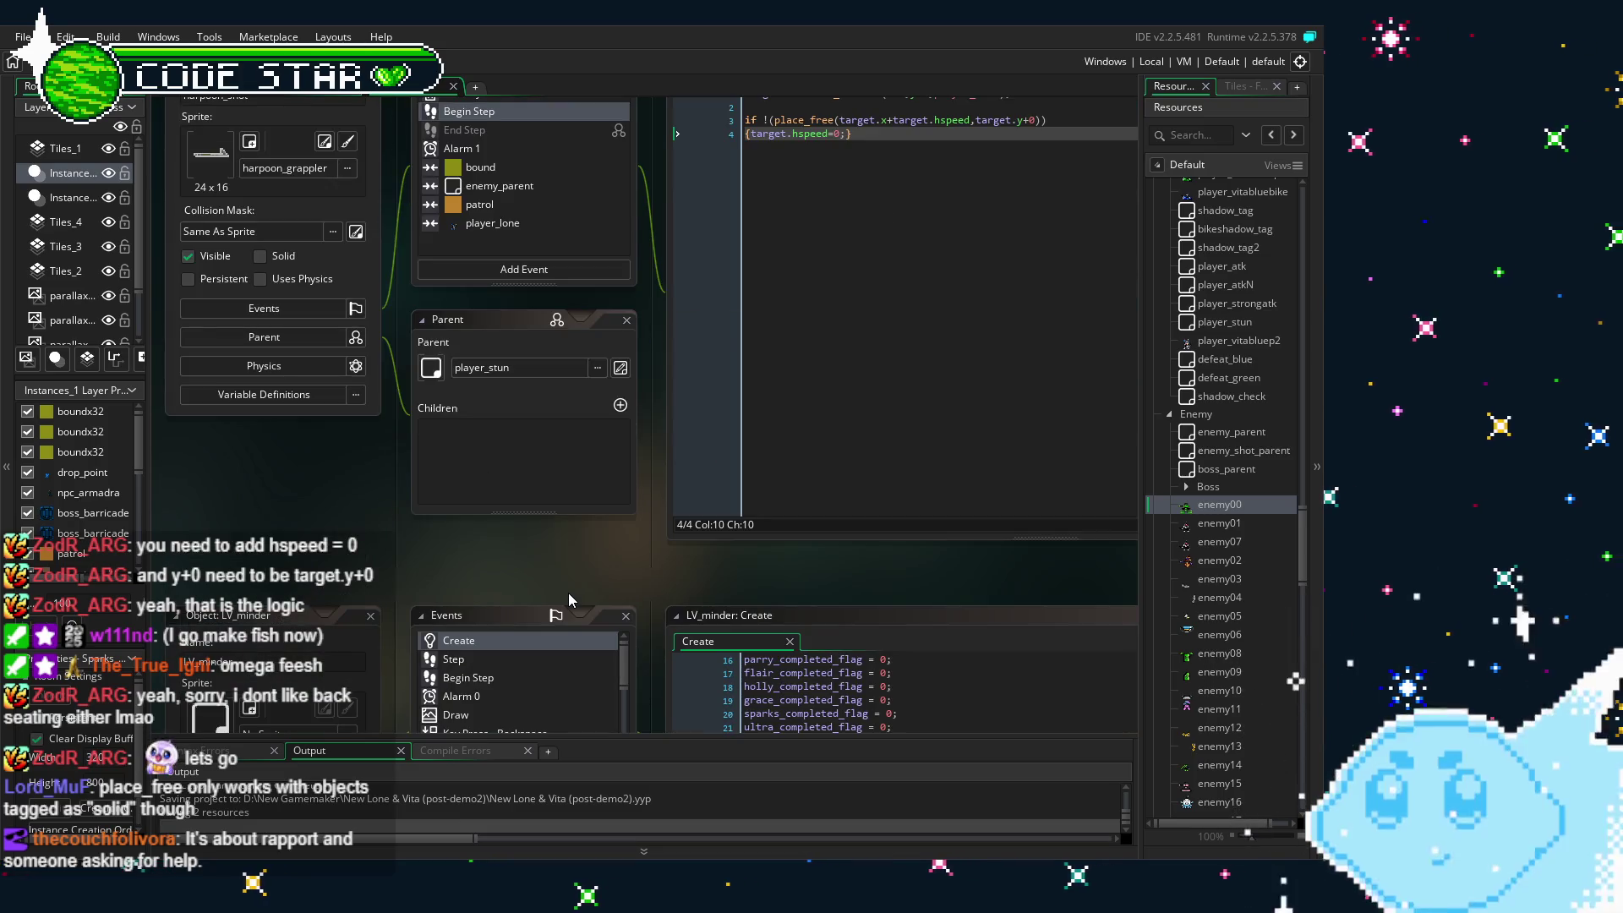
scroll(568, 592, up, 3)
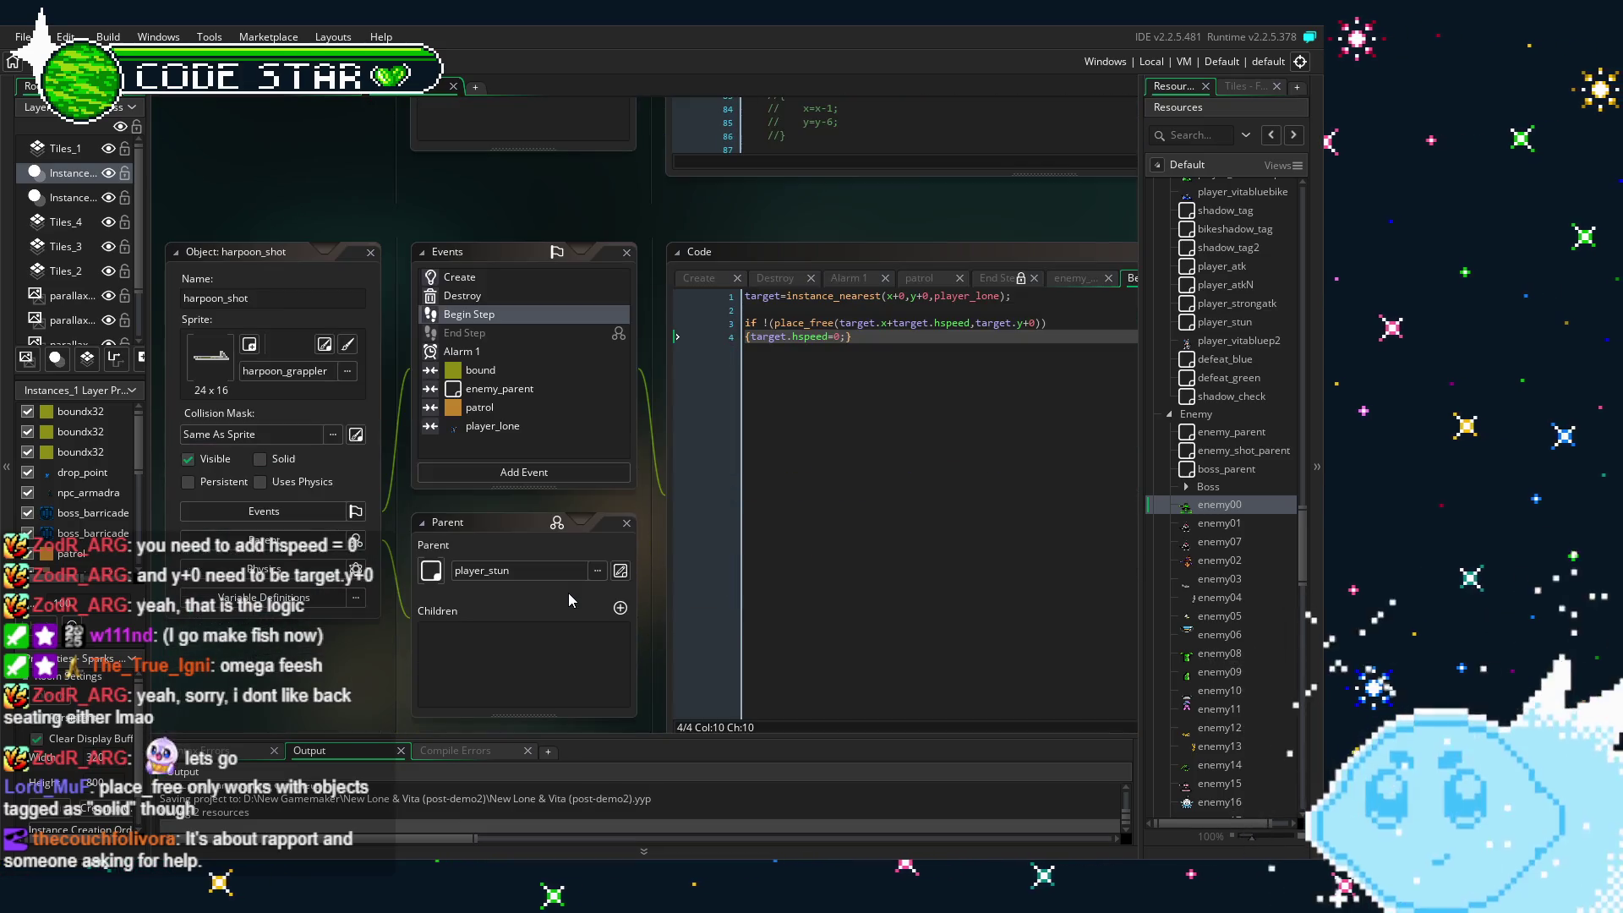
scroll(568, 592, down, 2)
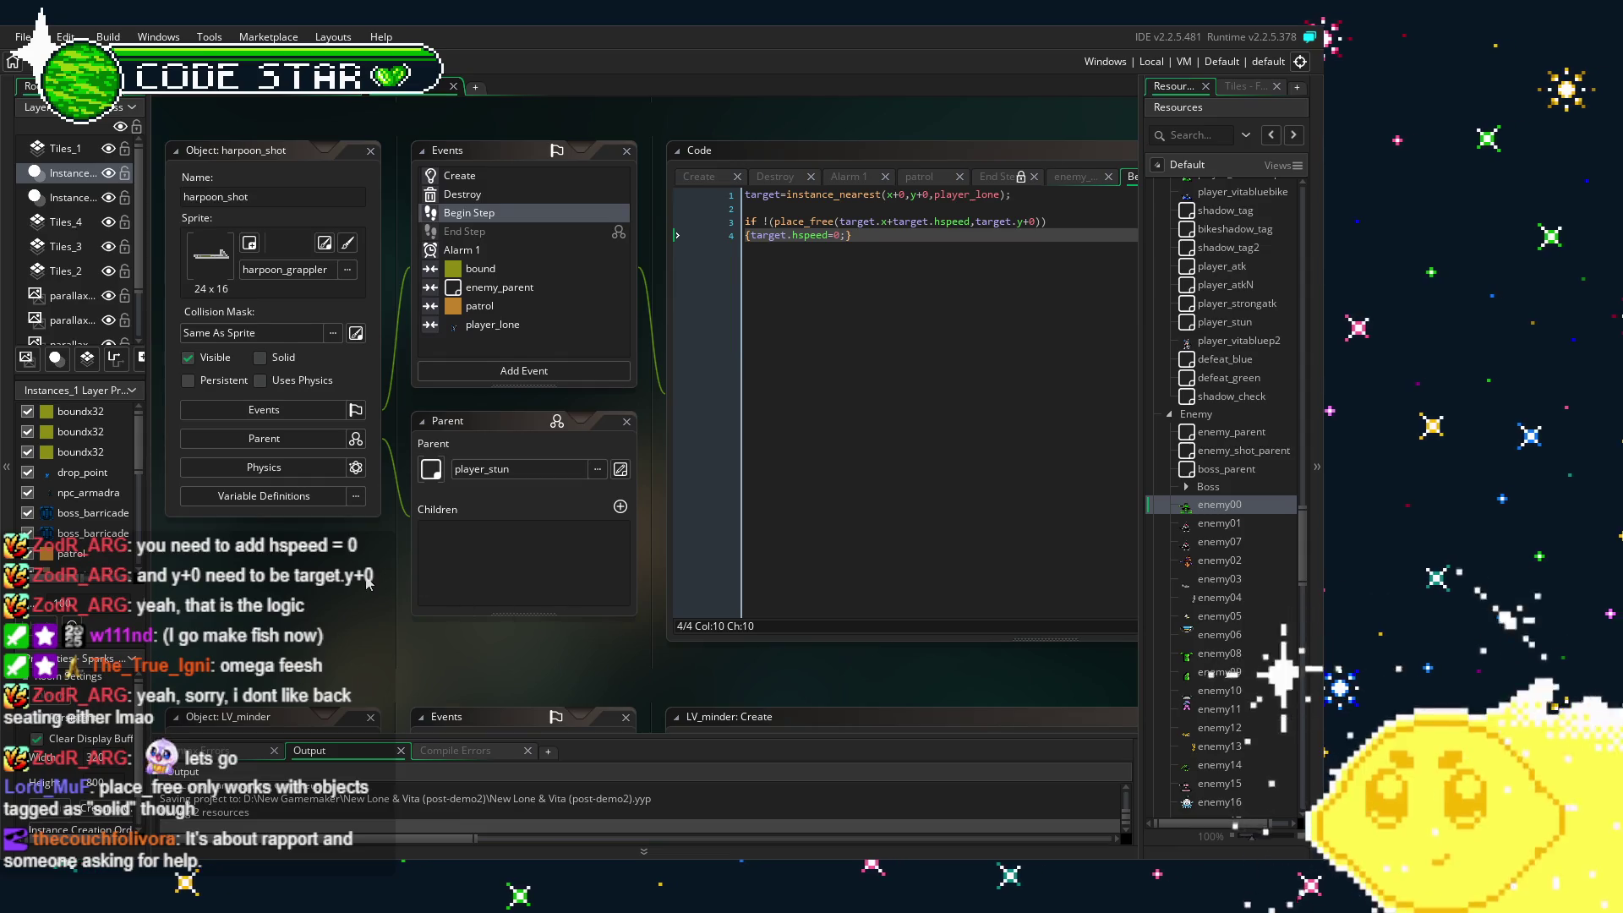
drag(366, 583, 298, 615)
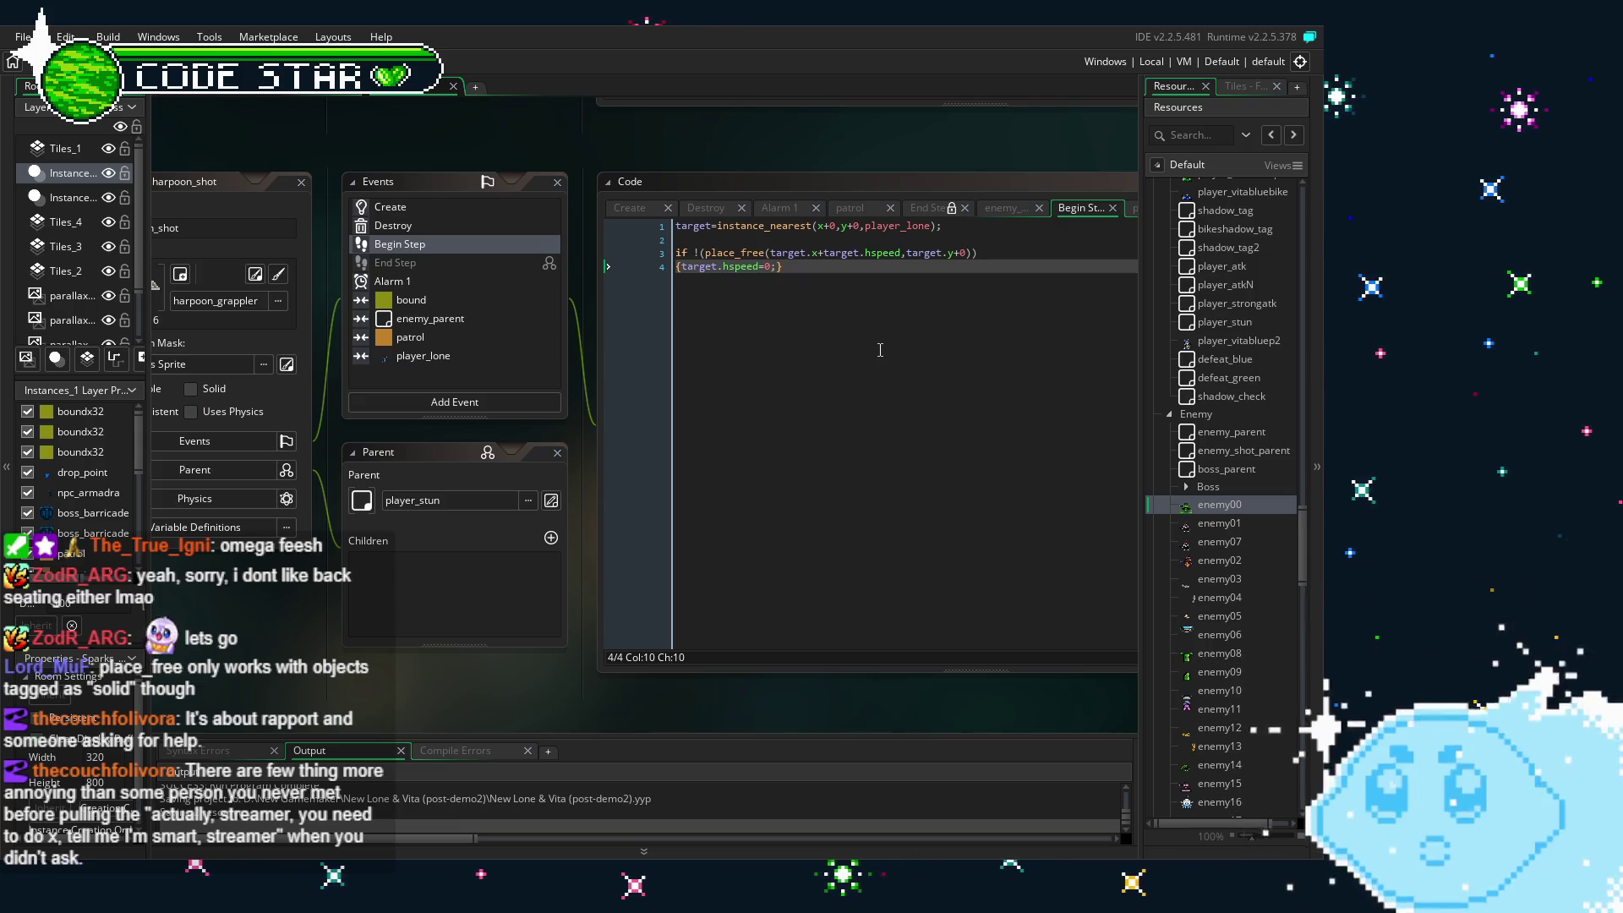
scroll(763, 390, up, 1)
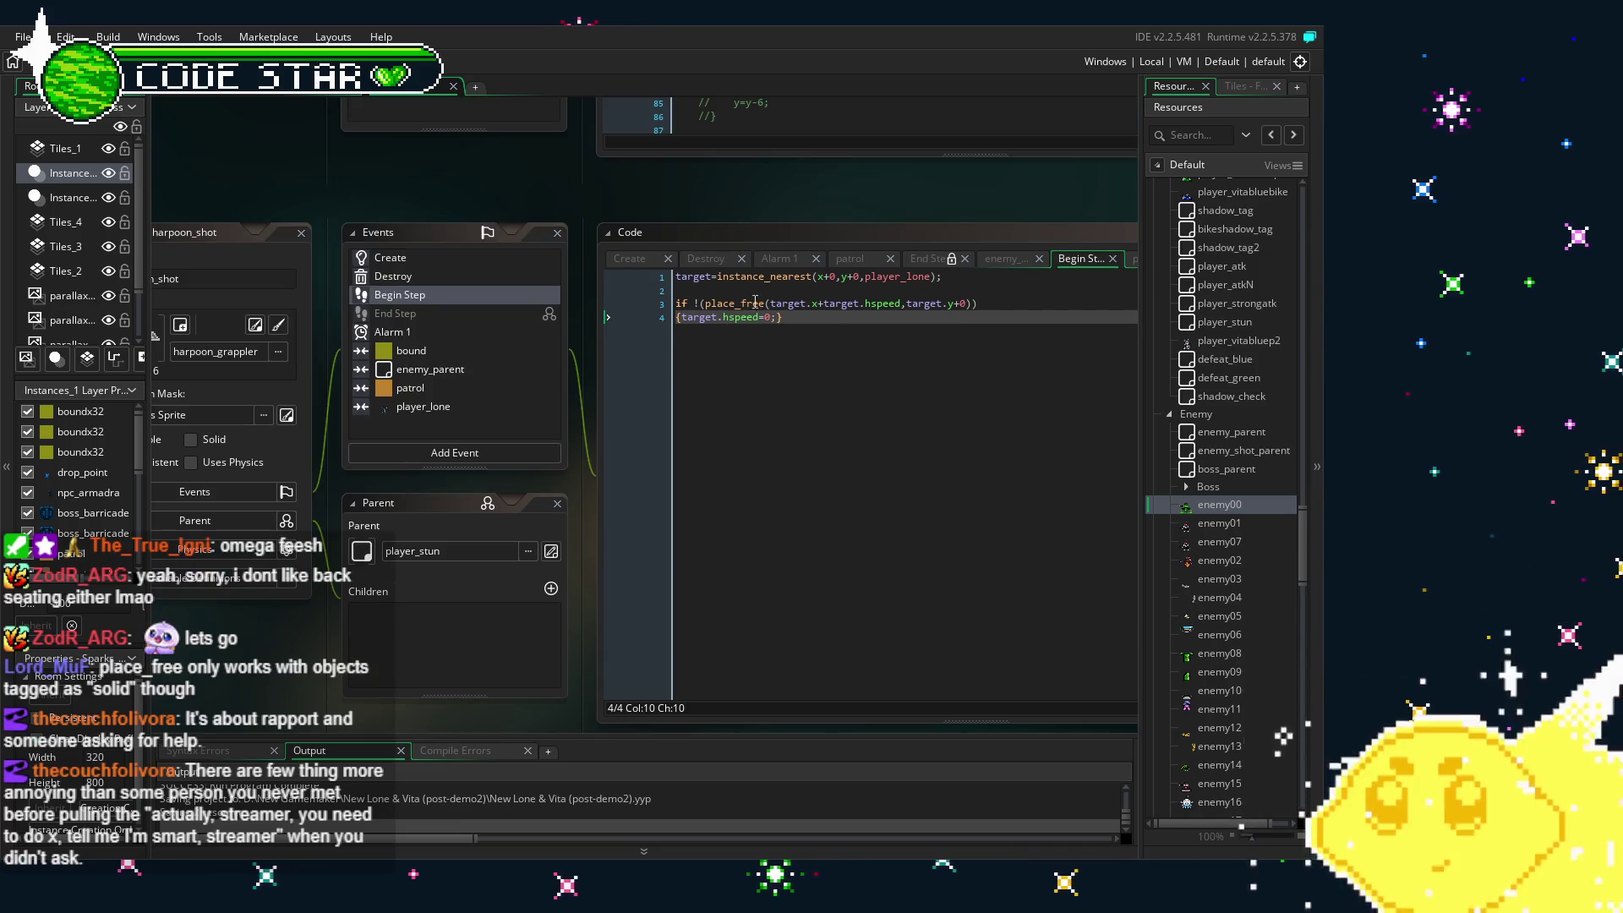
click(794, 318)
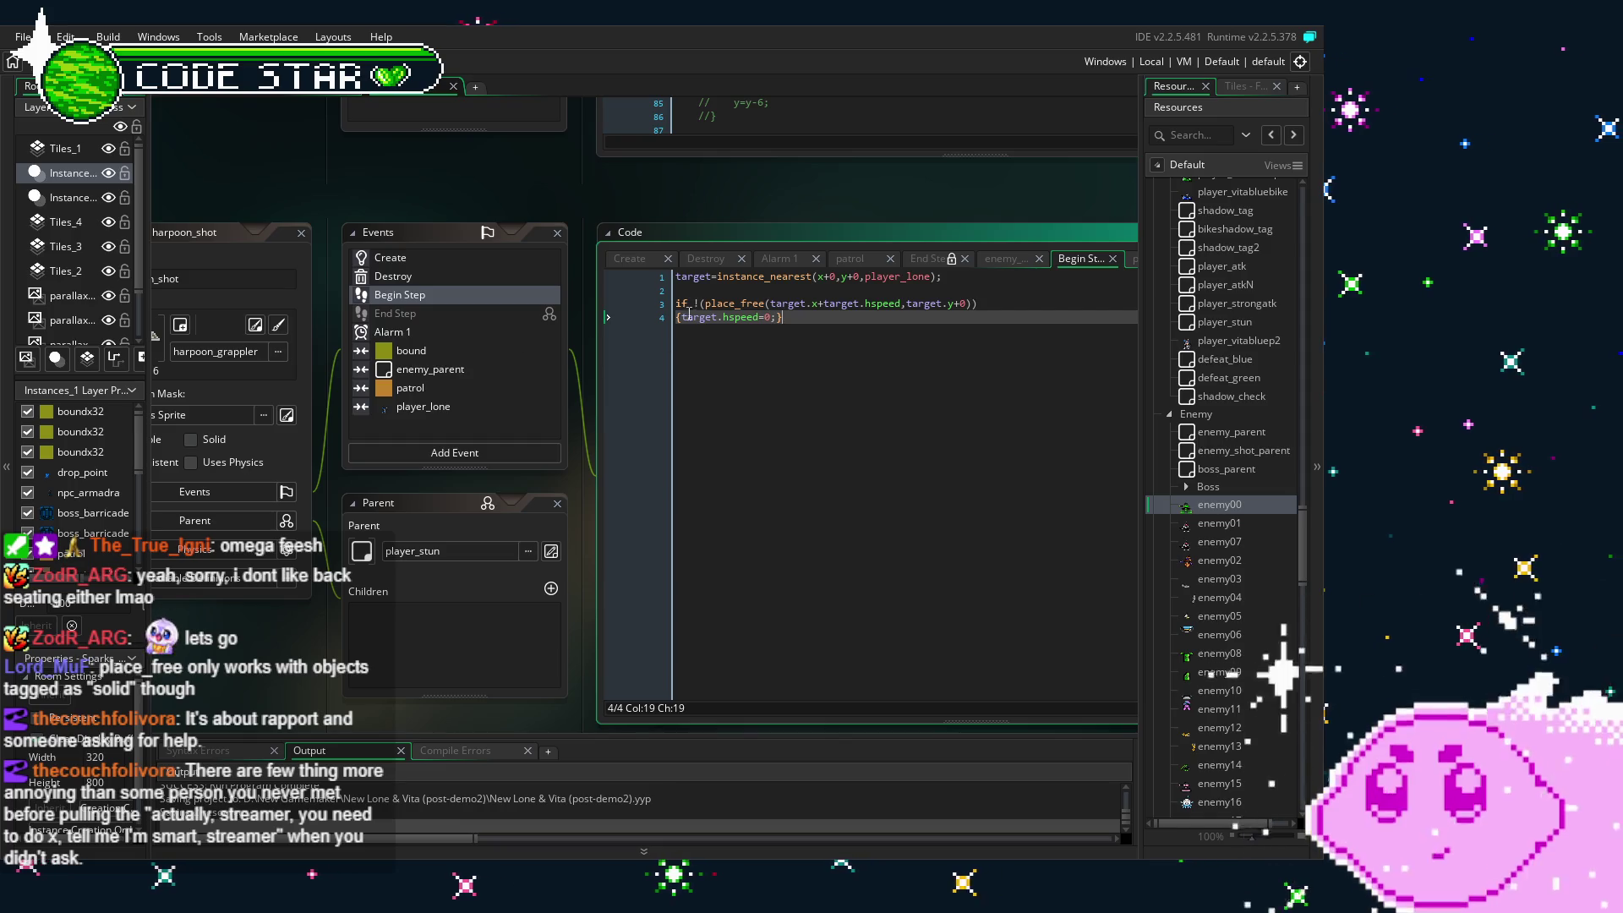
click(724, 303)
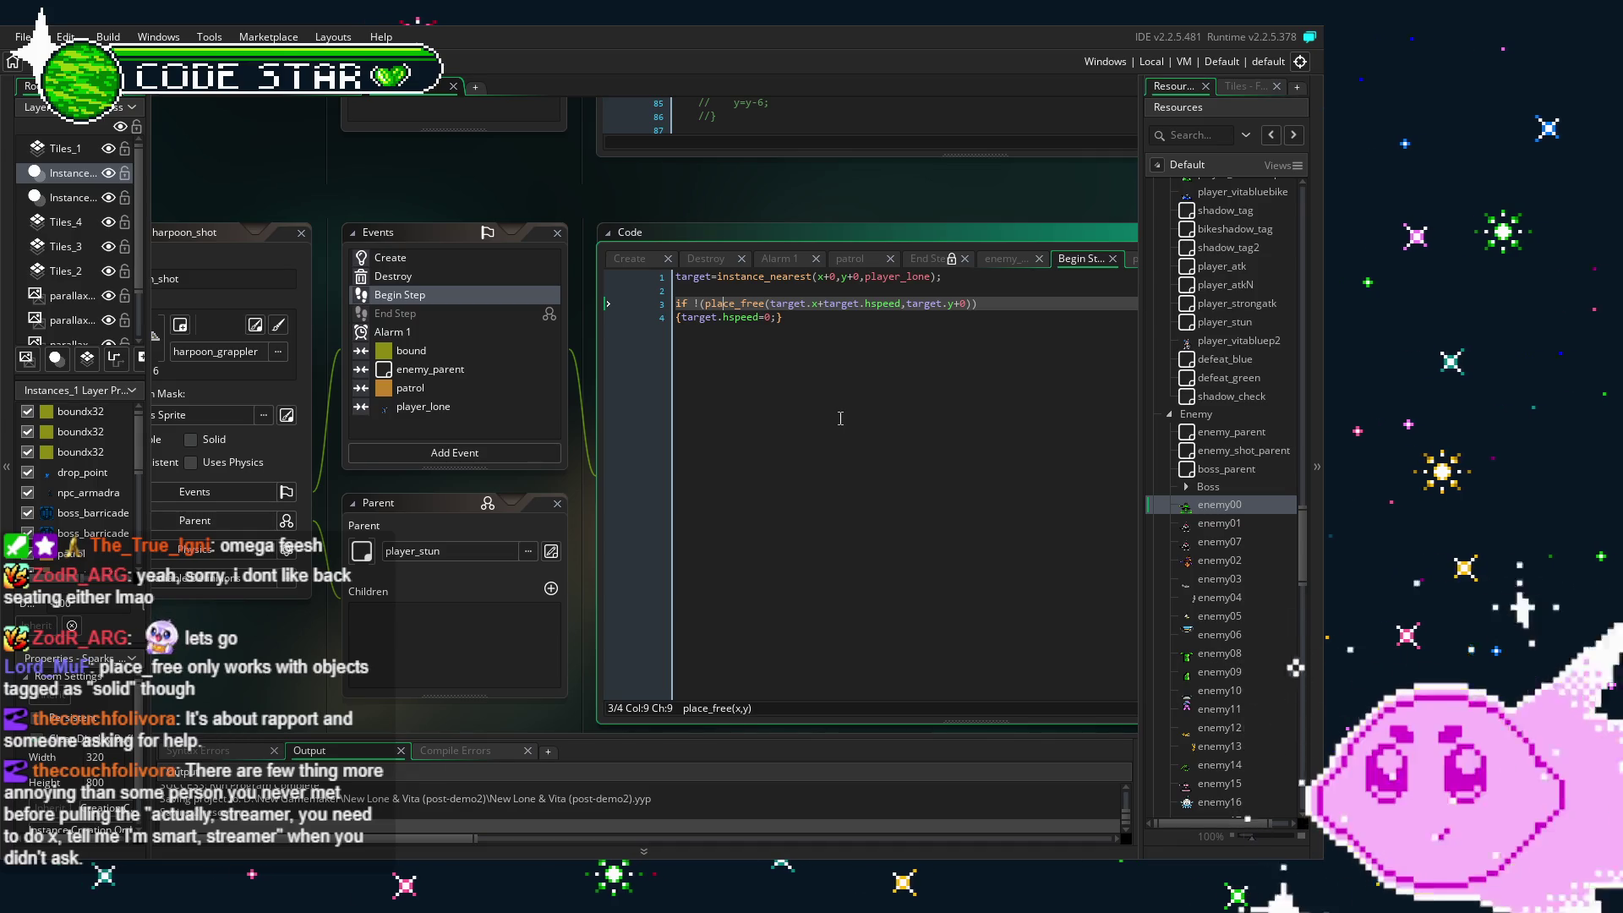
- Start a new if condition on line 6 using place_meeting, checking the enemy_parent object name
click(876, 355)
key(Return)
key(Return)
text(oi)
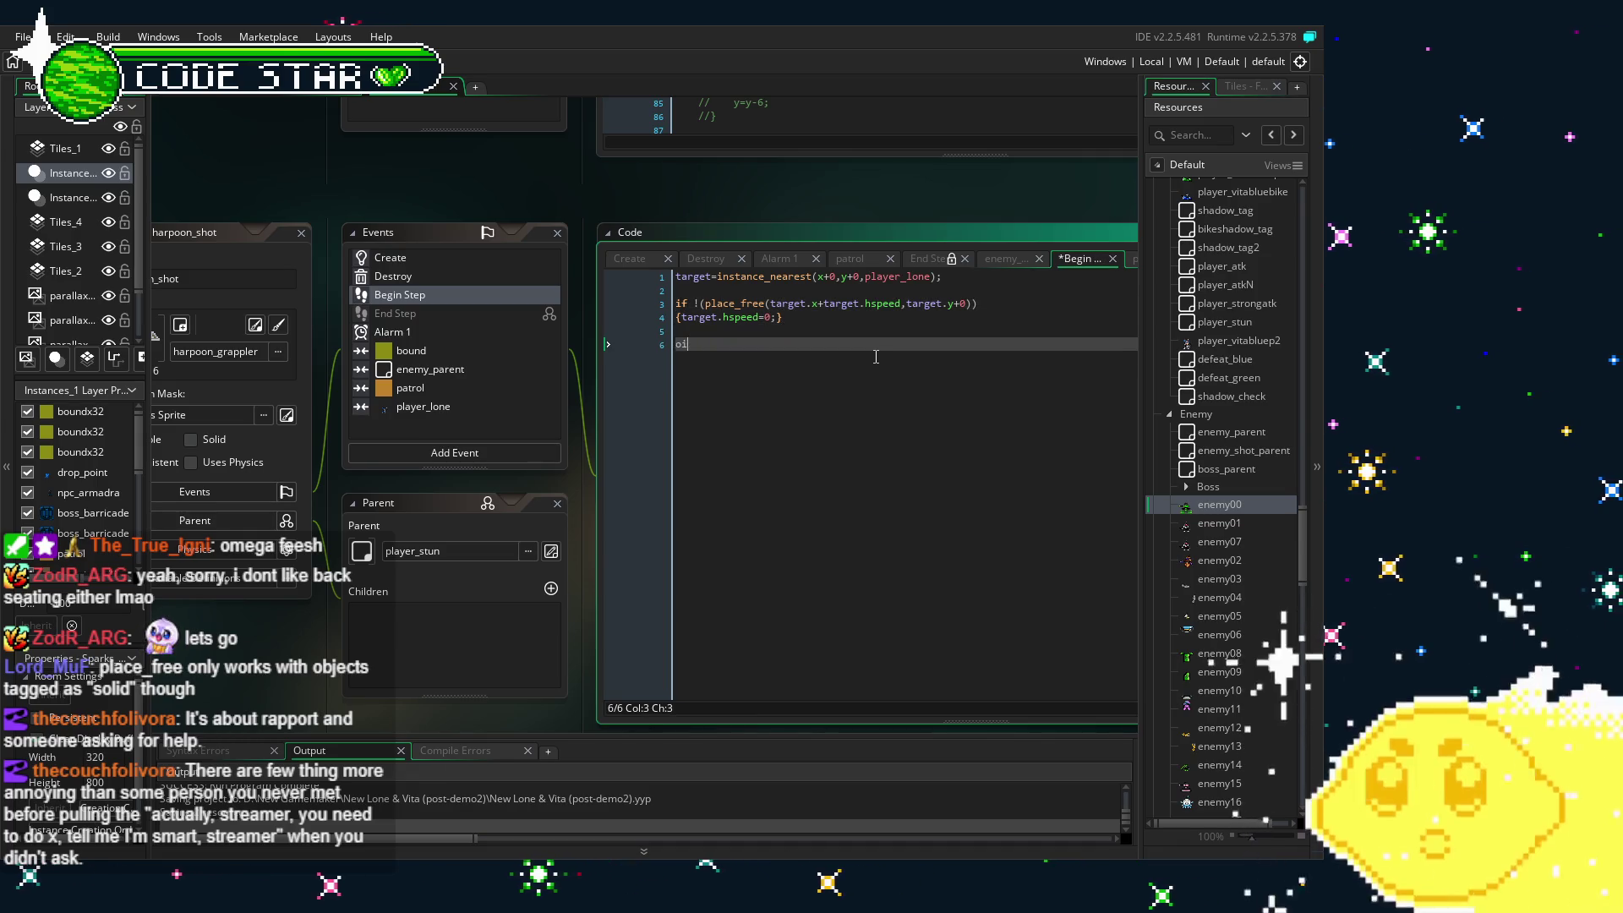
key(BackSpace)
text((place)
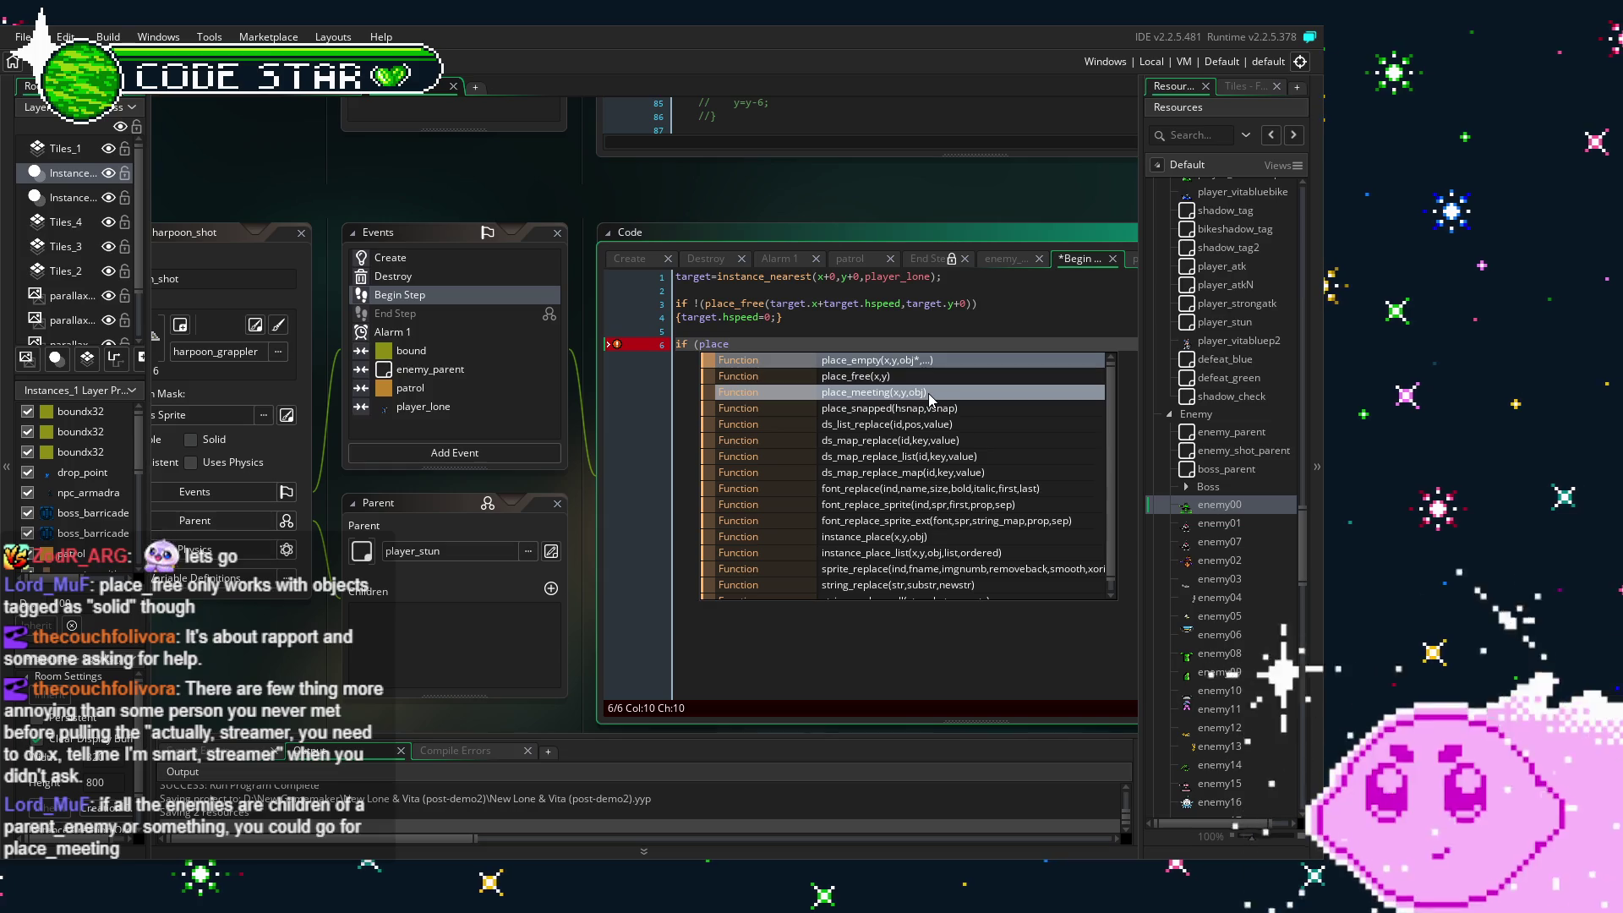
double_click(873, 392)
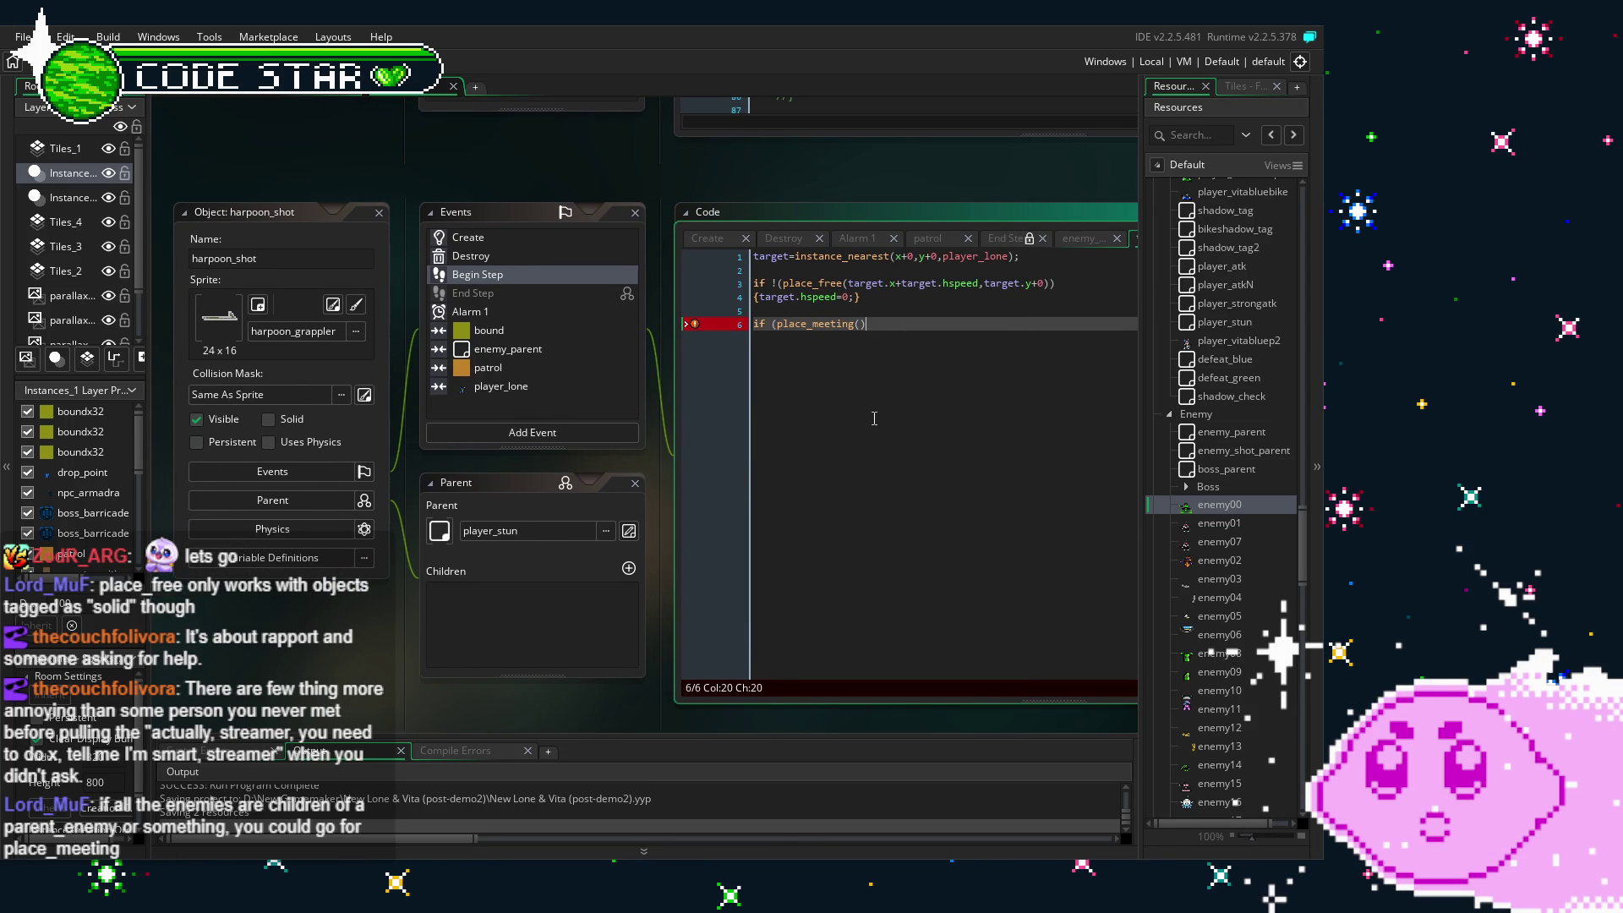
click(1270, 436)
click(1067, 462)
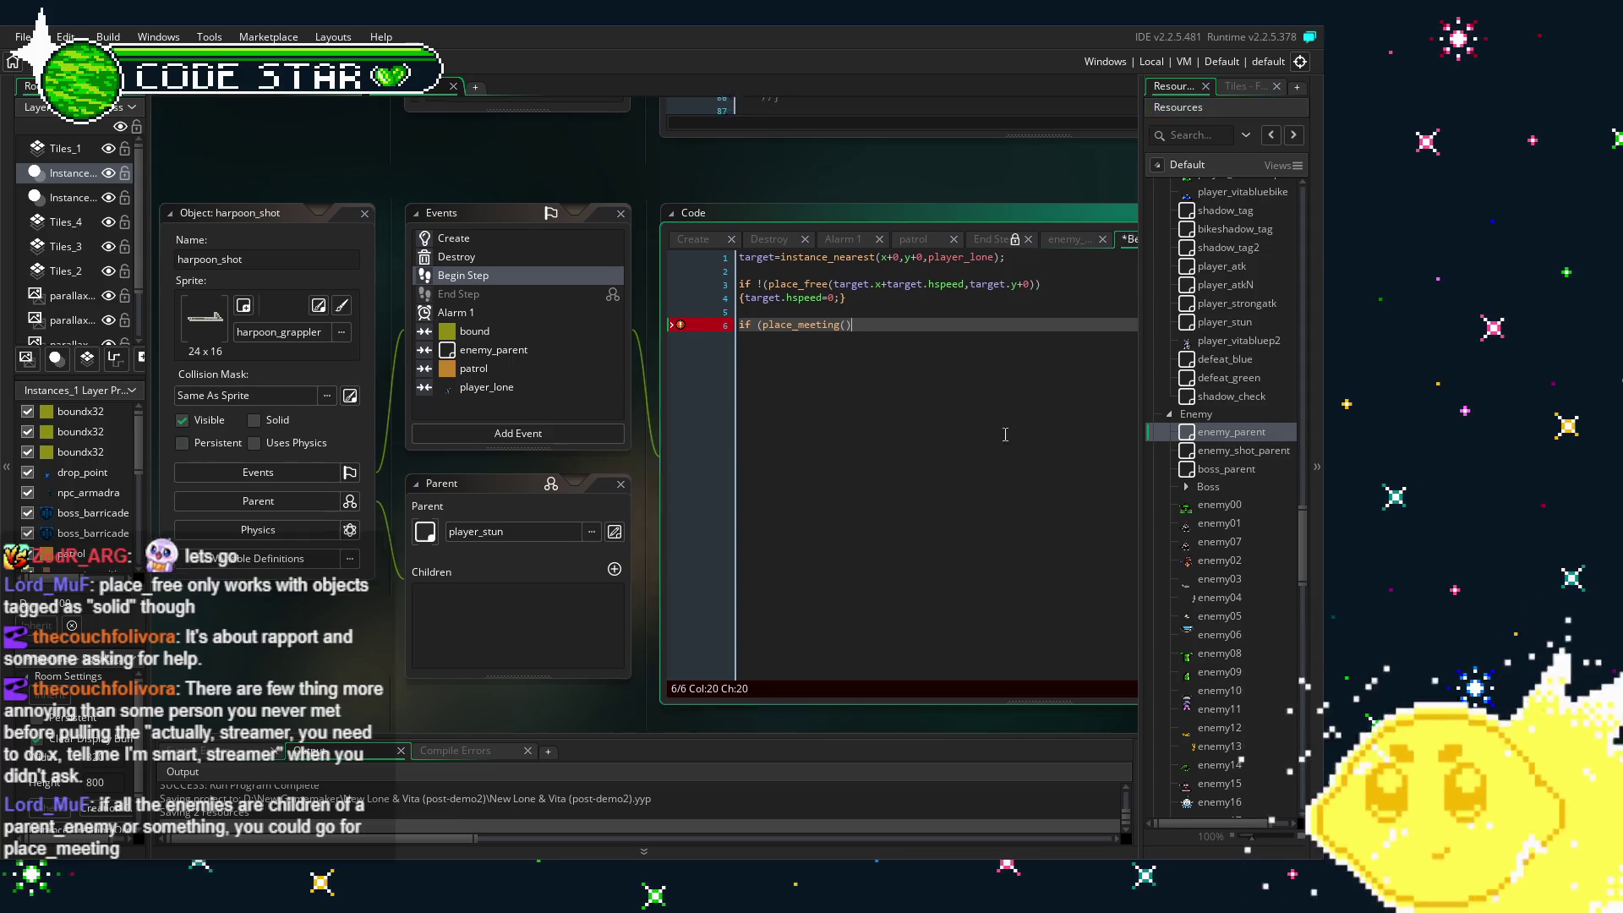
- Fill place_meeting with target.x+target.hspeed,target.y+0,enemy_parent and begin a new line below
key(Left)
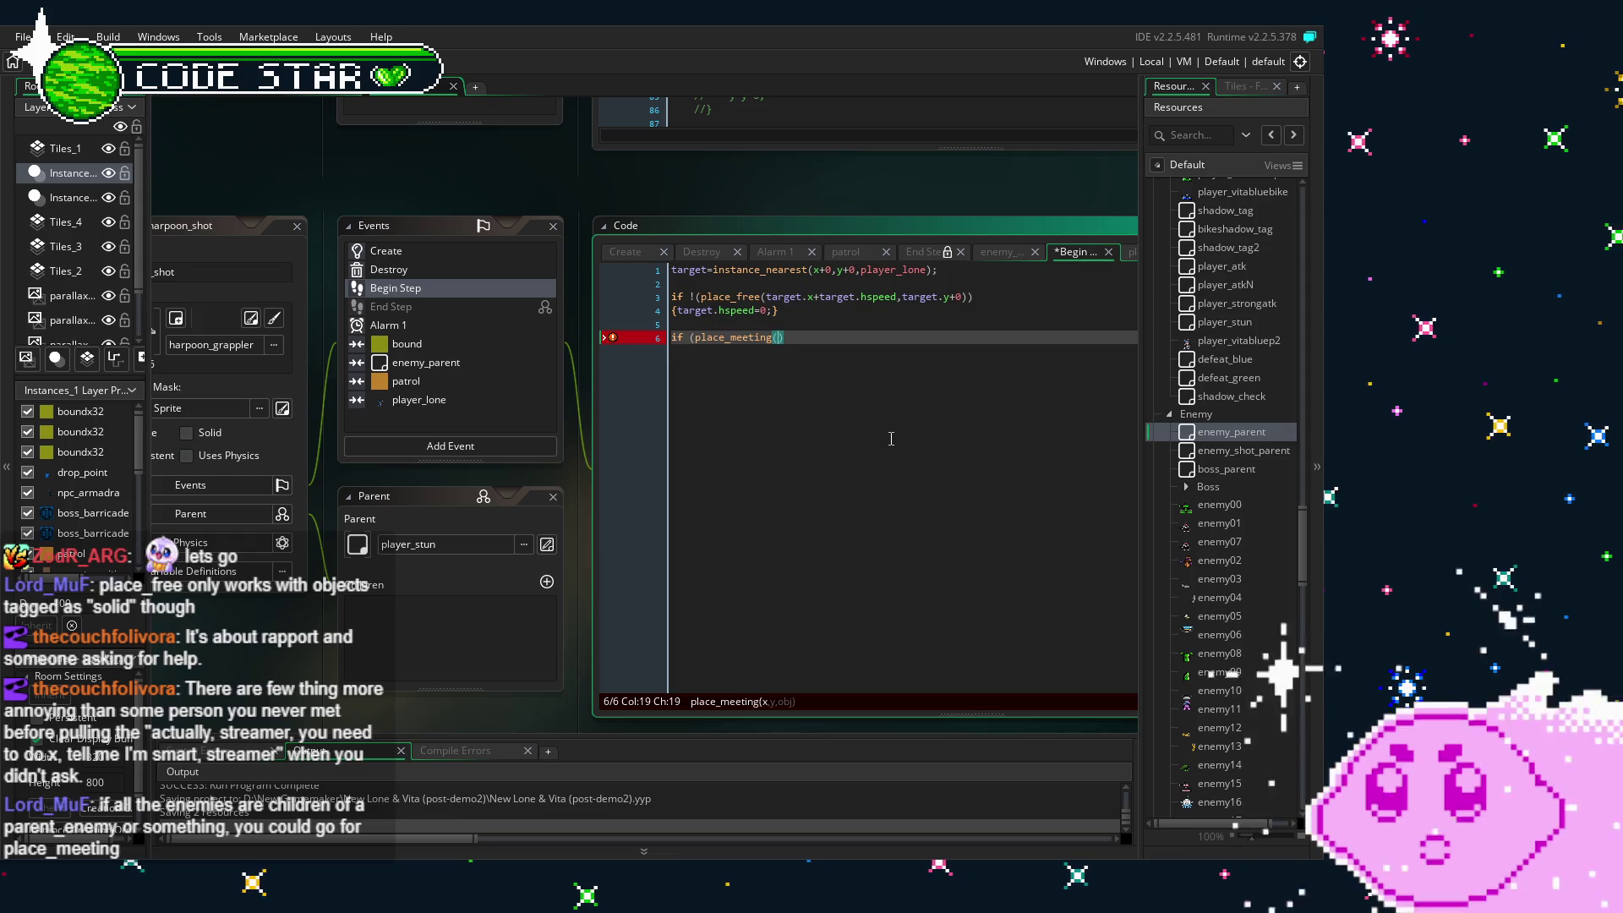
text(target.x+)
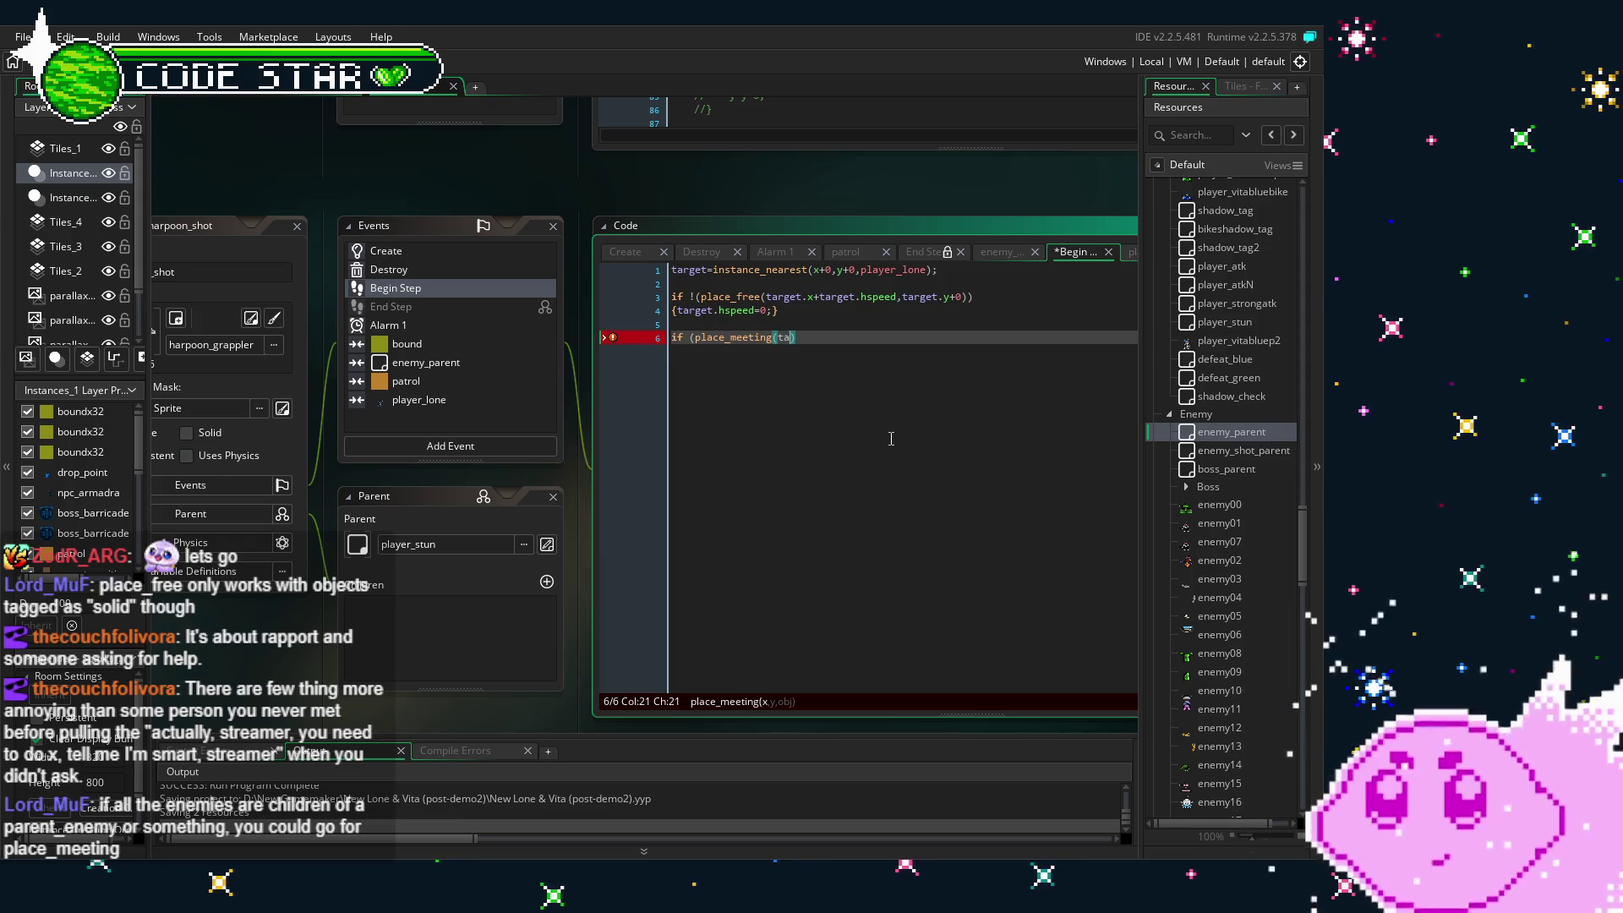
text(ta)
text(rget.hs)
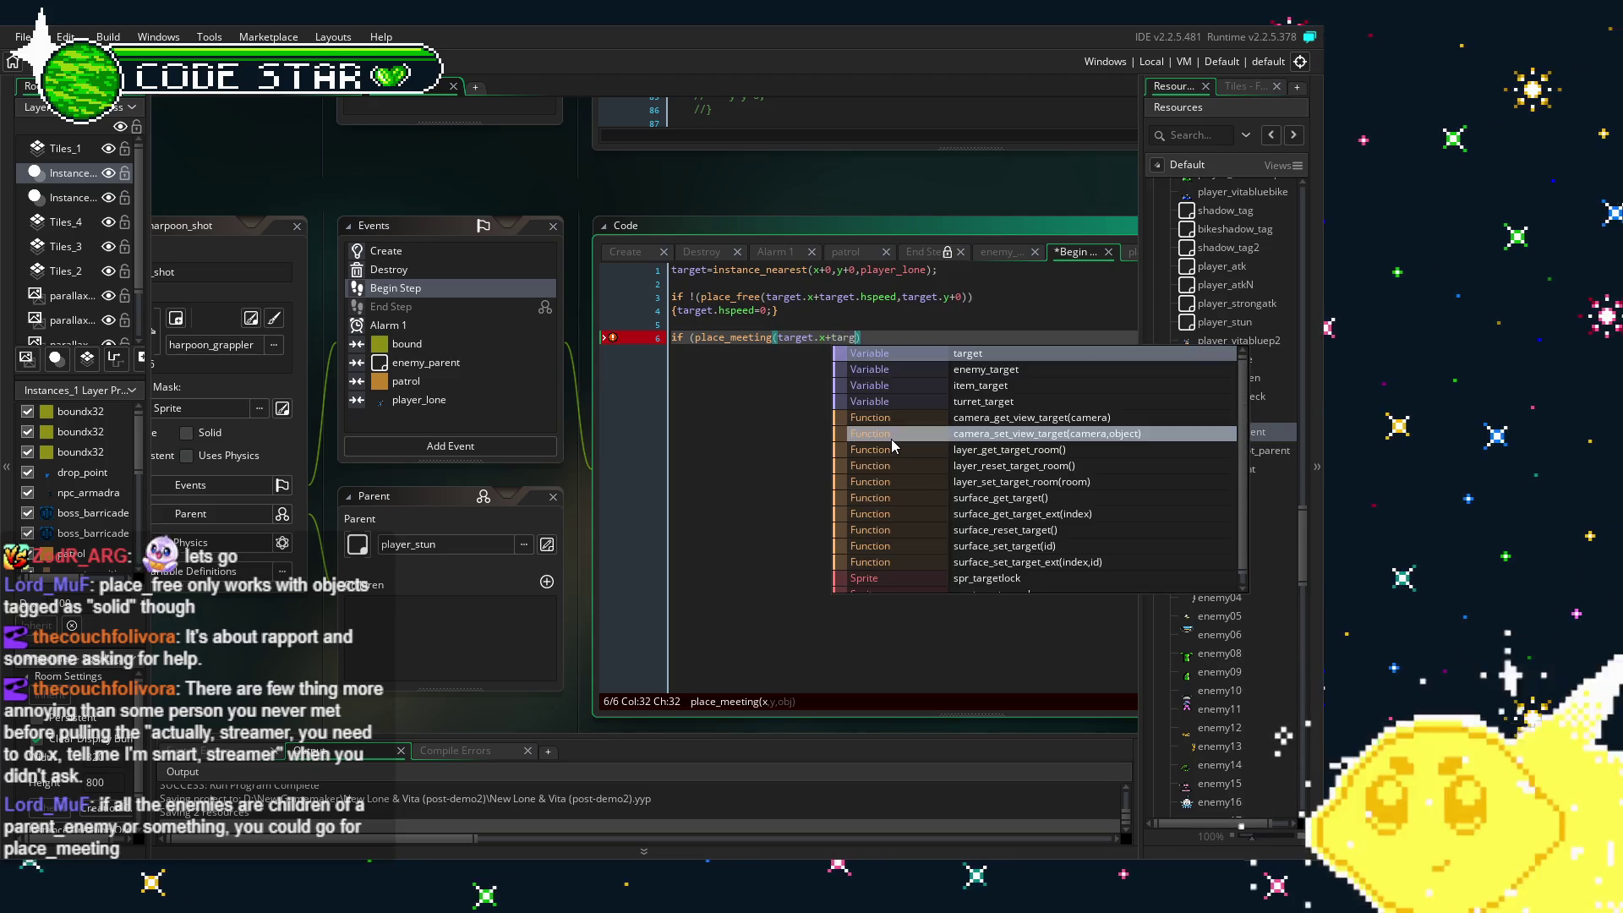
text(peed,)
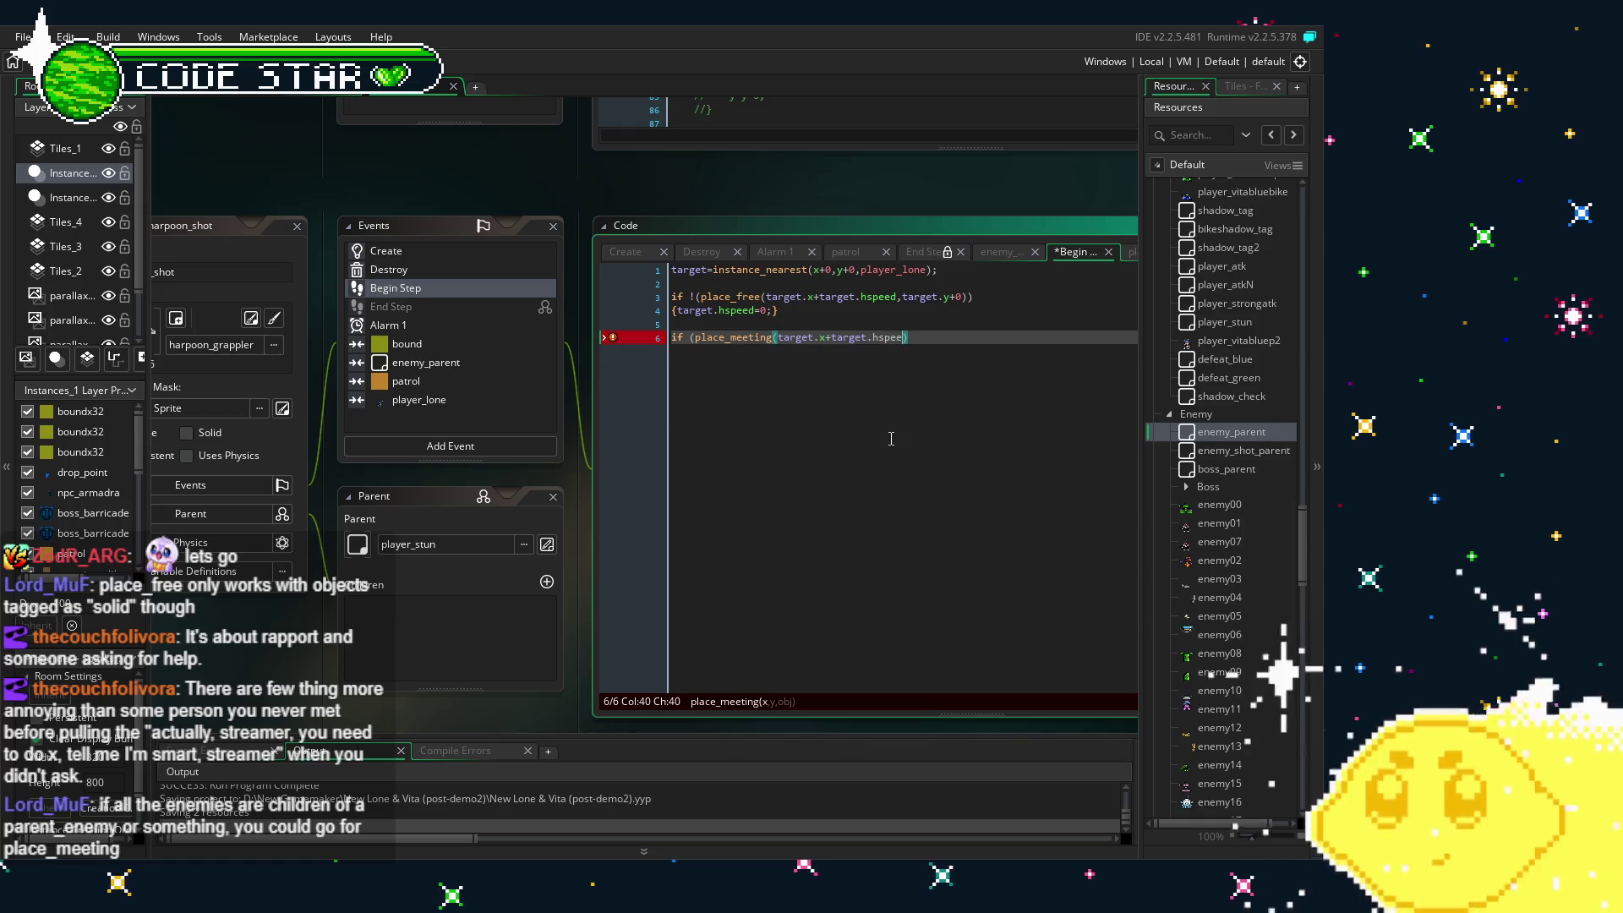
text(t)
text(arget.y+0,)
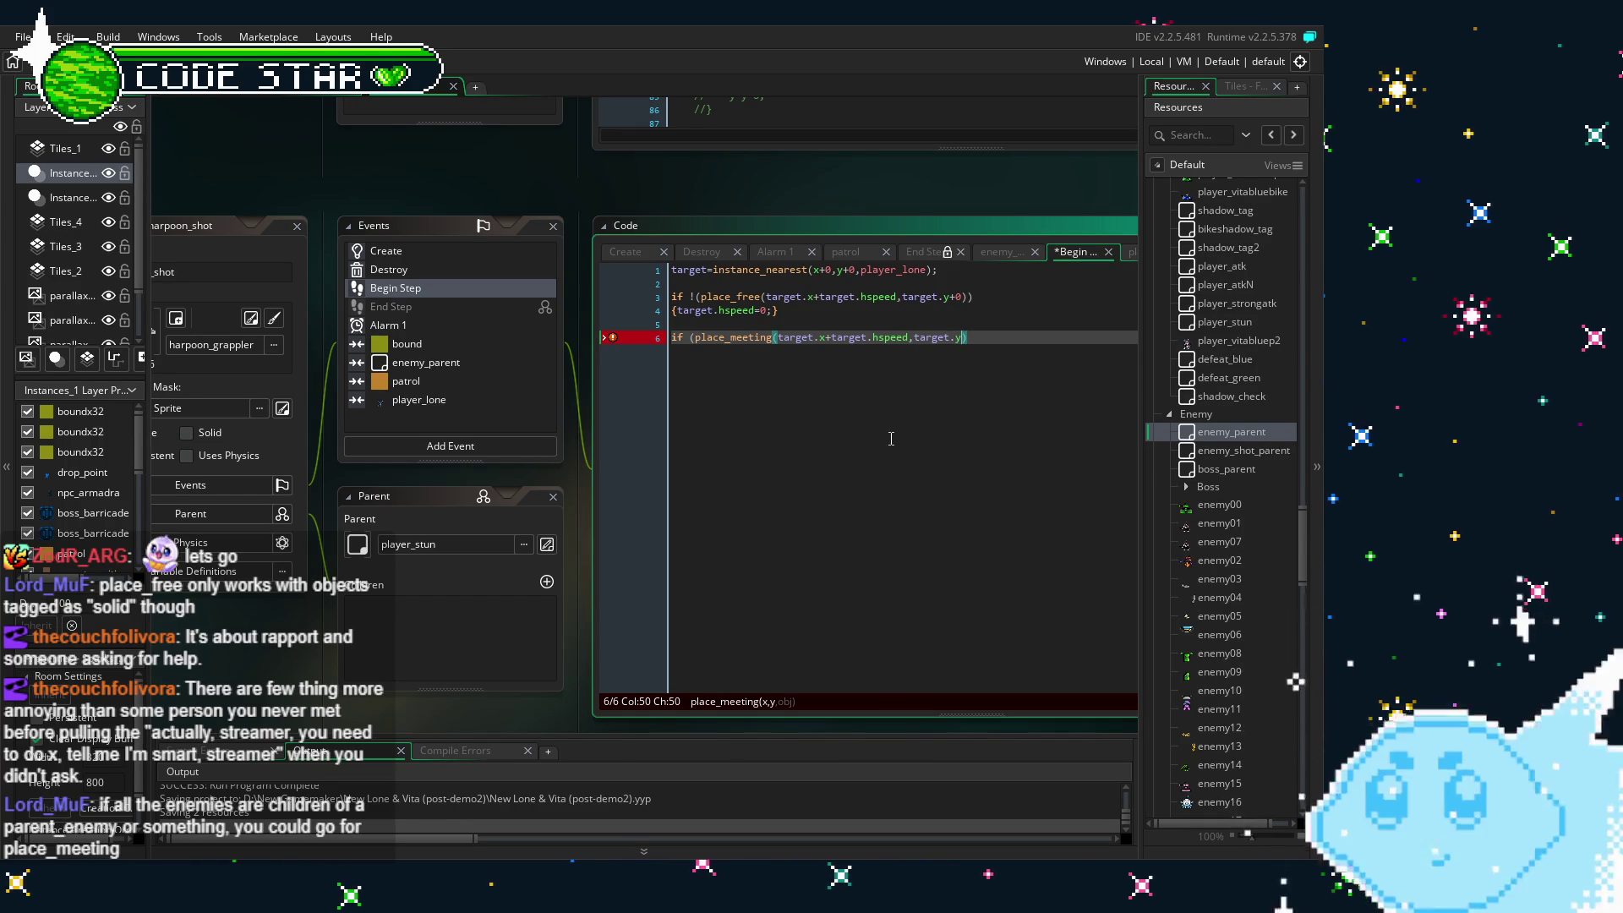
key(BackSpace)
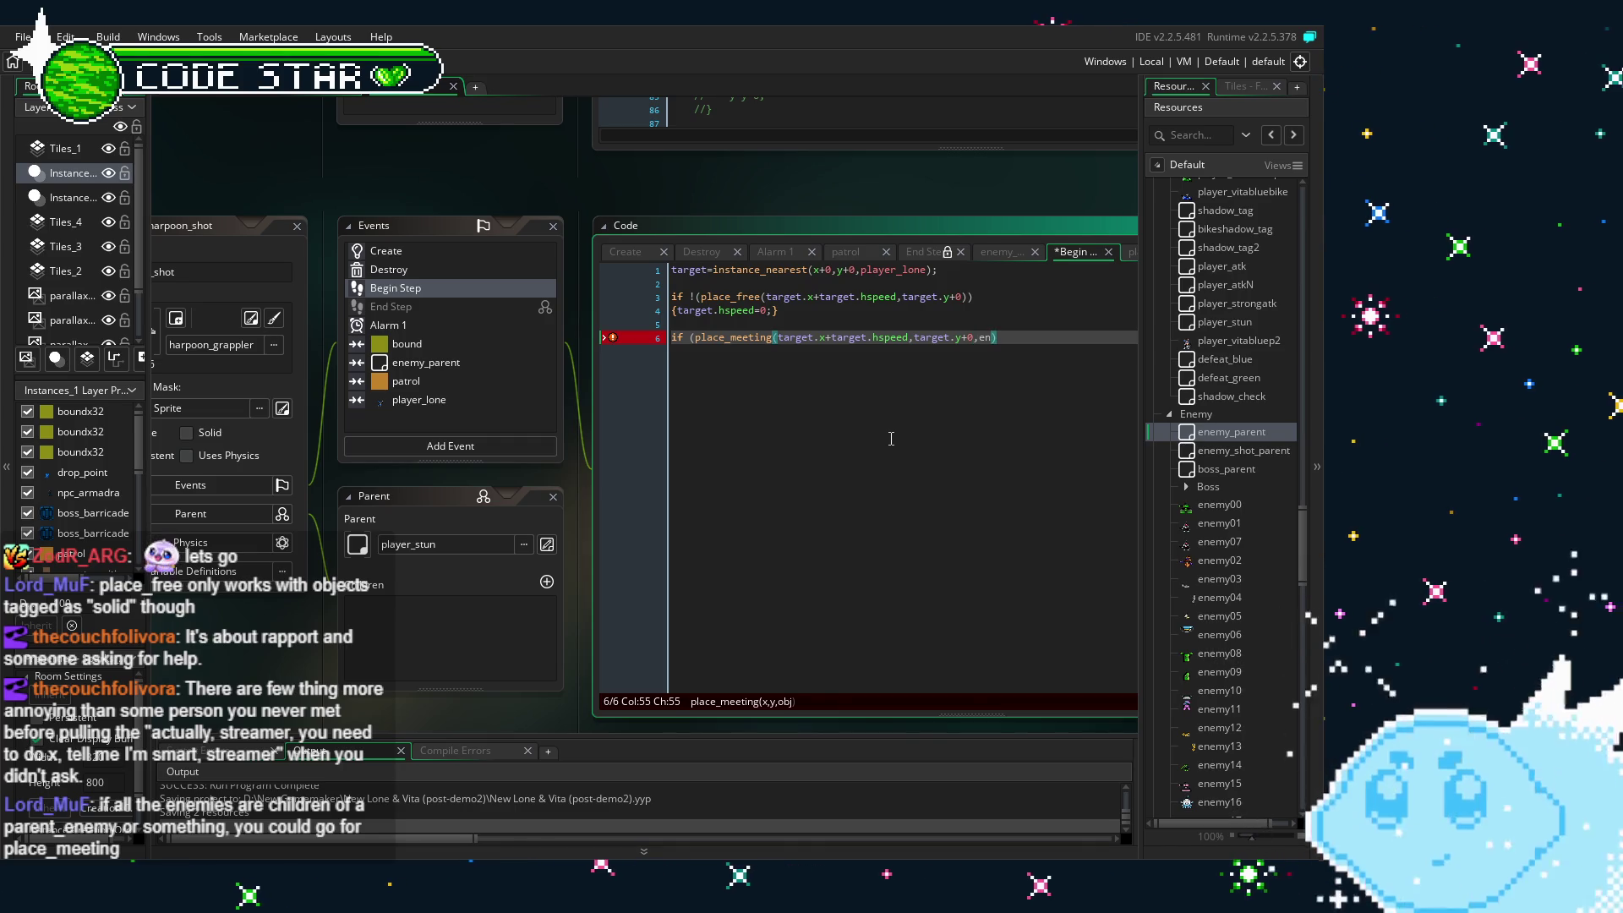
text(ene)
text(my_paren)
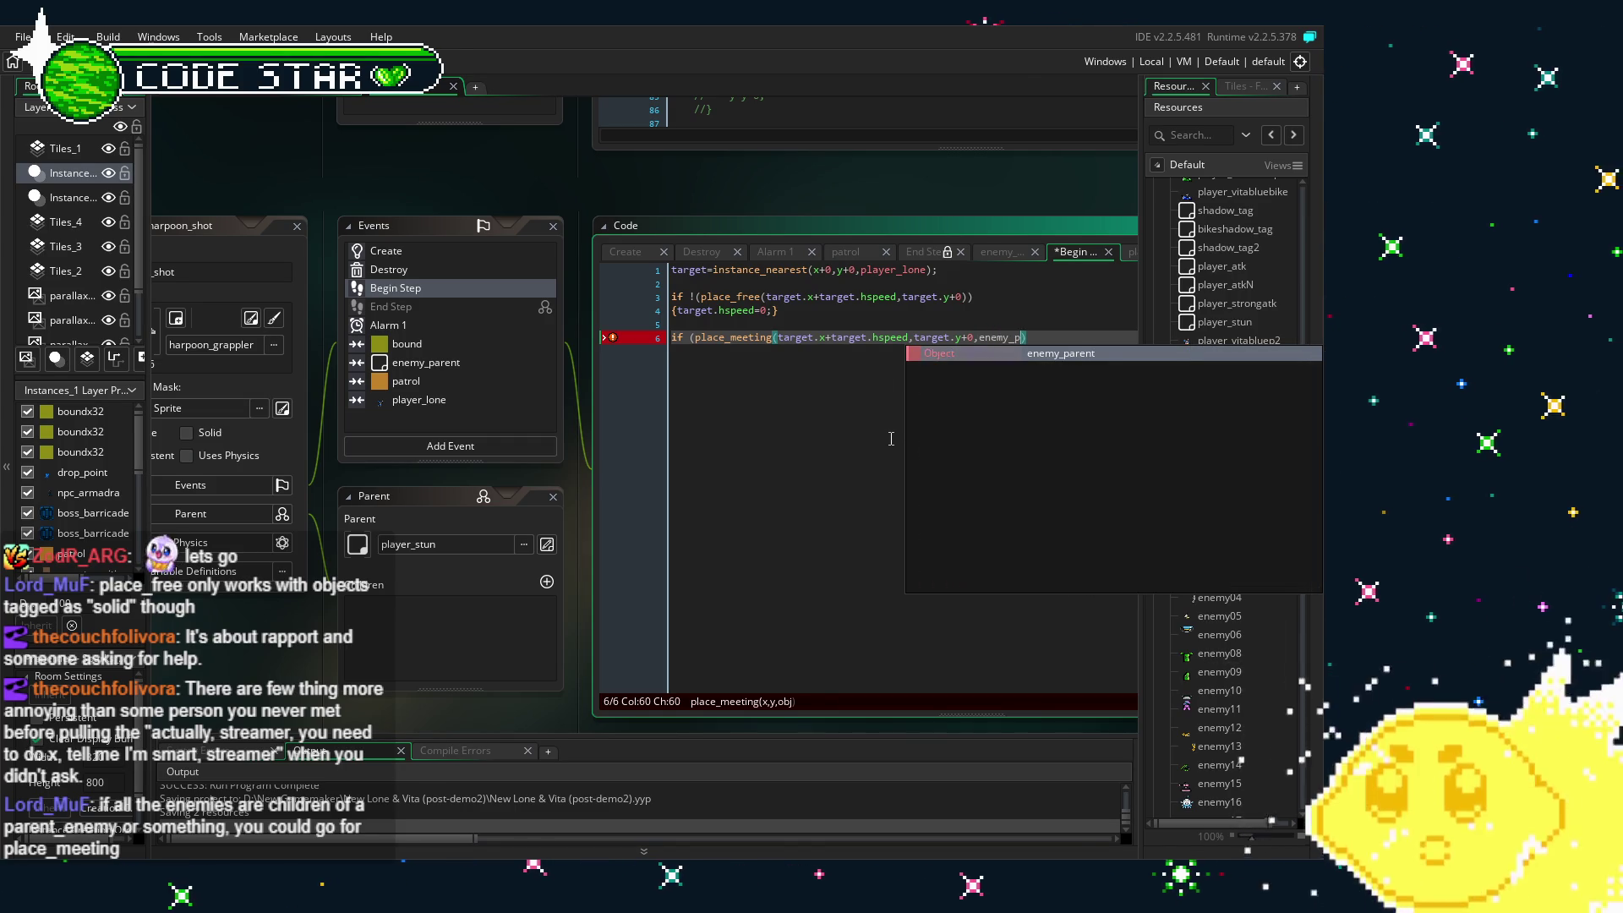
text(t)
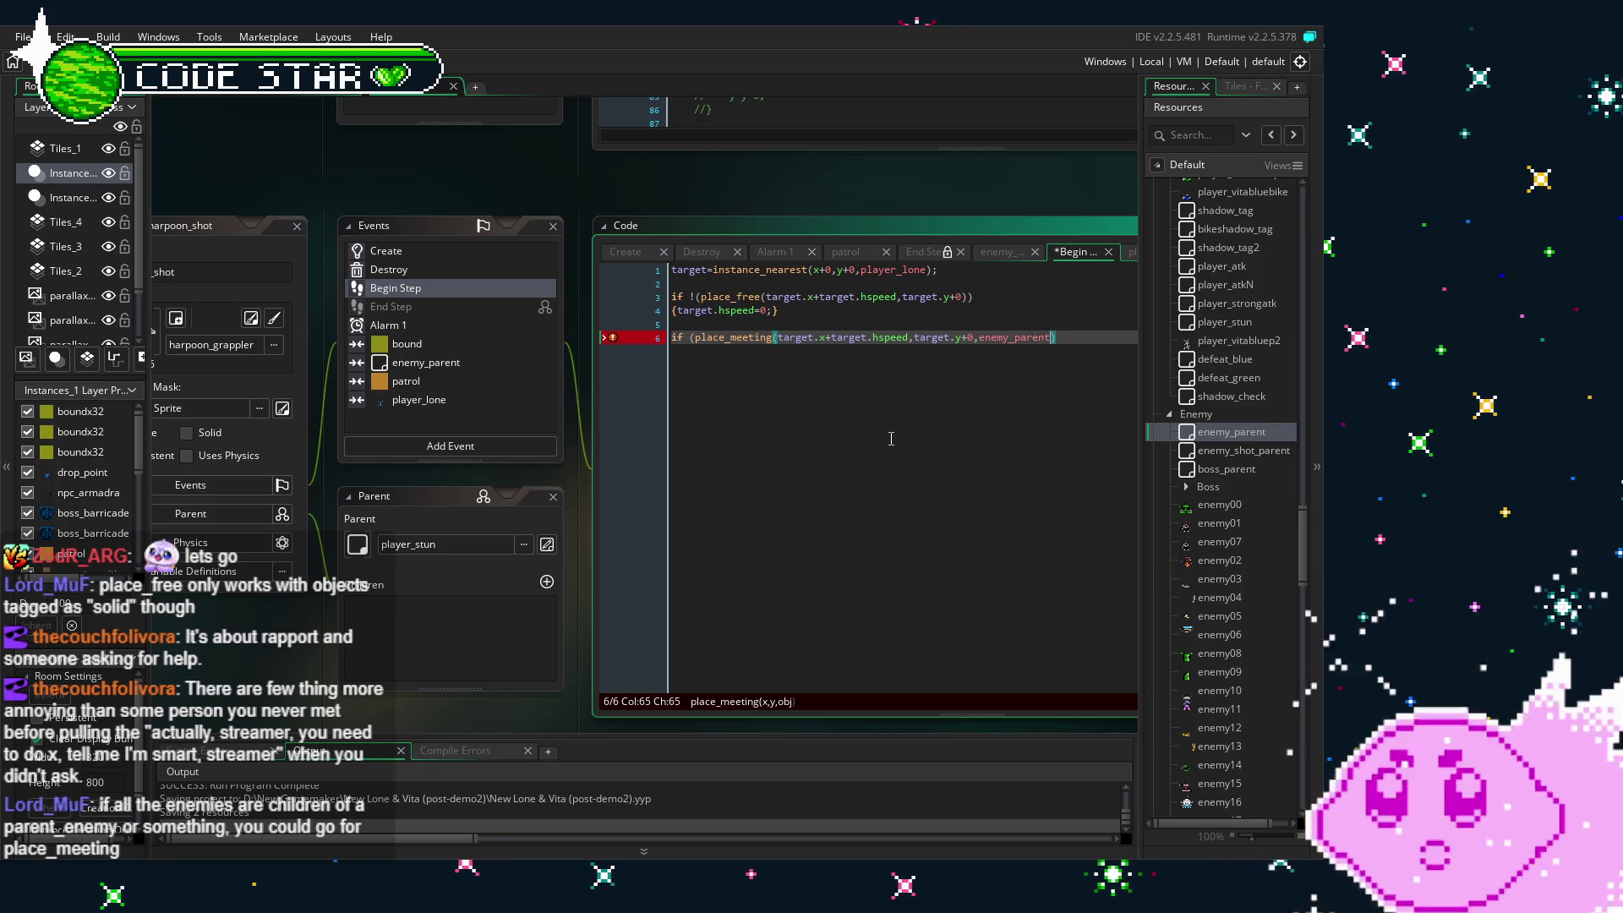
text())
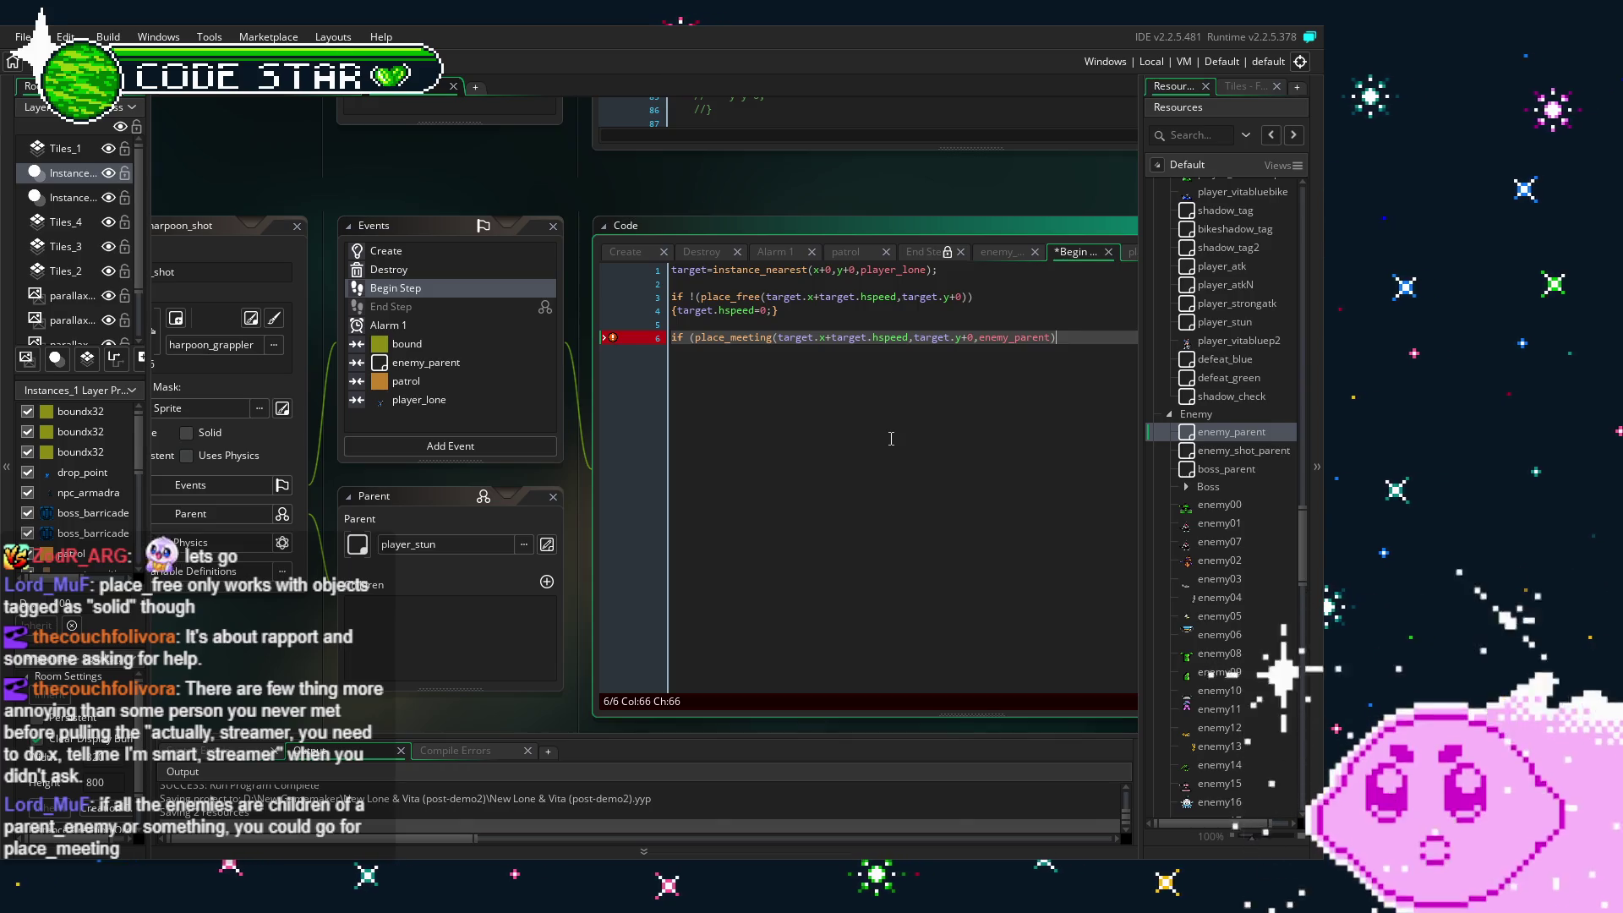
text(P)
key(BackSpace)
click(891, 439)
drag(891, 439, 702, 458)
click(865, 357)
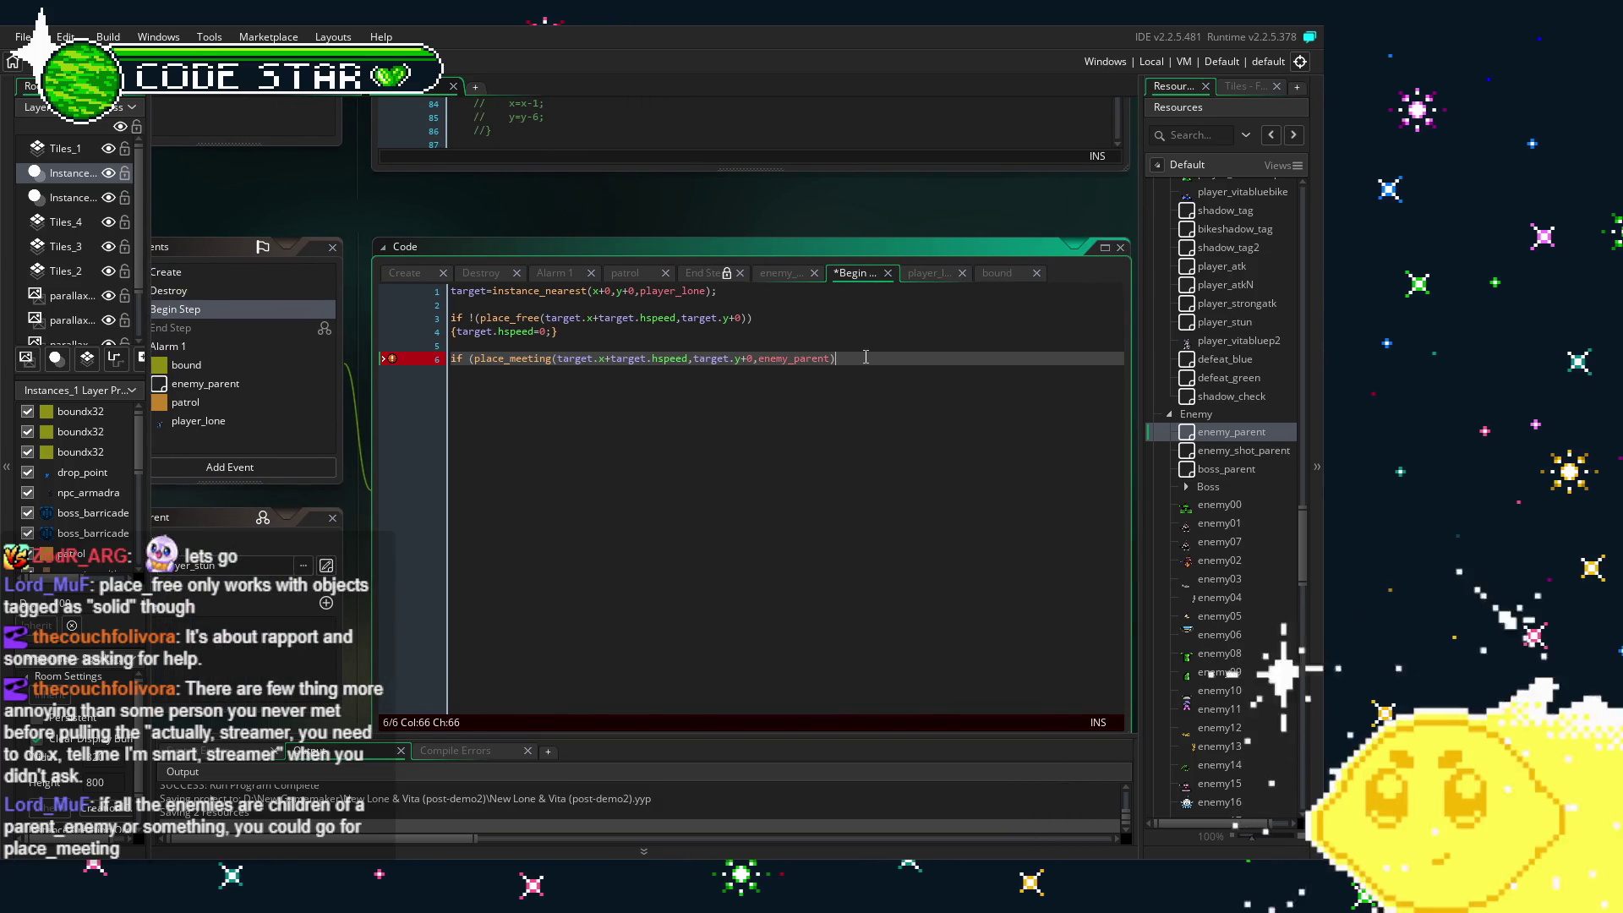
key(Return)
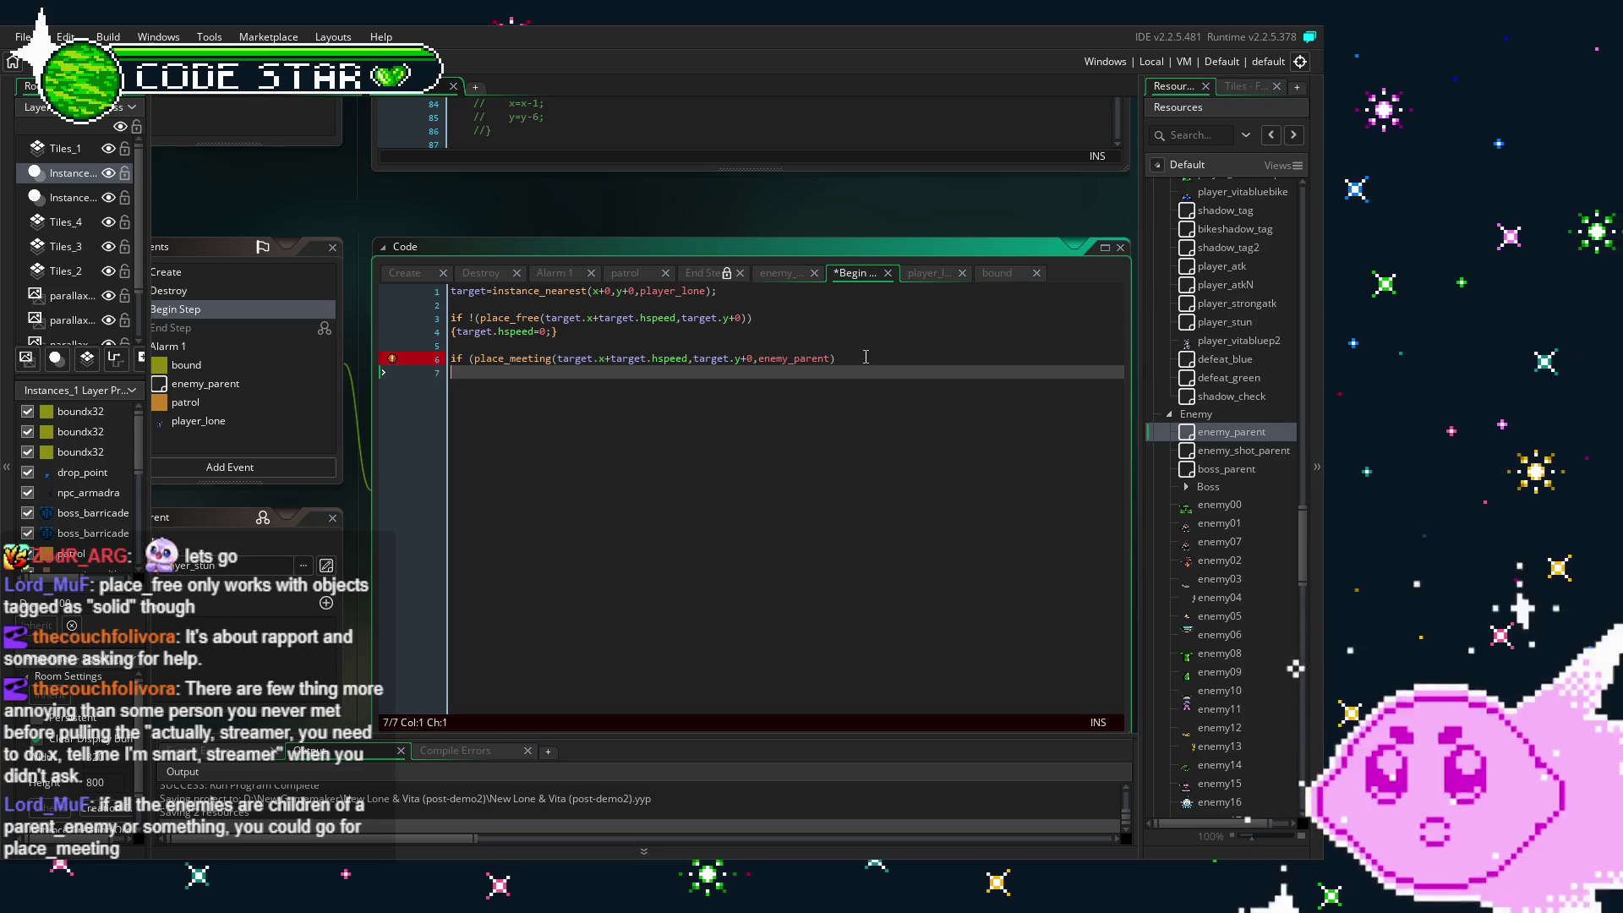
- Add {target.hspeed=0; on line 7 under the check and save the project
text({target.hspeed=0;)
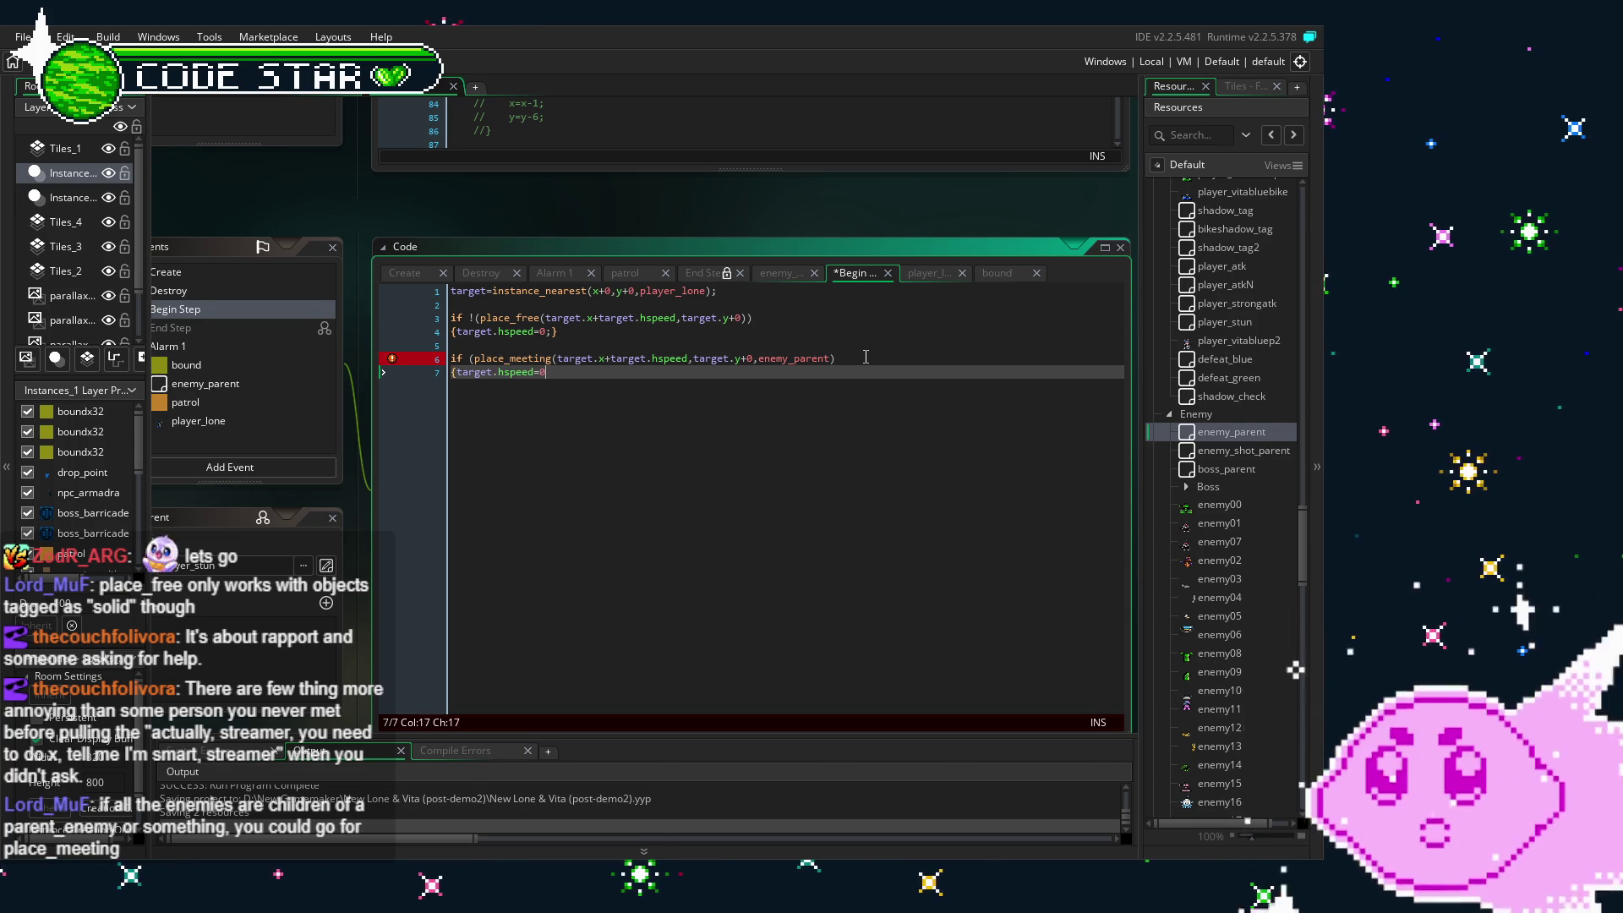
key(ctrl+s)
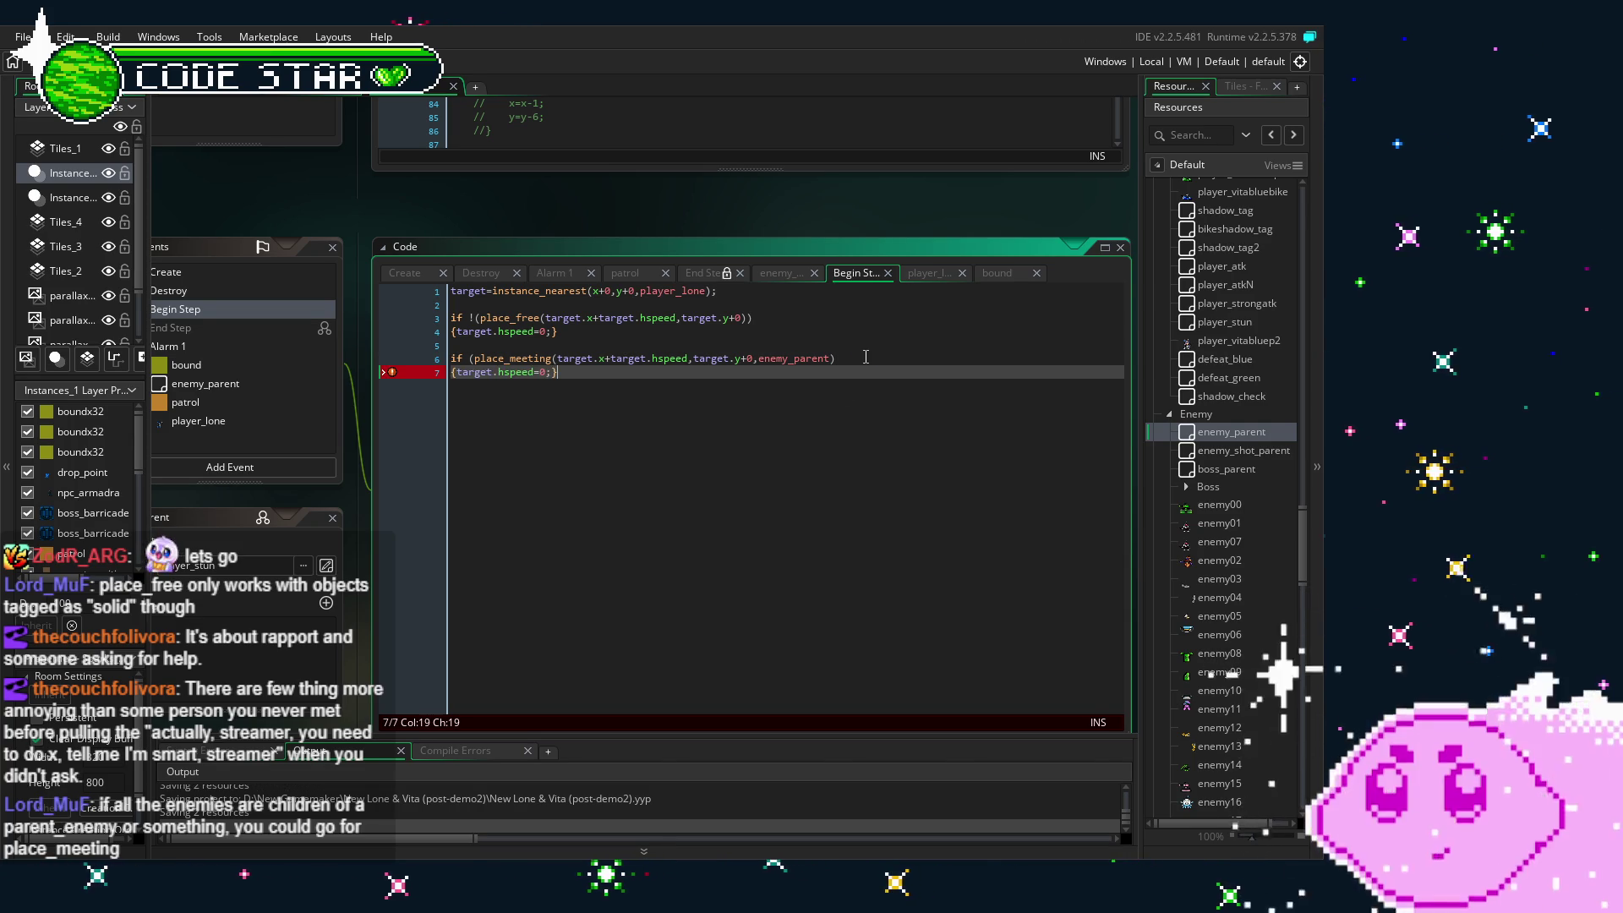
mouse_move(392, 372)
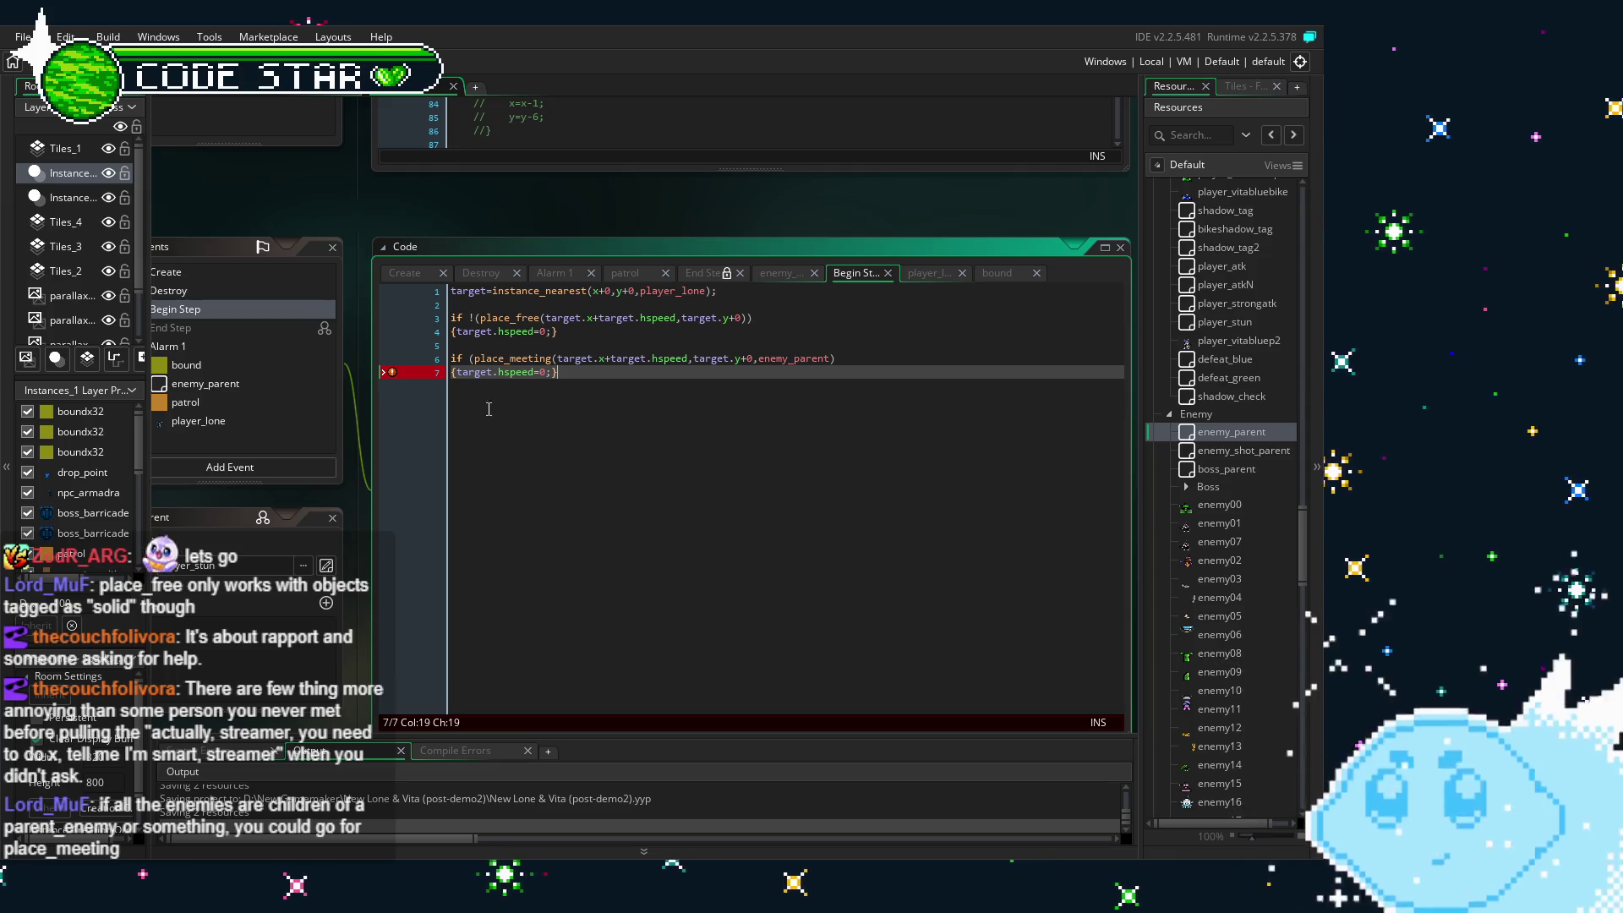
- Review the place_meeting and place_free lines, selecting hspeed=0 on line 7
click(469, 381)
drag(511, 427, 554, 435)
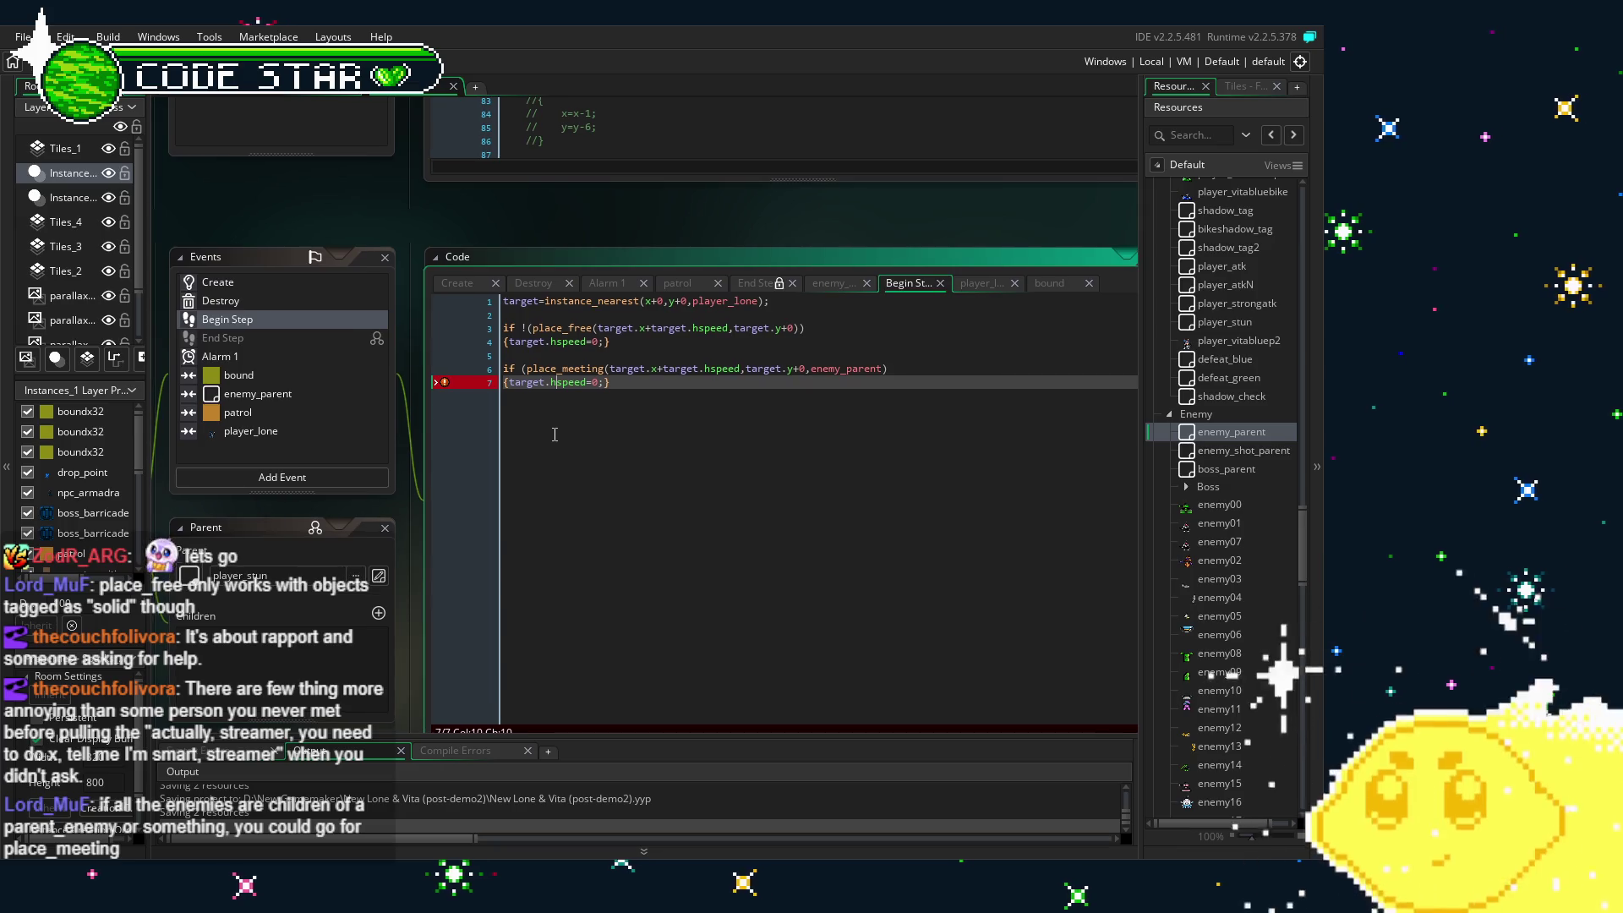
click(837, 358)
click(844, 367)
drag(766, 526, 757, 437)
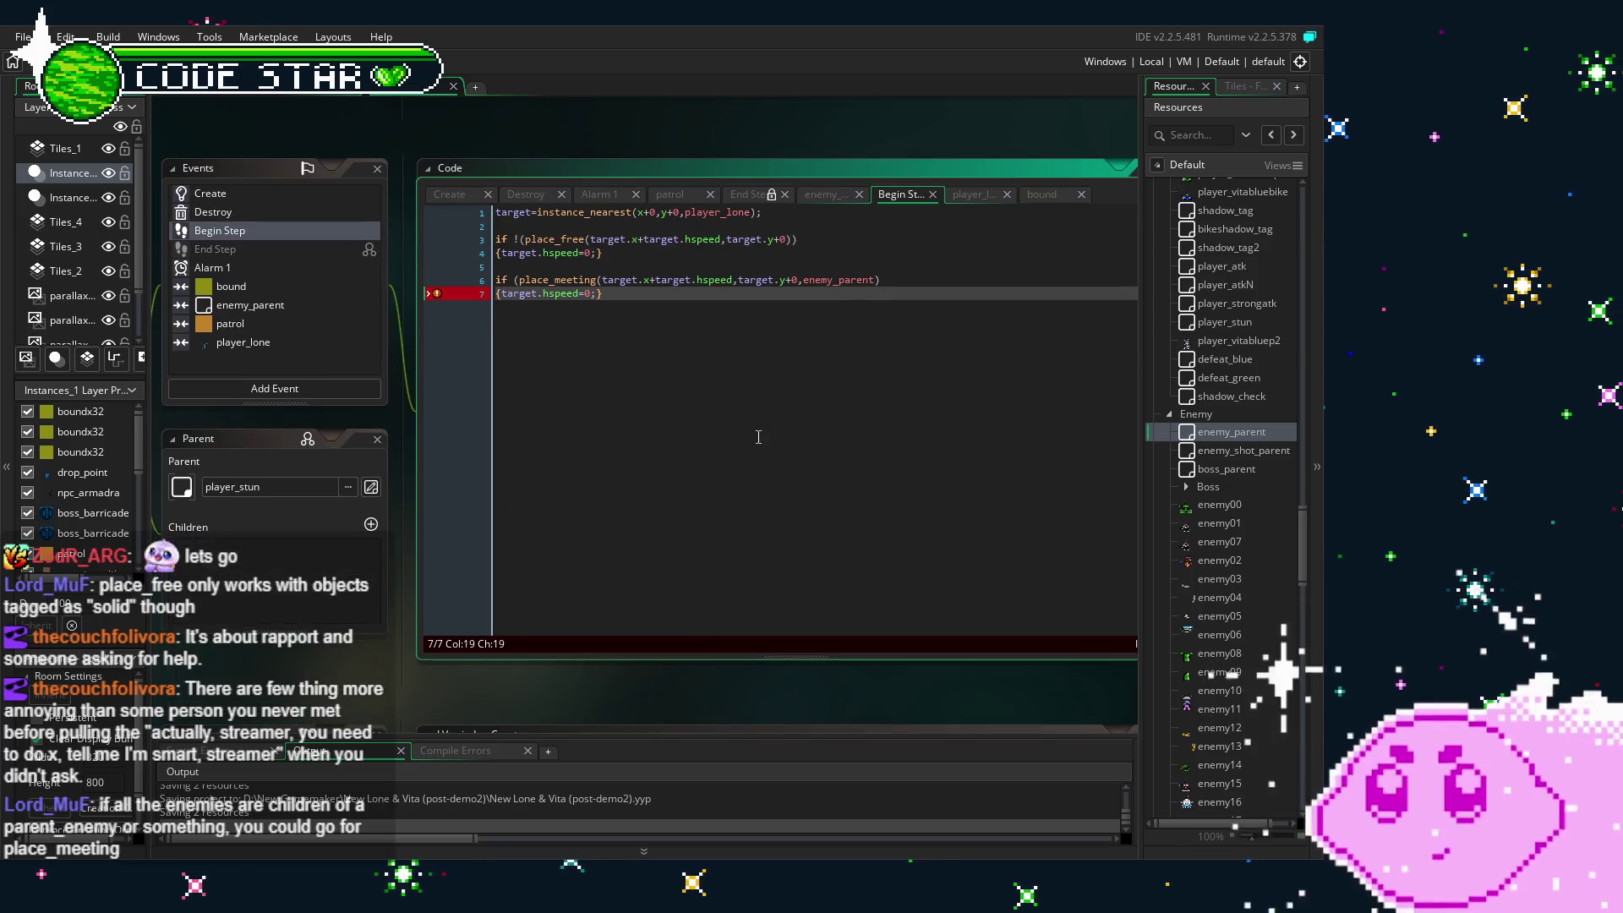
click(726, 282)
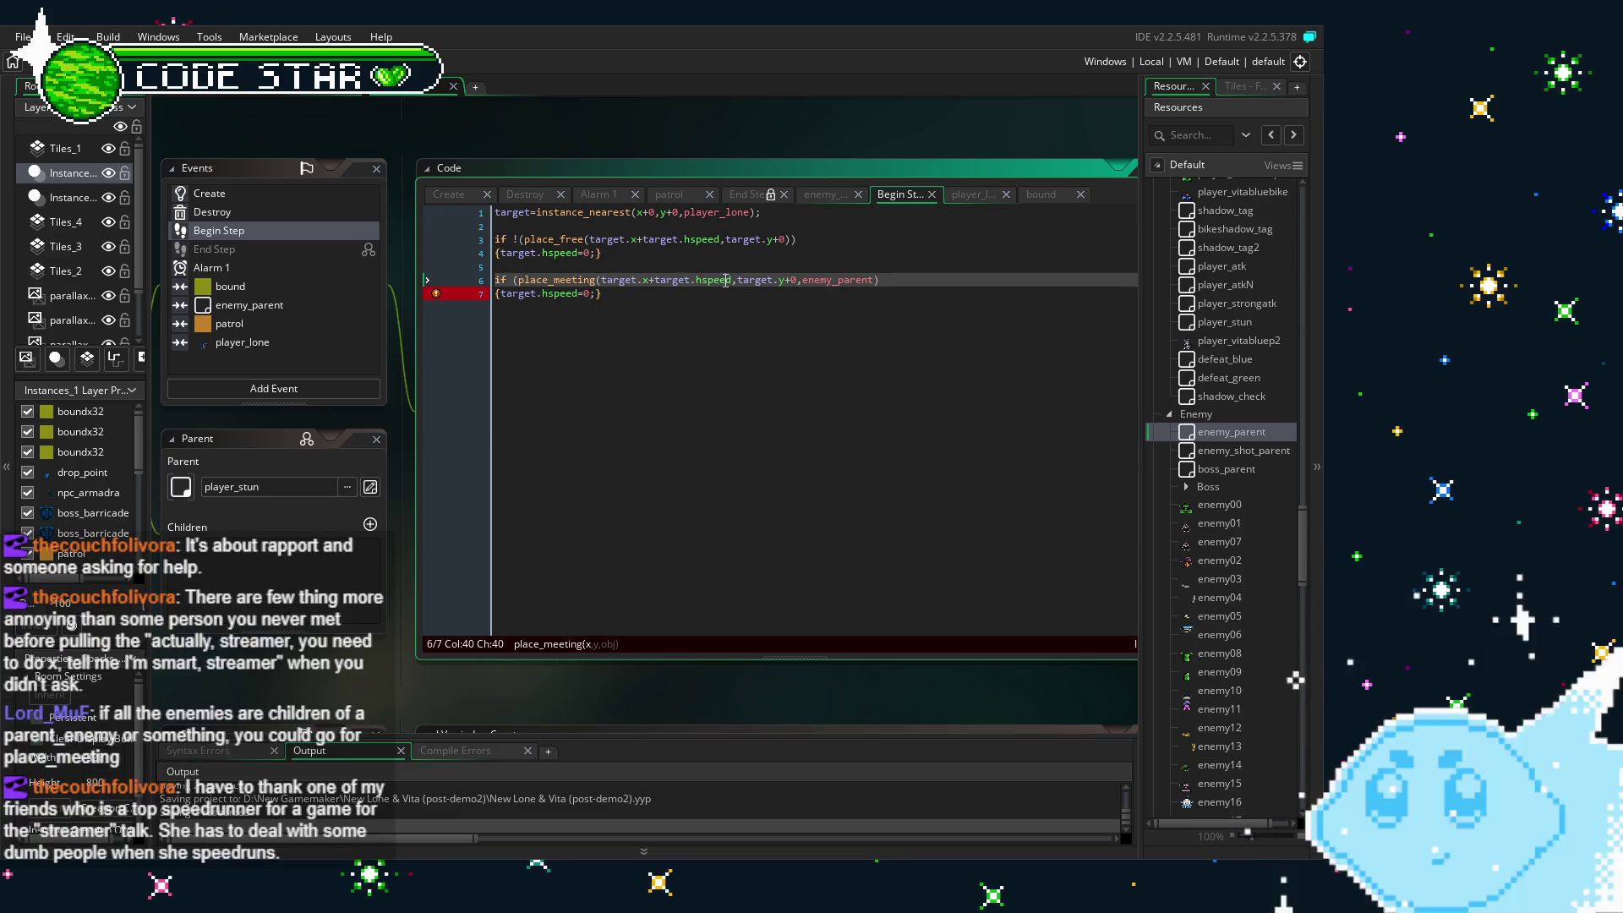
click(630, 266)
drag(542, 293, 587, 294)
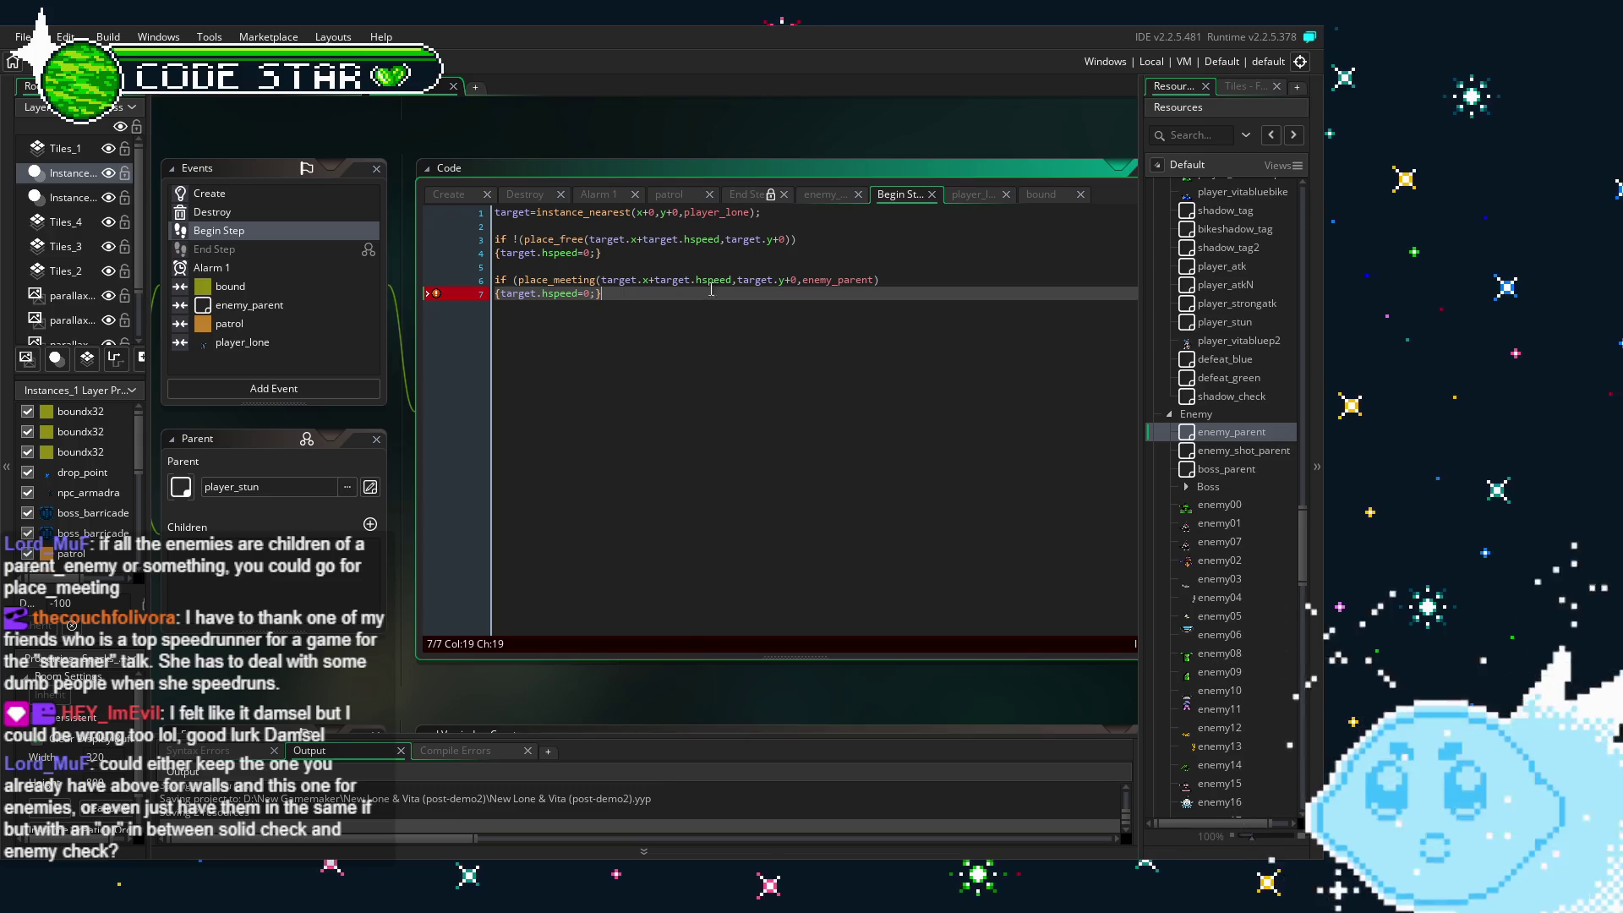
click(785, 239)
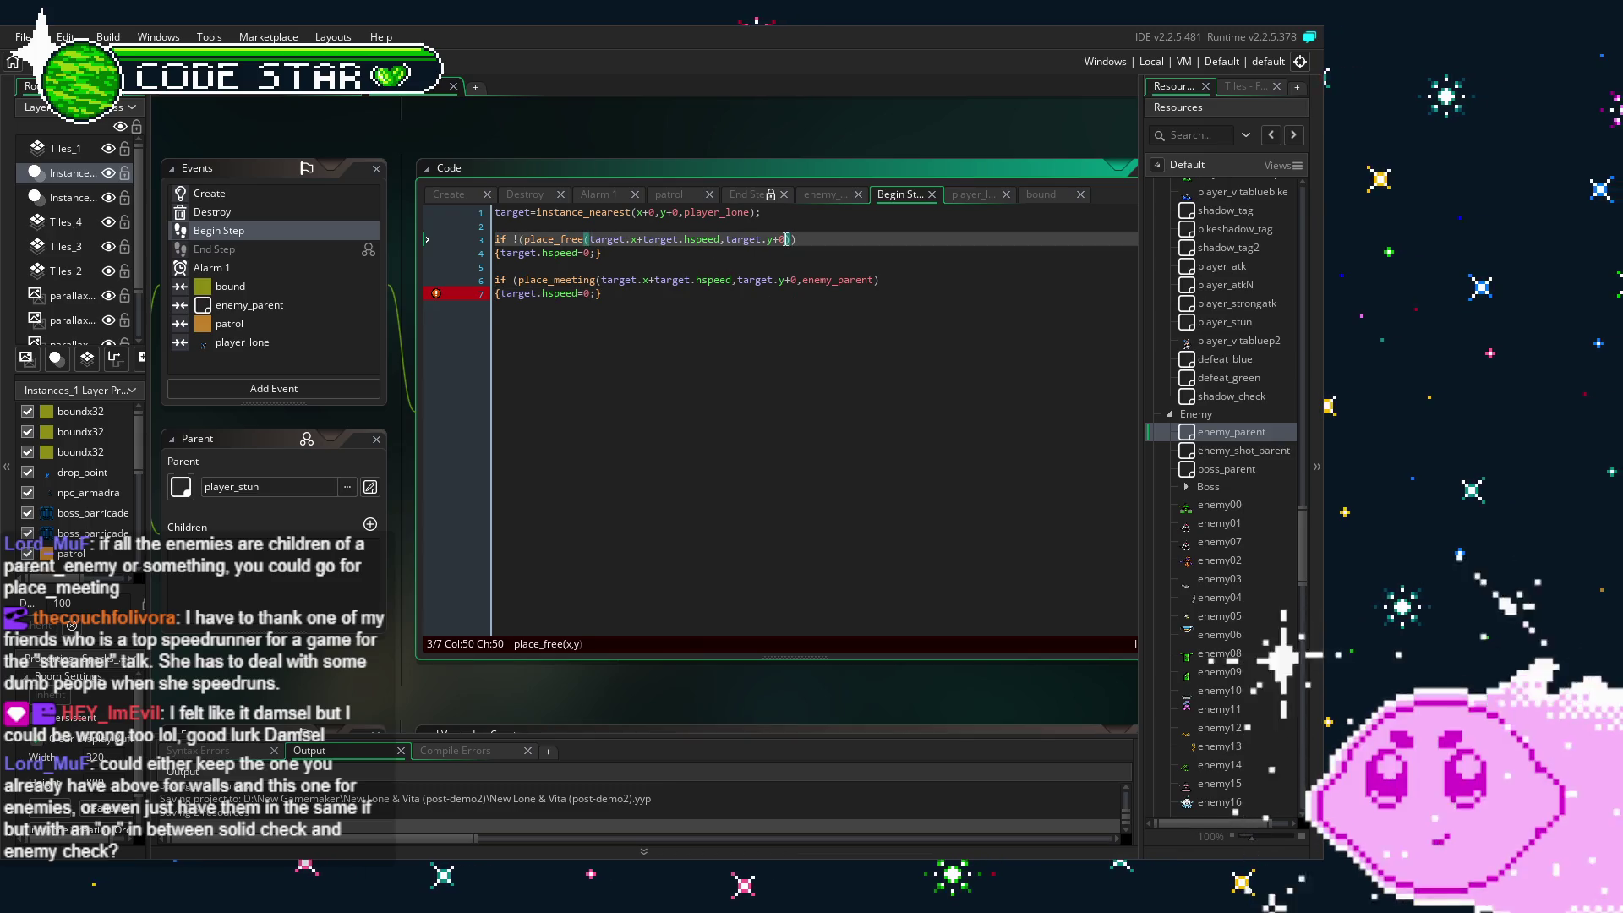
- Delete the enemy_parent place_meeting check on lines 6–7 and the leftover empty lines
click(700, 295)
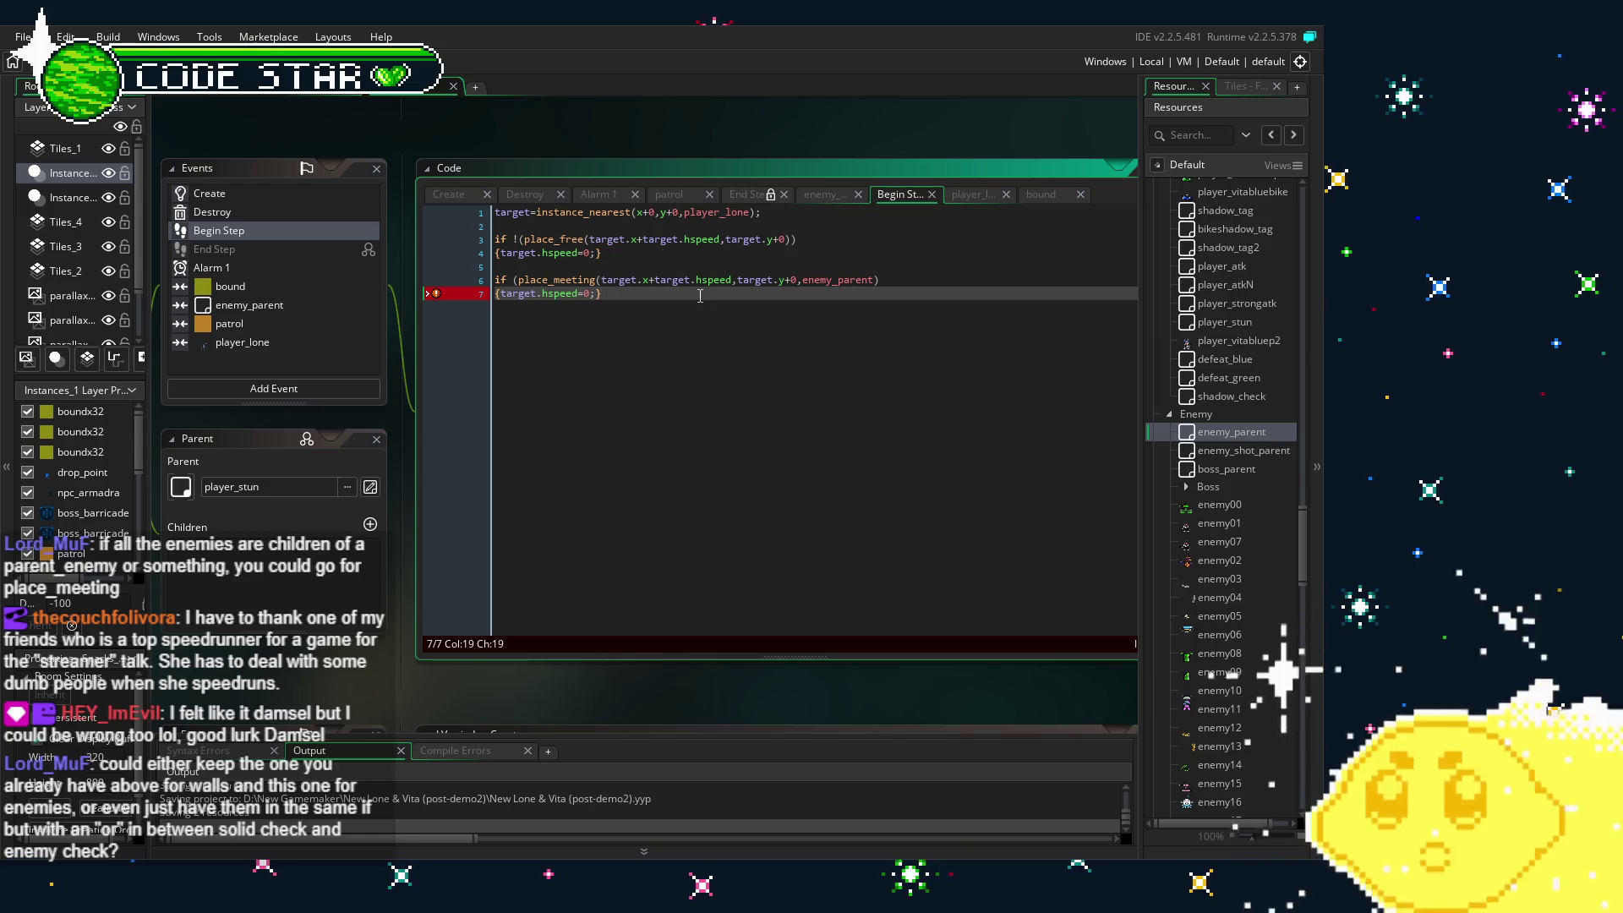
key(shift+Up)
key(shift+Home)
key(BackSpace)
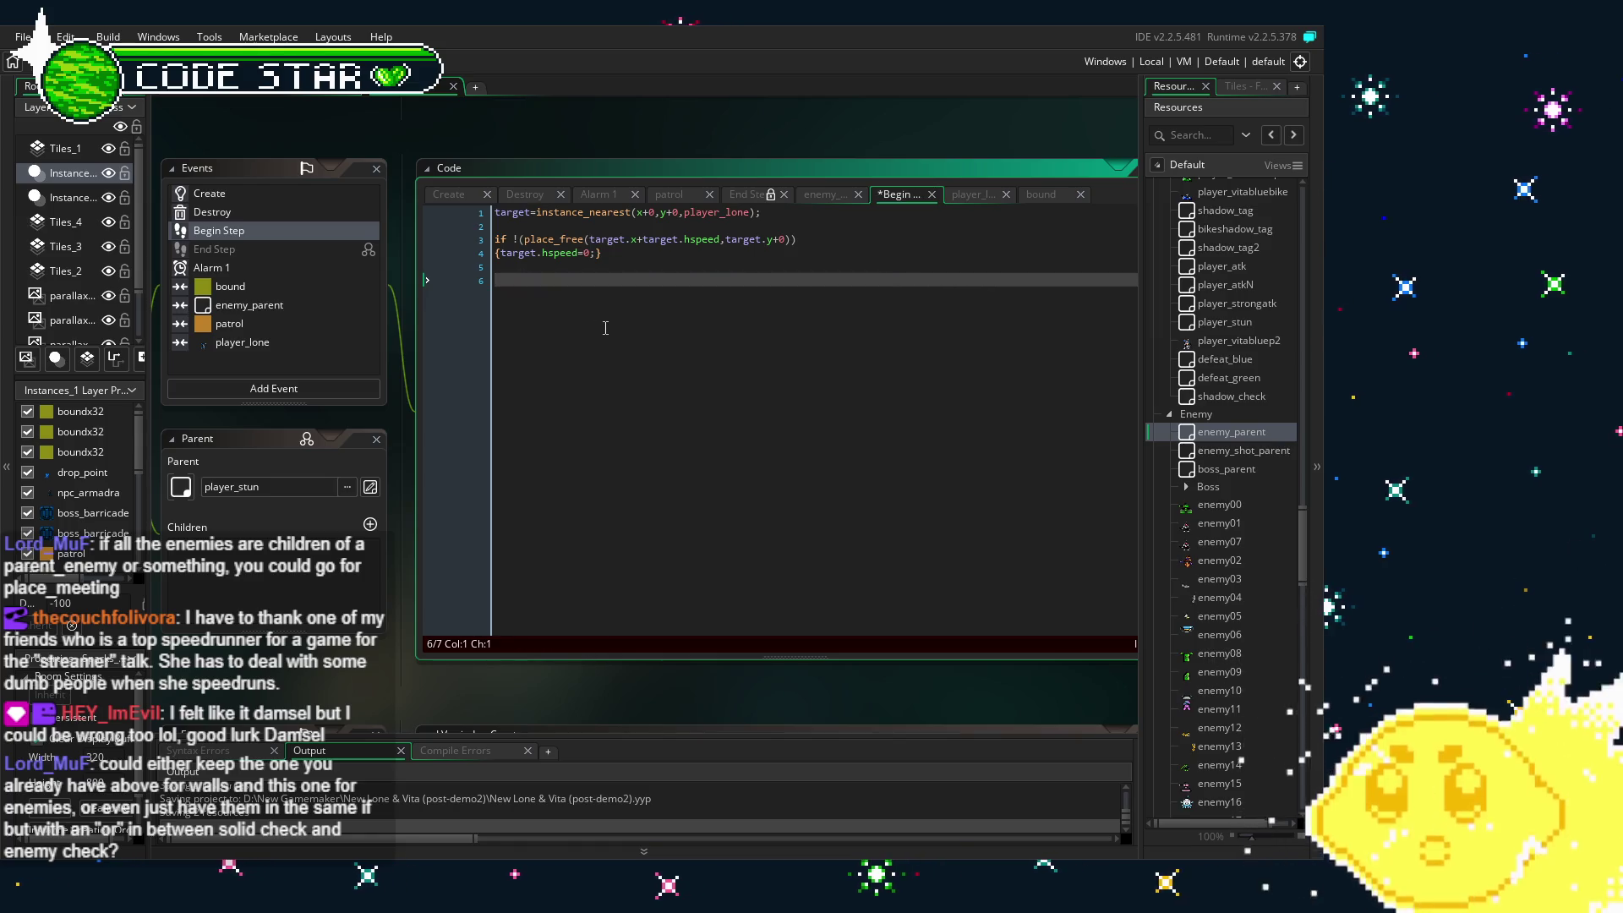
key(BackSpace)
key(BackSpace)
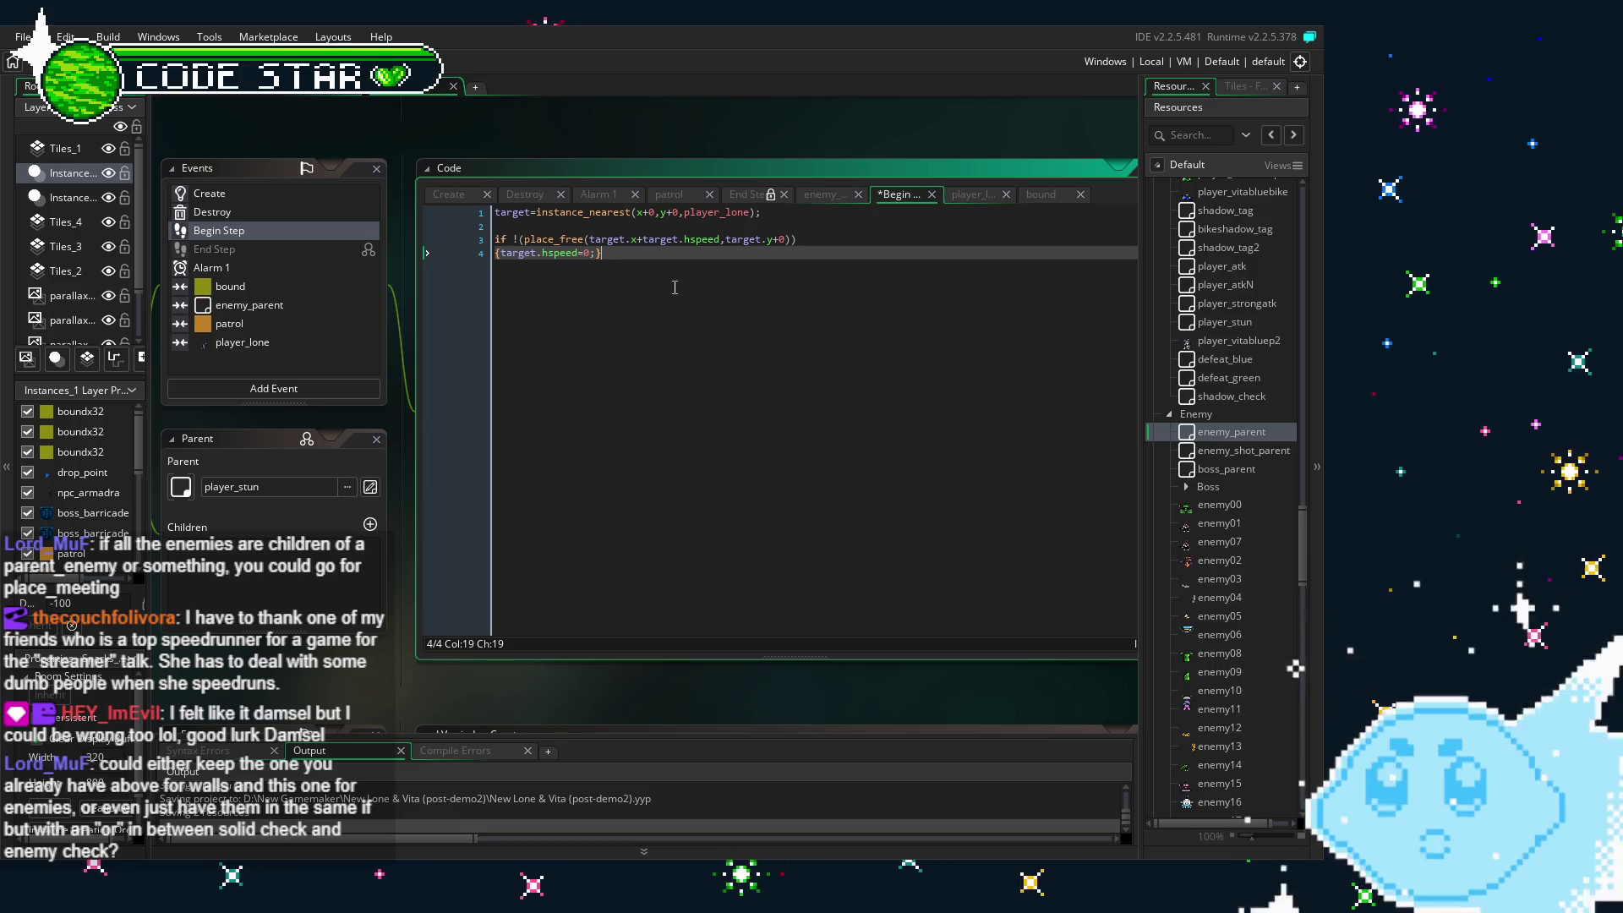
- Add blank lines below line 4, after the place_free block
click(787, 240)
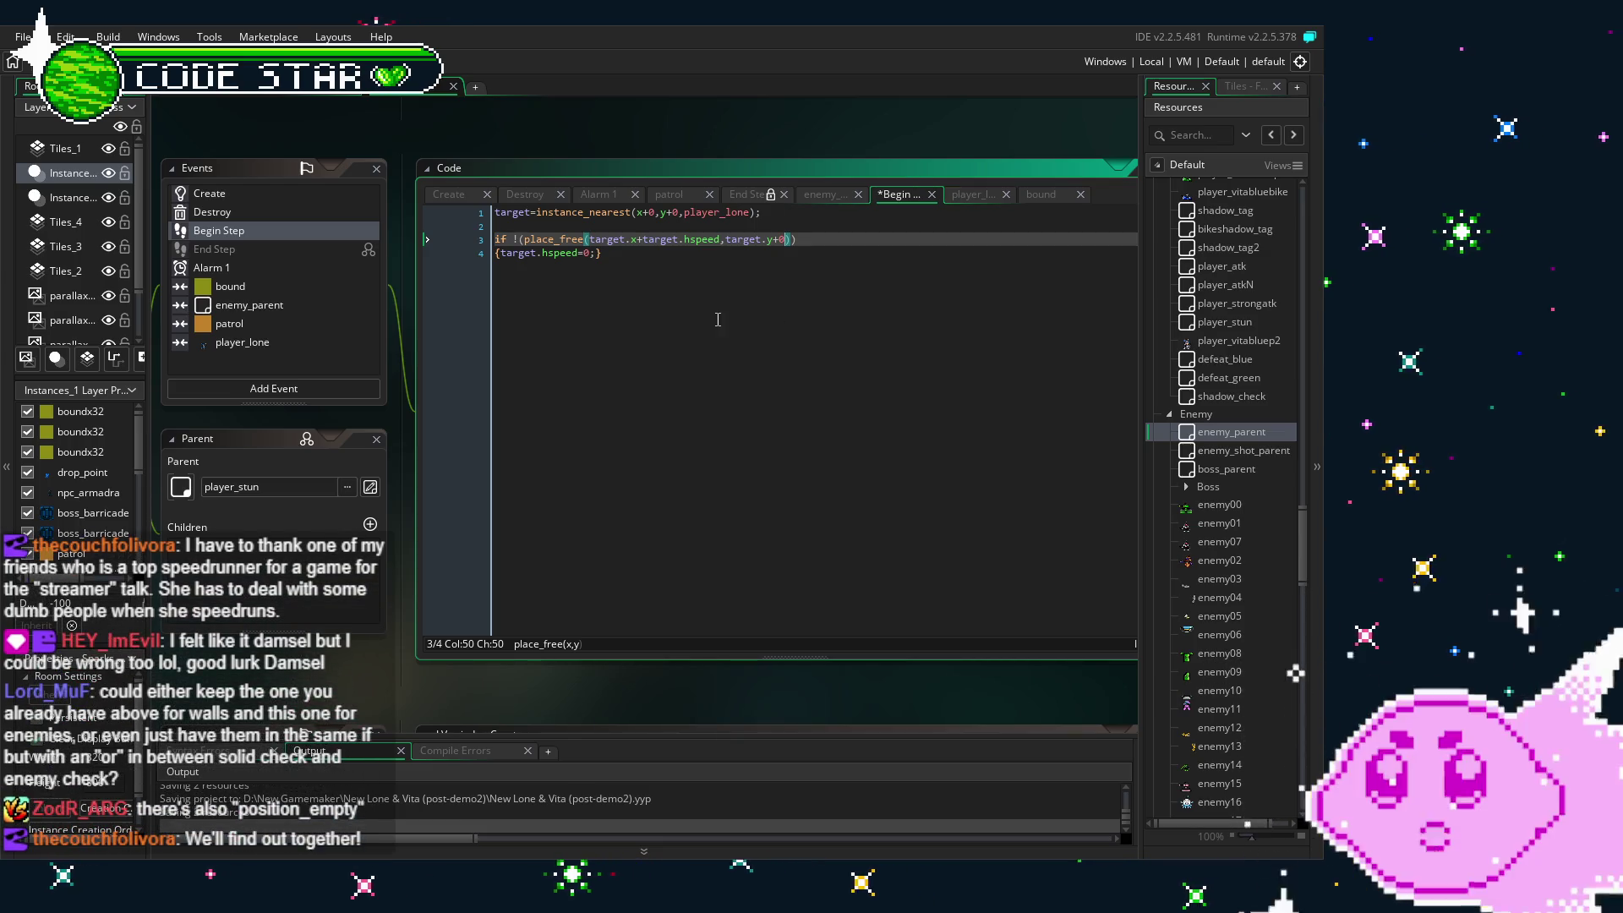
click(720, 292)
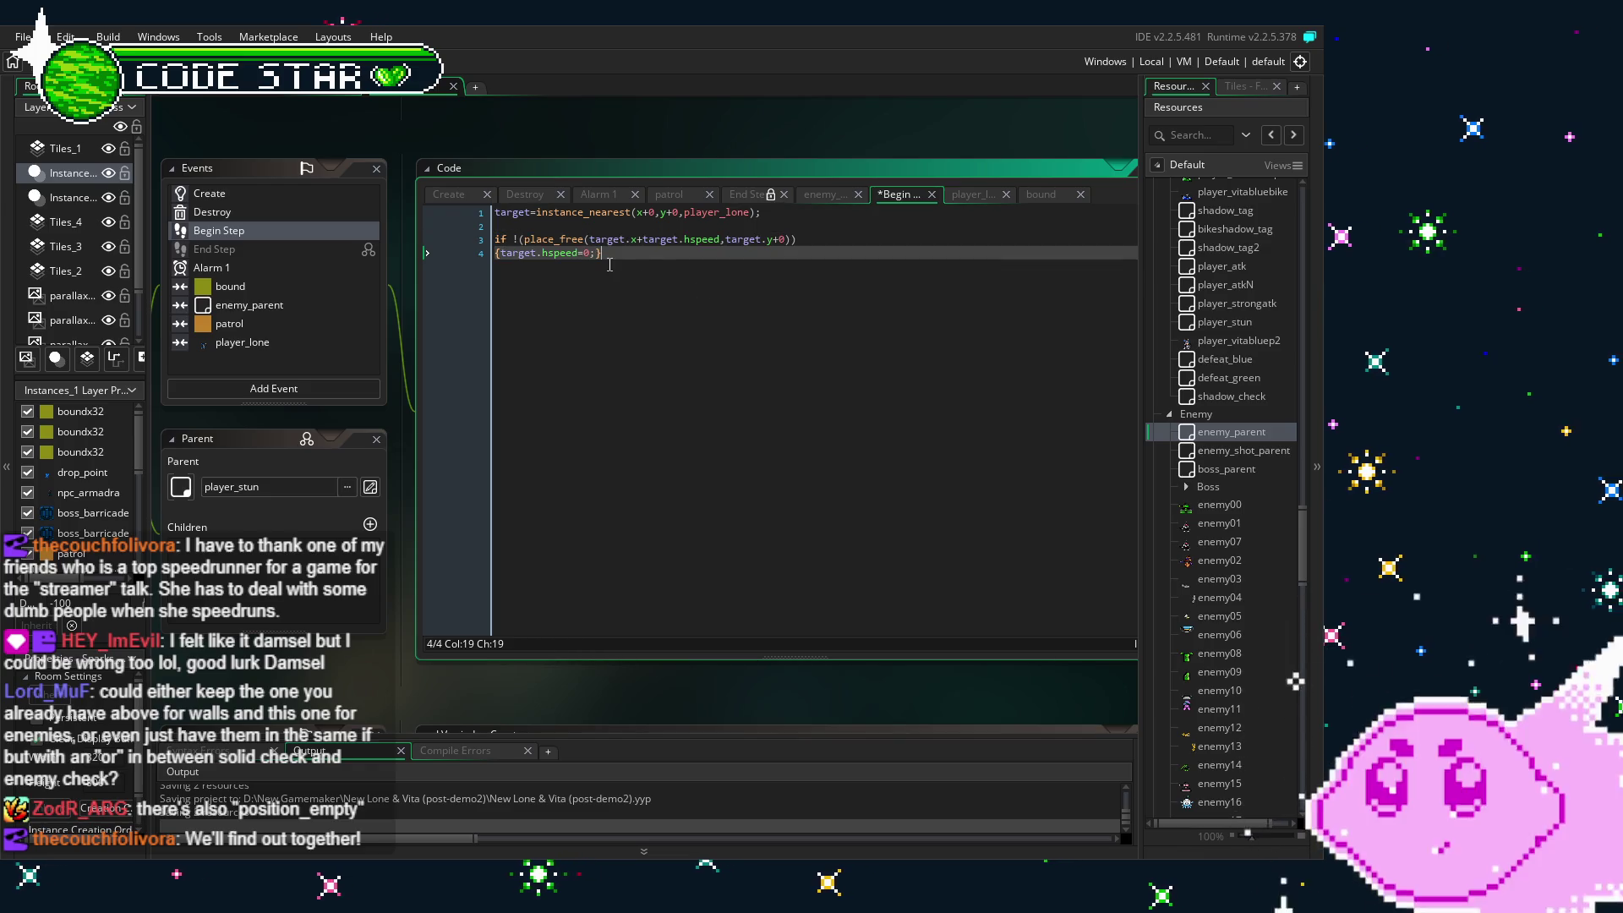
key(Return)
key(Return)
text(posit)
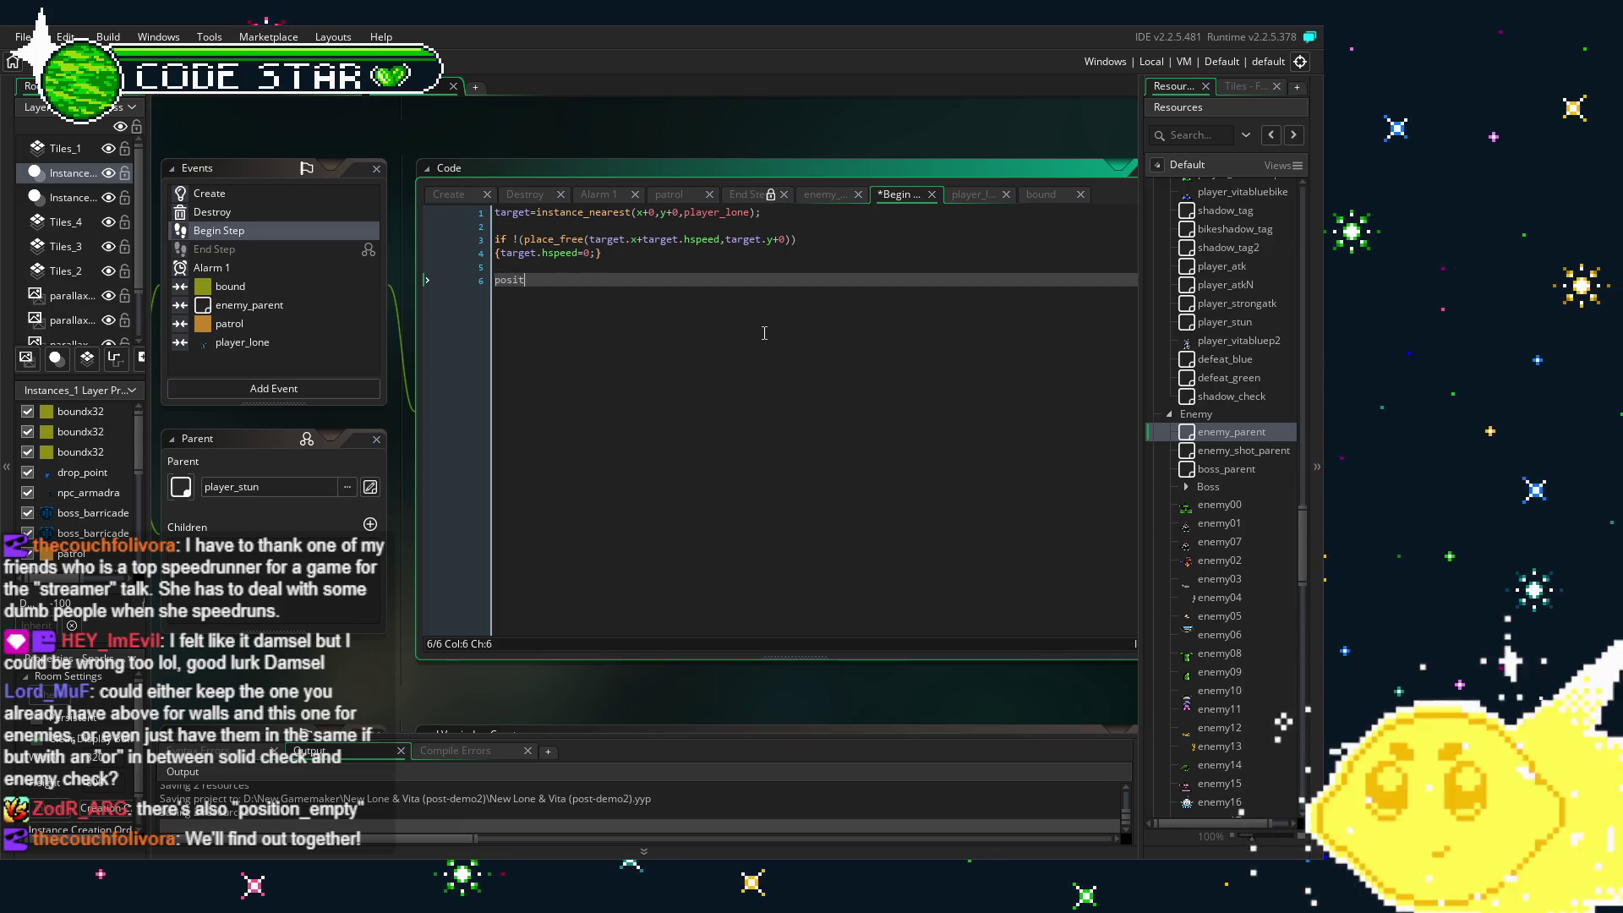
- Write line 6 as if position_empty(target.x+target.hspeed,target.y+0) {target.hspeed=0;}
text(ion_)
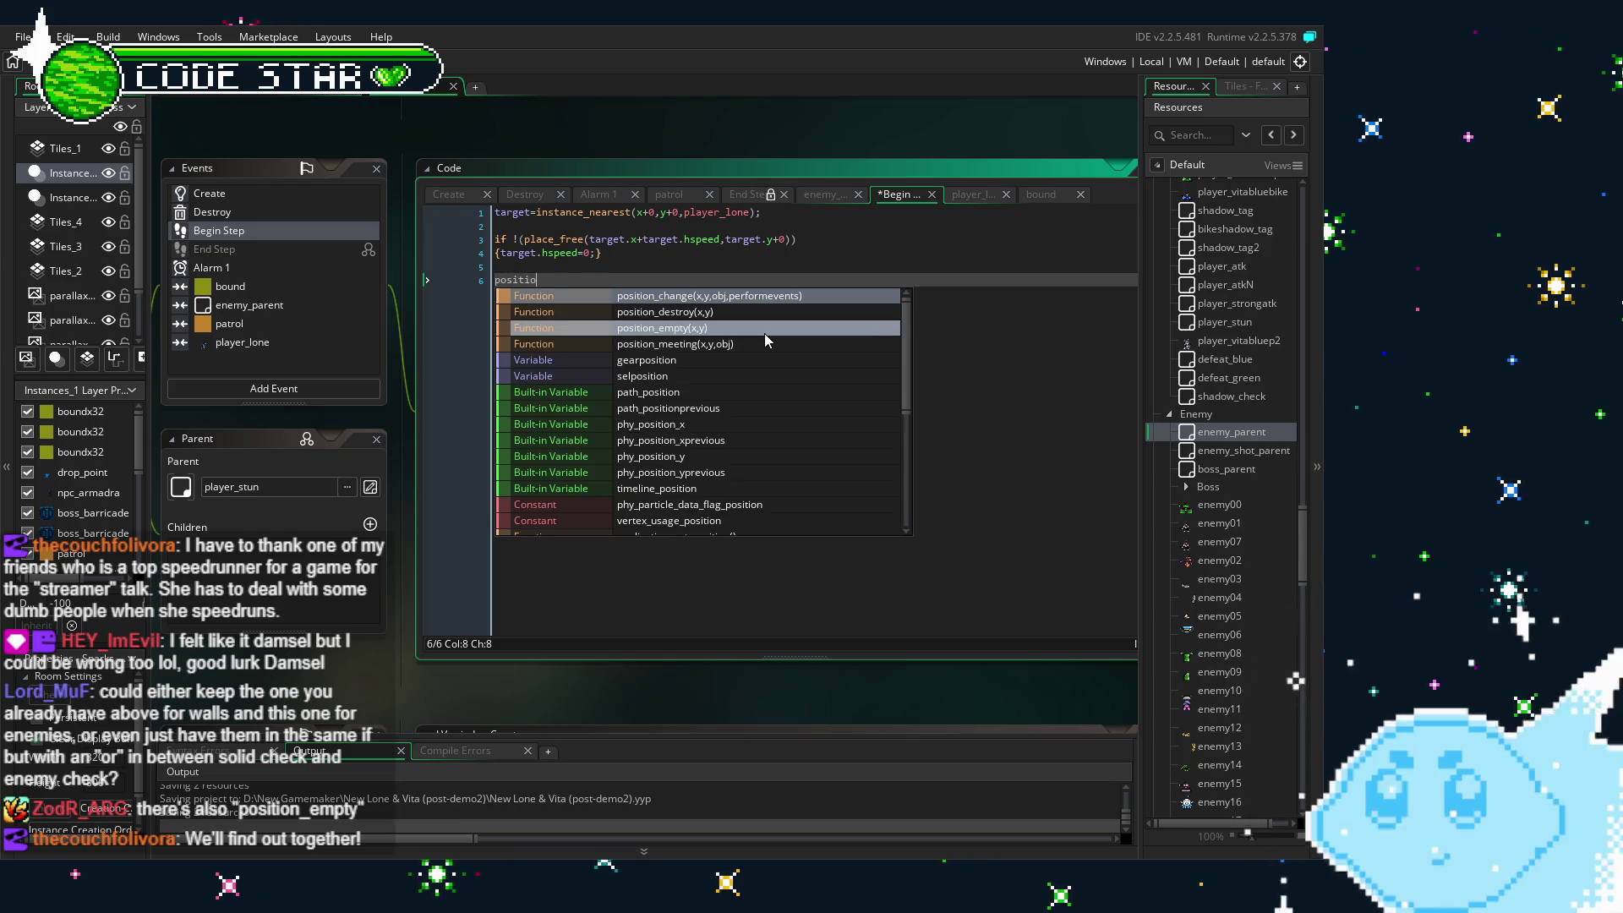
text(em)
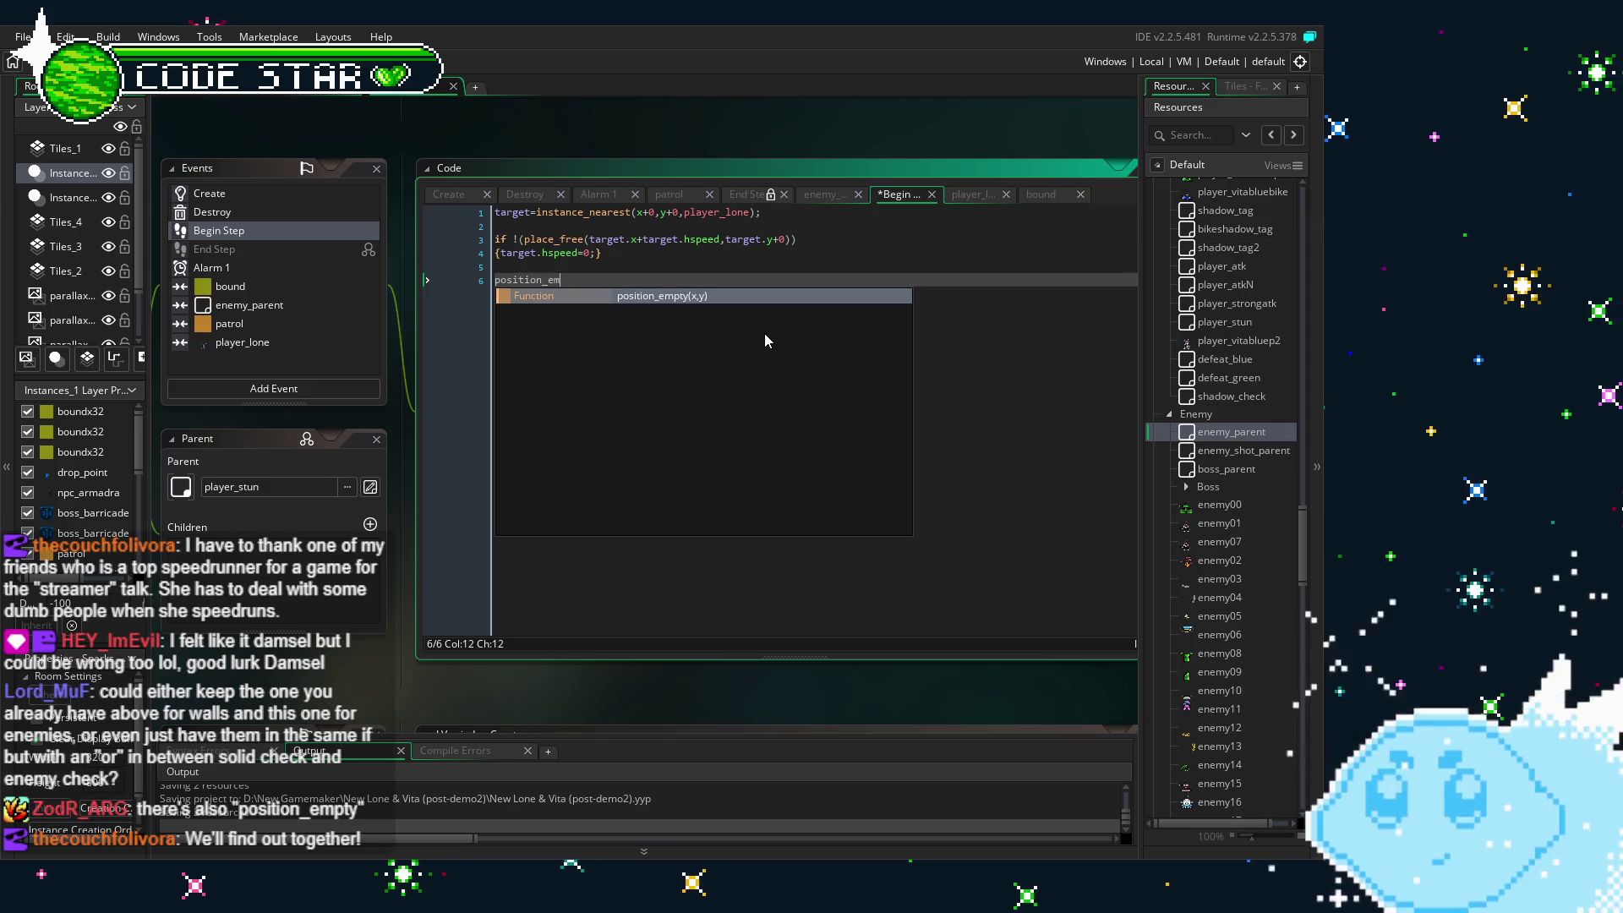
key(Return)
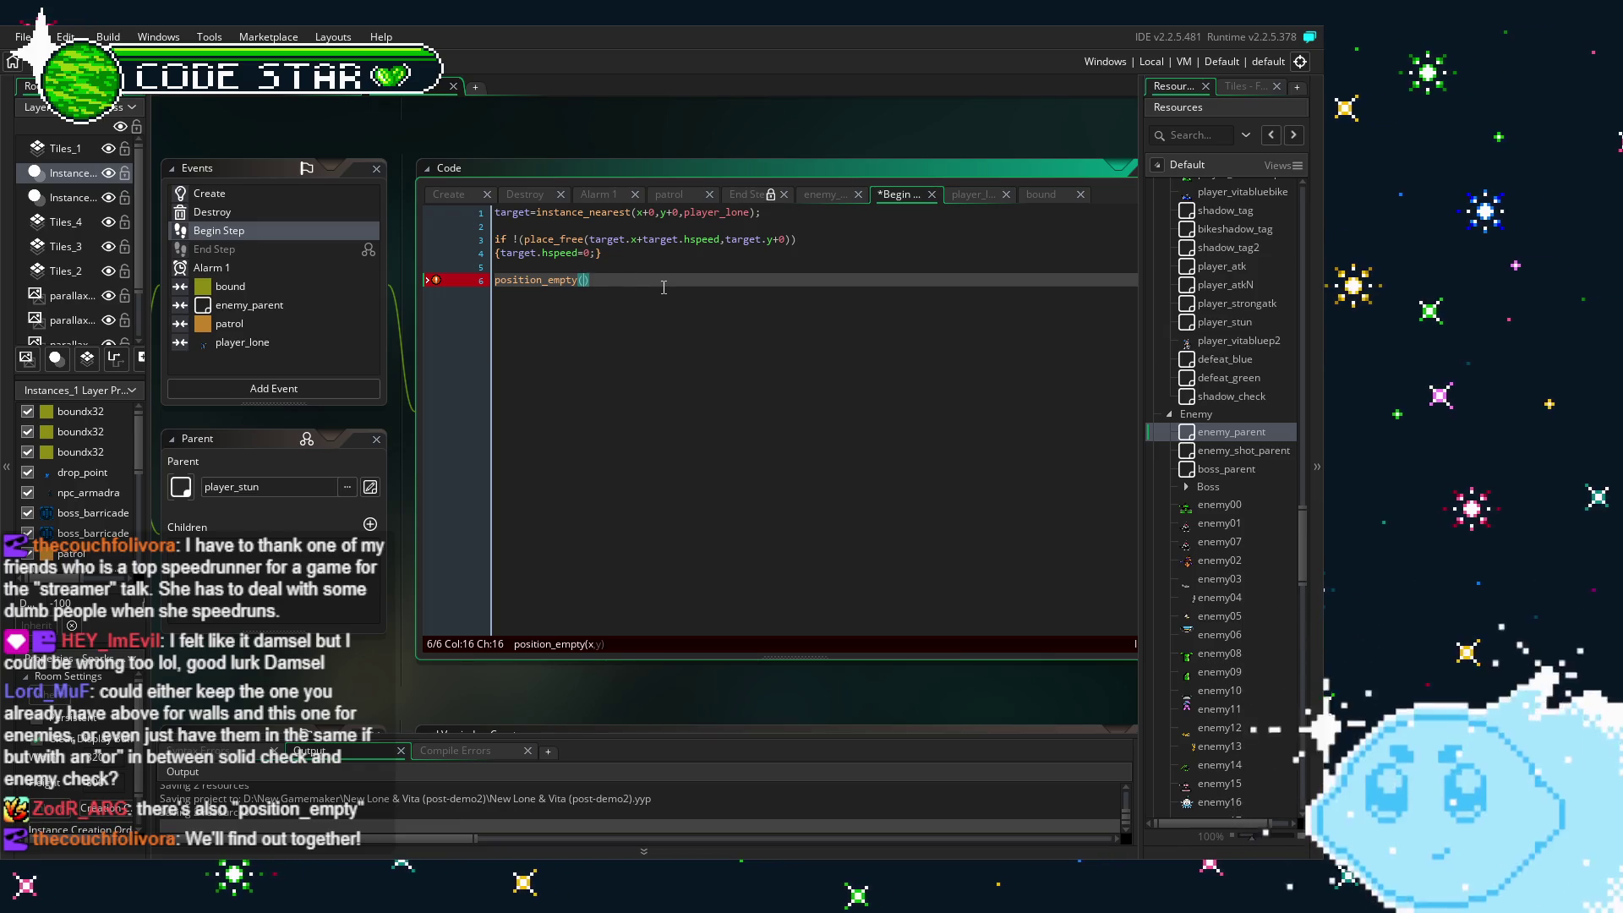
text(target.x+target.hspeed,target.y+0)
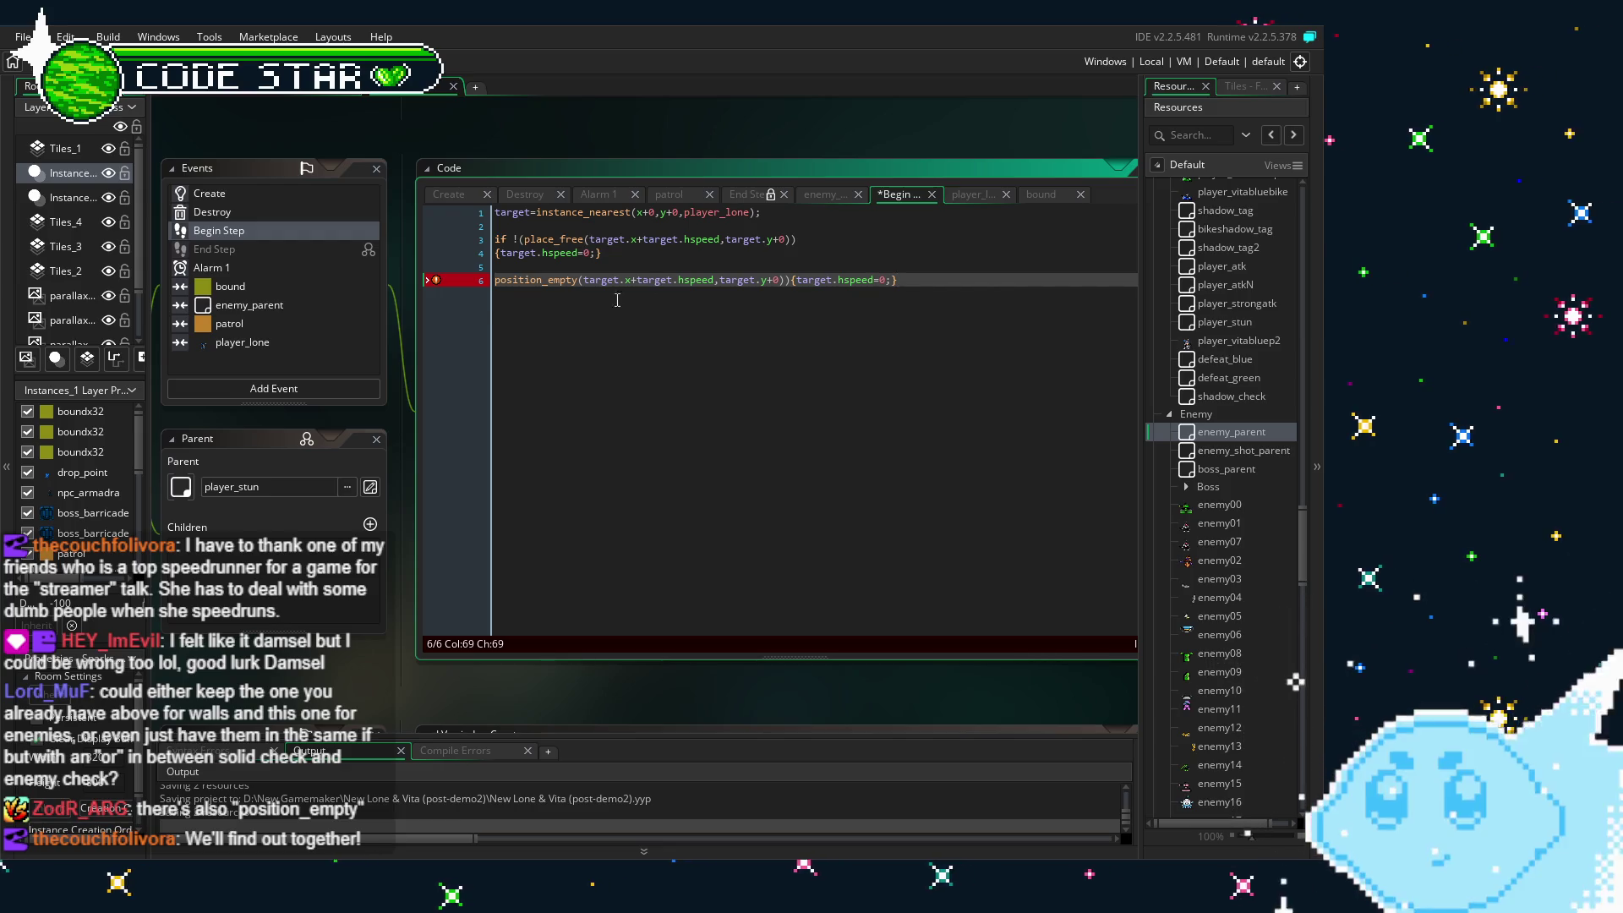
click(488, 283)
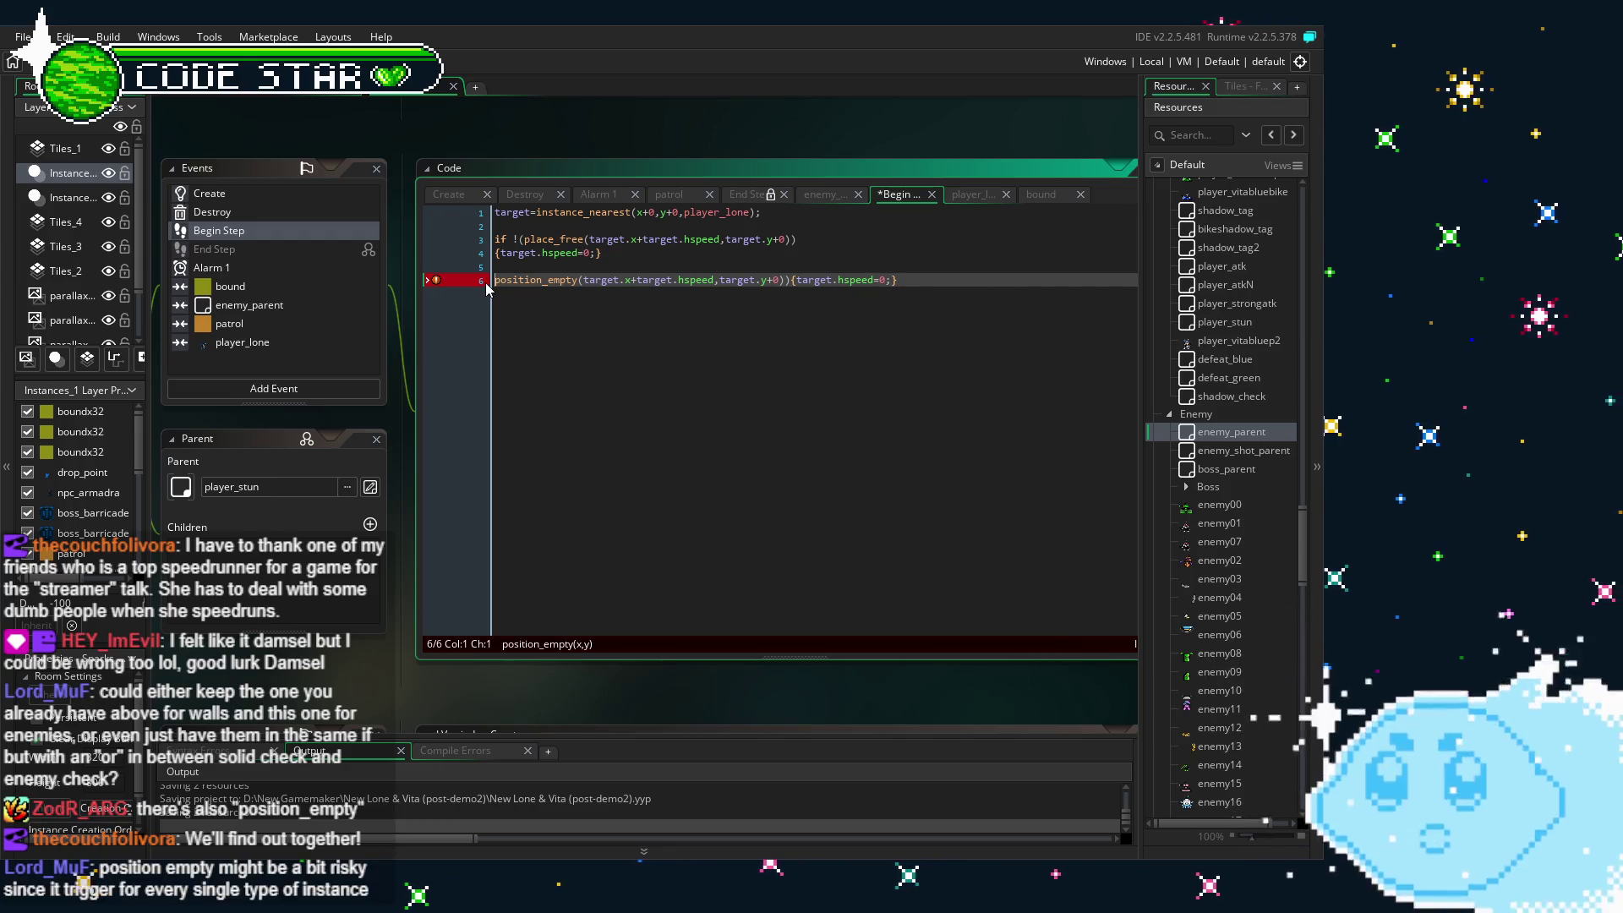
text(if)
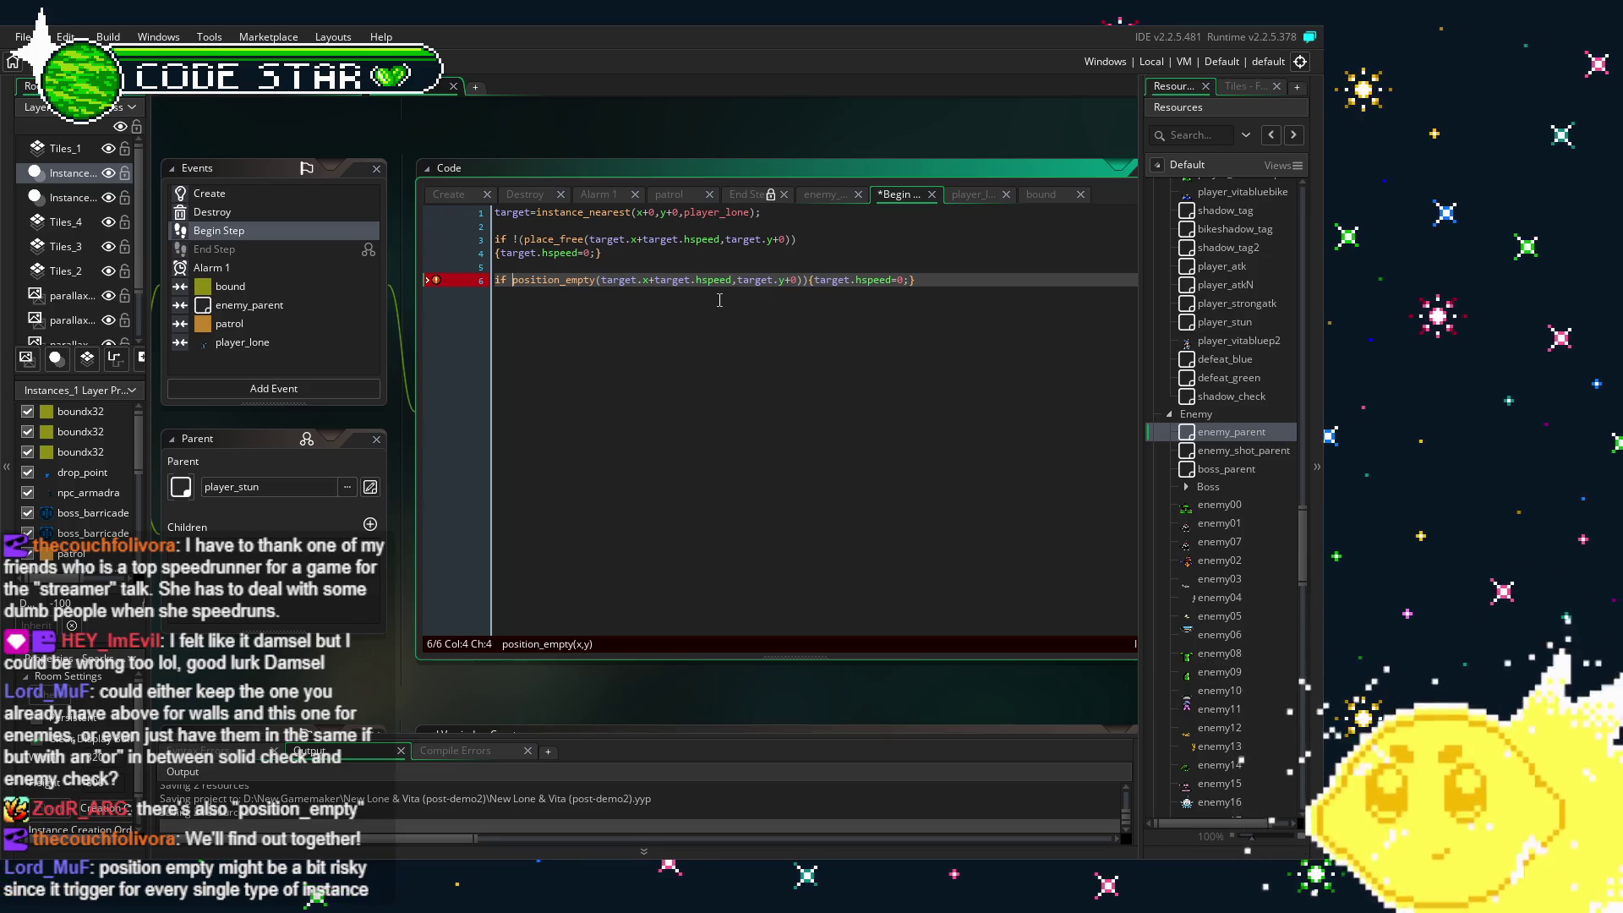
click(808, 280)
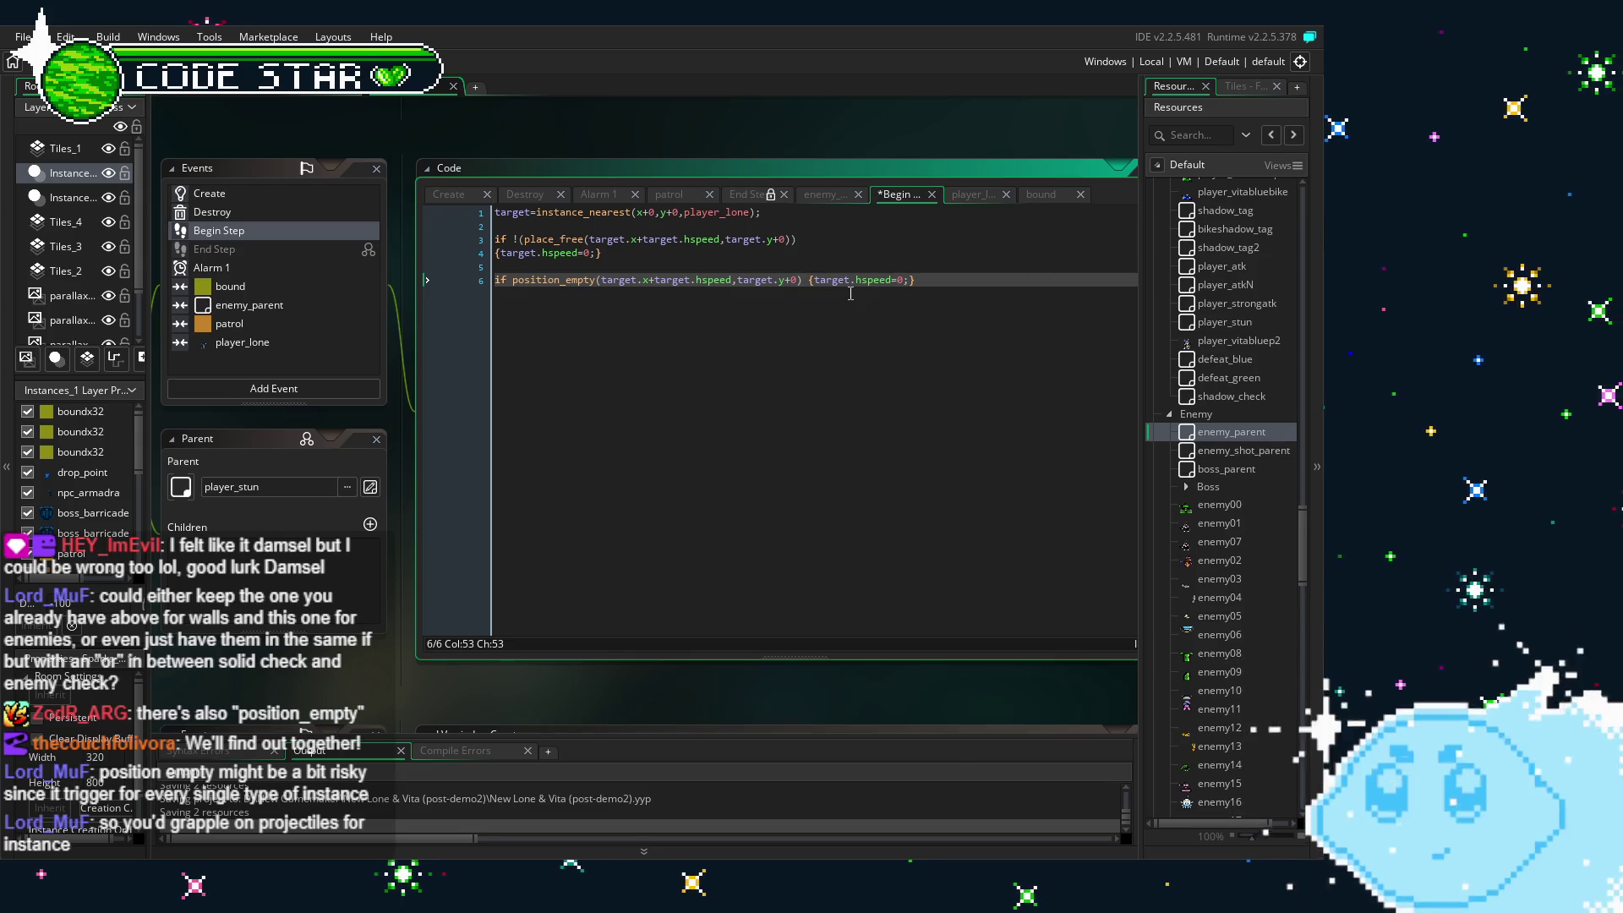
key(Return)
key(Return)
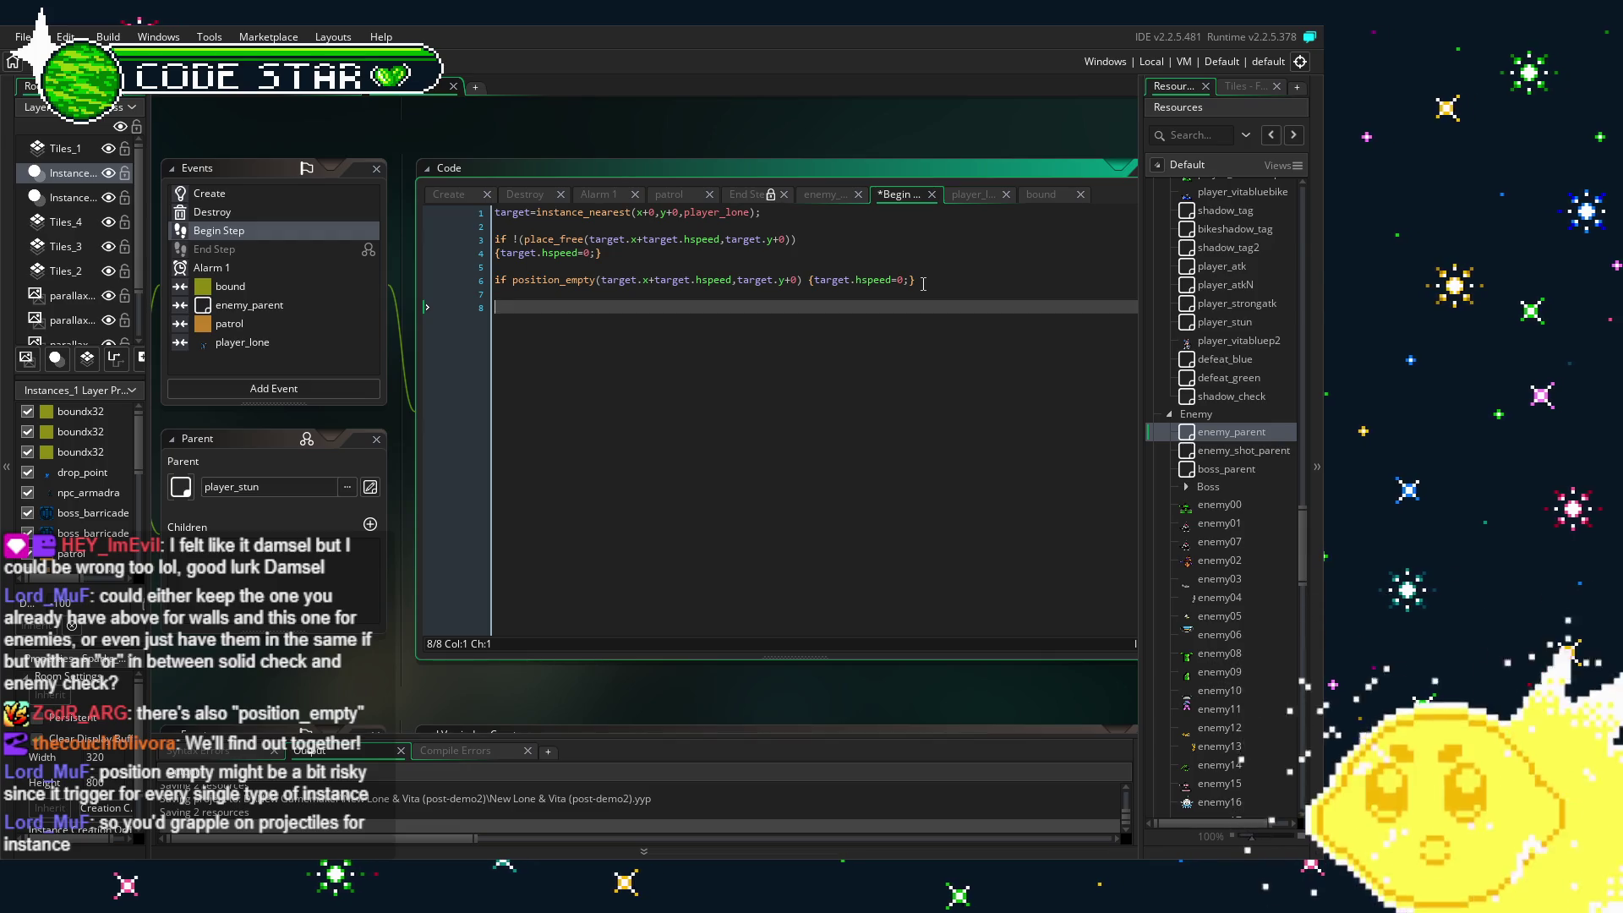
- Remove the stray 'iff' text and add new lines below line 6
text(iff)
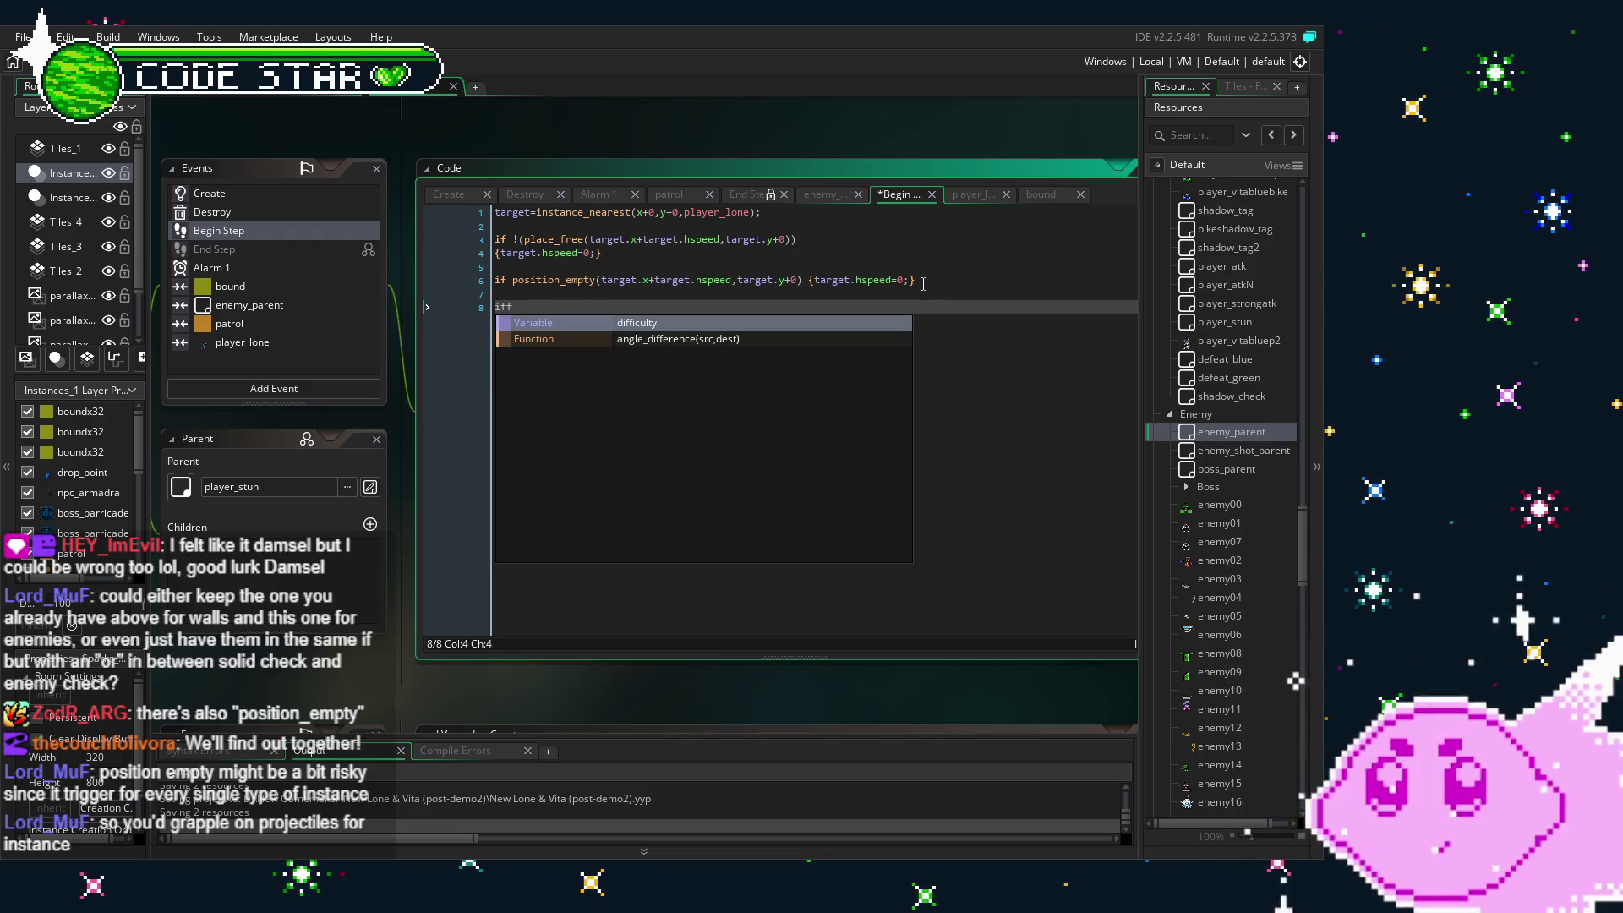
key(BackSpace)
key(BackSpace)
key(BackSpace)
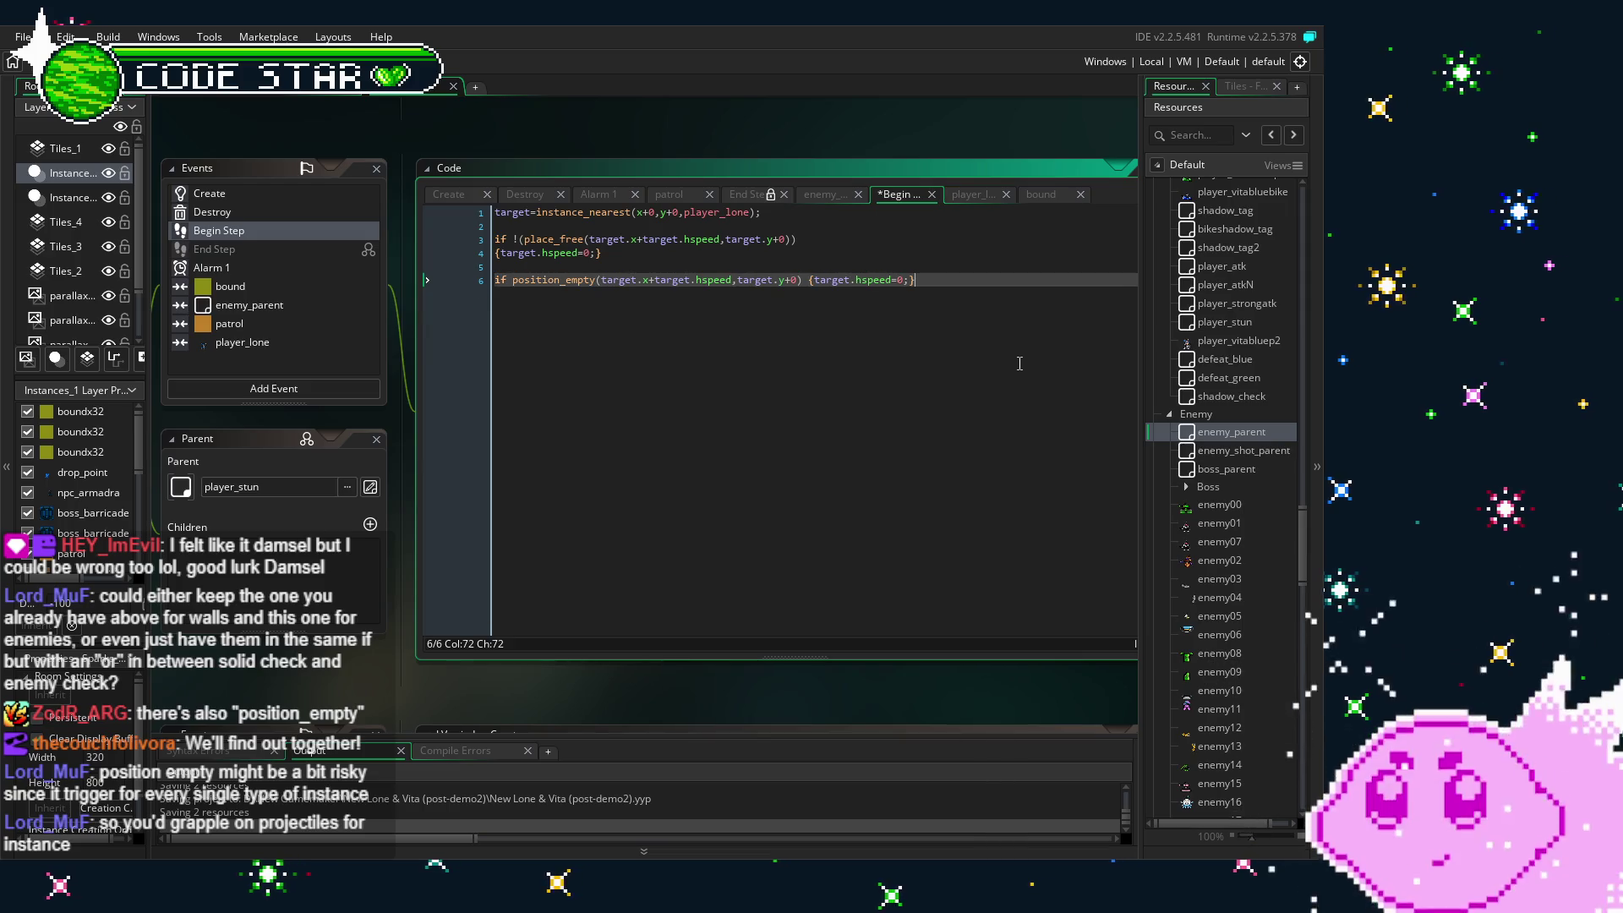
key(End)
key(Return)
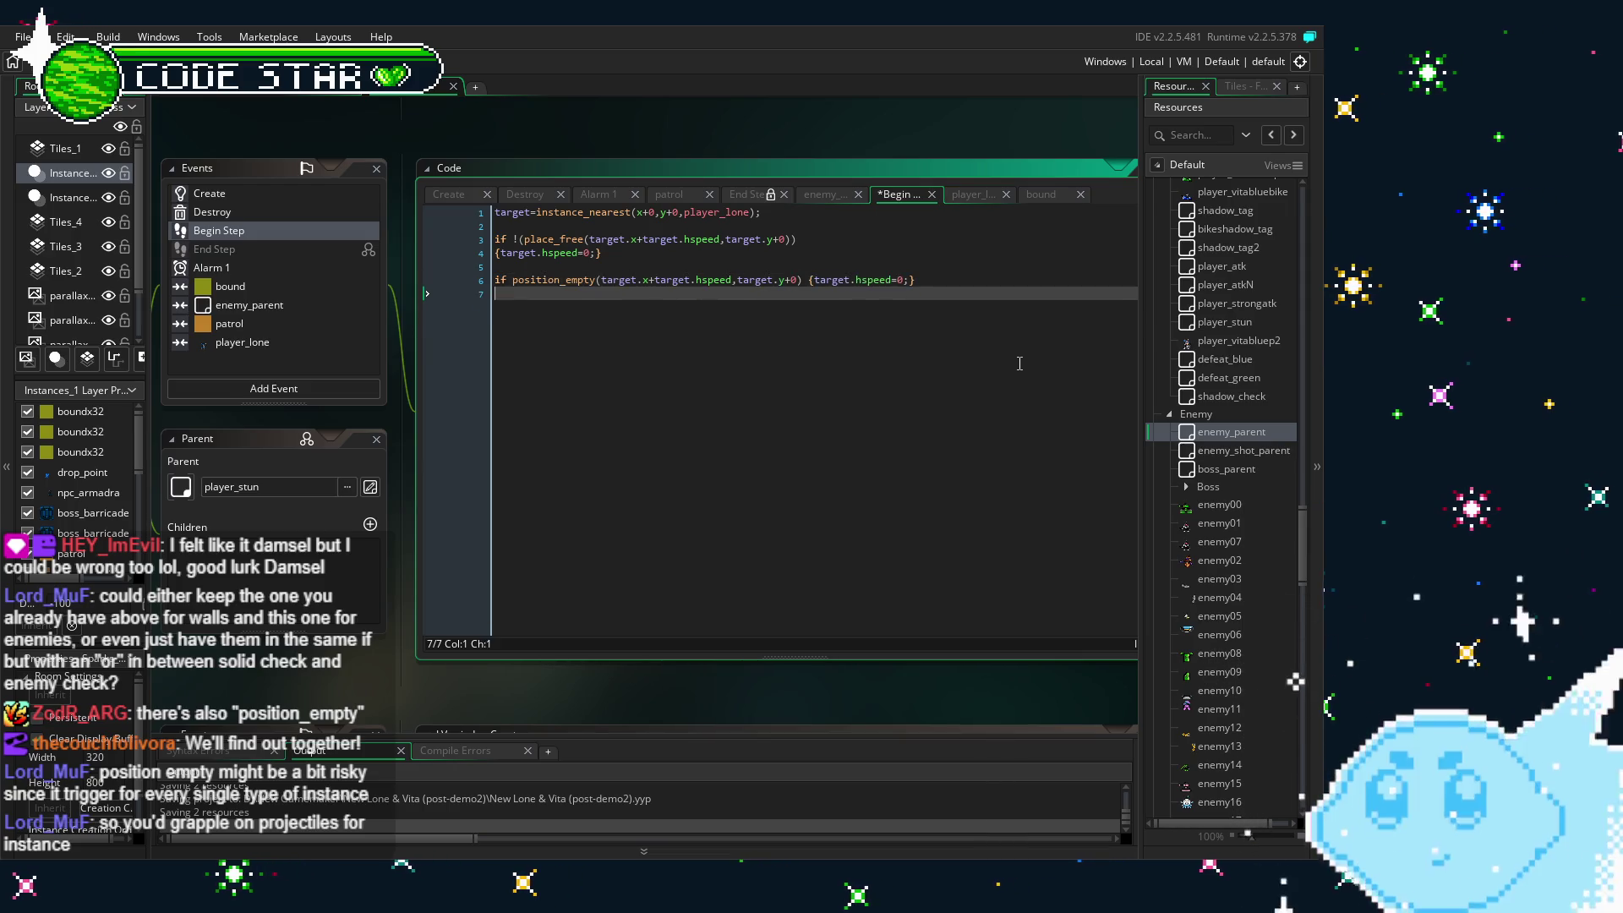
key(Return)
text(iff)
- Clear the position_empty line and undo to restore the enemy_parent place_meeting check
drag(920, 280, 479, 288)
key(ctrl+c)
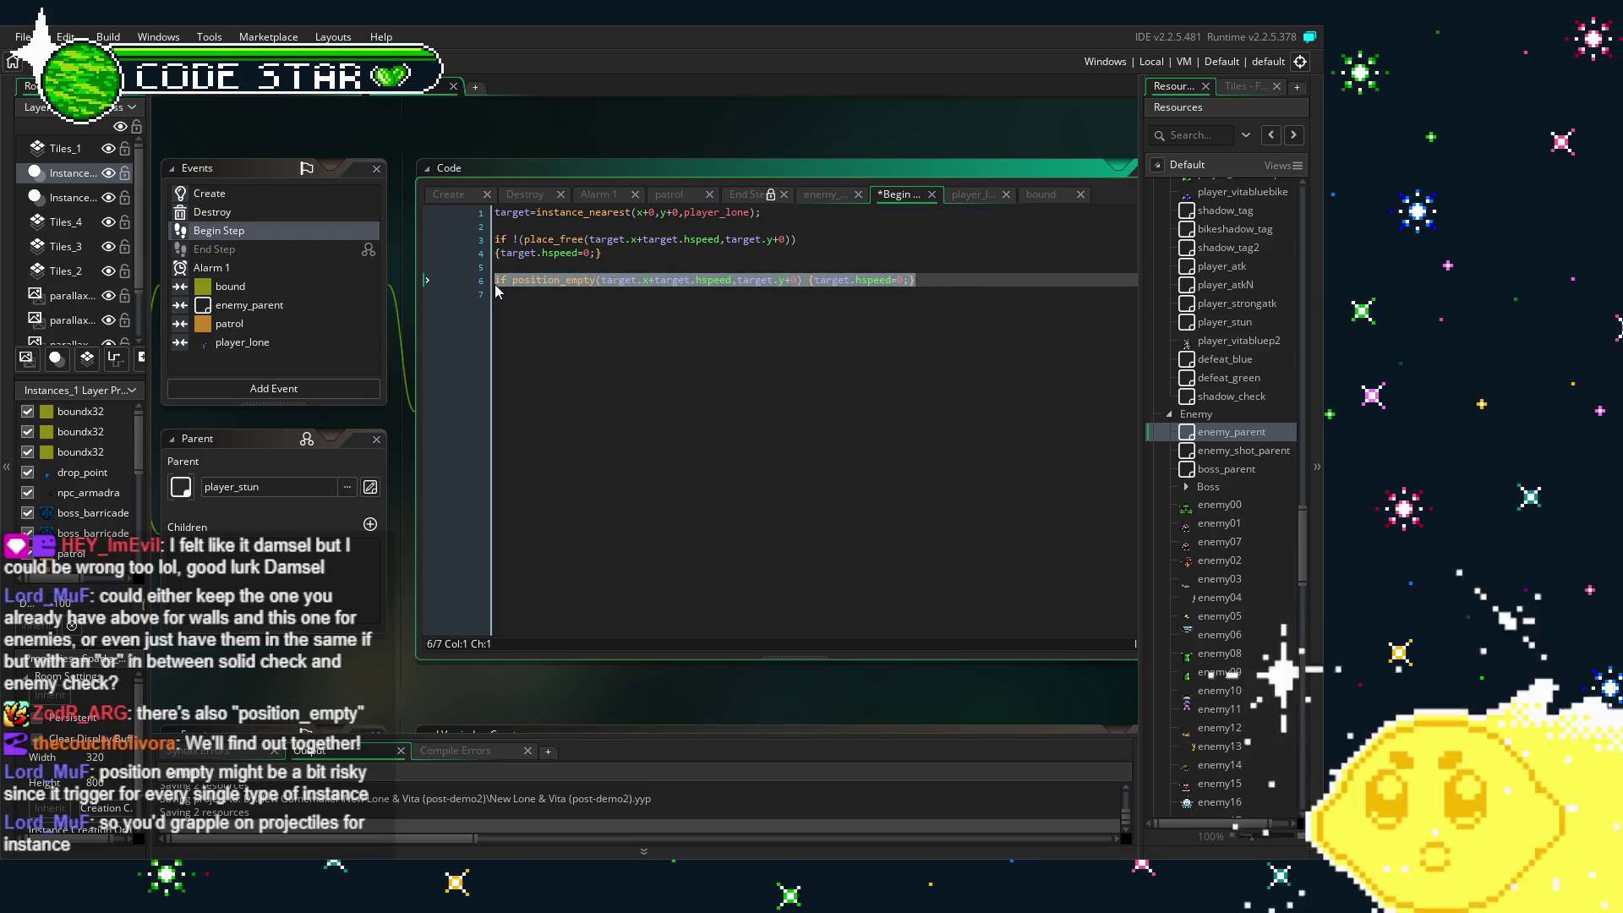
text(position_empty(target.x+t)
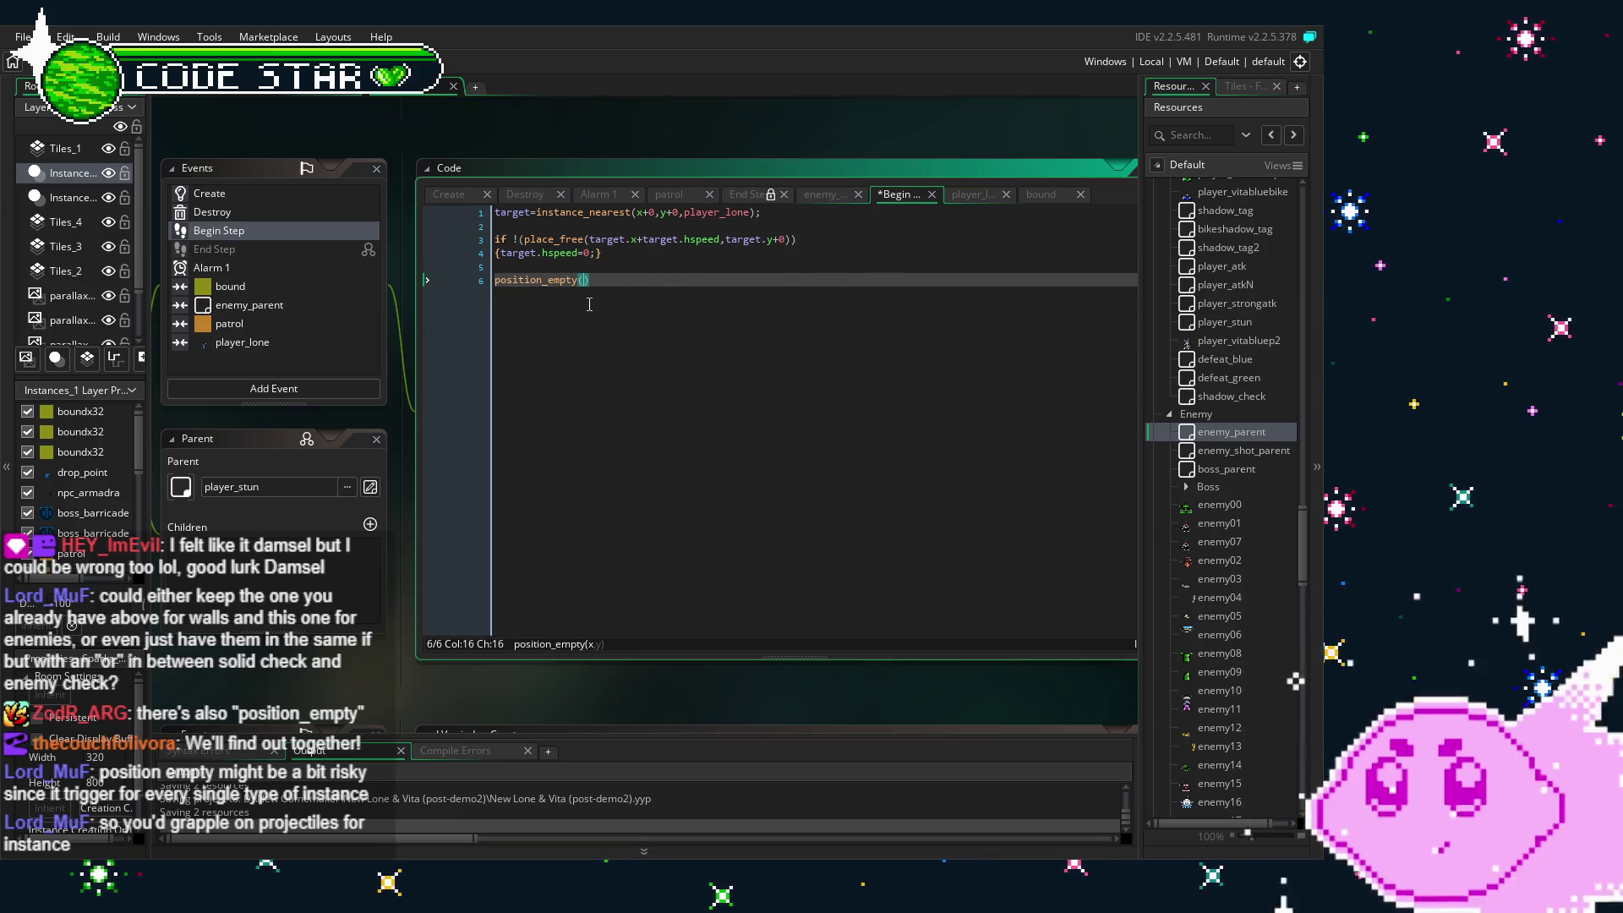
key(BackSpace)
key(BackSpace)
key(BackSpace)
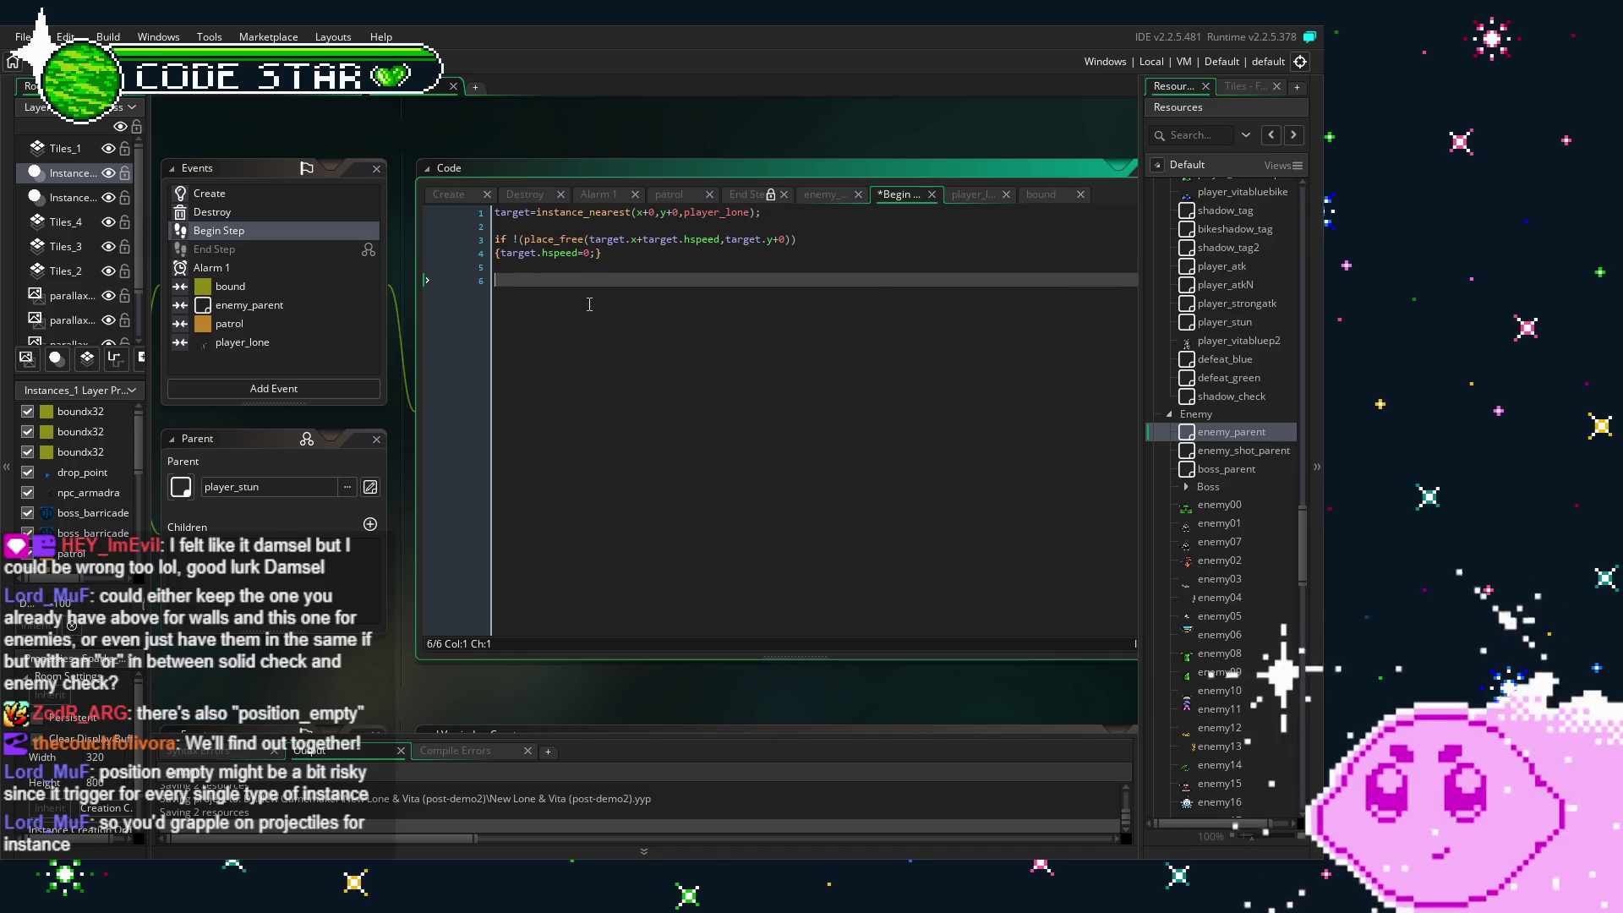
key(ctrl+z)
- Paste the position_empty check below the place_meeting block
click(660, 308)
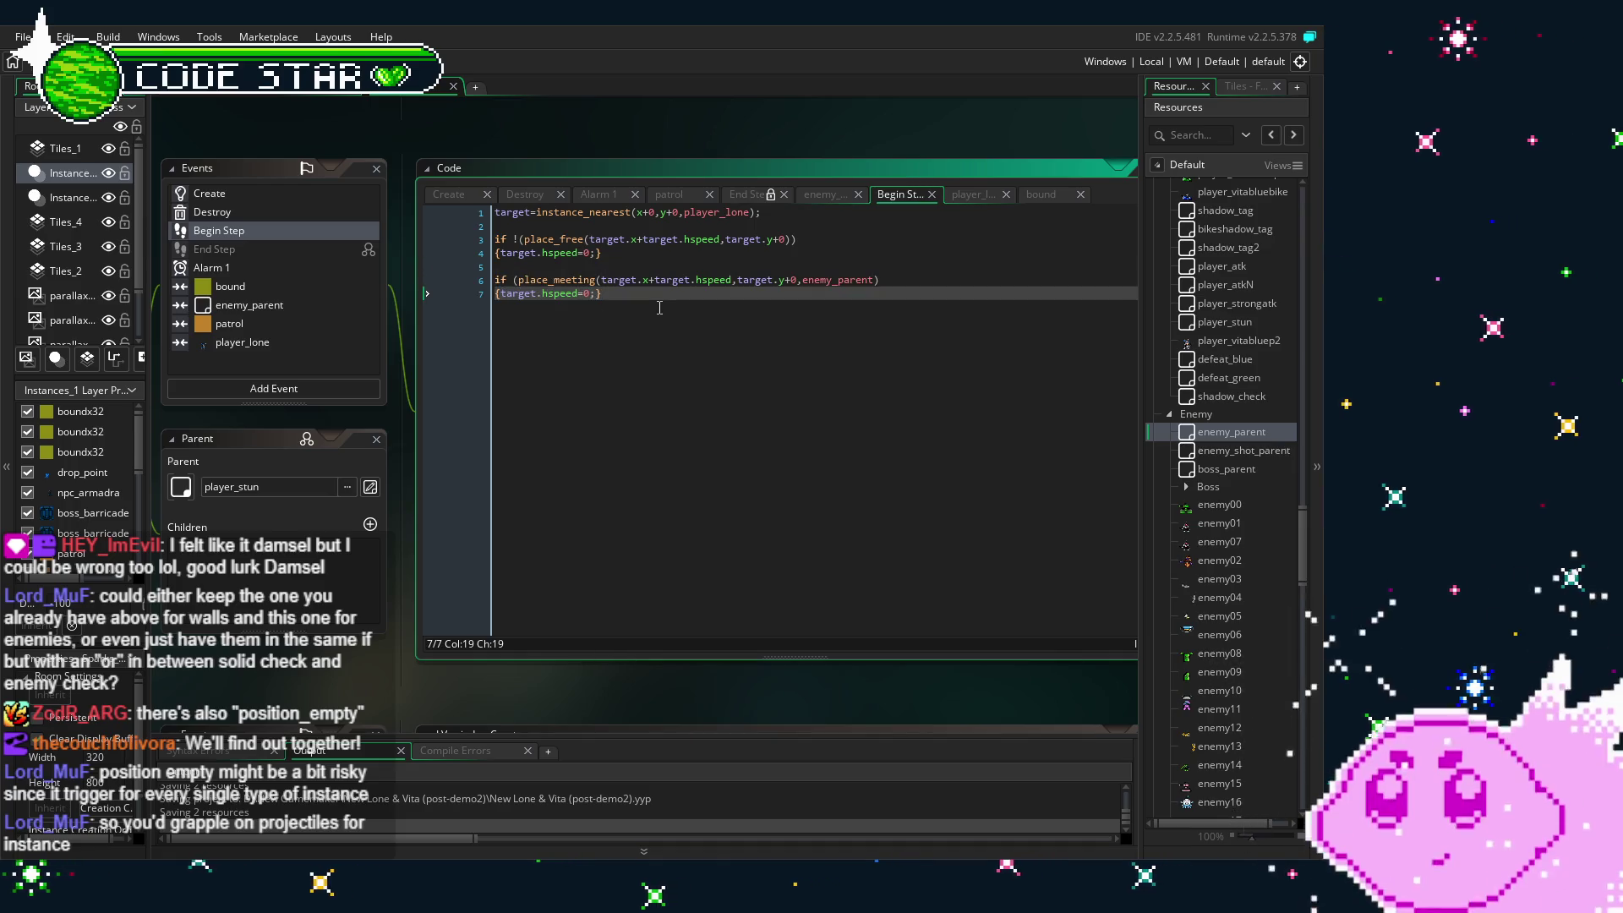
key(Return)
key(Return)
key(ctrl+v)
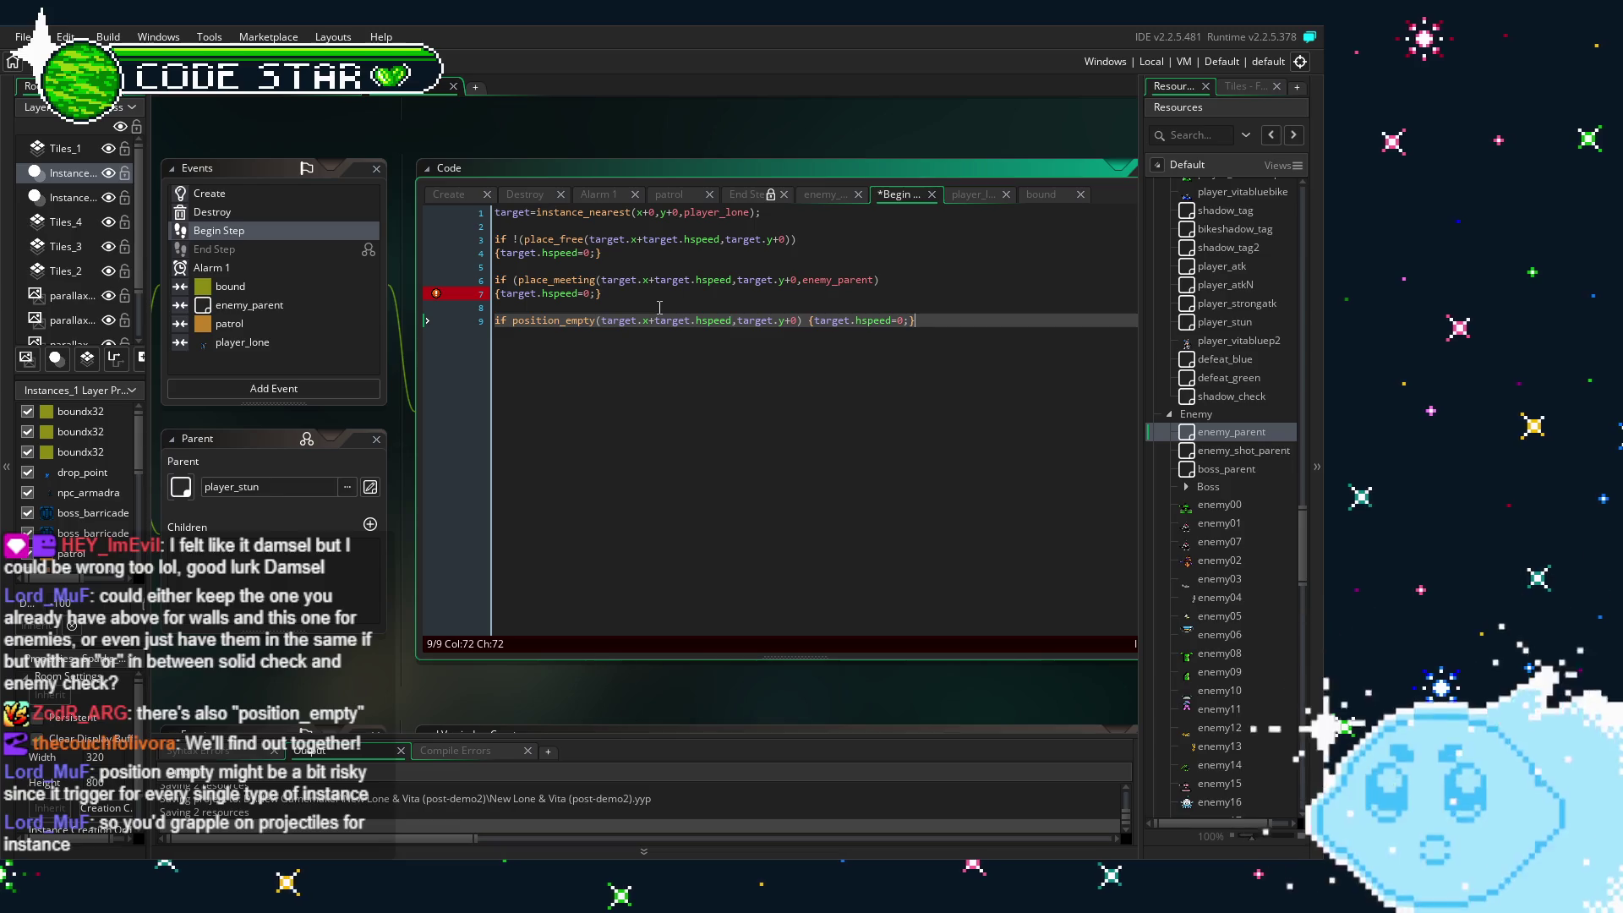
- Delete the stray parenthesis before place_meeting on line 6
click(734, 284)
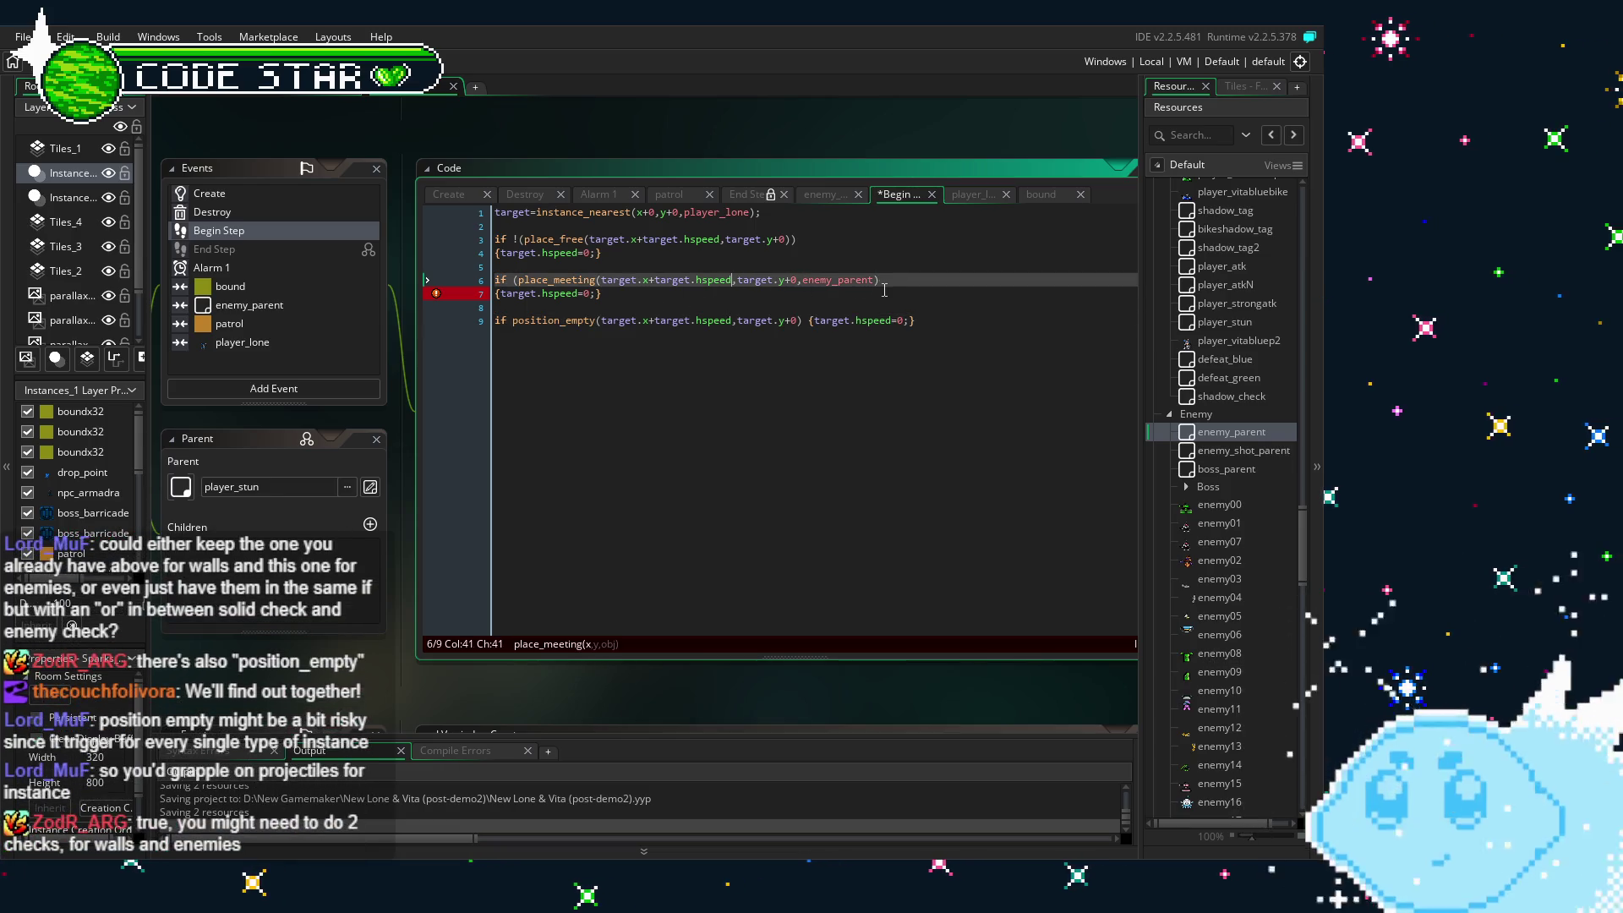
click(600, 294)
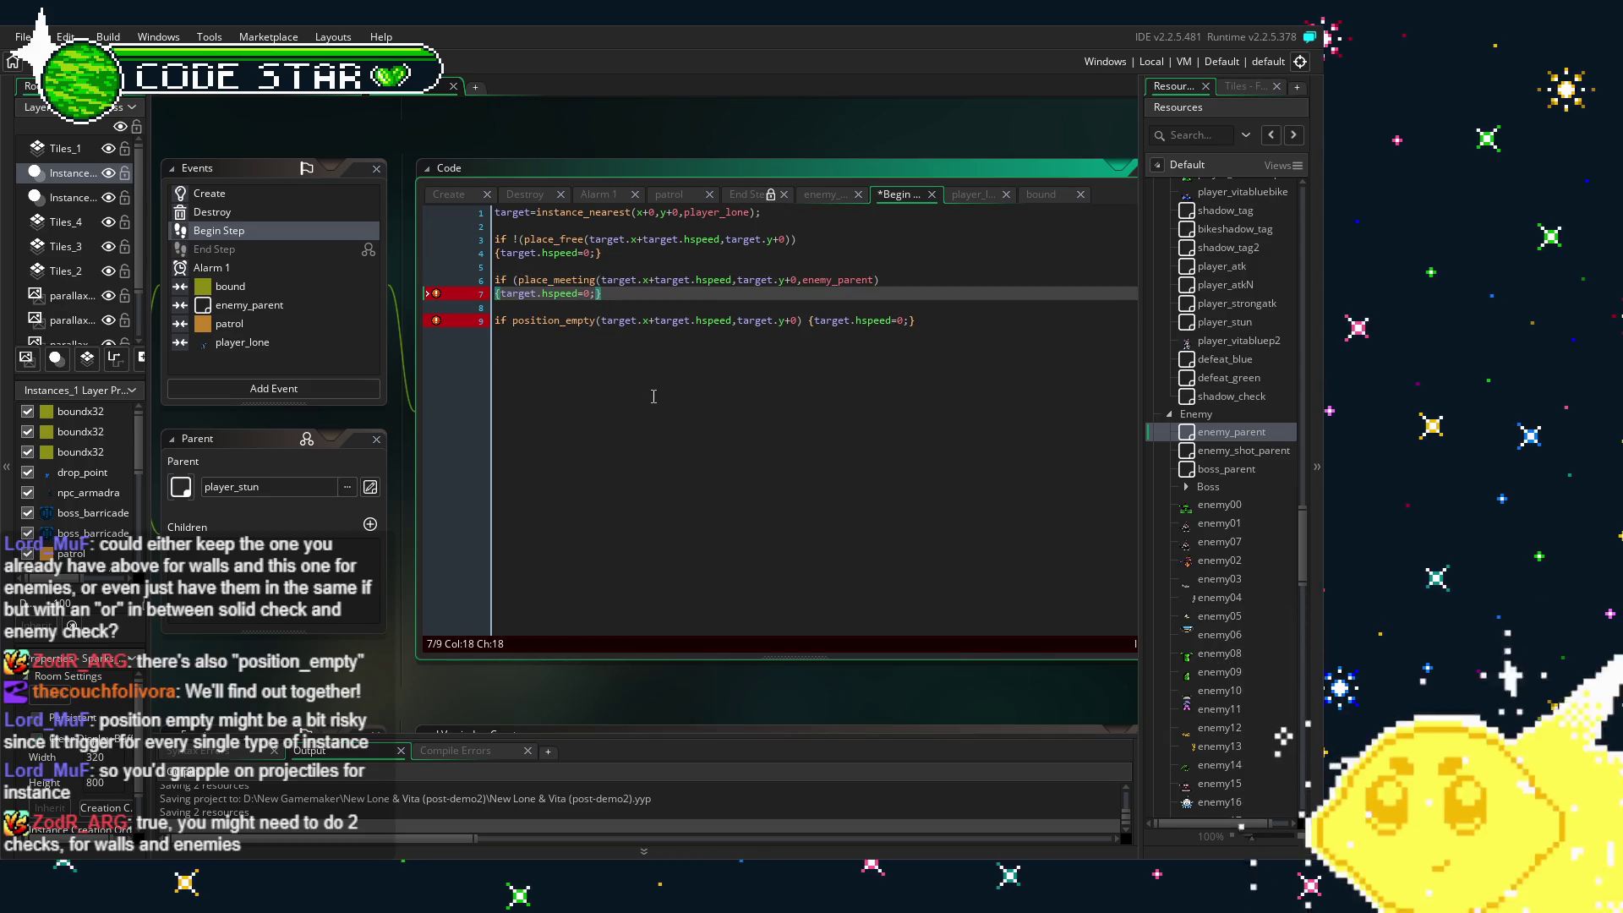
click(512, 280)
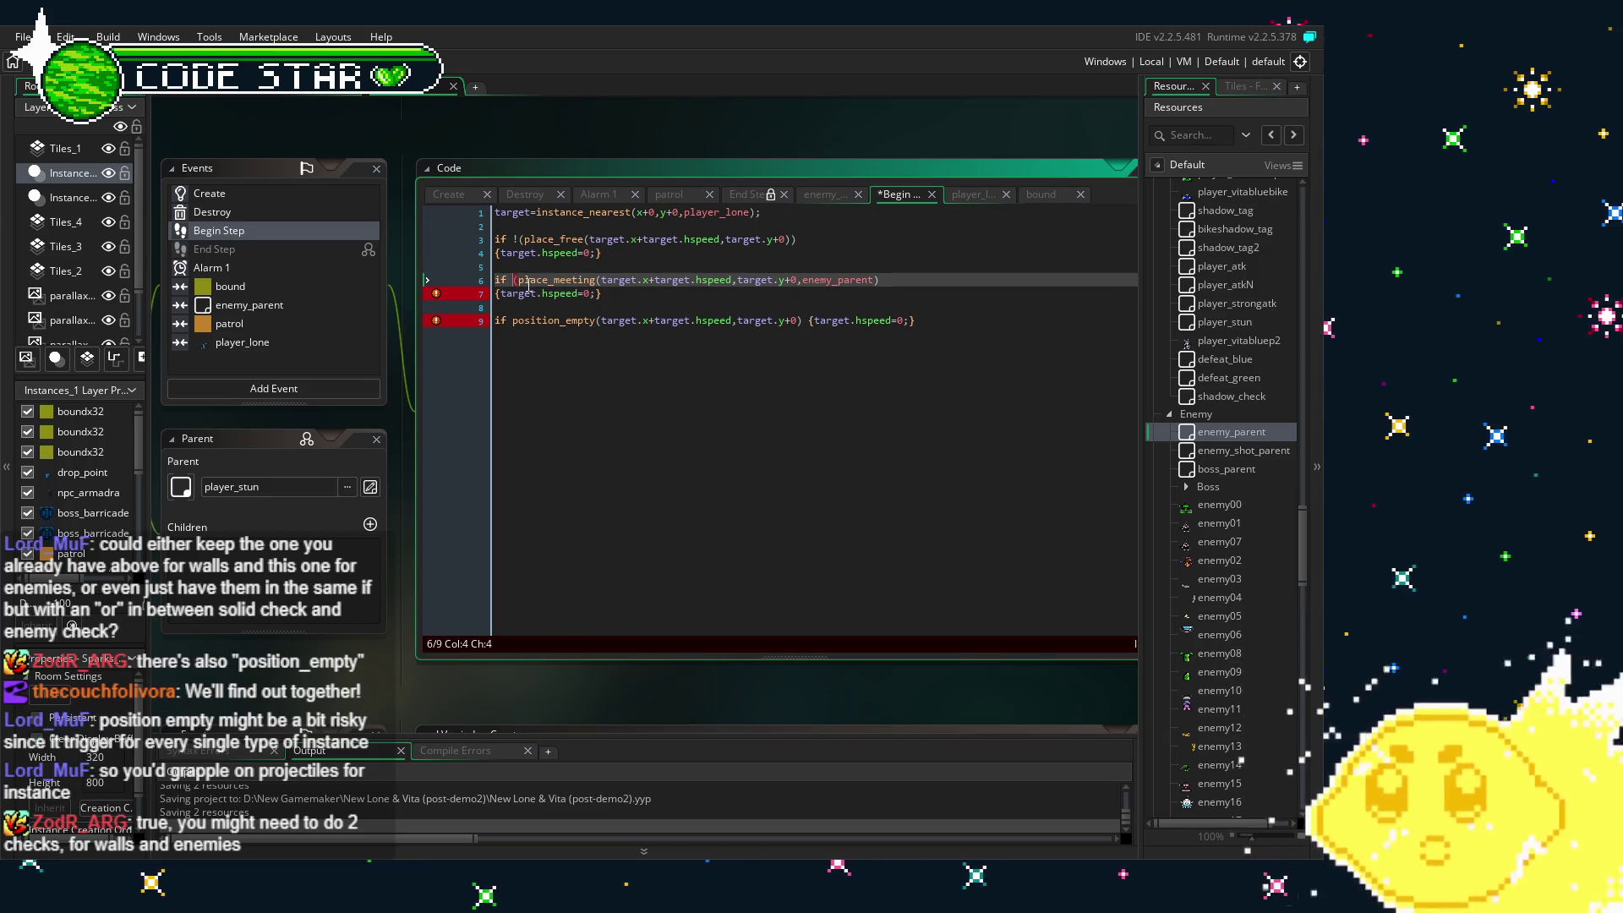
key(BackSpace)
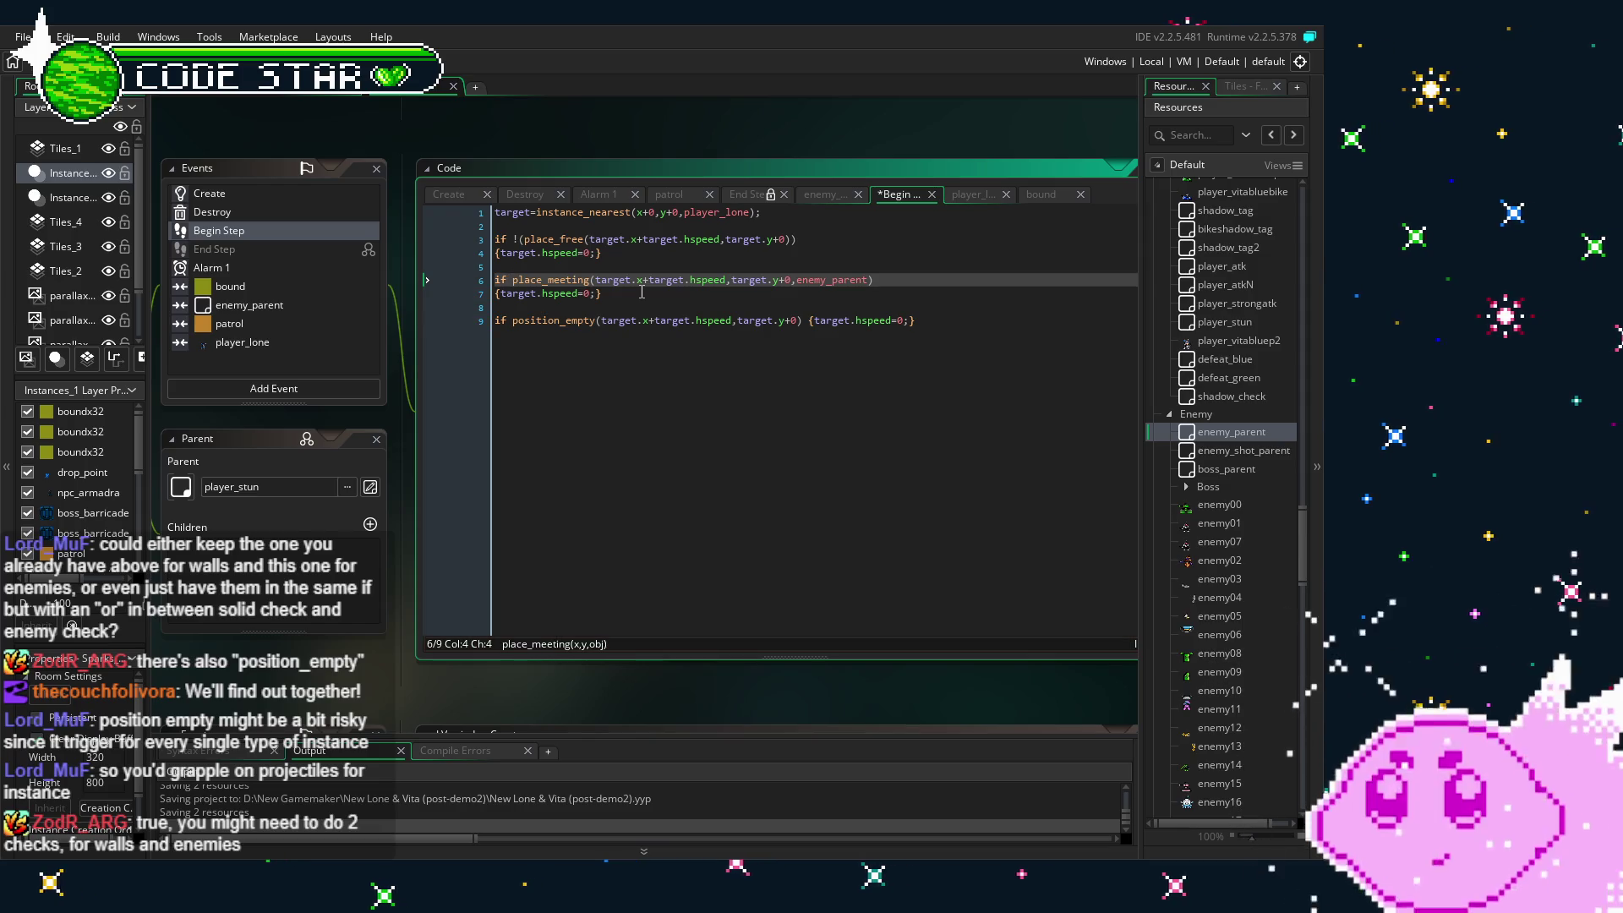
- Open a blank line above the place_free check
click(642, 293)
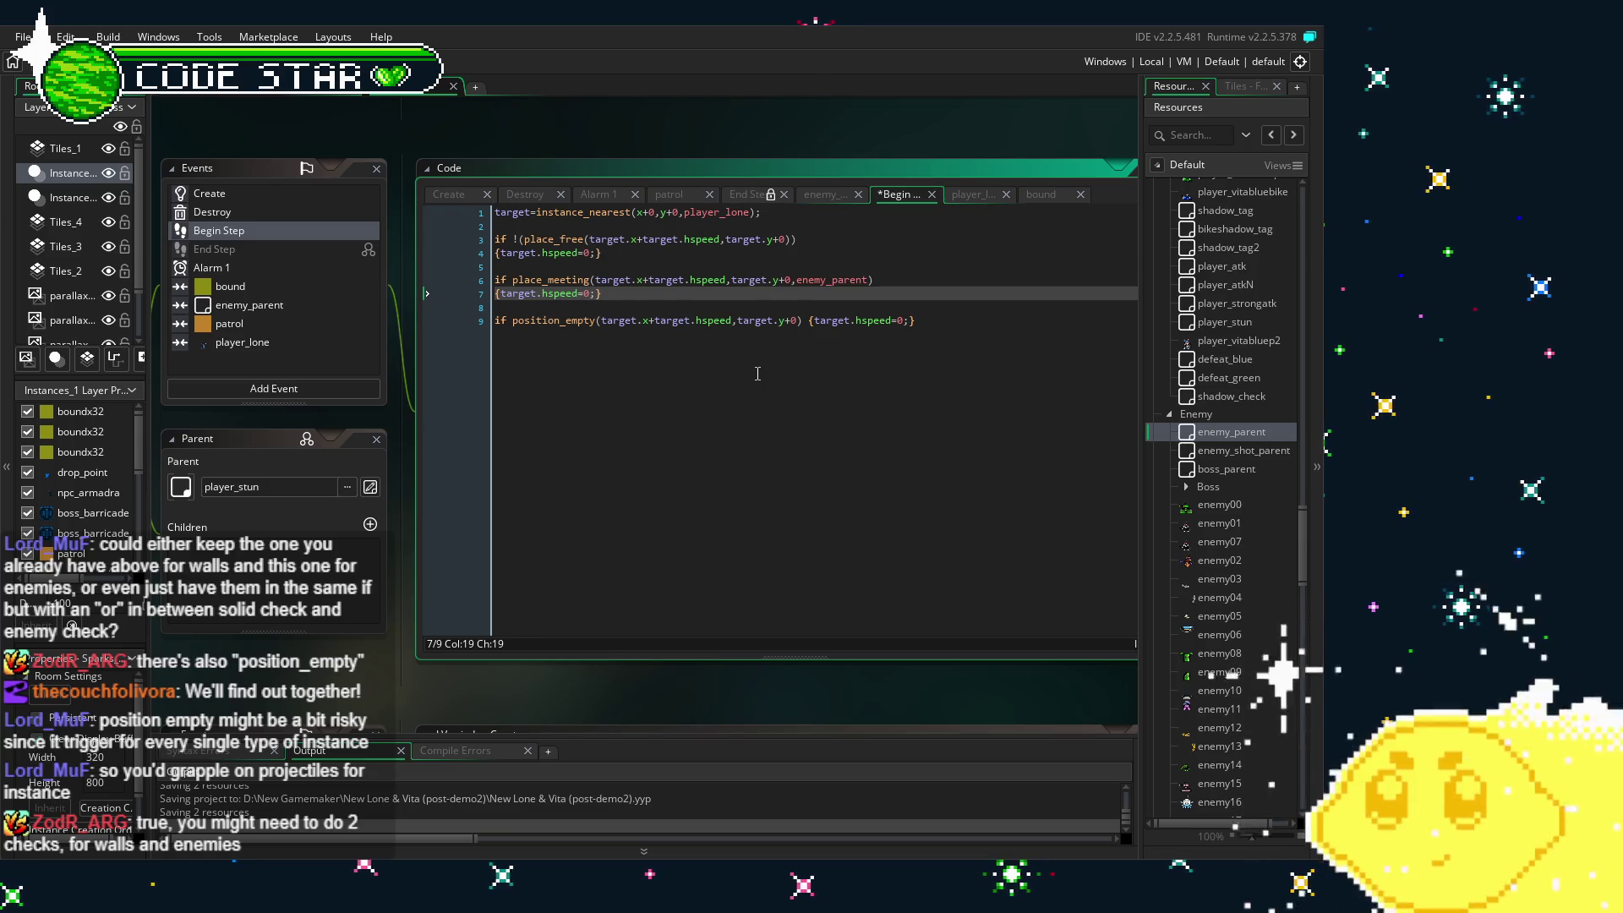
click(959, 325)
click(818, 239)
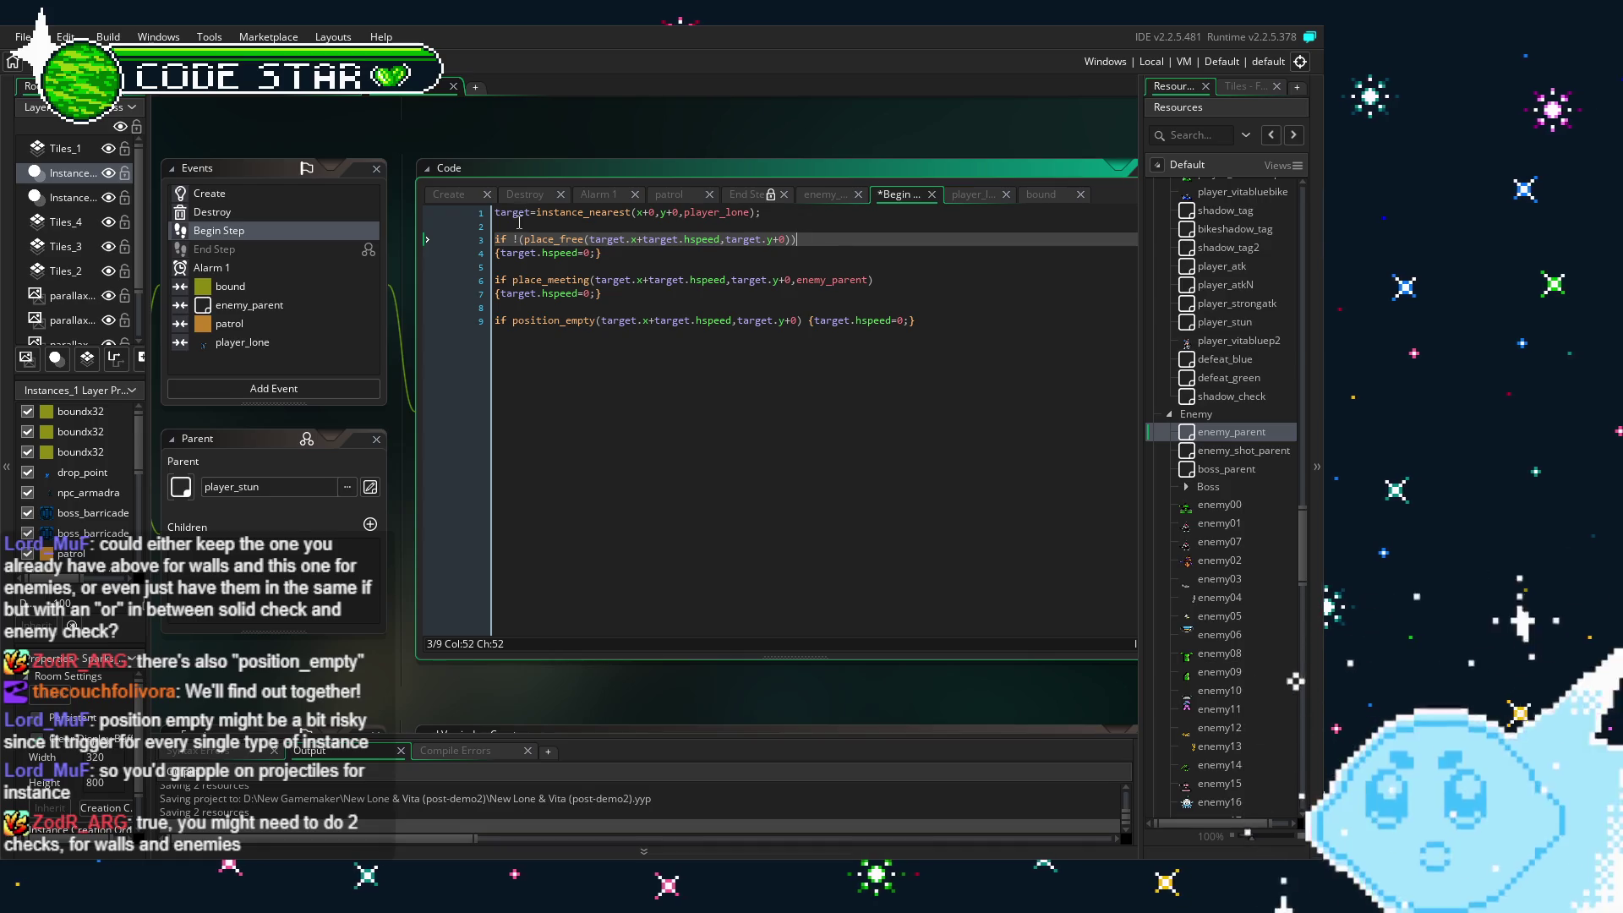
click(499, 240)
key(Return)
- Add the comment //needs to be solid above the place_free check
click(513, 245)
text(//)
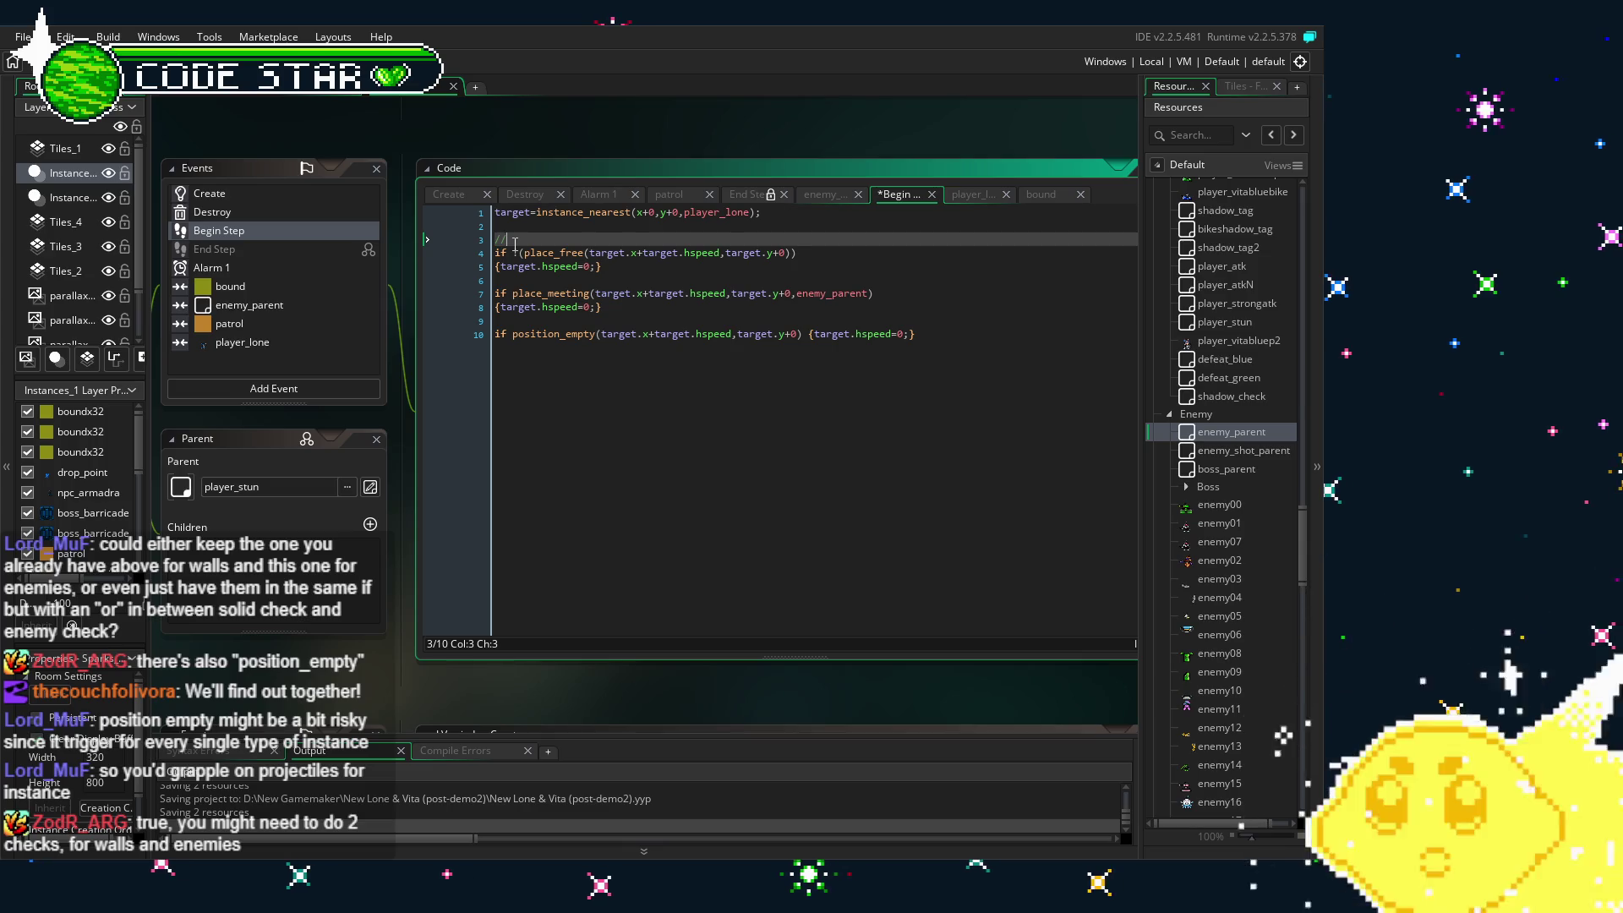
text(needs)
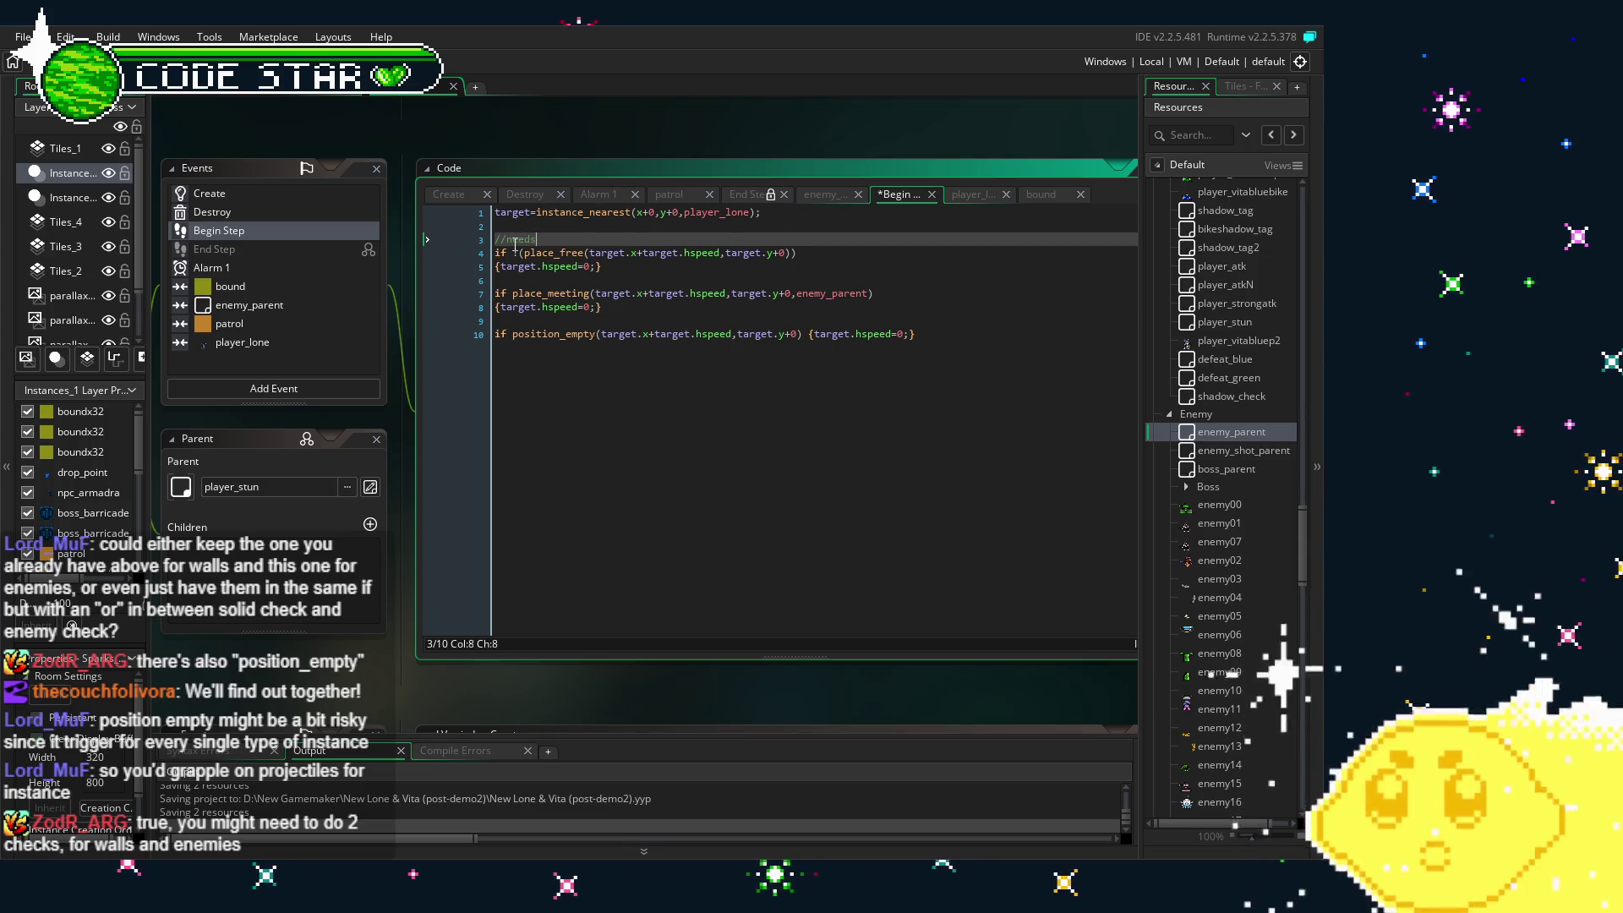
text( to be solid)
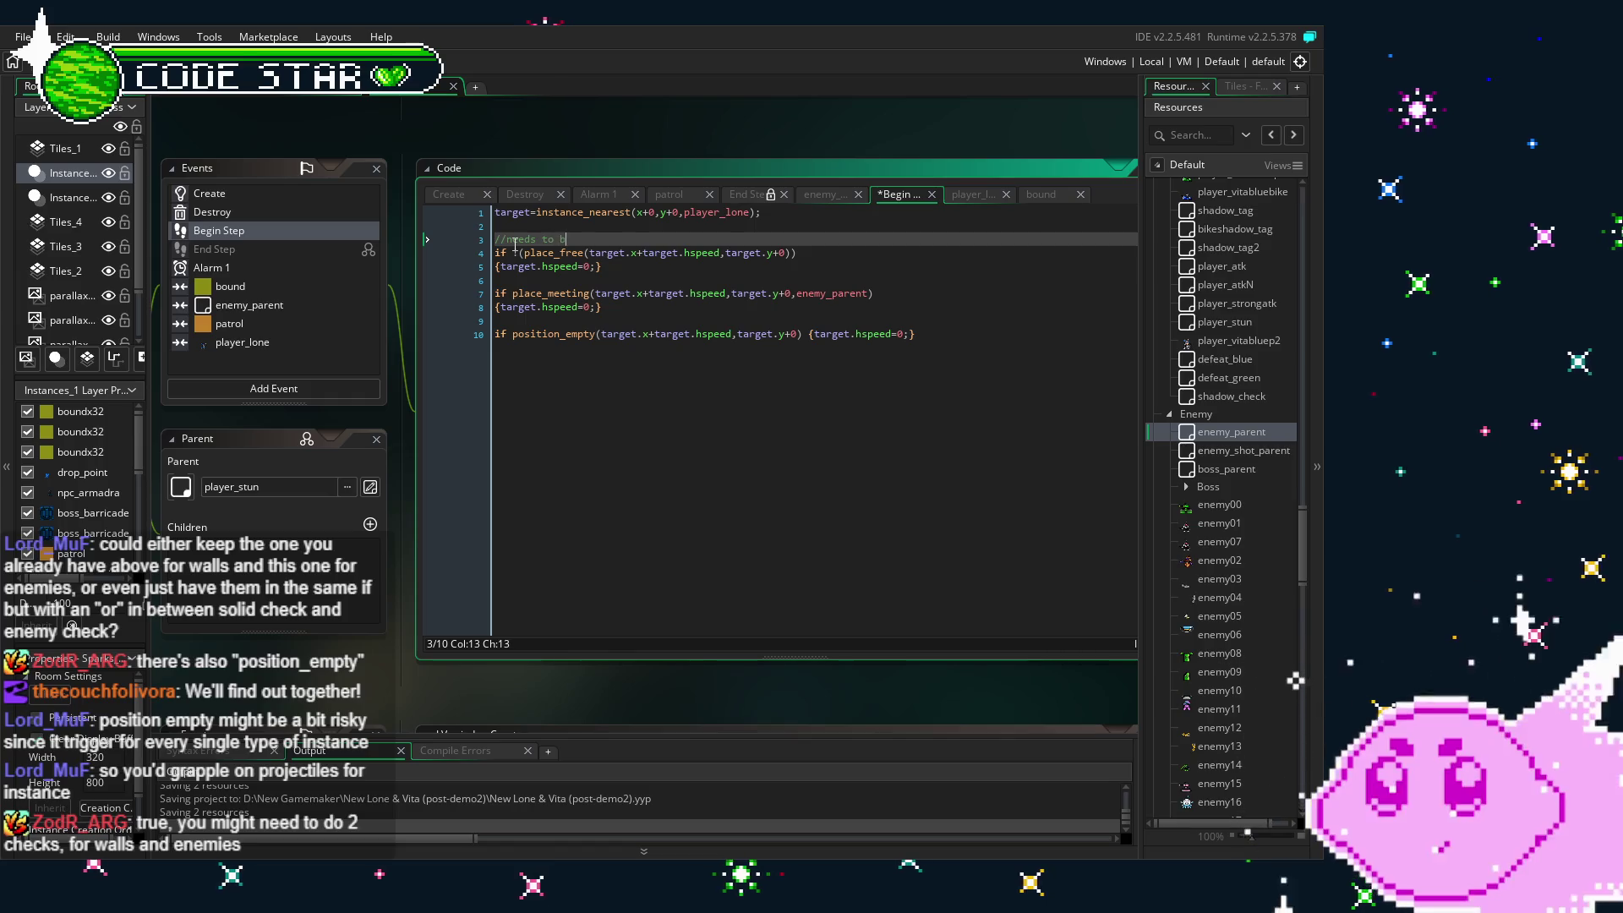
click(596, 283)
key(Return)
text(i)
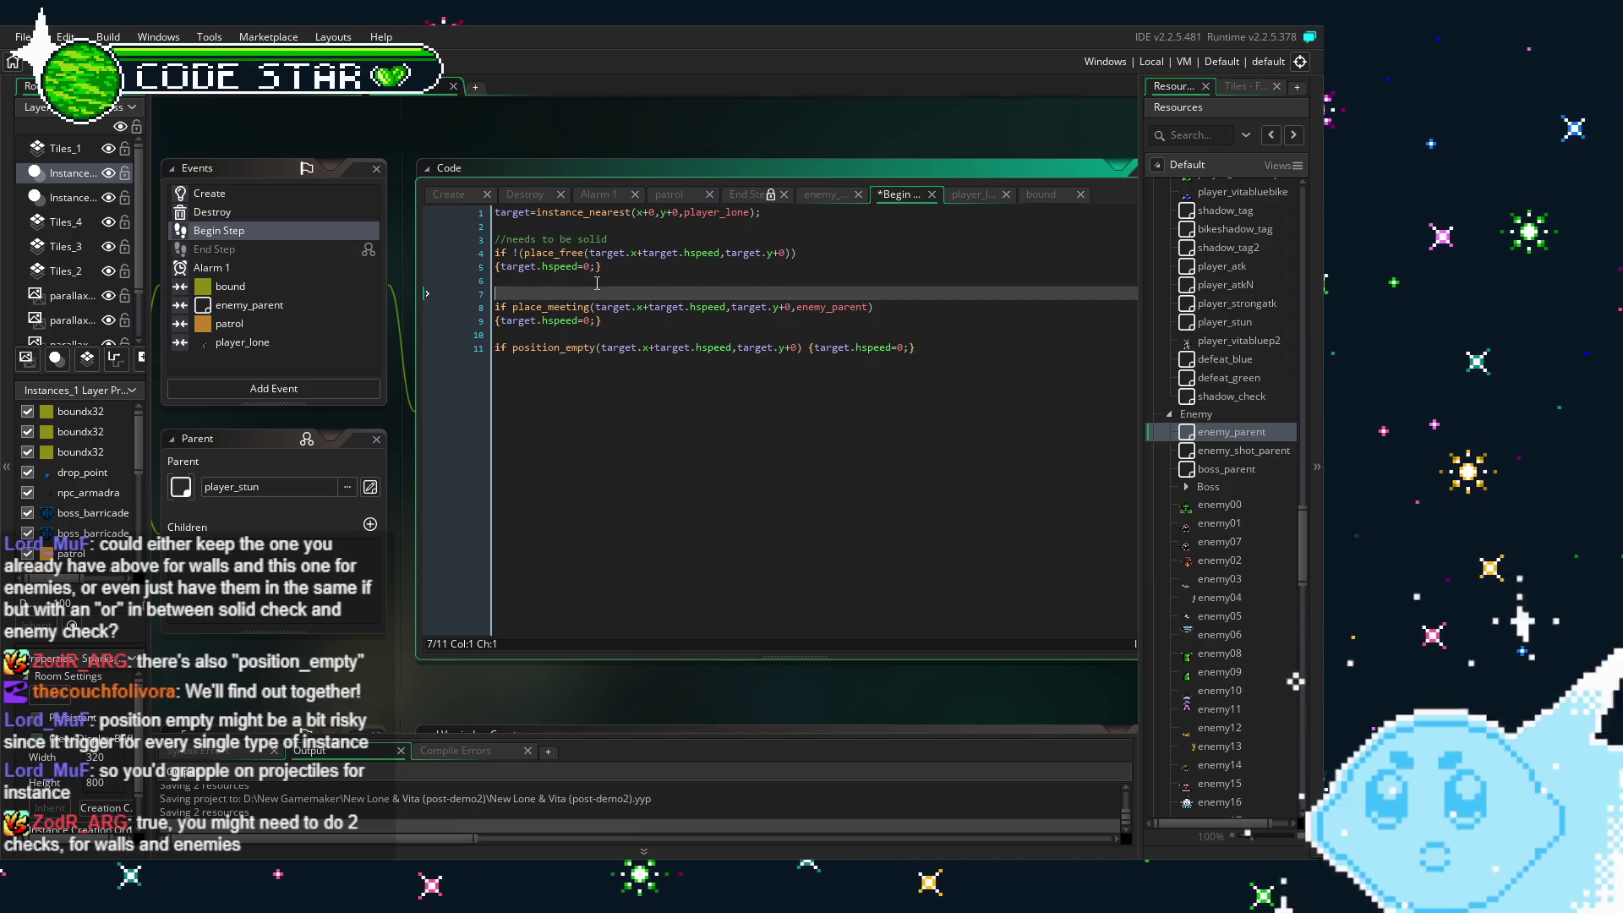
key(BackSpace)
- Add the //may grapple onto projectiles comment above position_empty and save
click(647, 320)
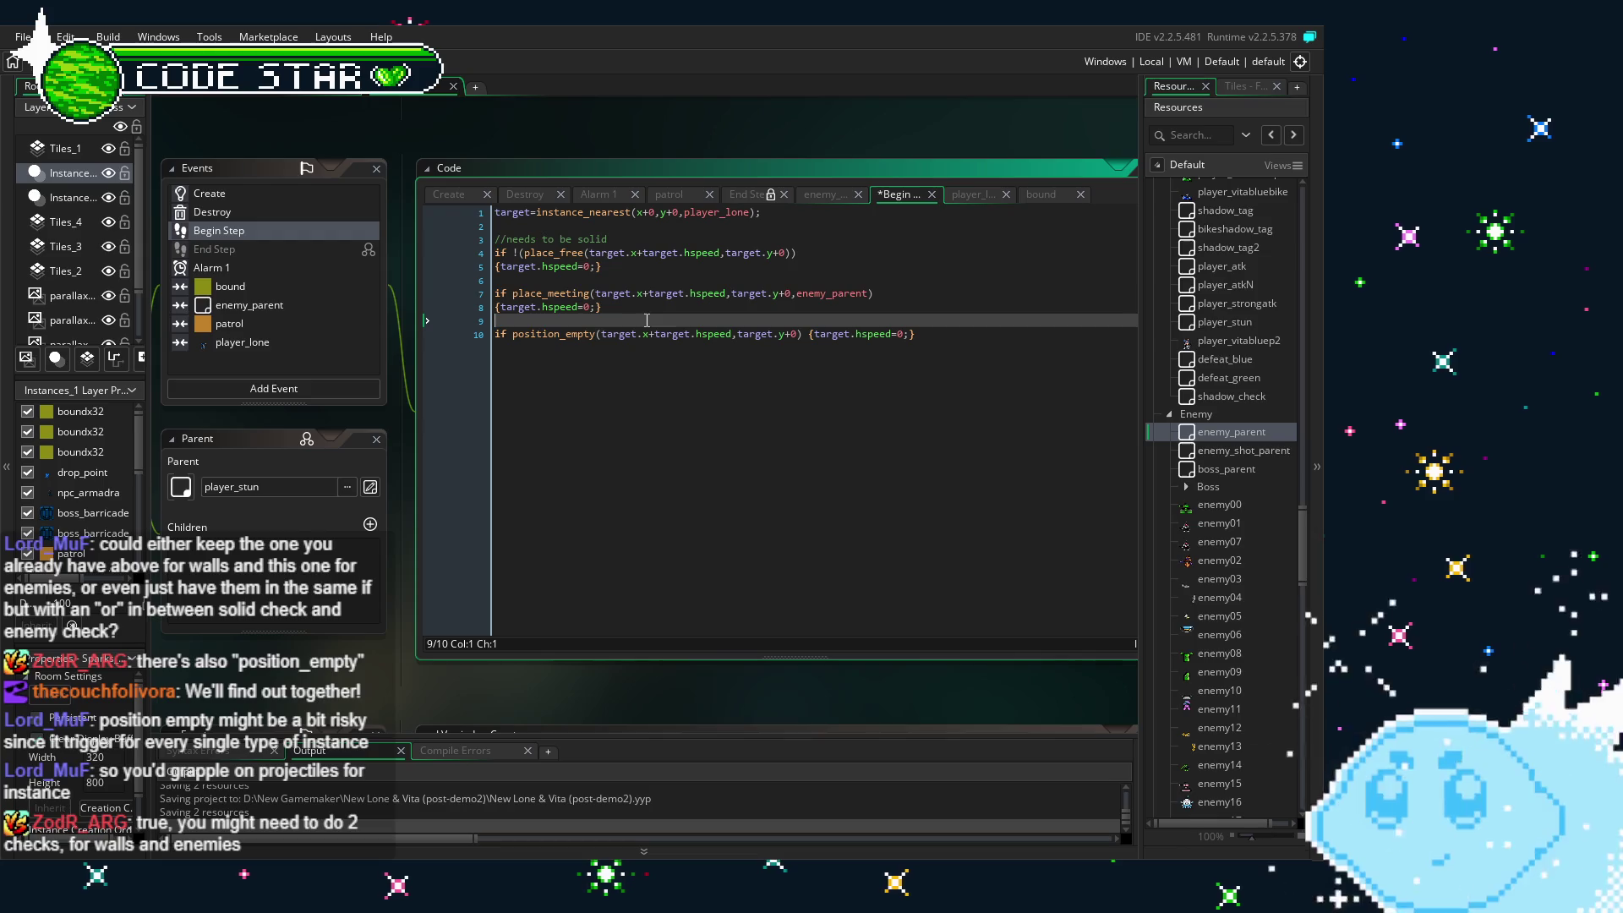
key(Return)
text(//ne)
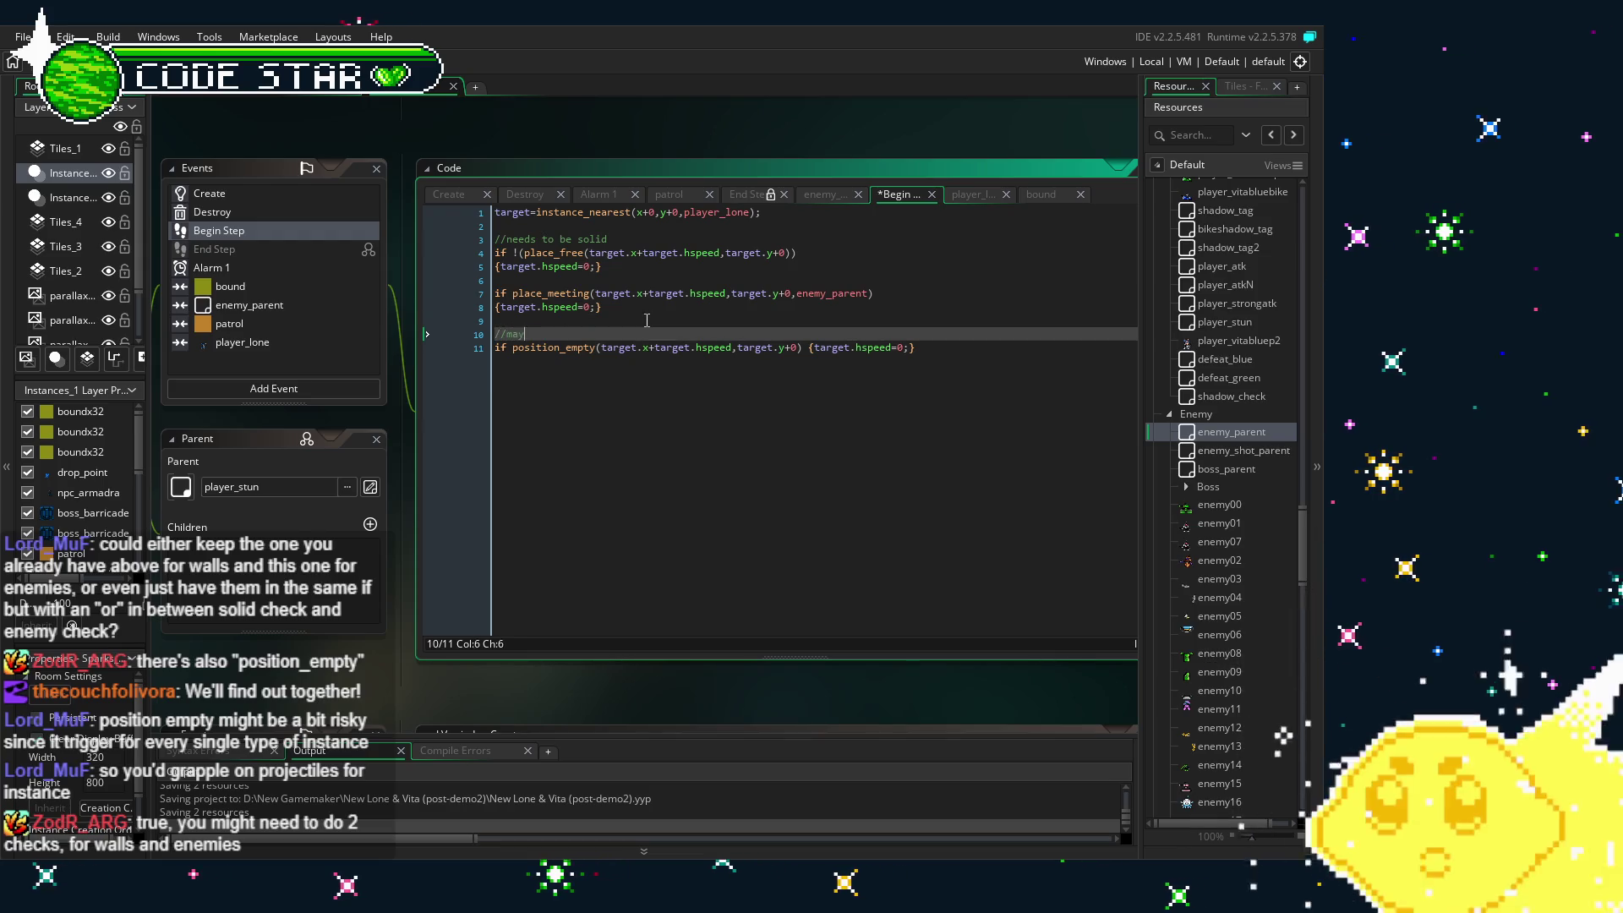
text(grapple onto projectile)
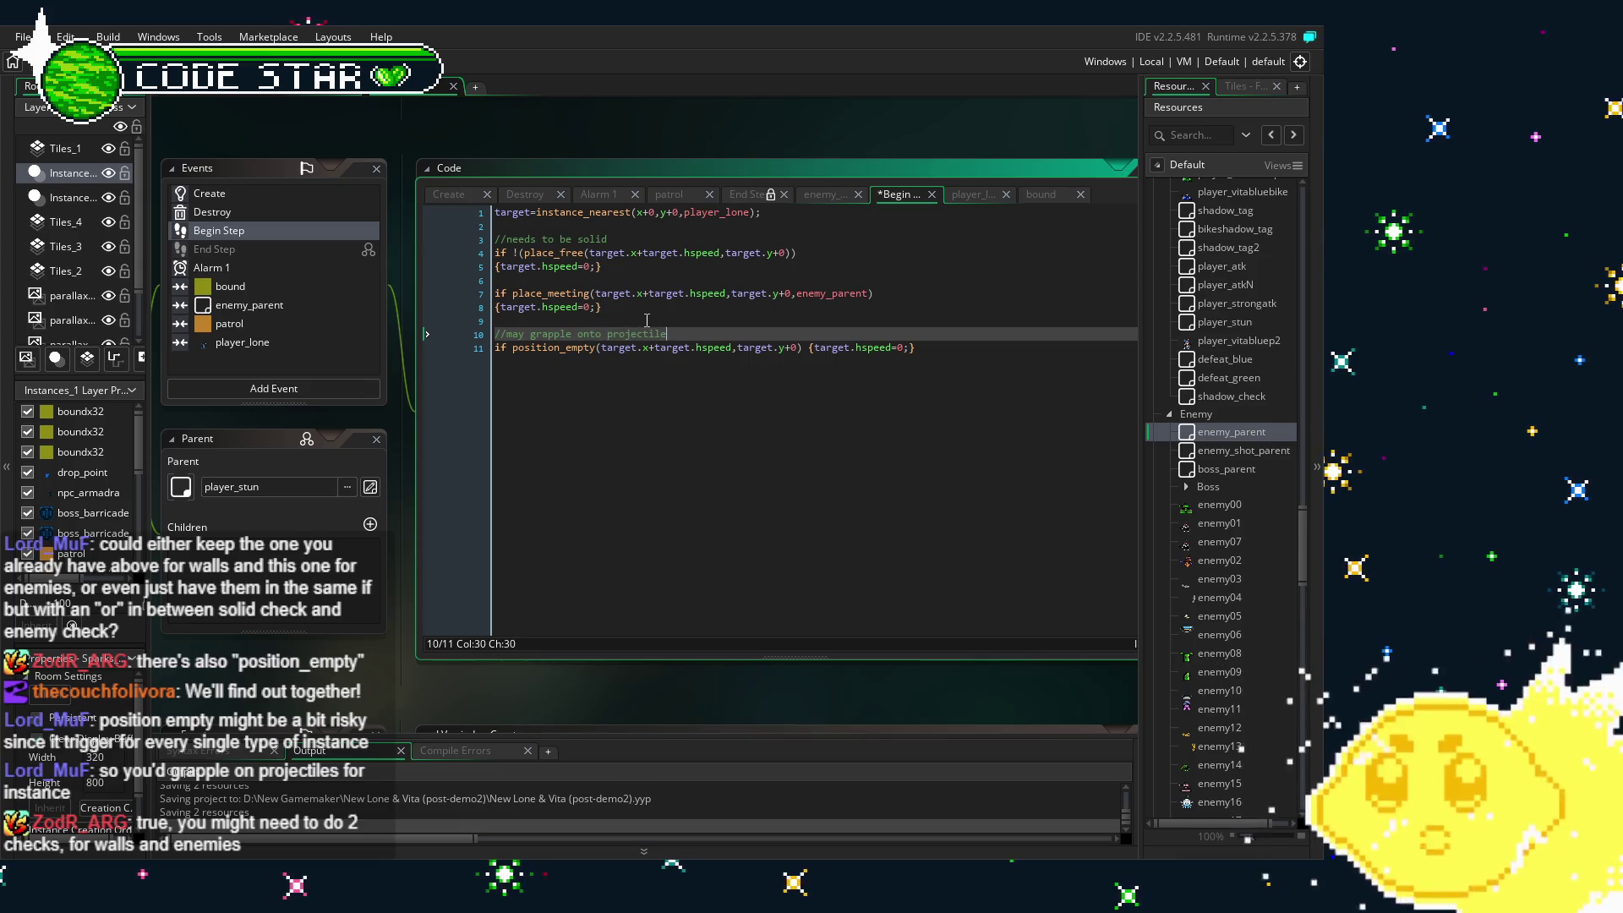
text(s)
key(Down)
key(ctrl+Right)
key(ctrl+Right)
key(ctrl+Right)
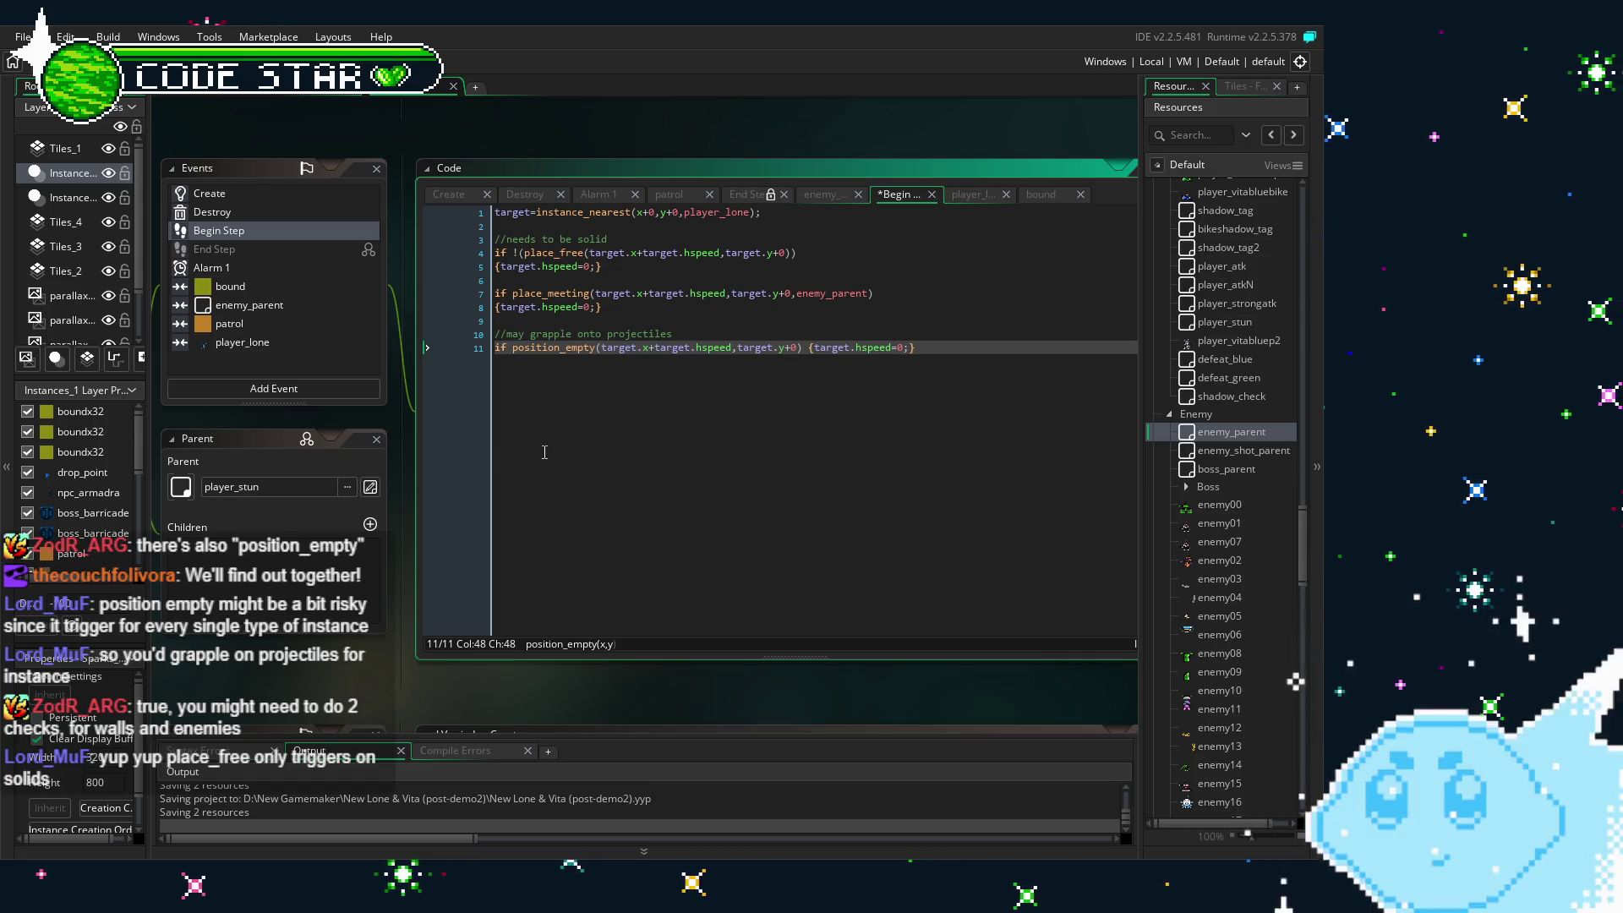
key(ctrl+s)
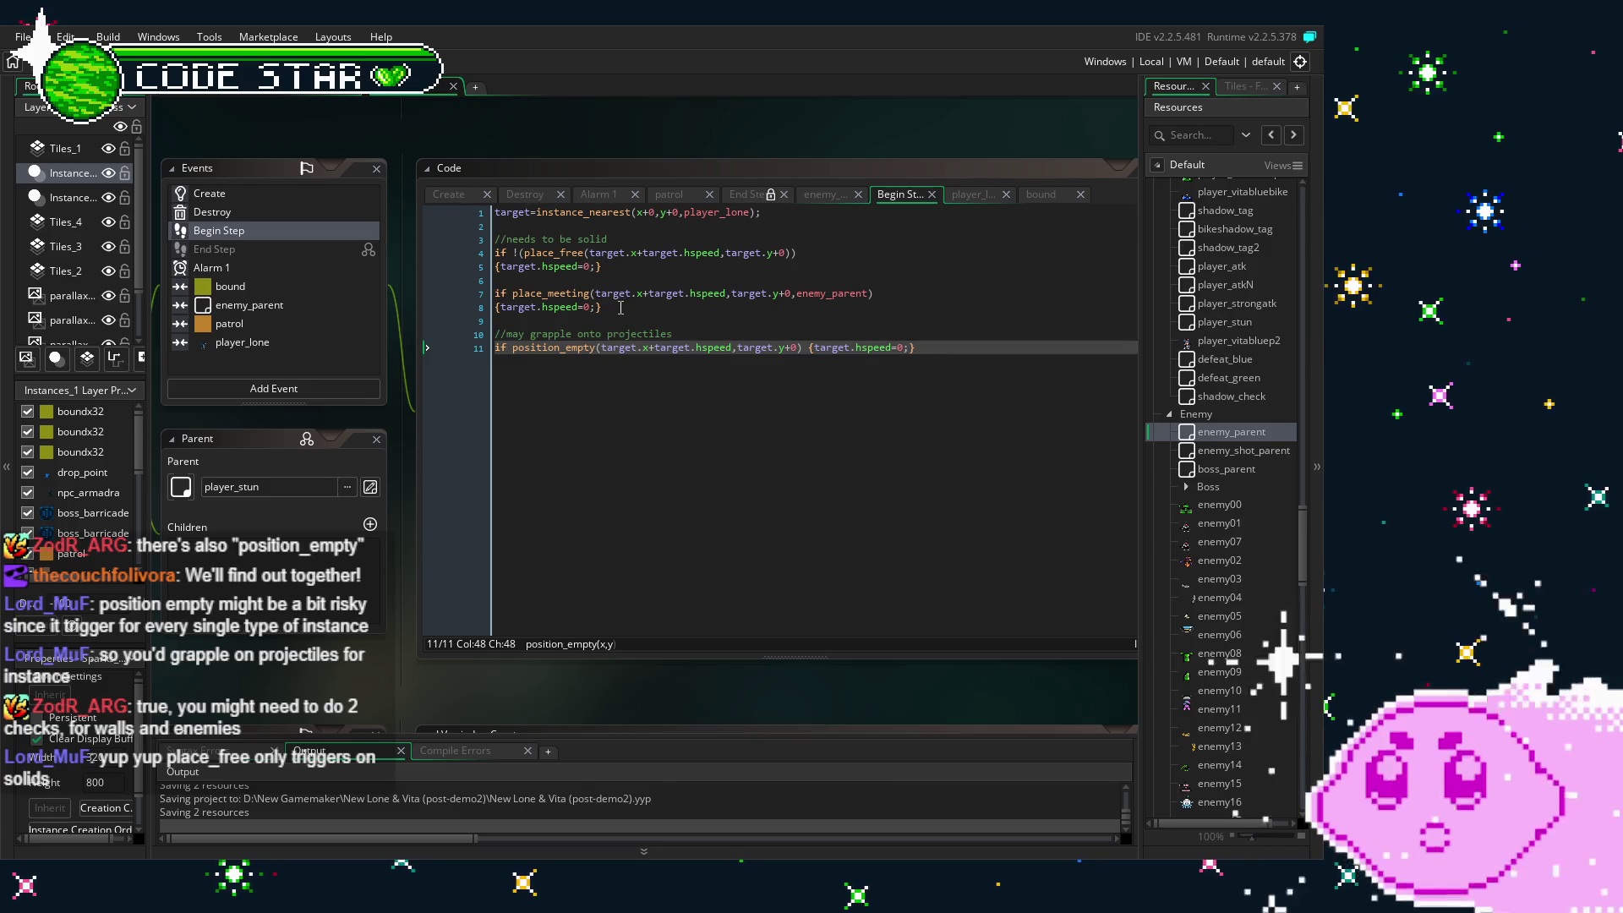
drag(917, 348, 461, 365)
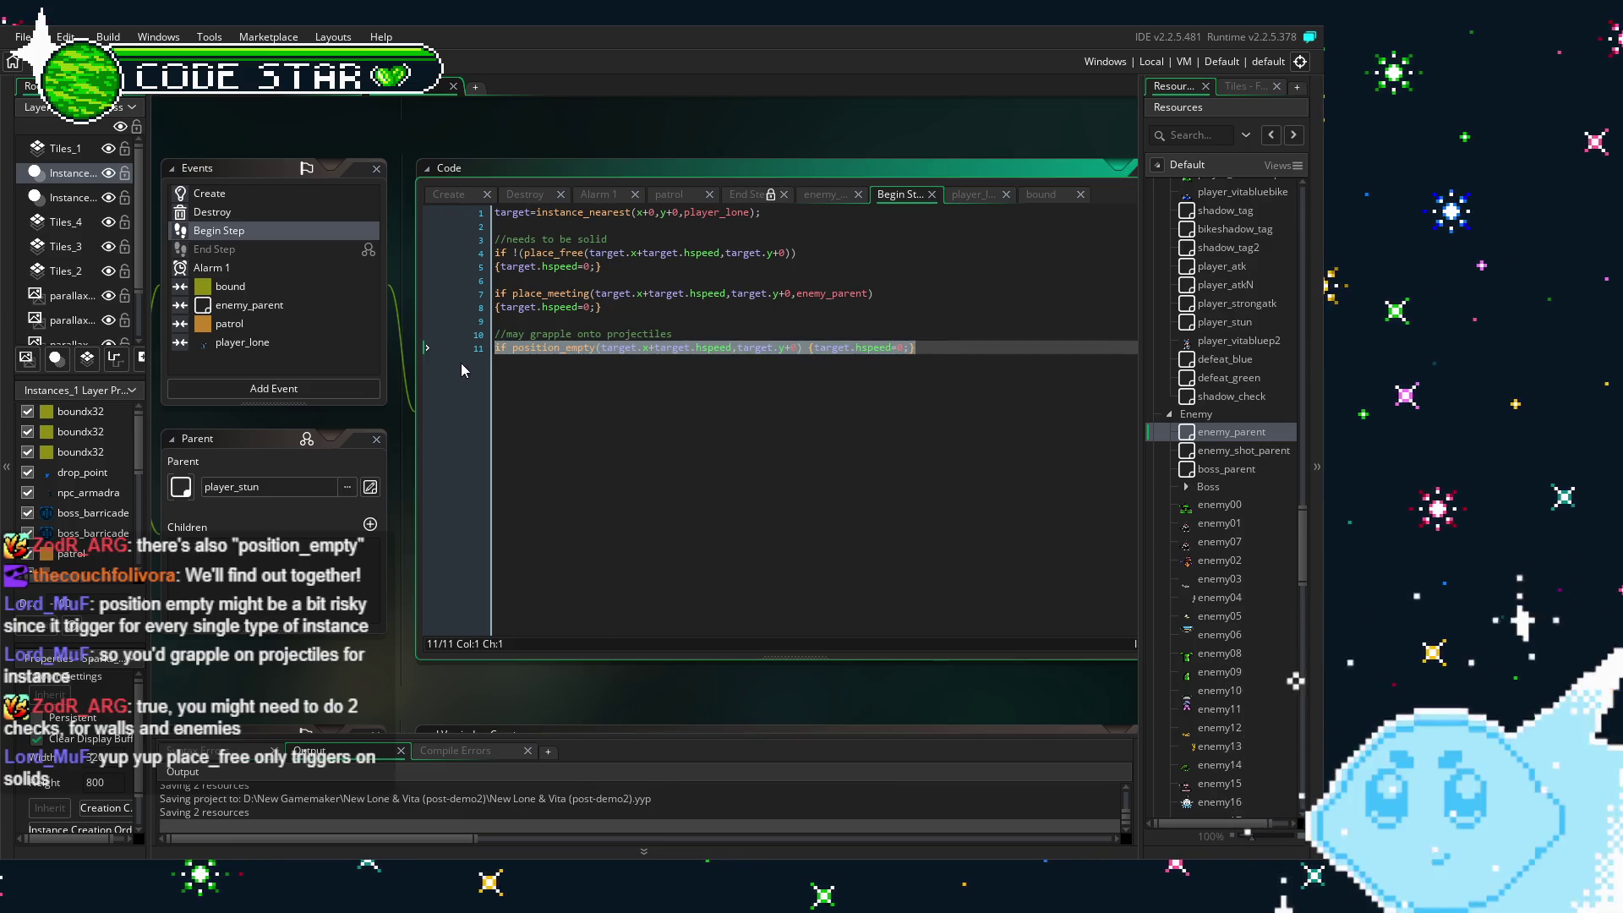
- Comment out the position_empty line and both place_free lines with Ctrl+K
key(ctrl+k)
click(577, 266)
drag(512, 256, 471, 258)
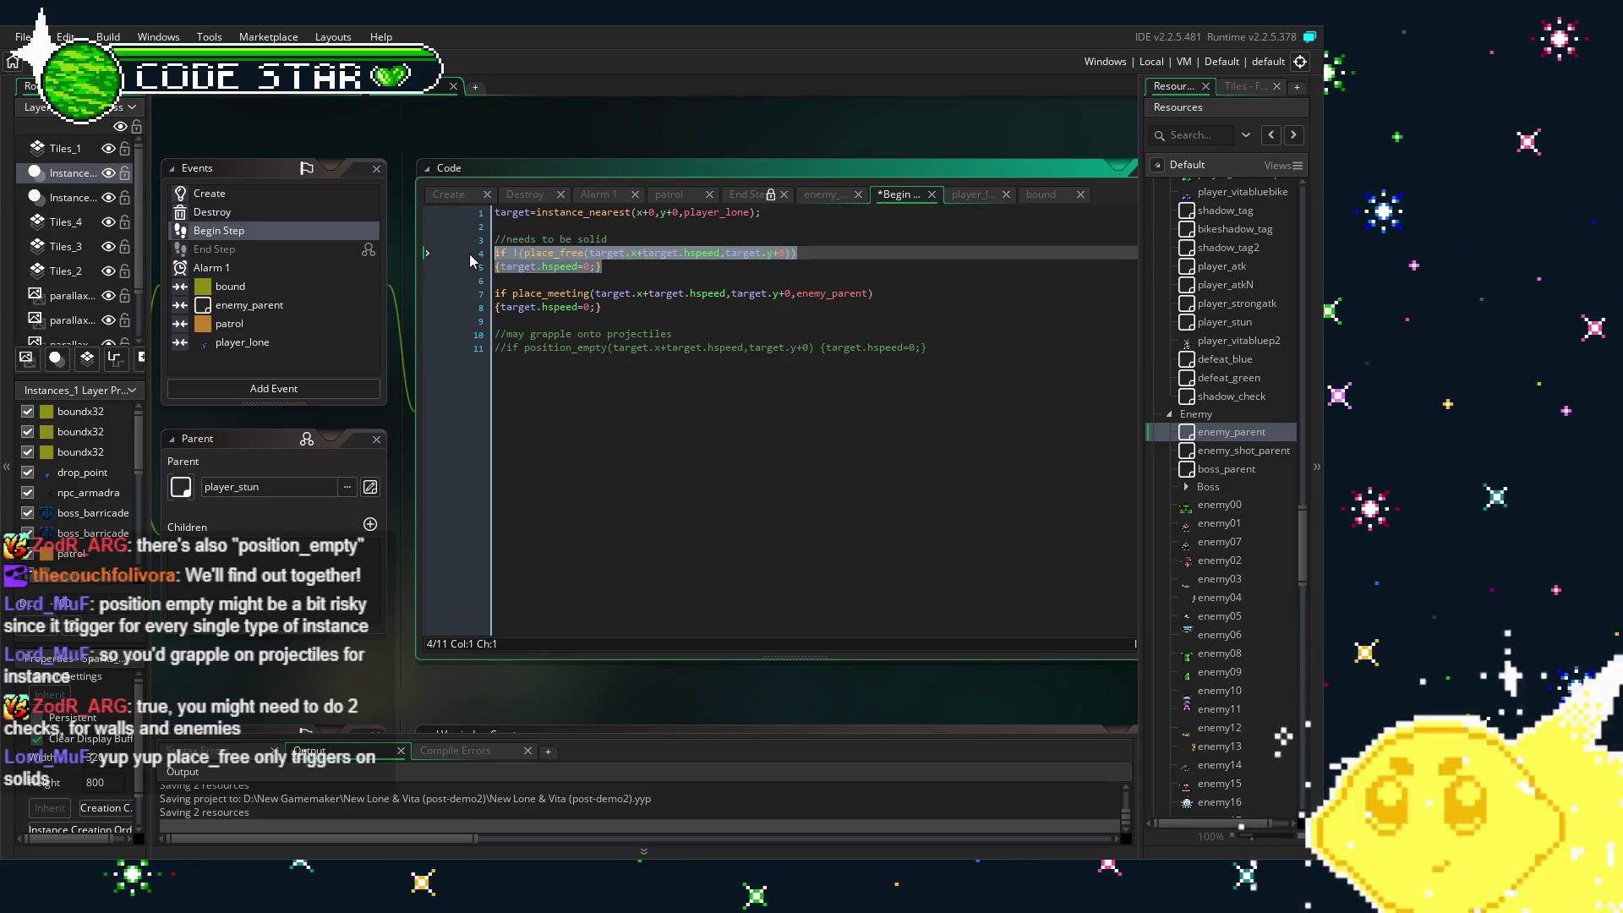
key(ctrl+k)
click(589, 347)
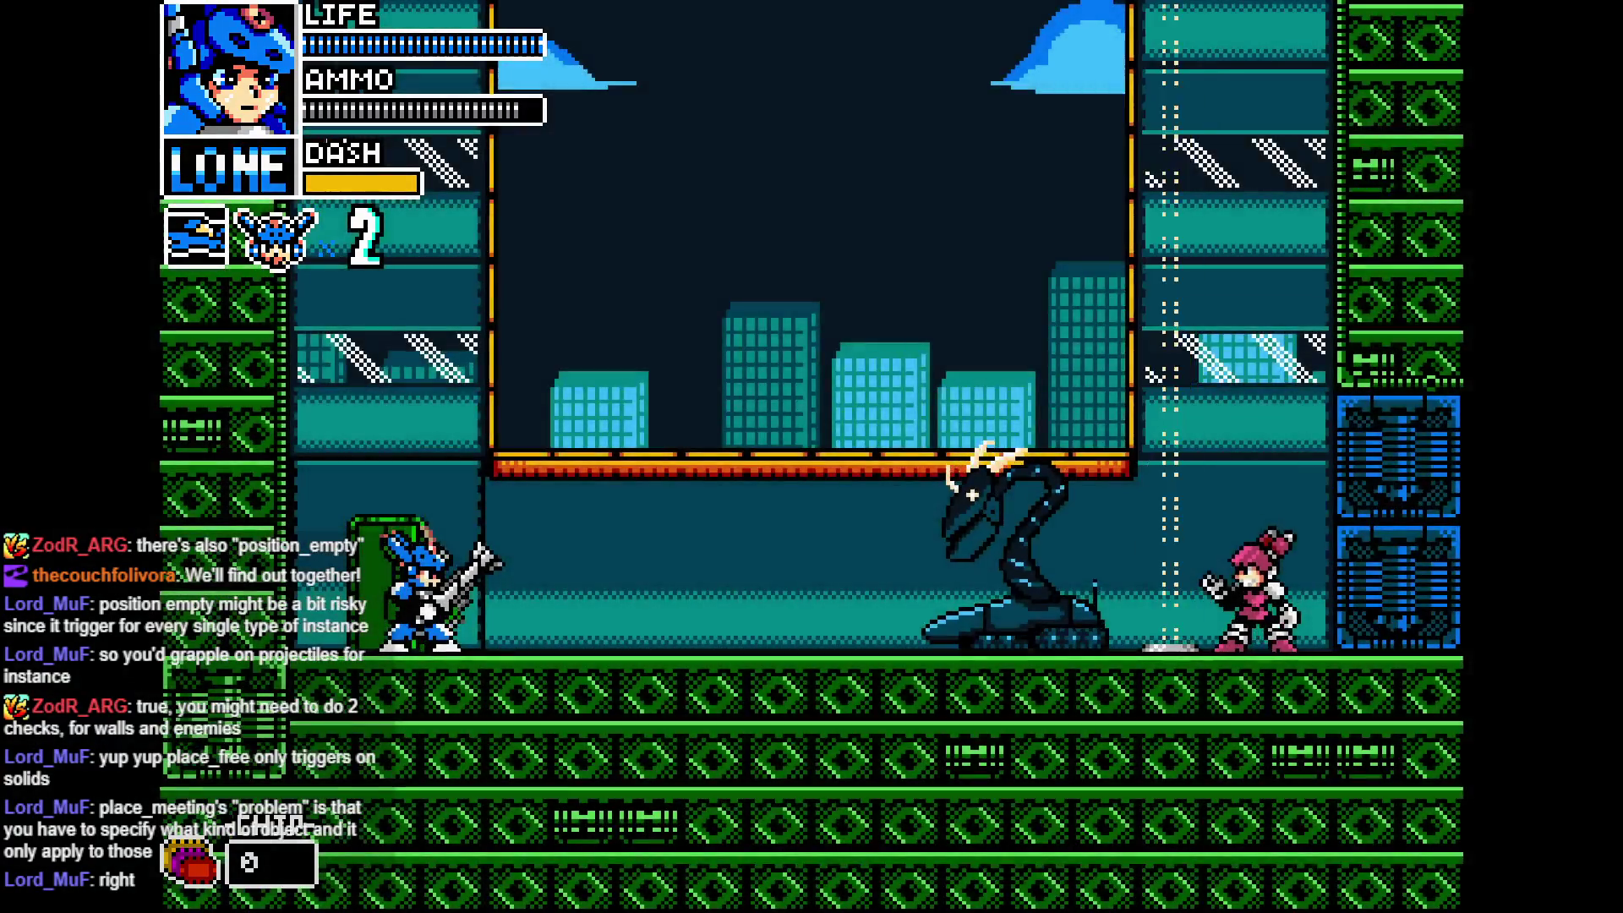
- Run the player right off the ledge and along the street toward the green enemies
key(Right)
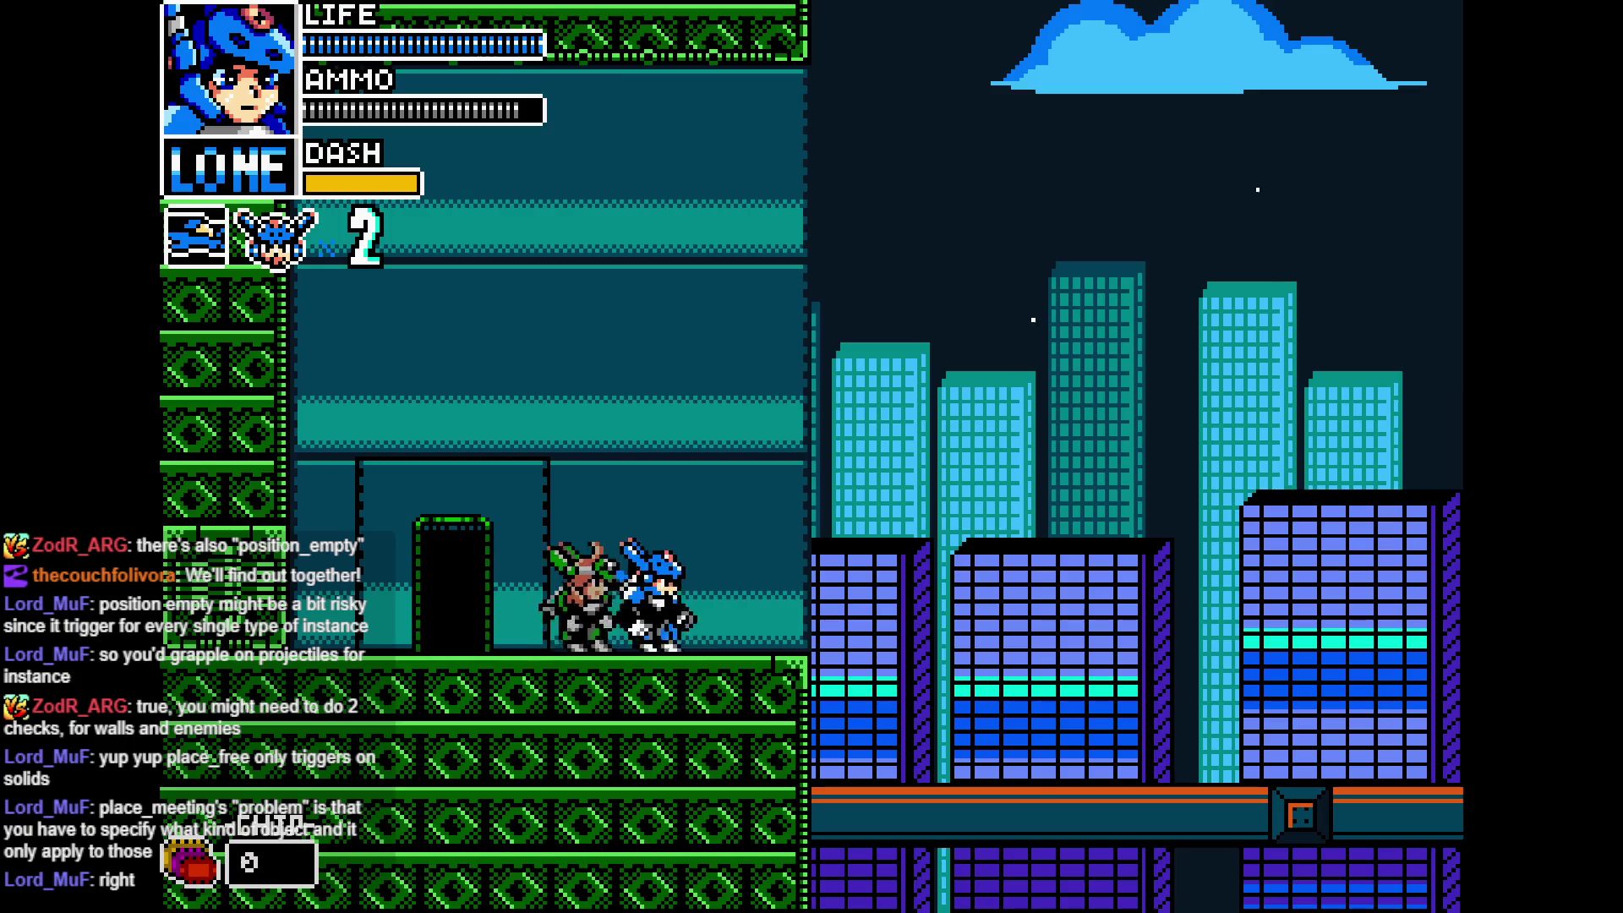
key(Right)
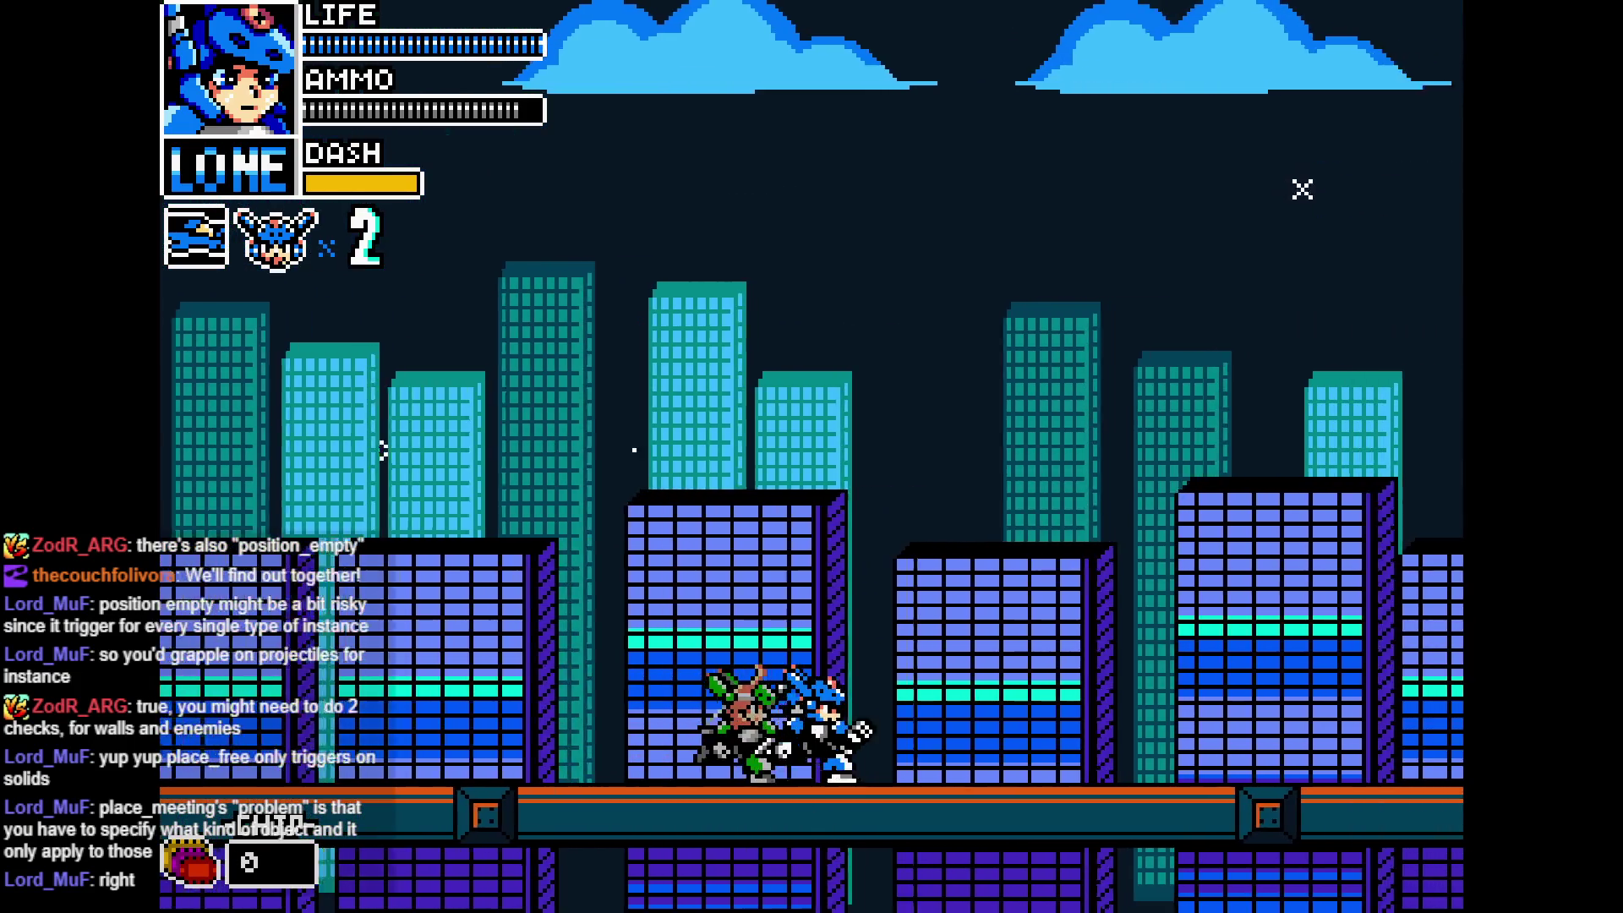
key(Right)
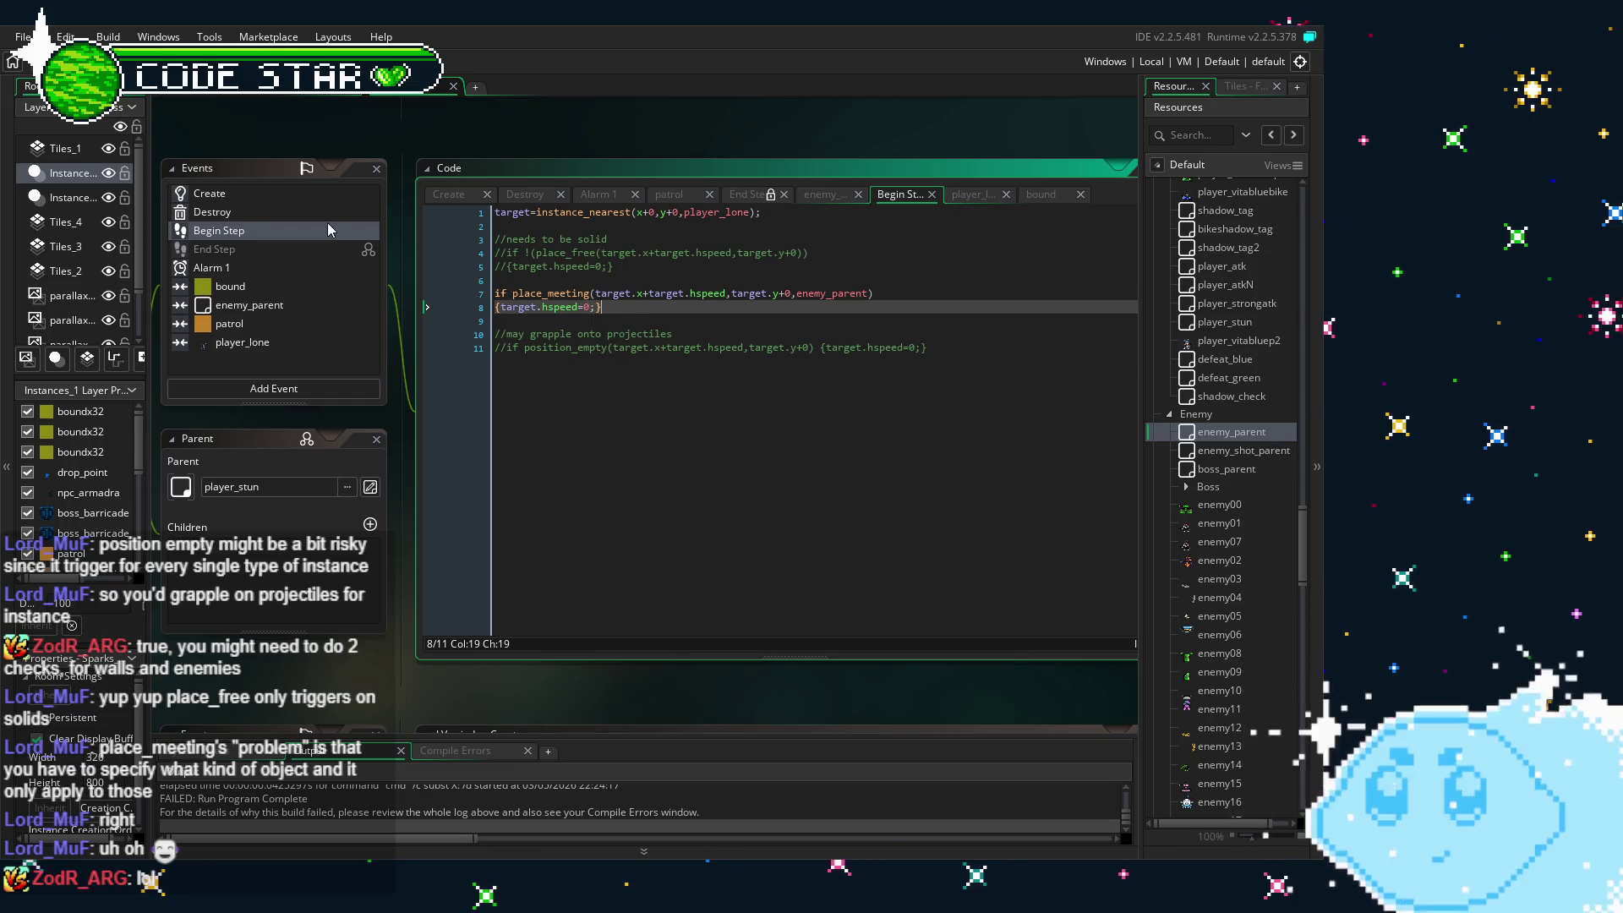
click(287, 287)
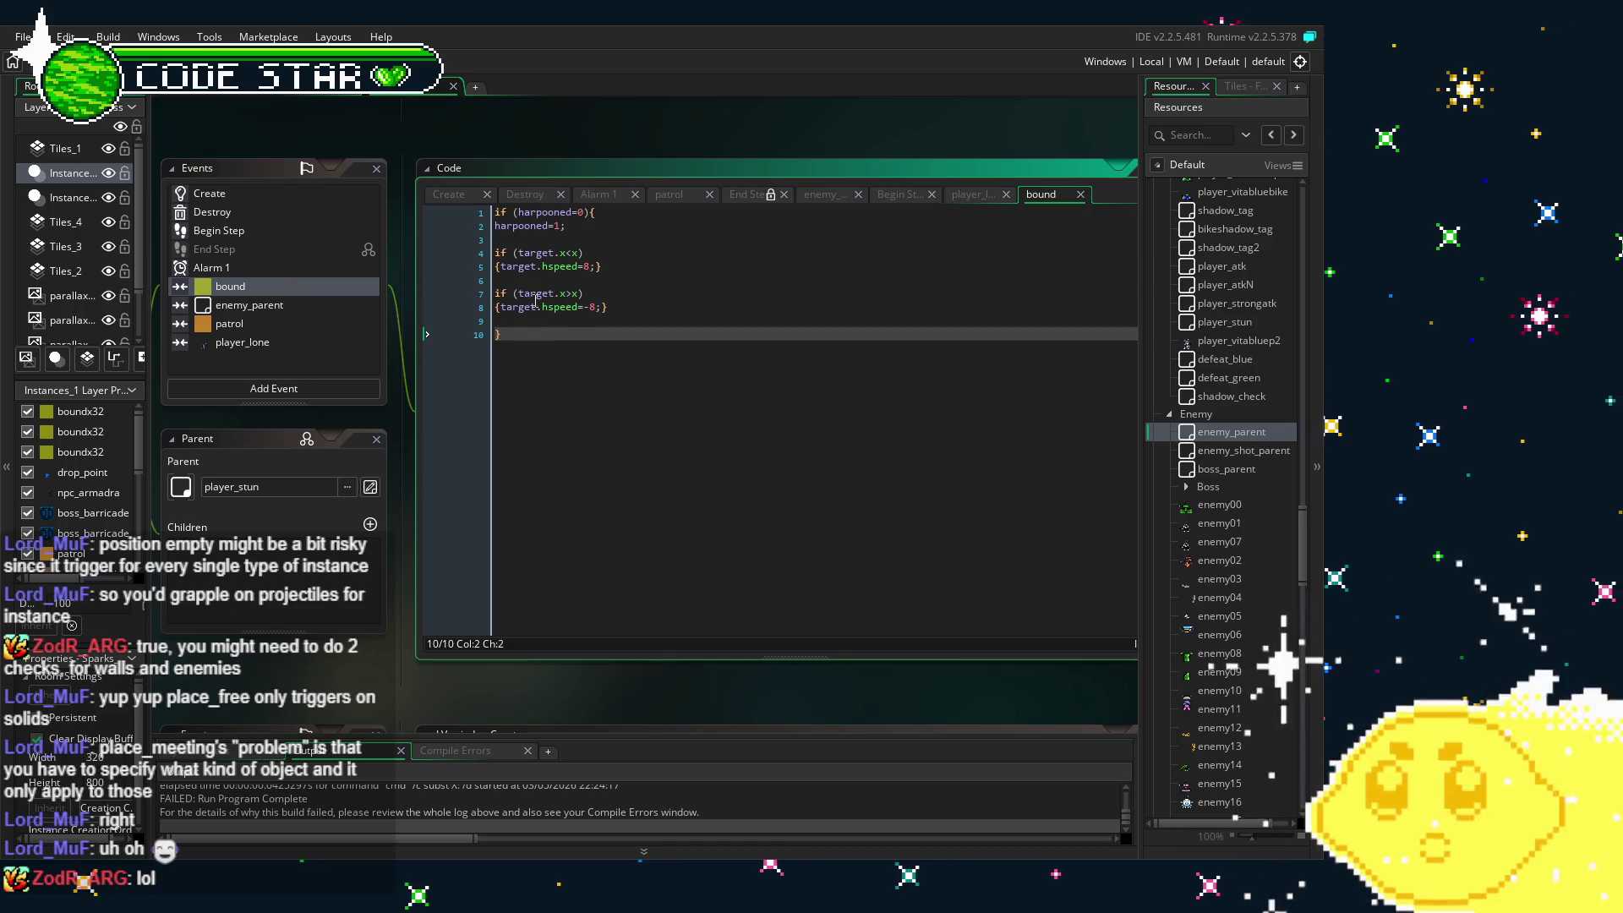
click(334, 306)
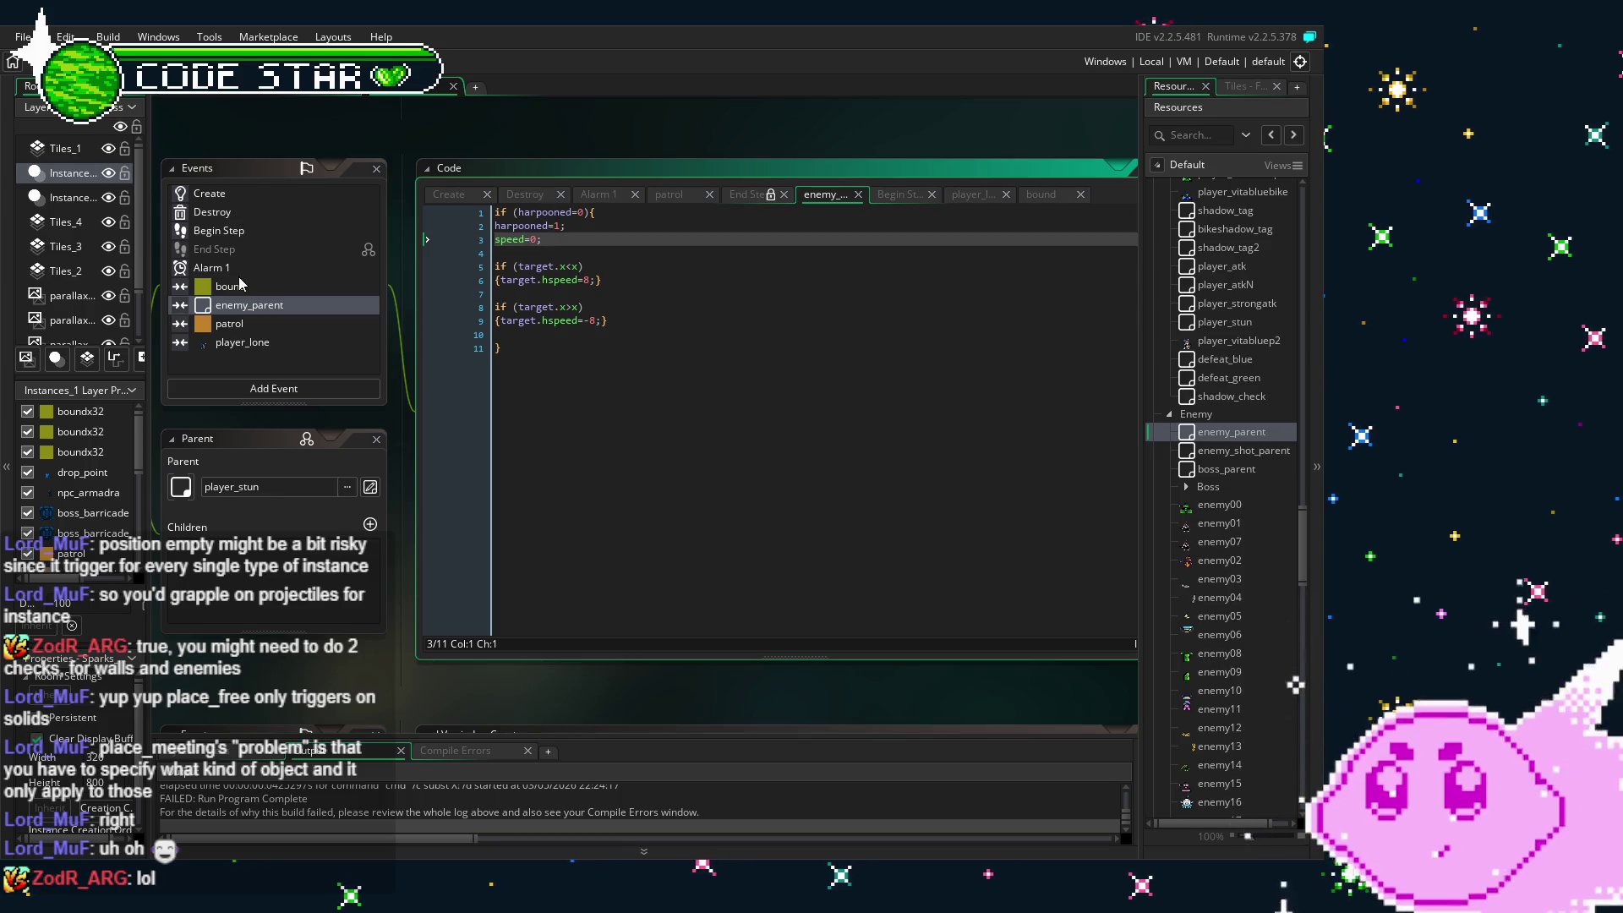
click(223, 232)
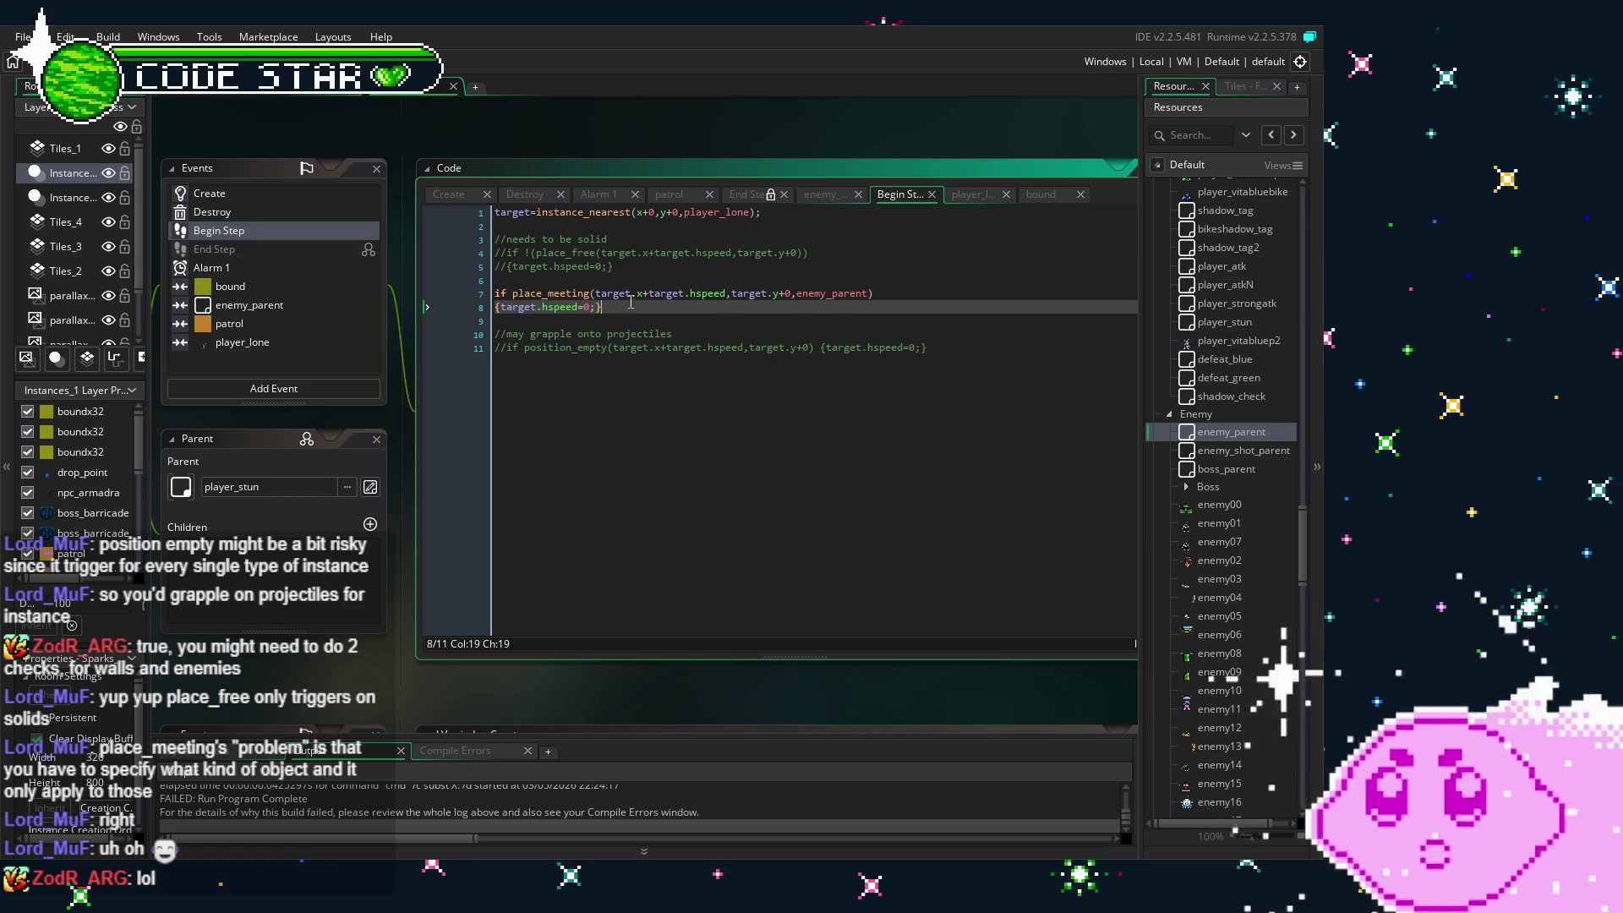
click(948, 349)
- Delete the commented position_empty and place_free checks plus the leftover blank lines
drag(948, 349, 471, 334)
key(BackSpace)
key(BackSpace)
key(BackSpace)
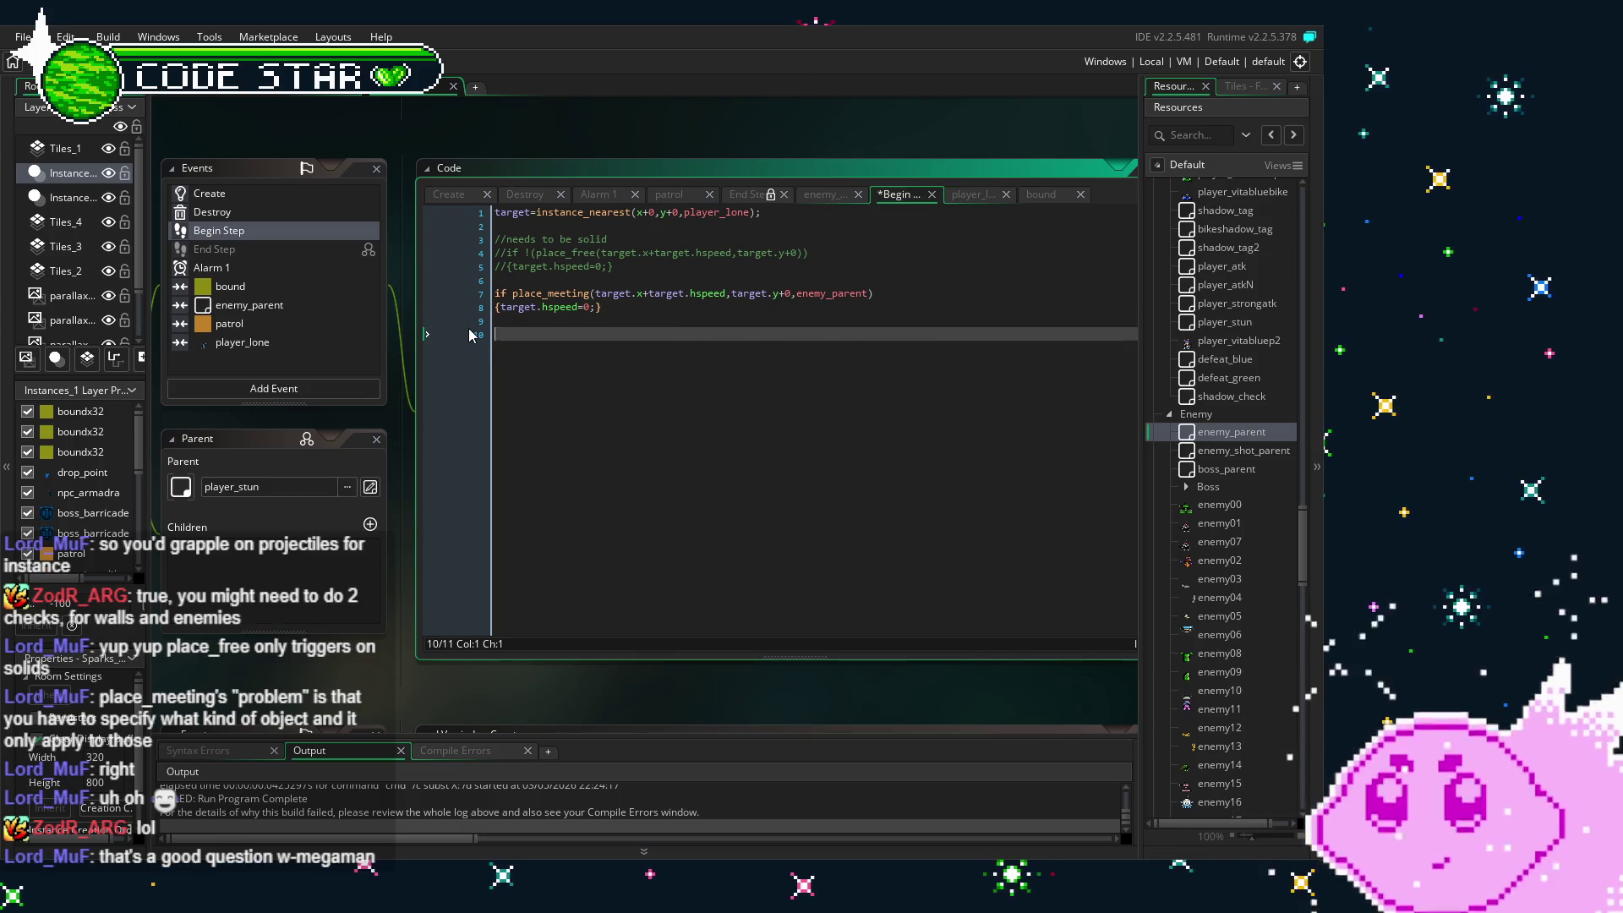
drag(654, 269, 491, 239)
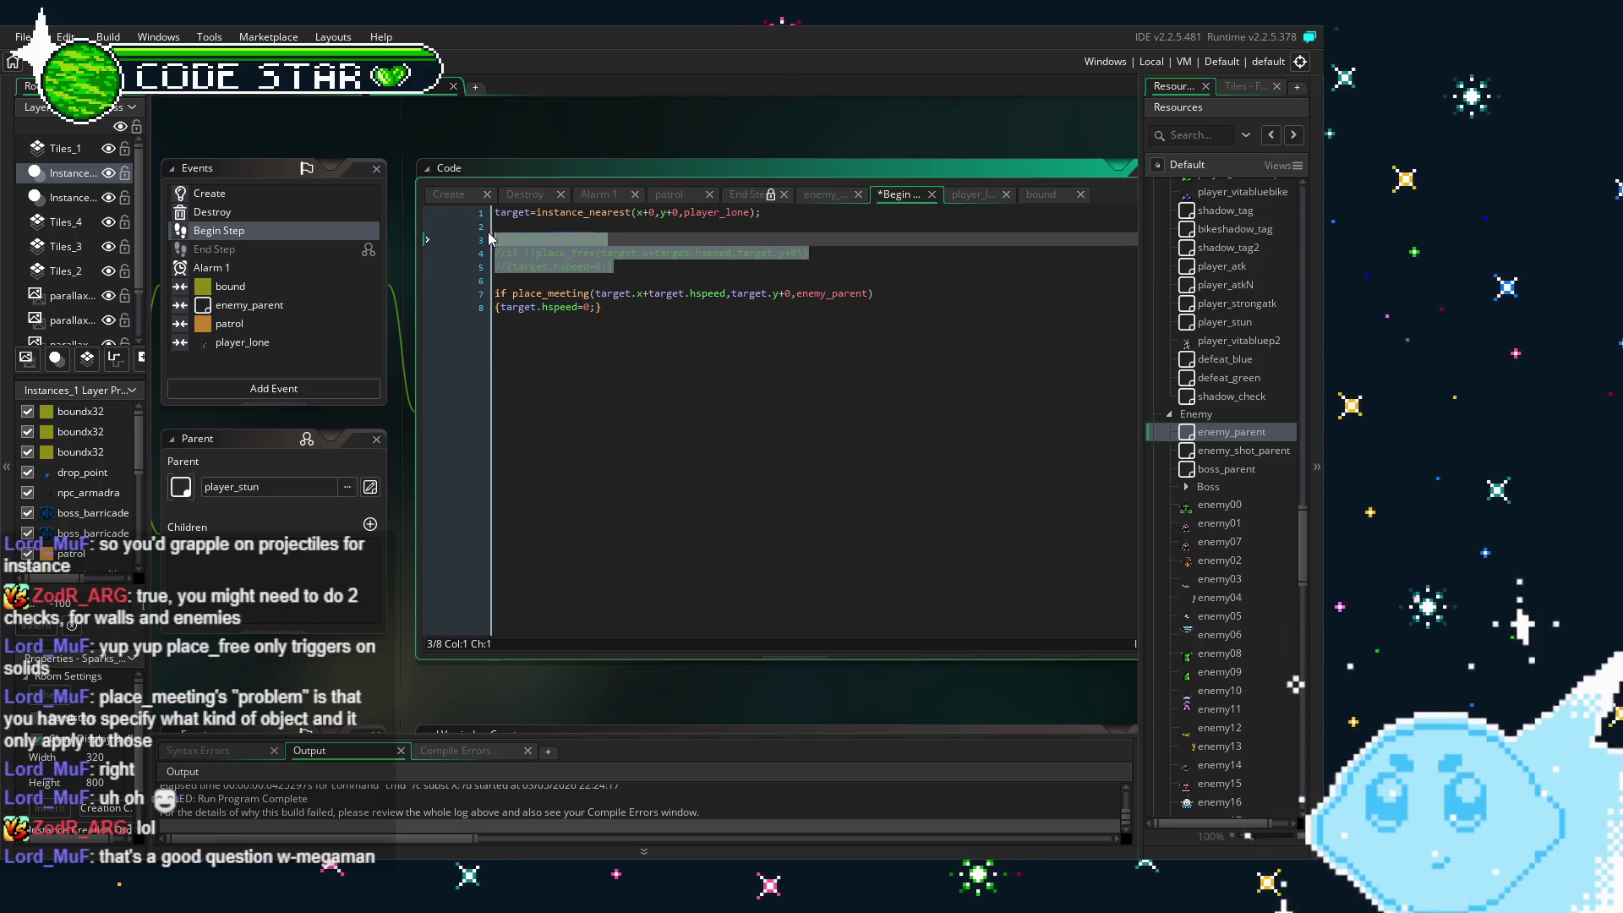
key(BackSpace)
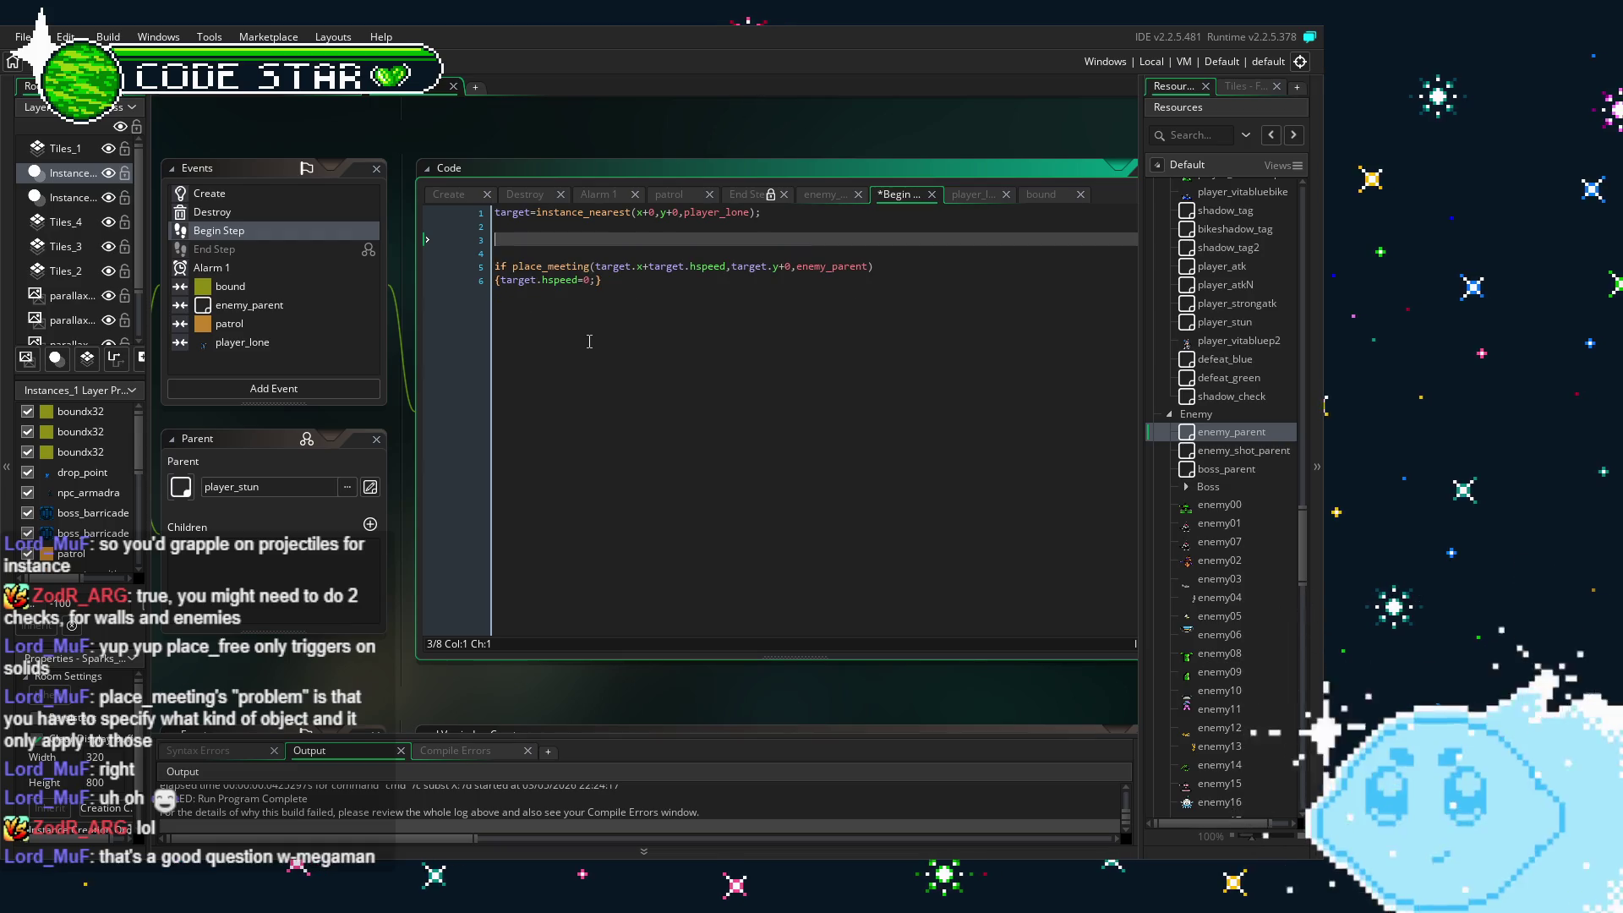
key(BackSpace)
key(BackSpace)
click(671, 260)
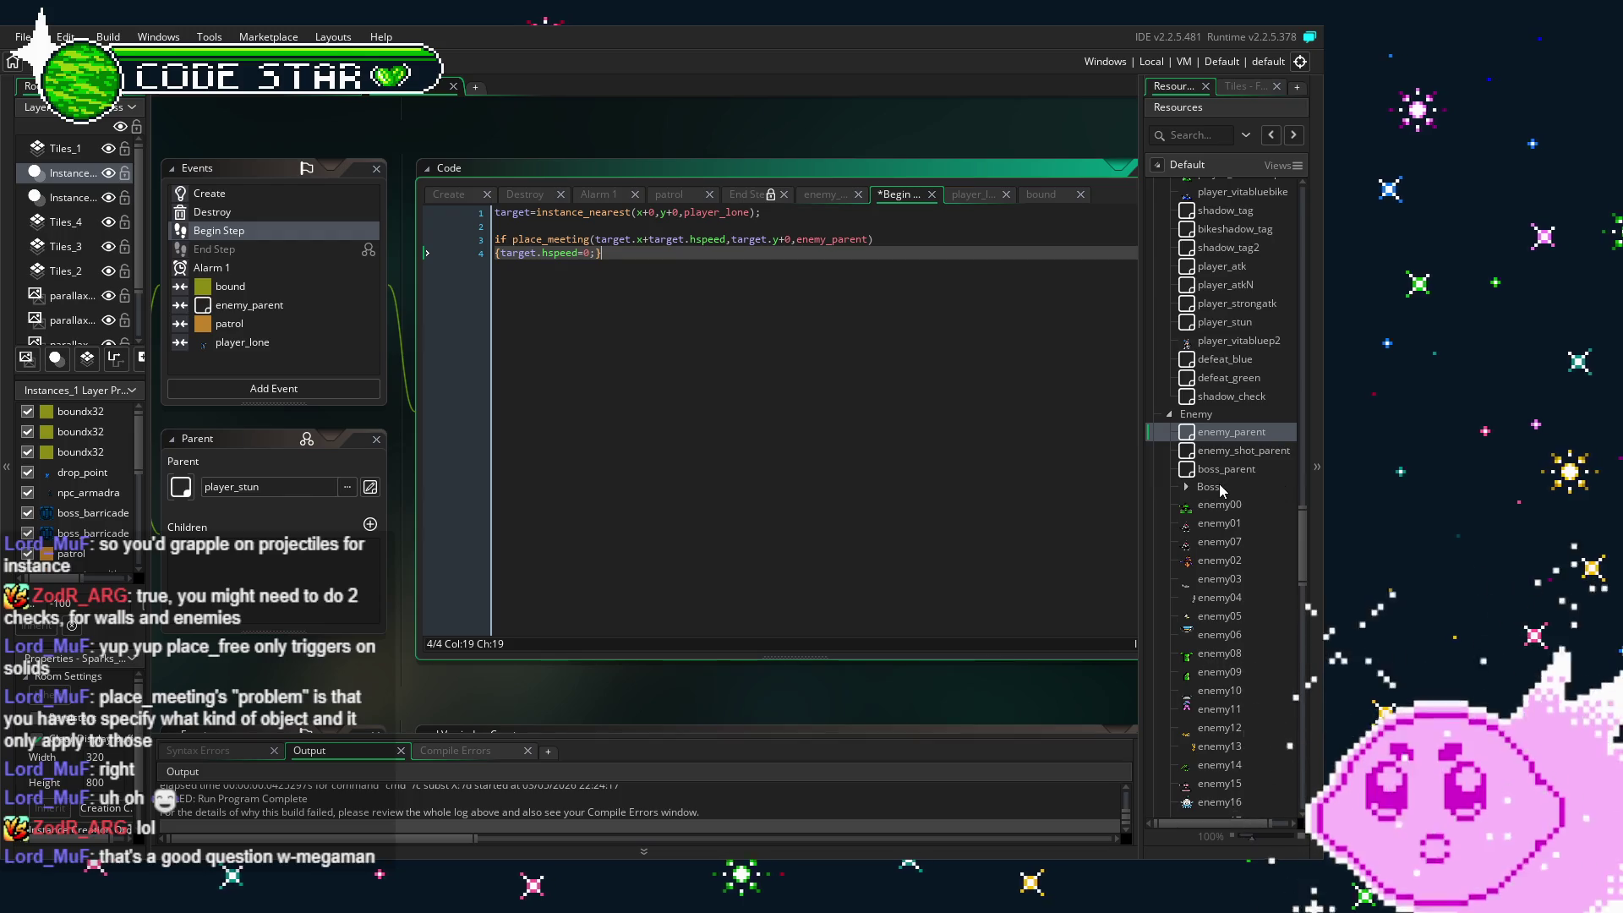
scroll(1212, 497, down, 4)
- Open the enemy_shot object to inspect it, then close its editor
scroll(1212, 497, down, 13)
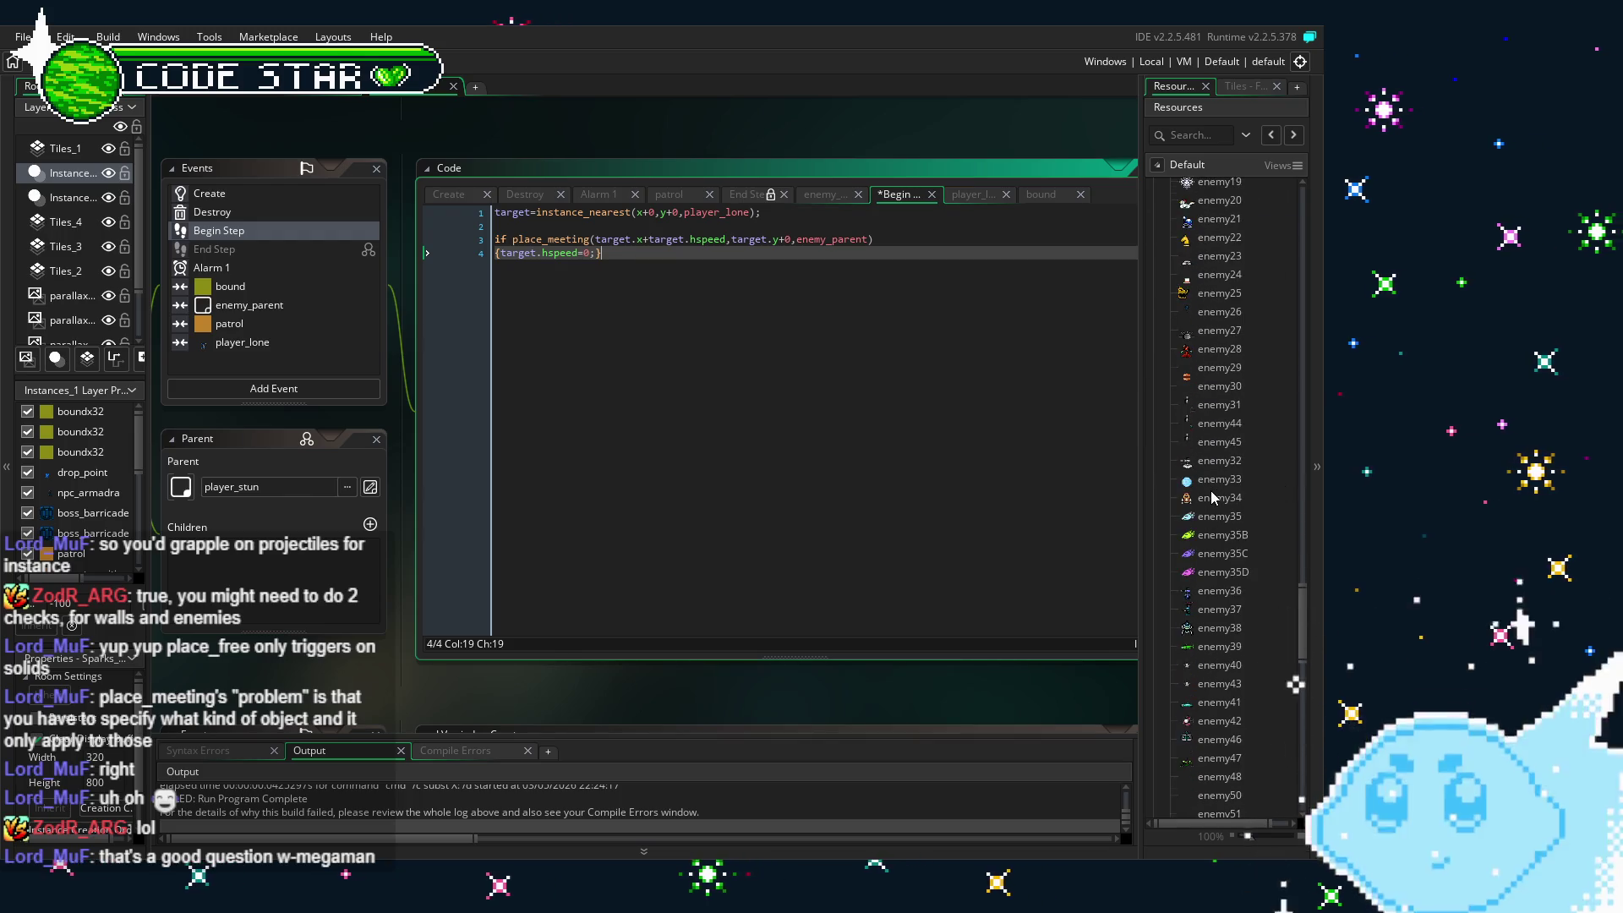
scroll(1214, 497, down, 8)
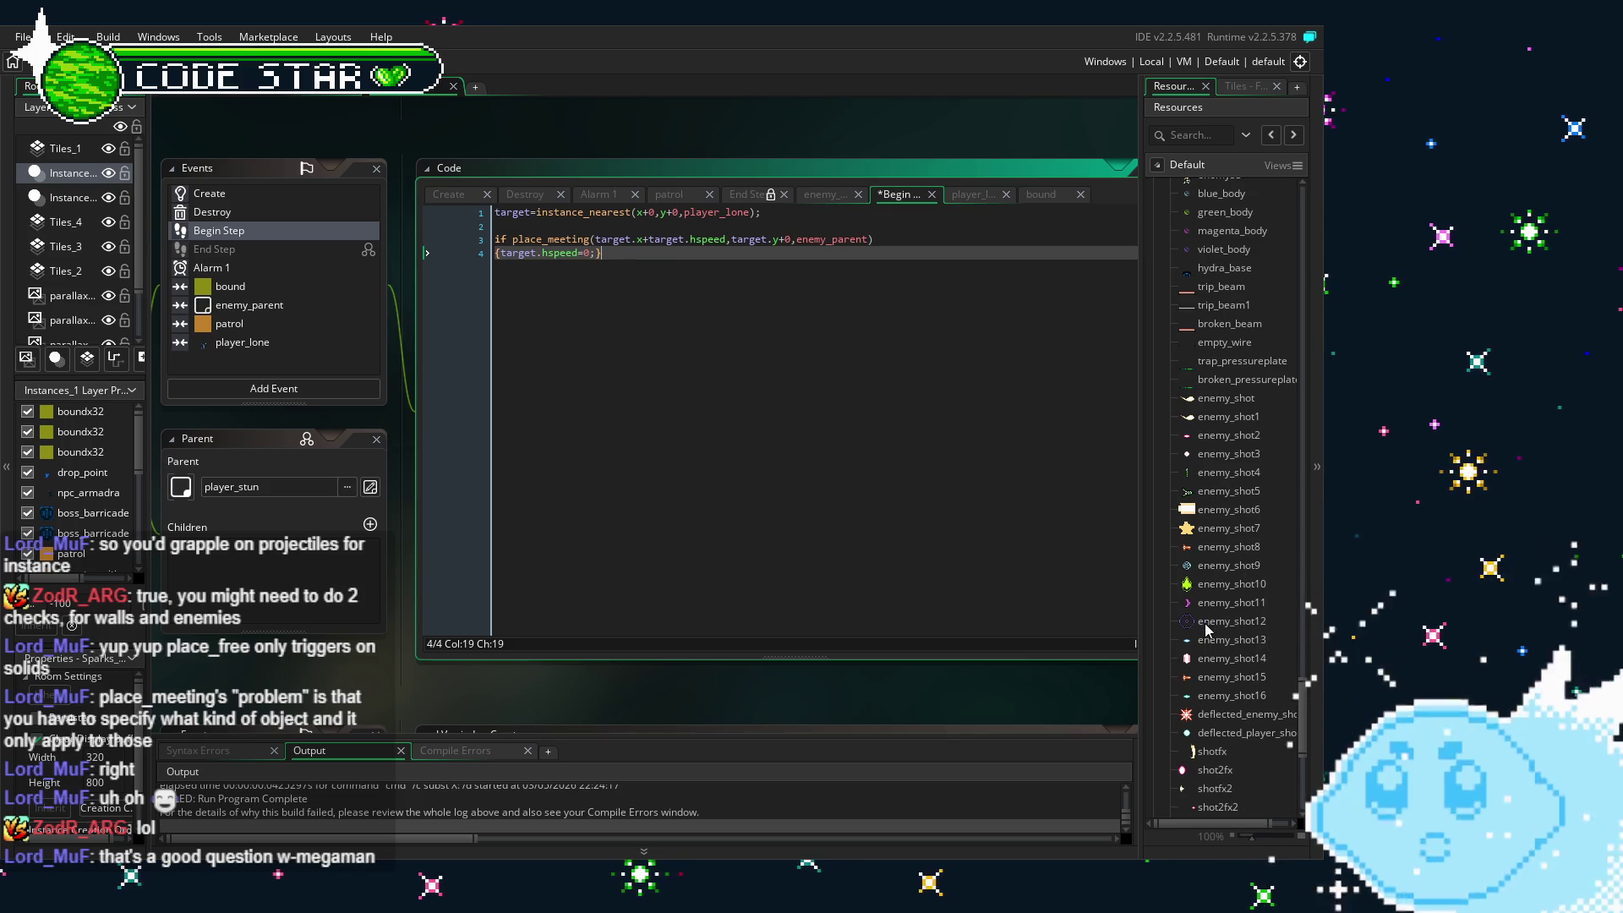
double_click(1231, 400)
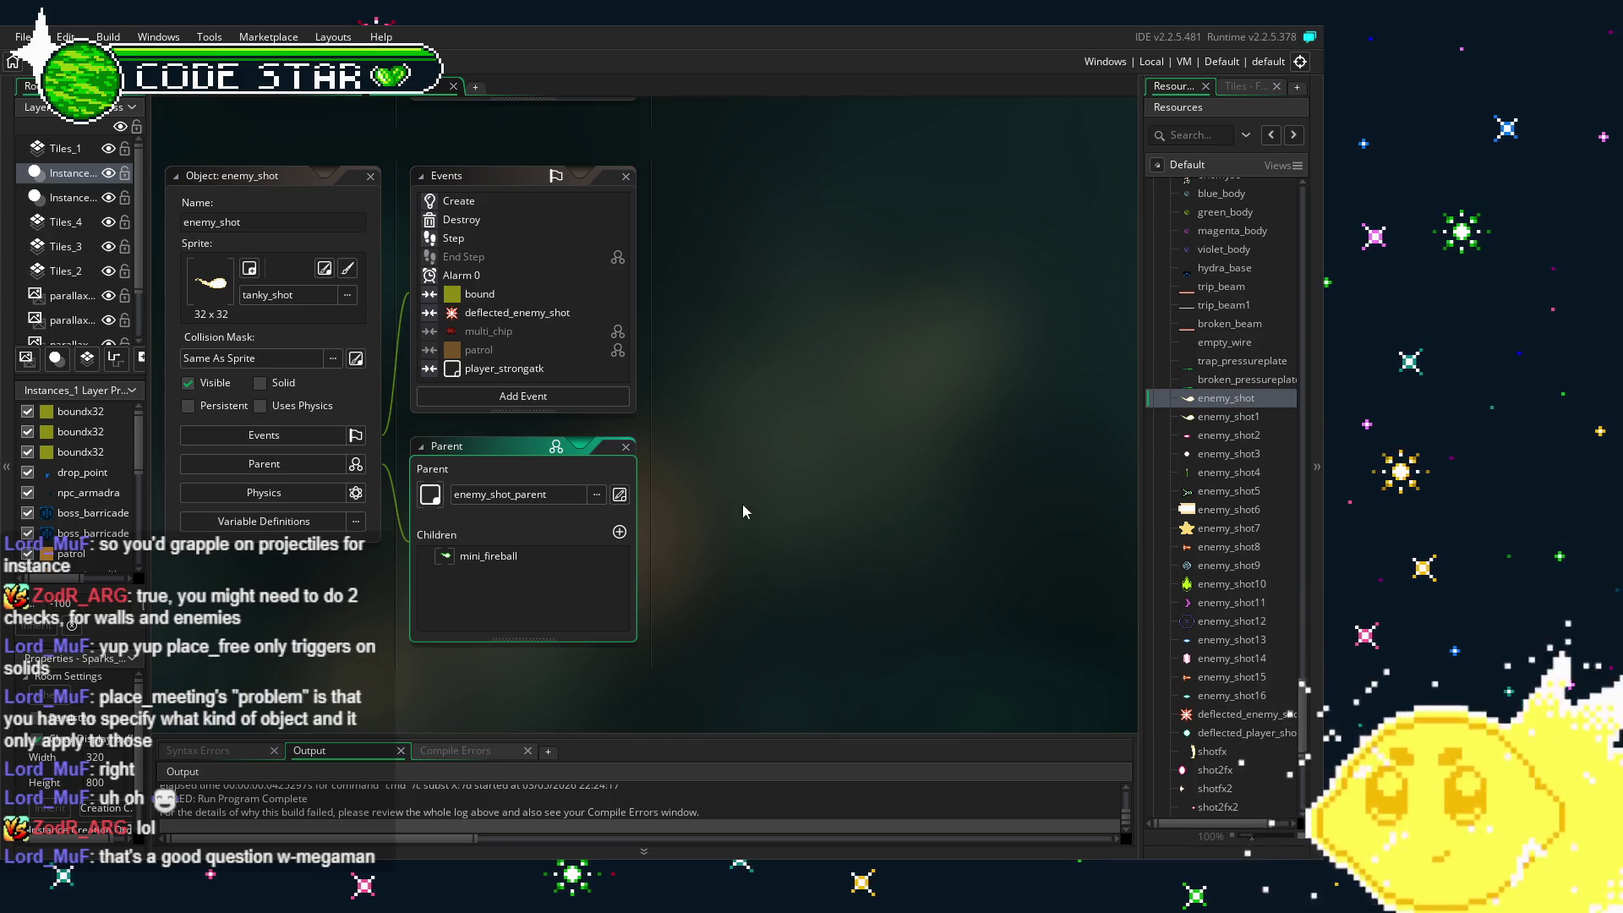
scroll(482, 508, up, 1)
scroll(1215, 560, up, 2)
- Open the enemy_shot_parent object to inspect it, then close it
scroll(1215, 559, up, 5)
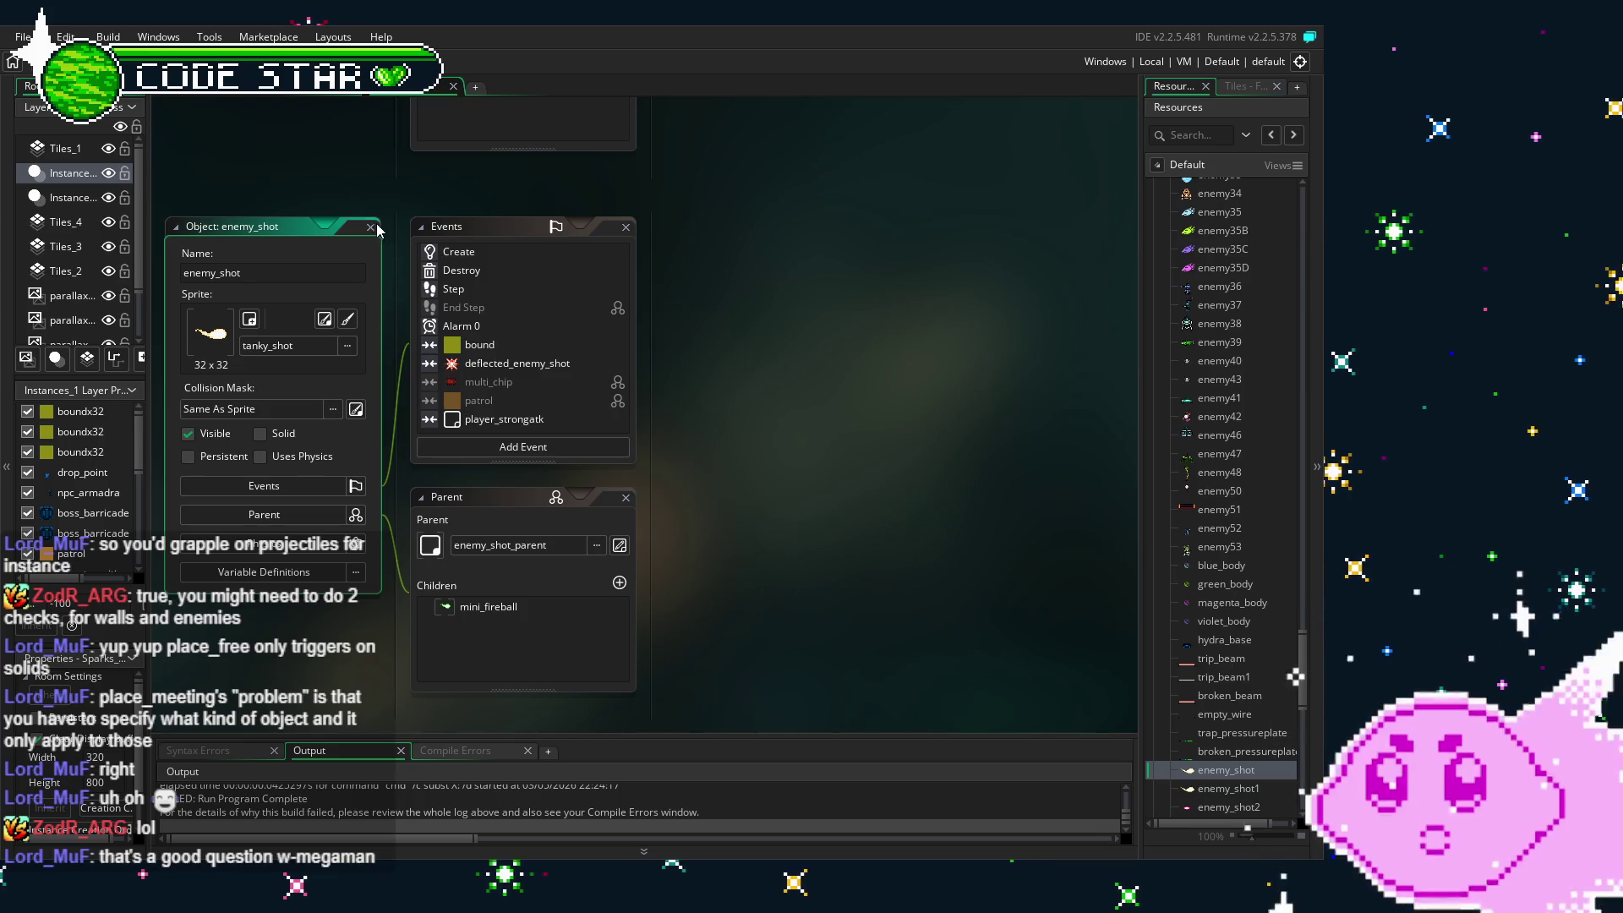
key(ctrl+w)
scroll(1260, 628, up, 2)
scroll(1254, 625, up, 15)
scroll(1255, 626, up, 1)
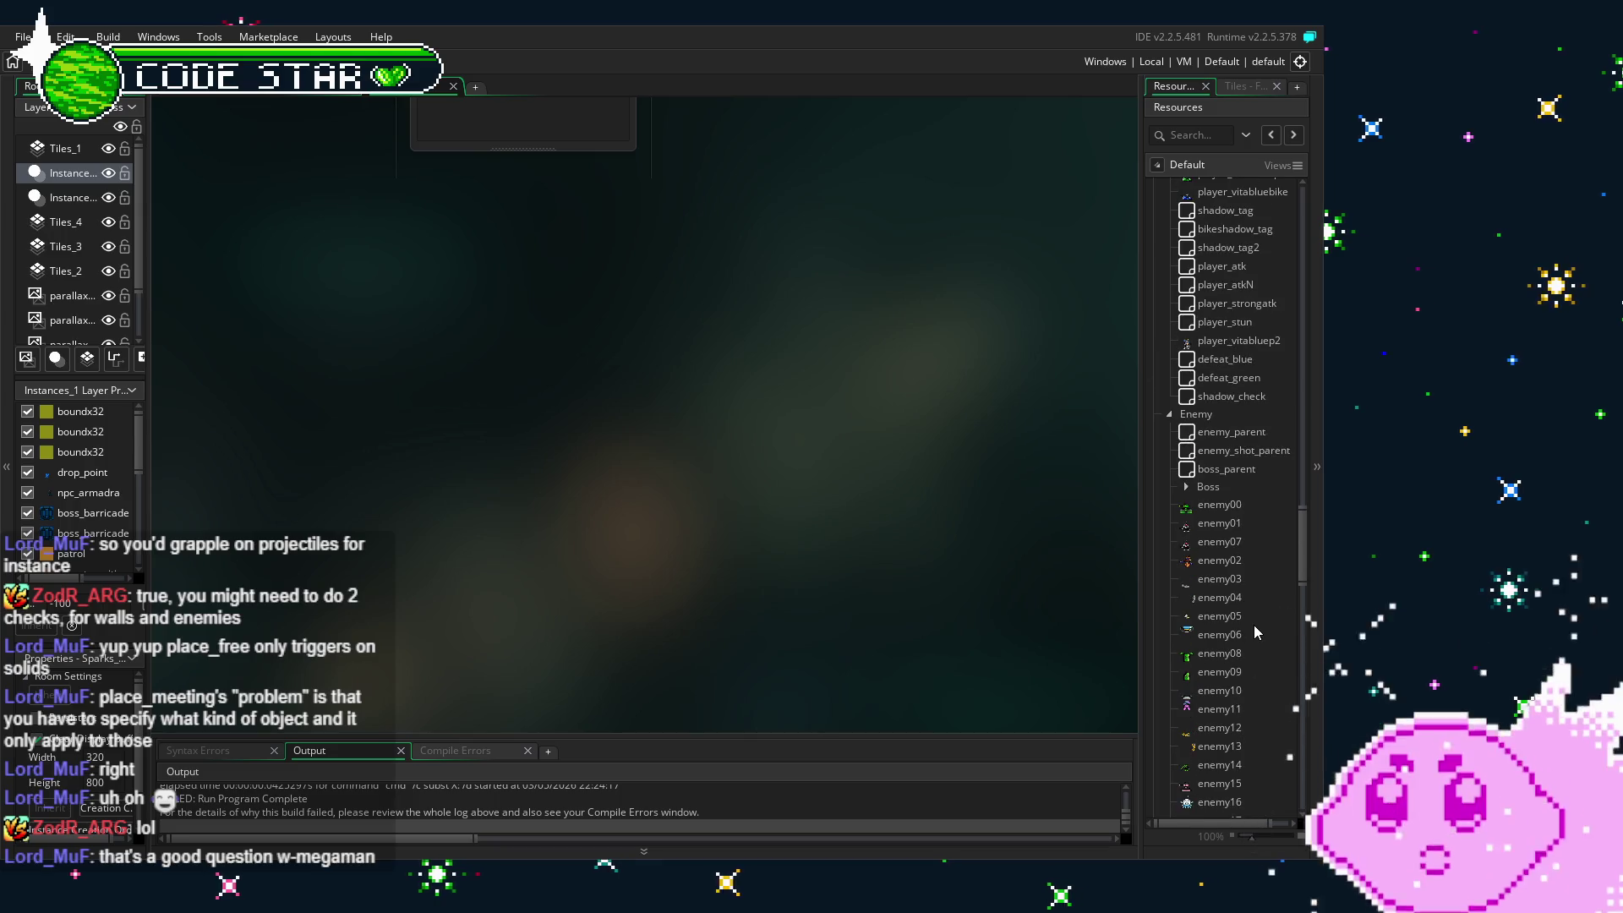
double_click(1232, 451)
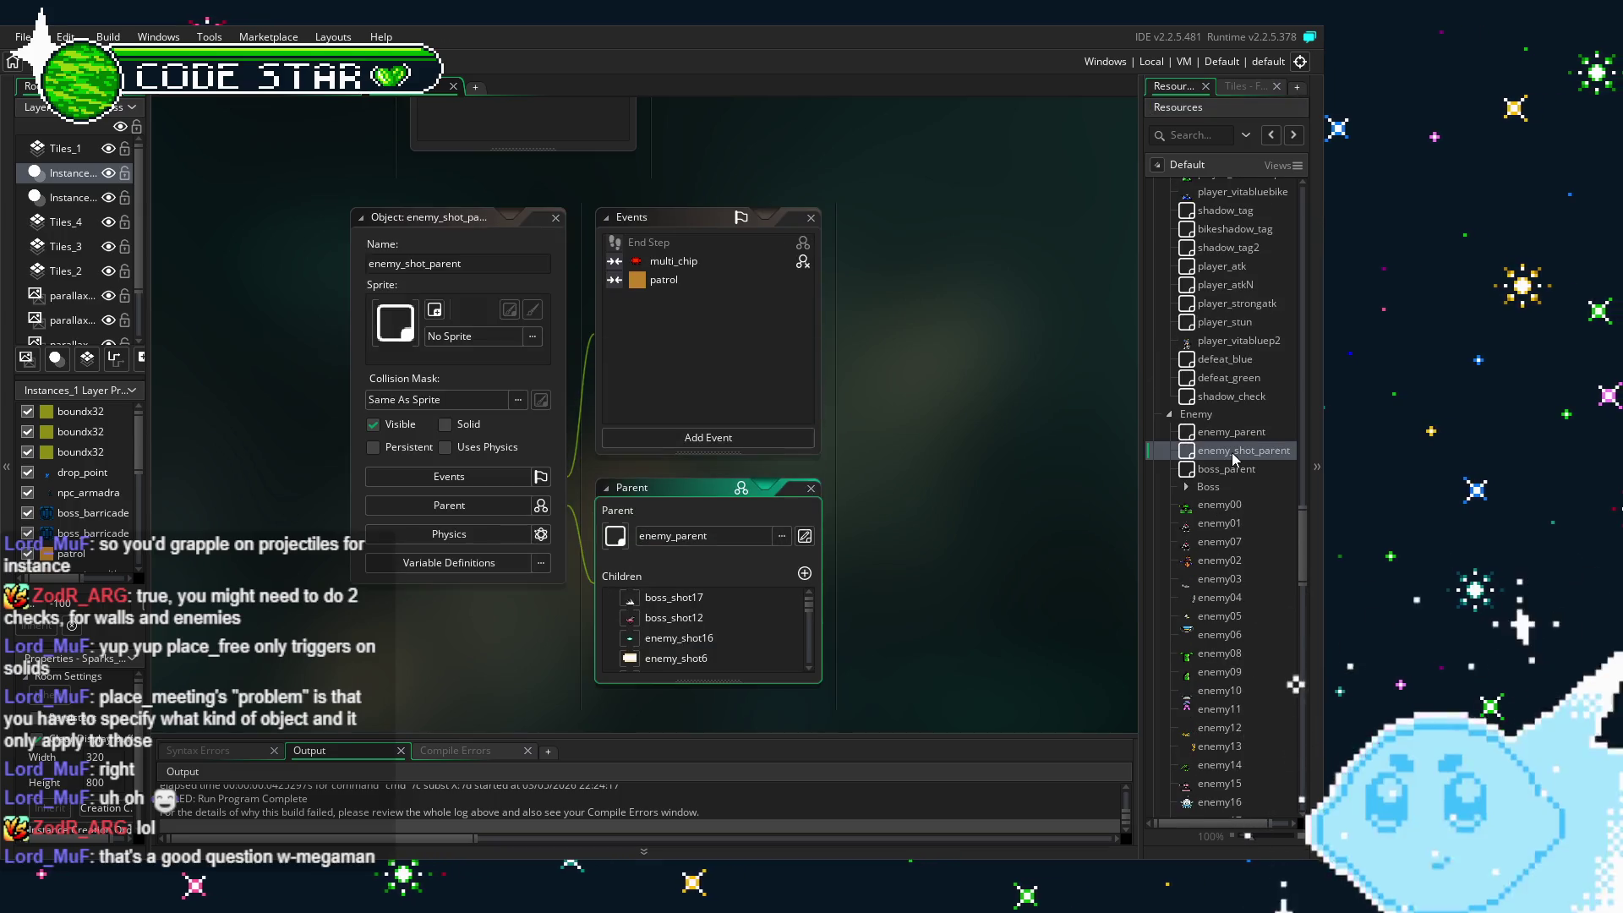
click(555, 217)
- Open the player_lone object and review its Step code
scroll(1219, 573, up, 3)
scroll(1220, 573, up, 6)
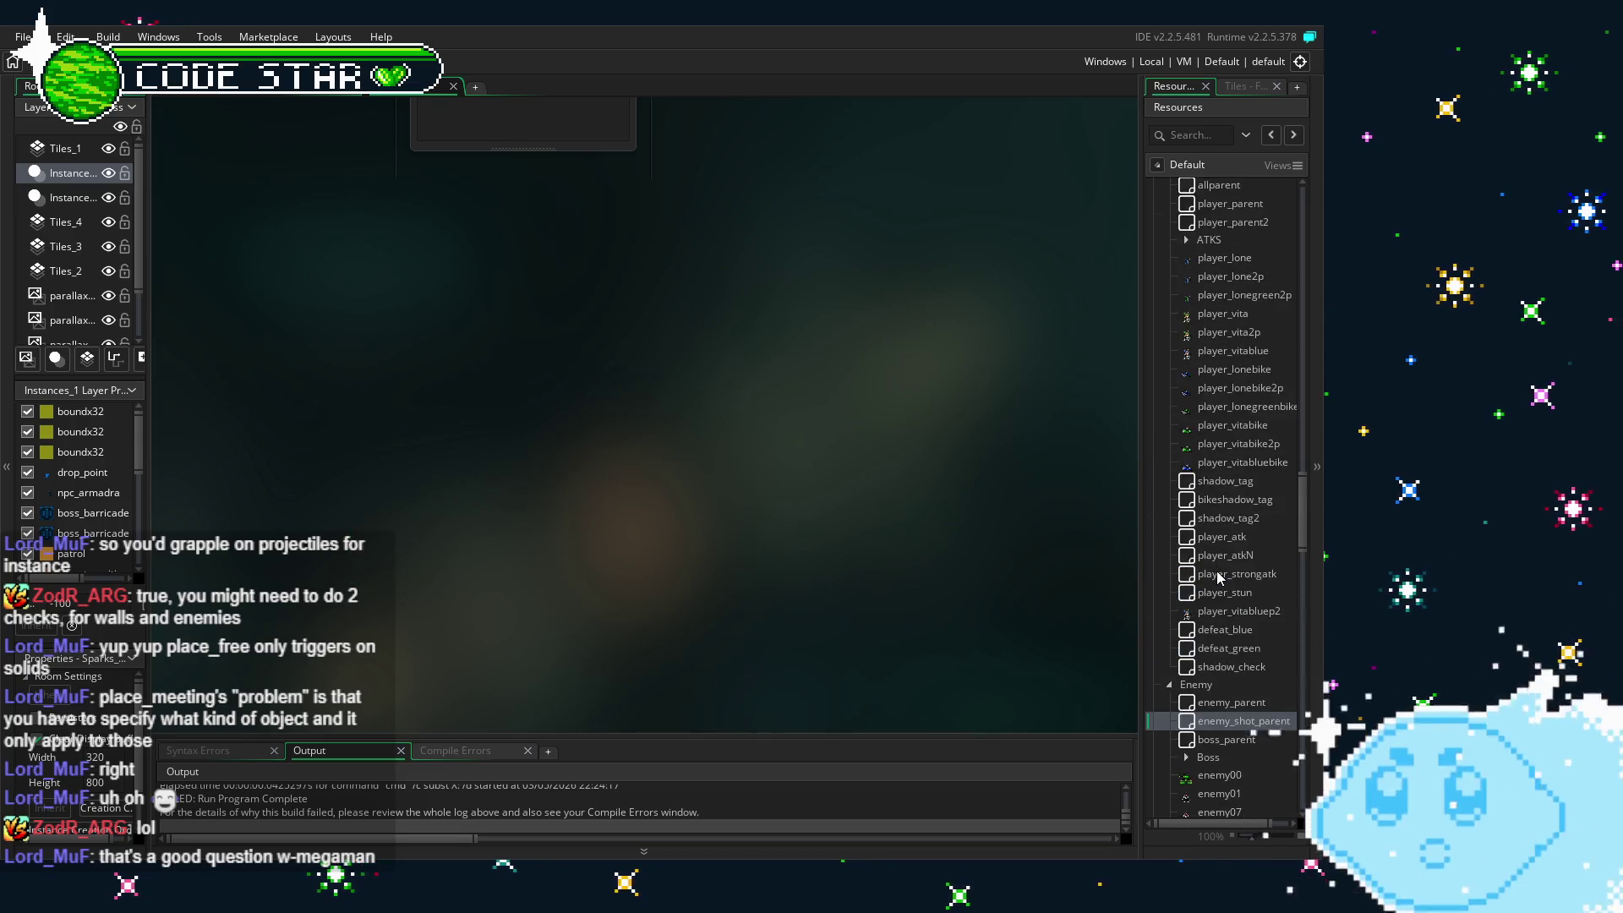
double_click(1224, 394)
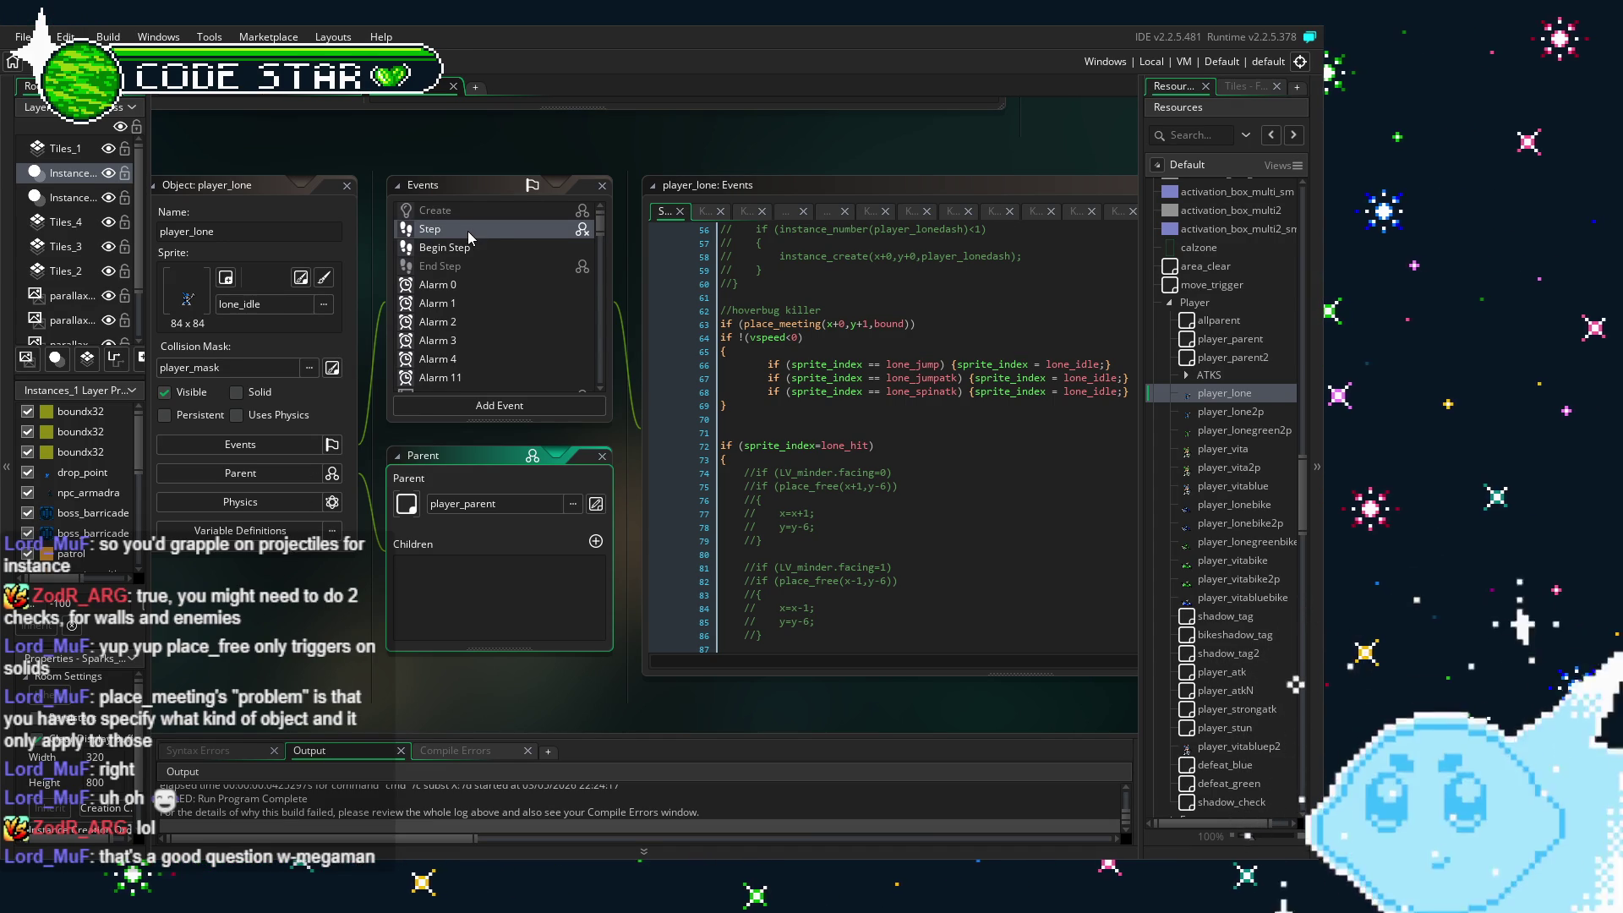
scroll(499, 338, down, 3)
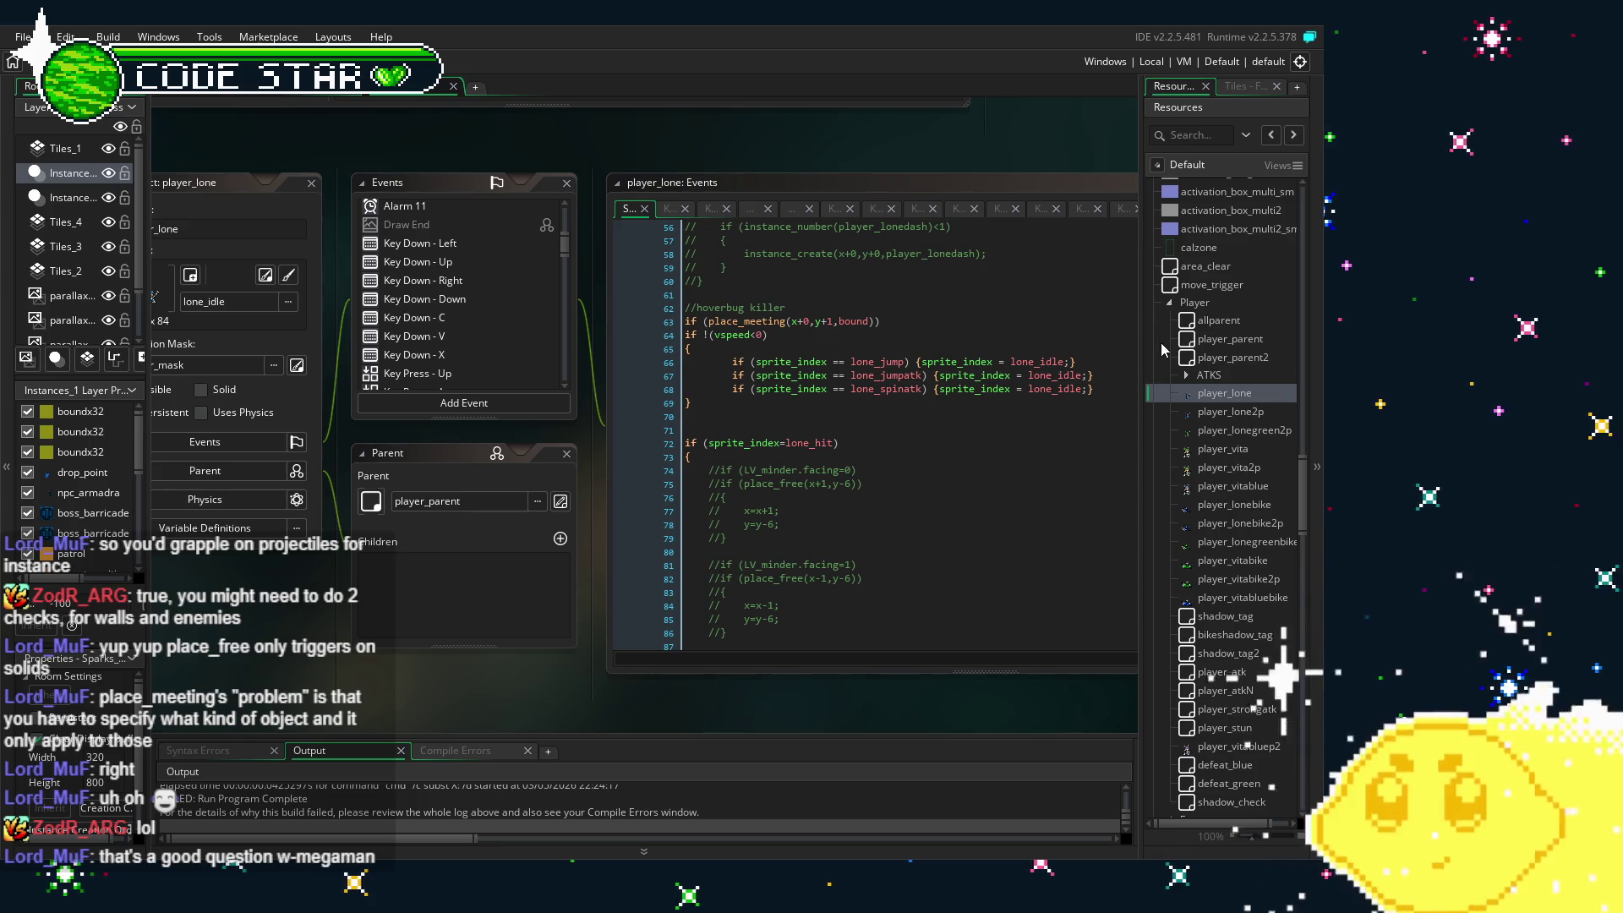
scroll(382, 701, up, 5)
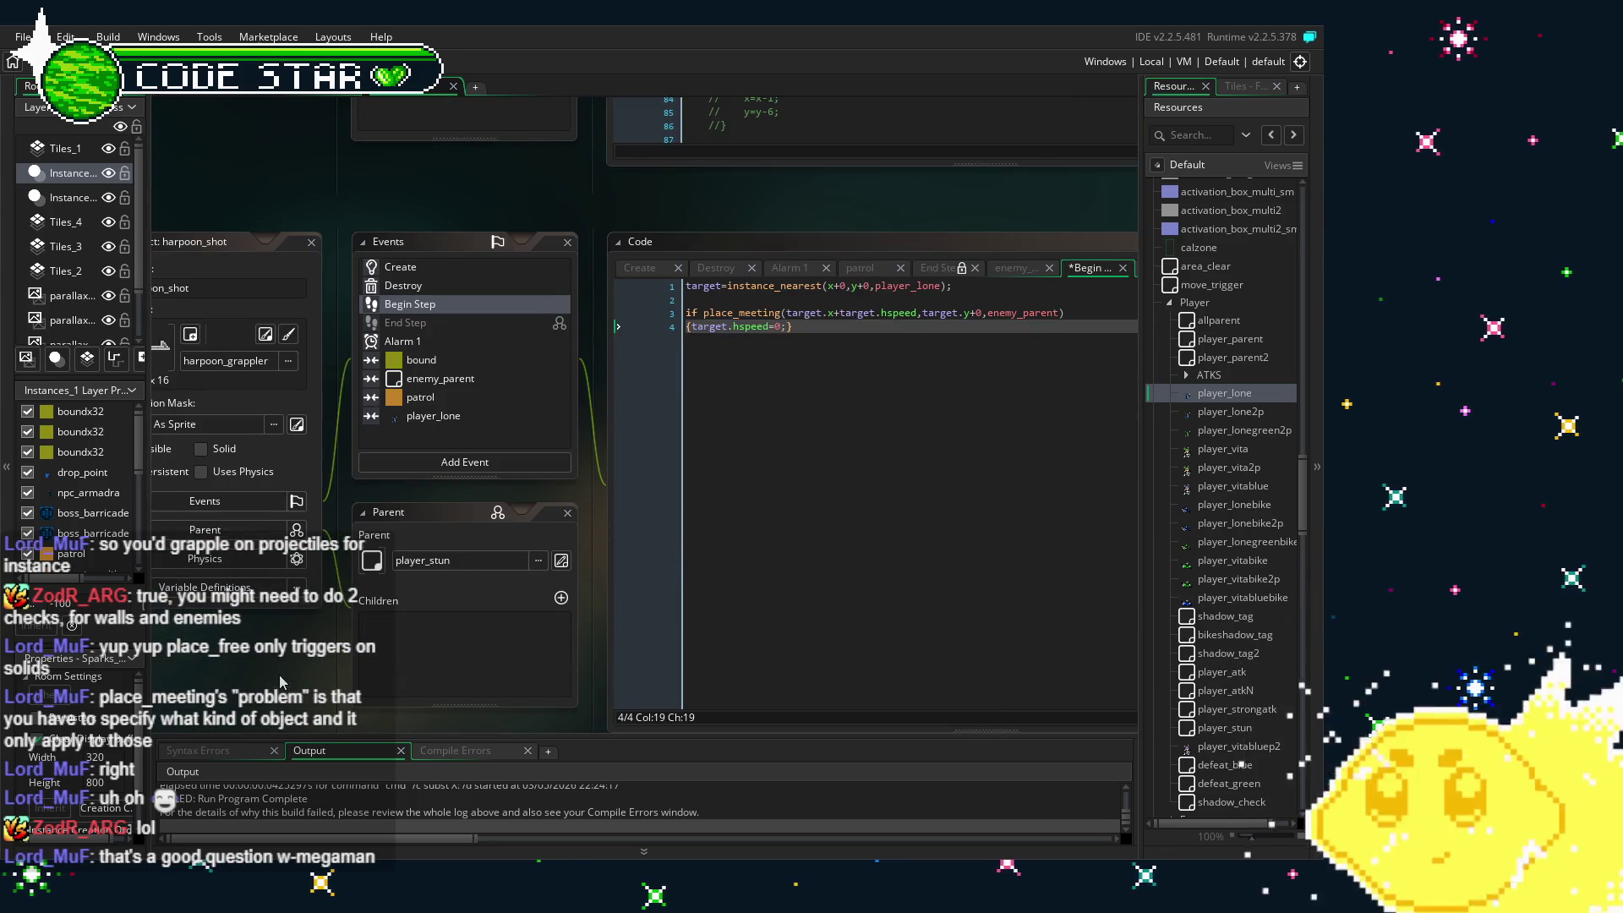
- Insert an empty first line above the instance_nearest line in harpoon_shot's Begin Step
drag(413, 594, 382, 595)
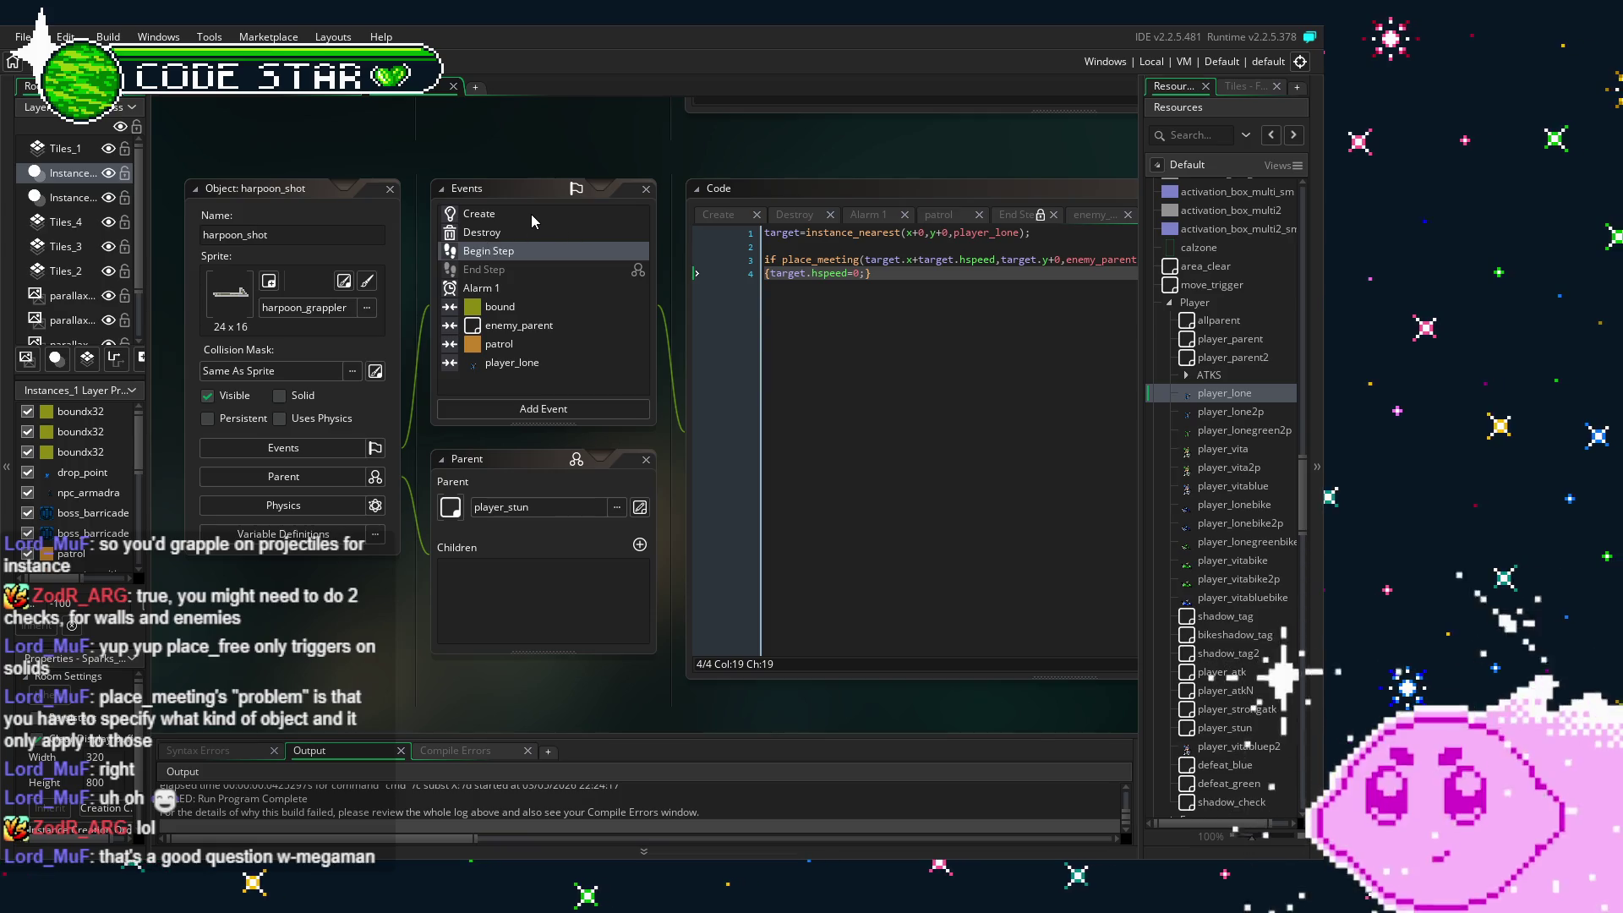
click(714, 424)
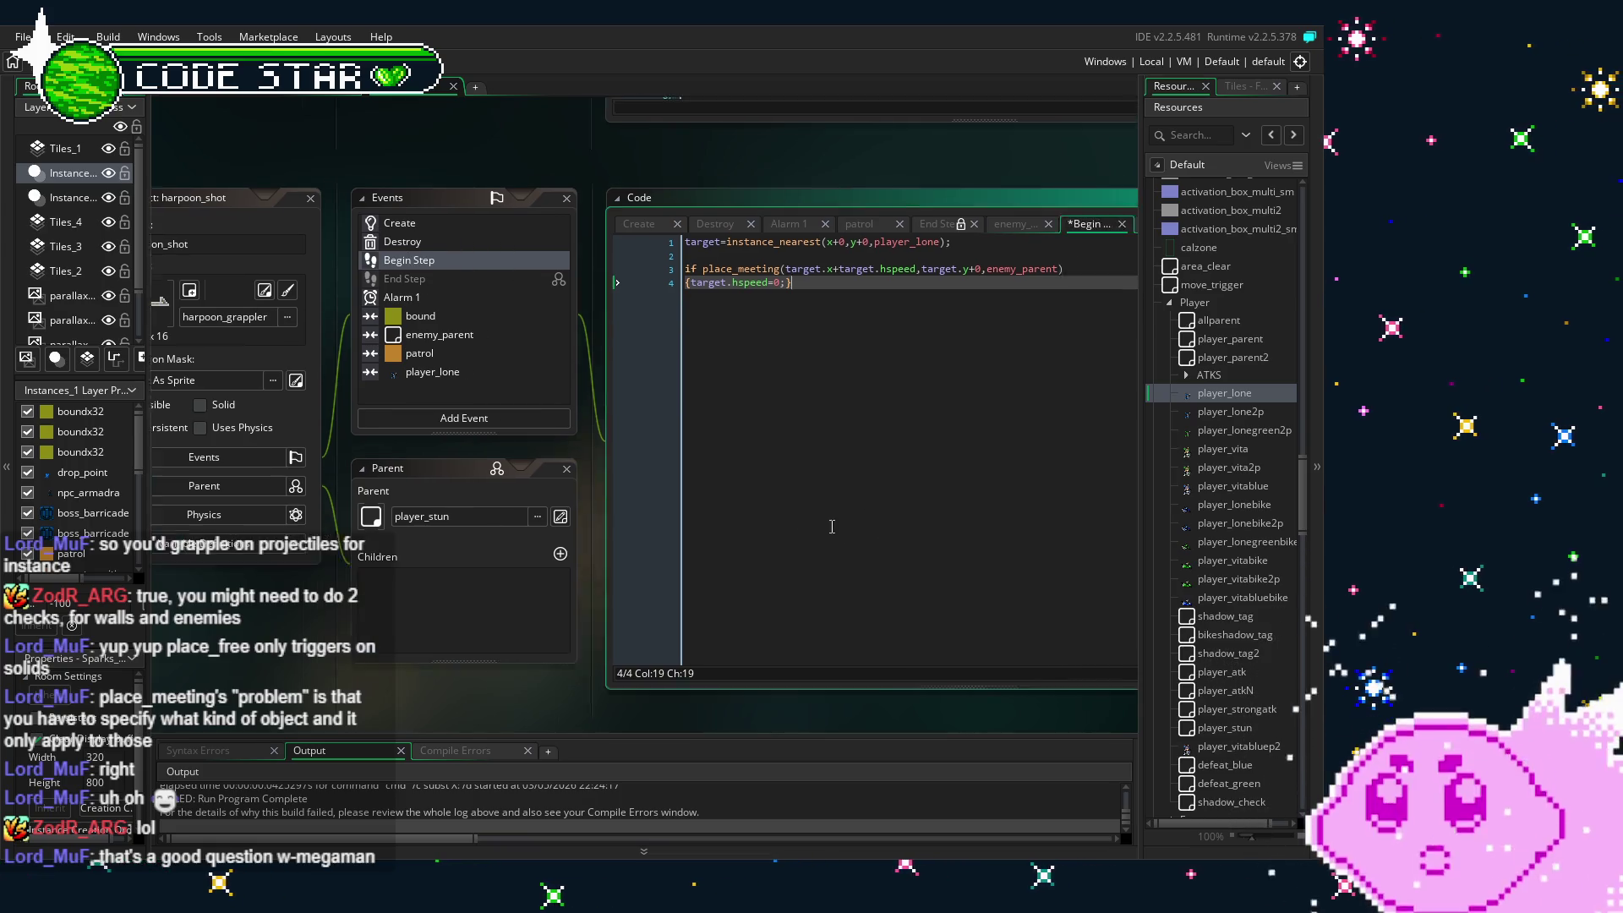
click(611, 255)
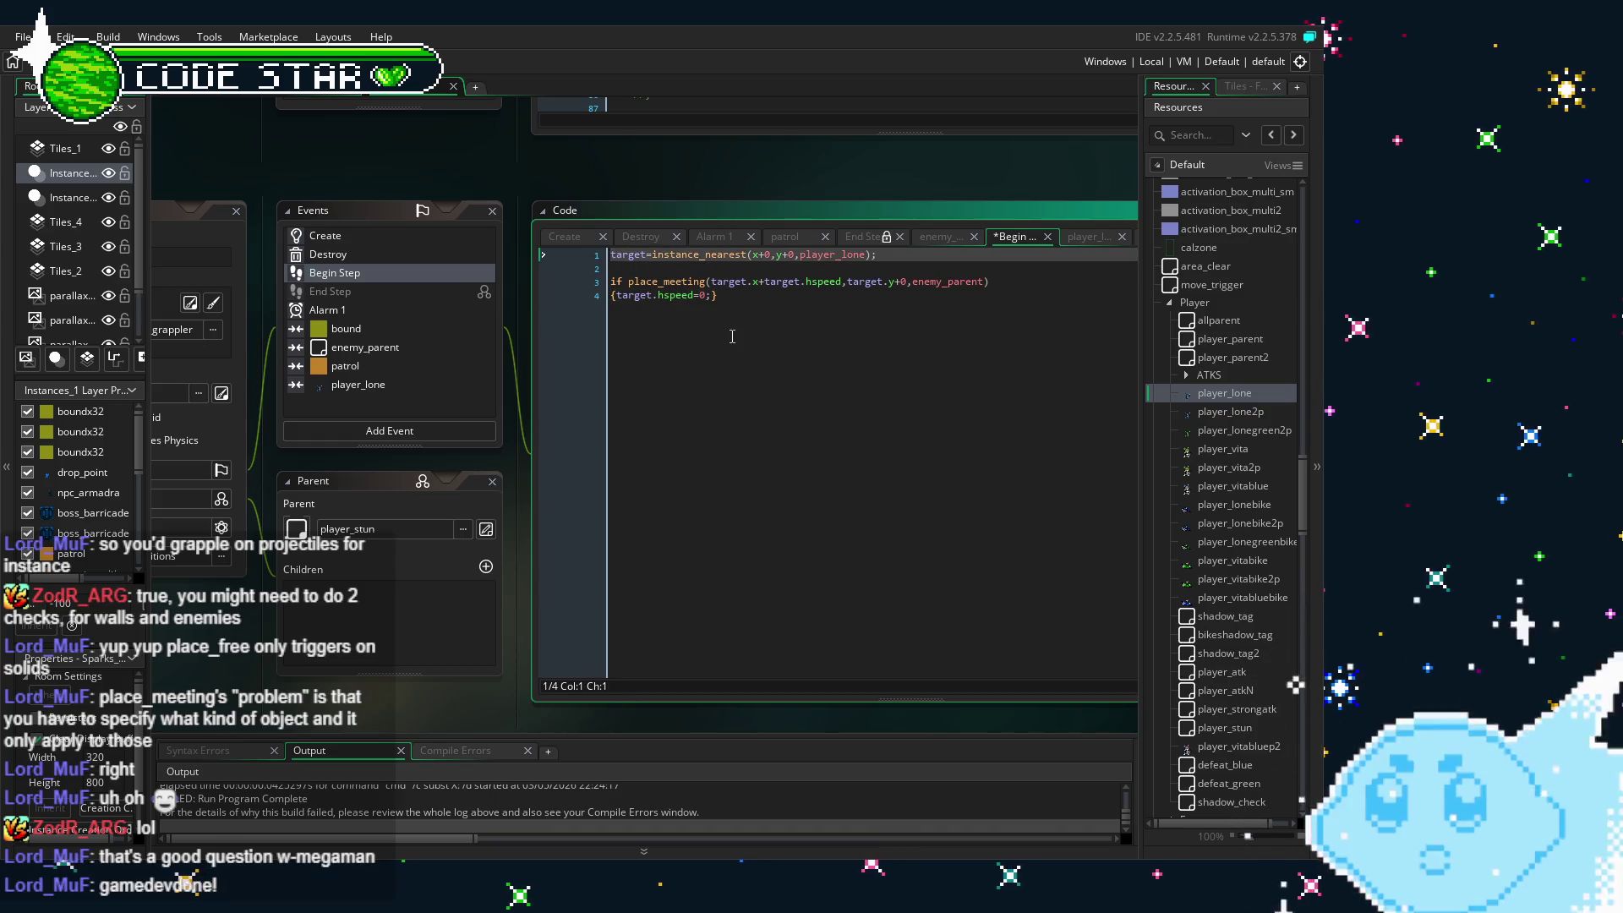
key(Return)
key(Up)
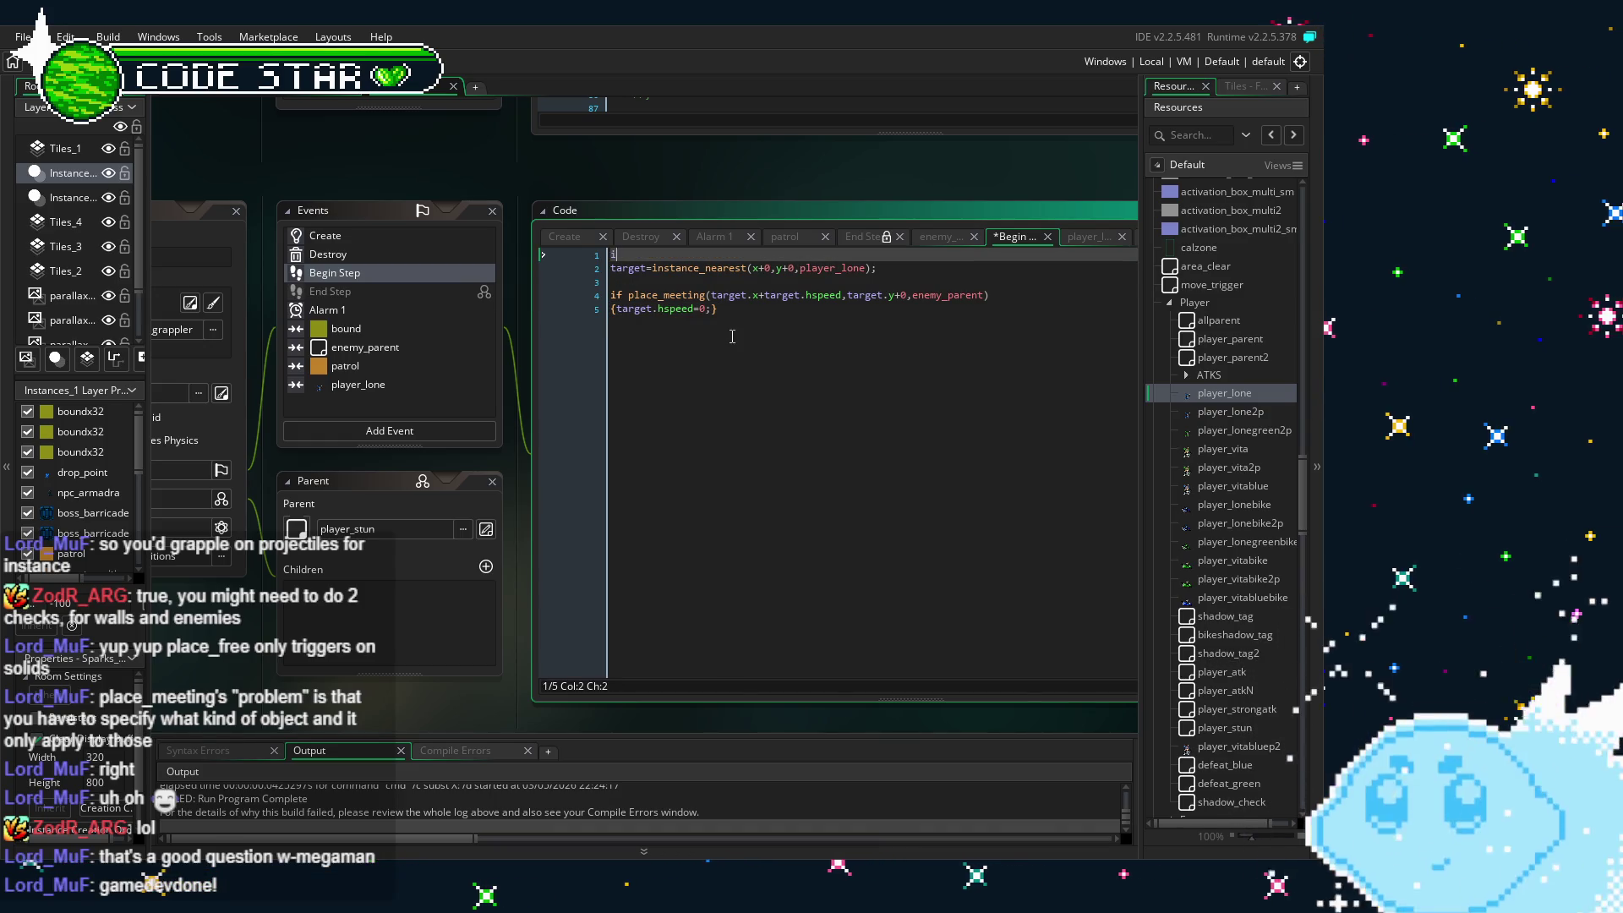
- Start the guard condition with instance_number(player_lone) using autocomplete
text(f (pla)
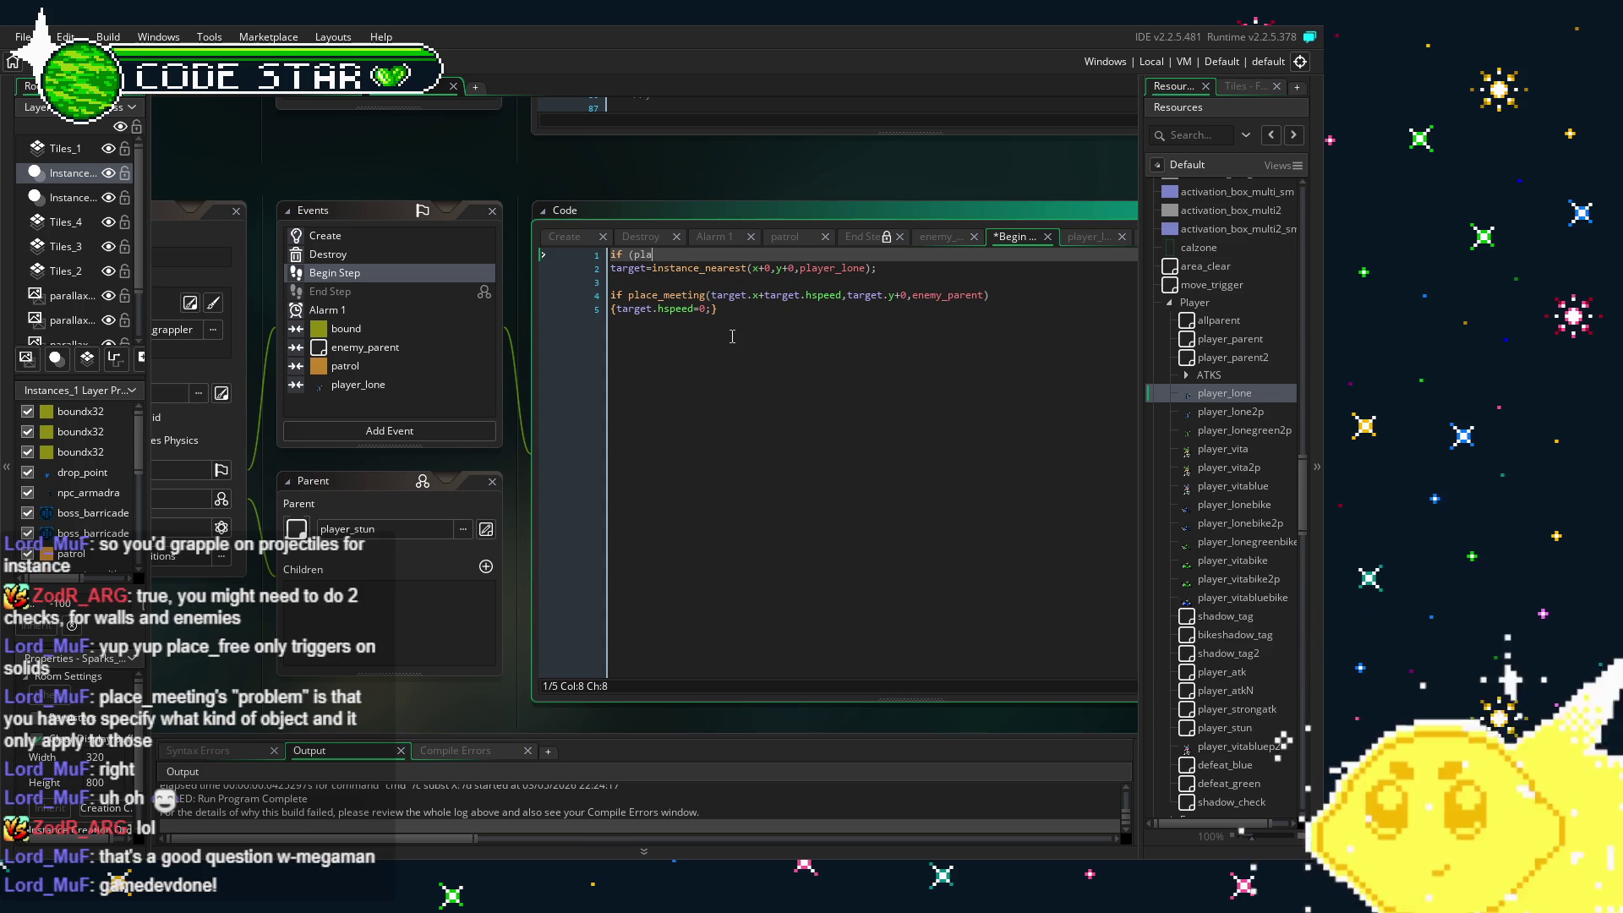
text(yer_)
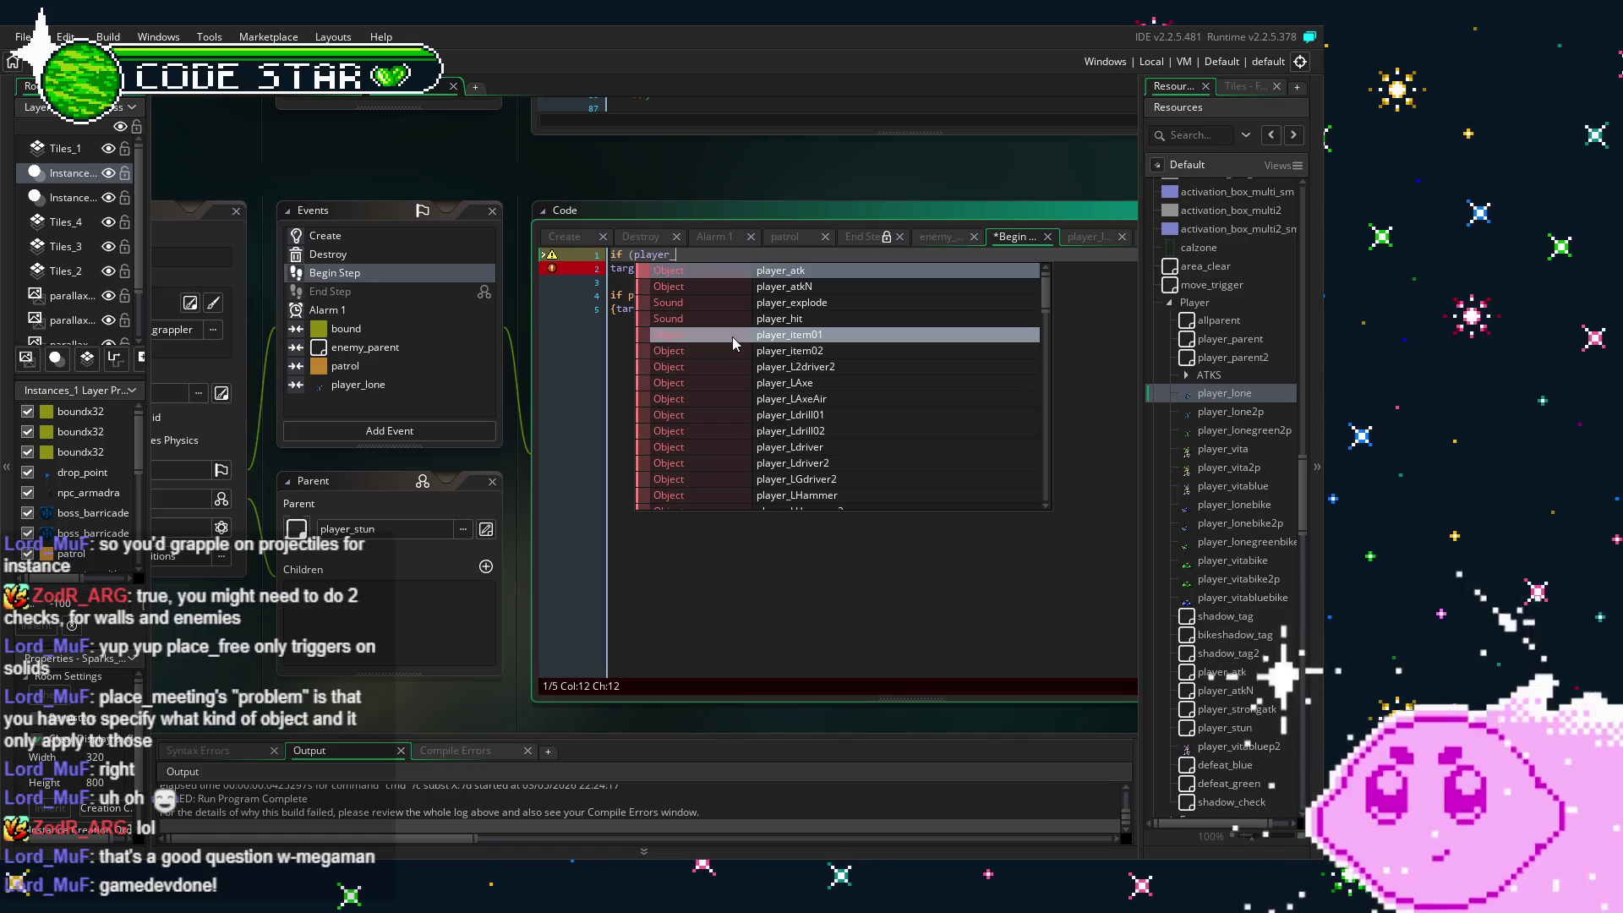
text(lone)
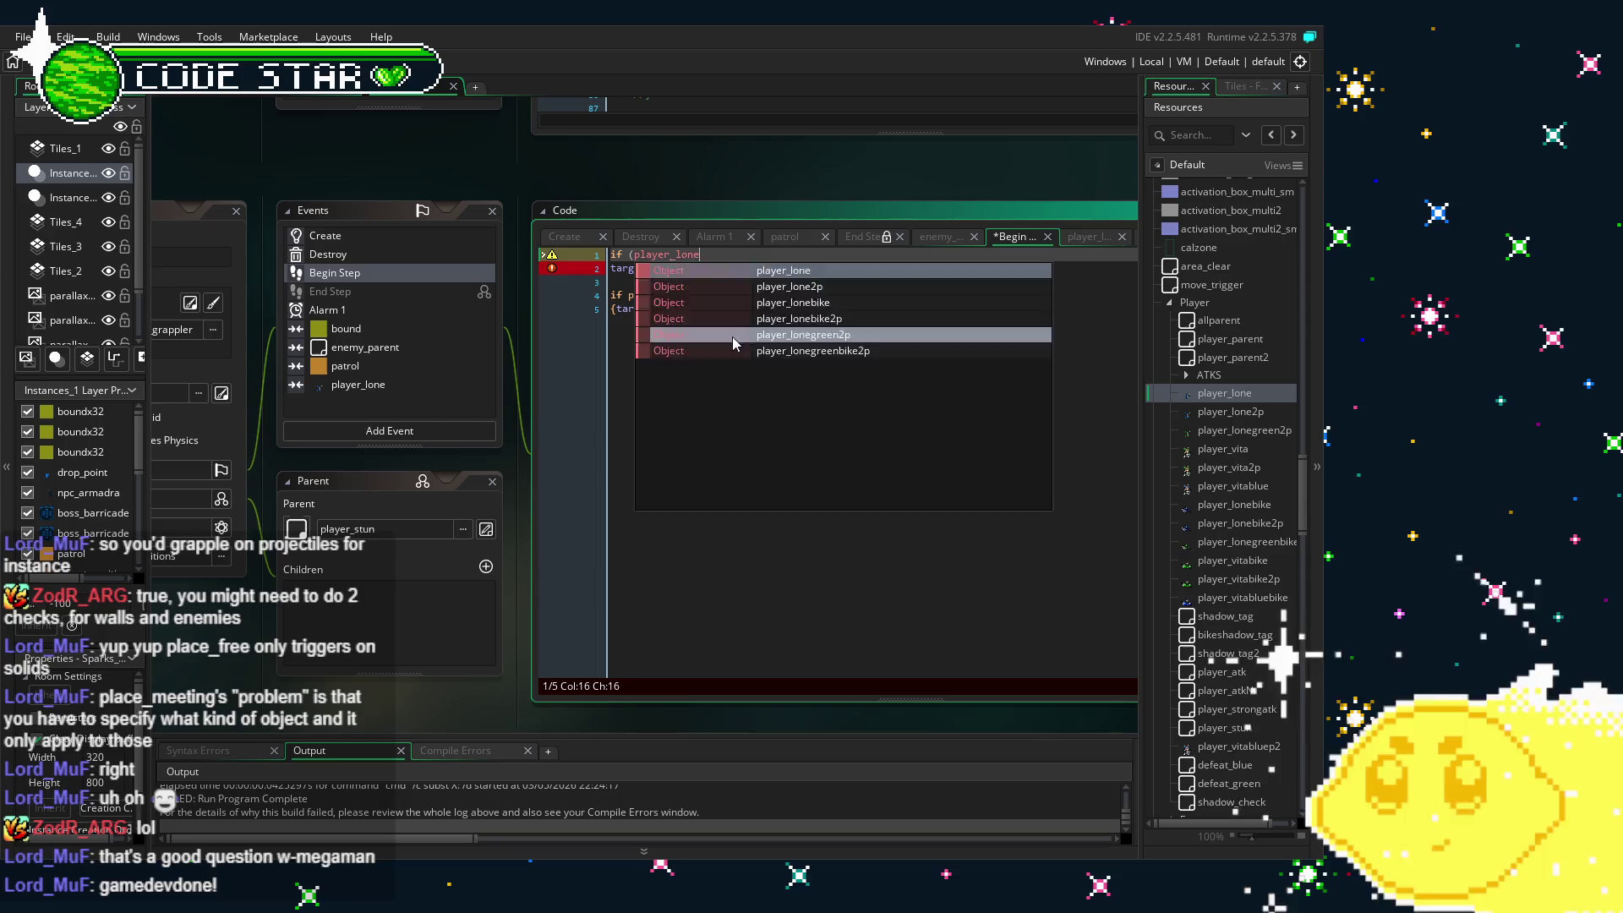
key(Return)
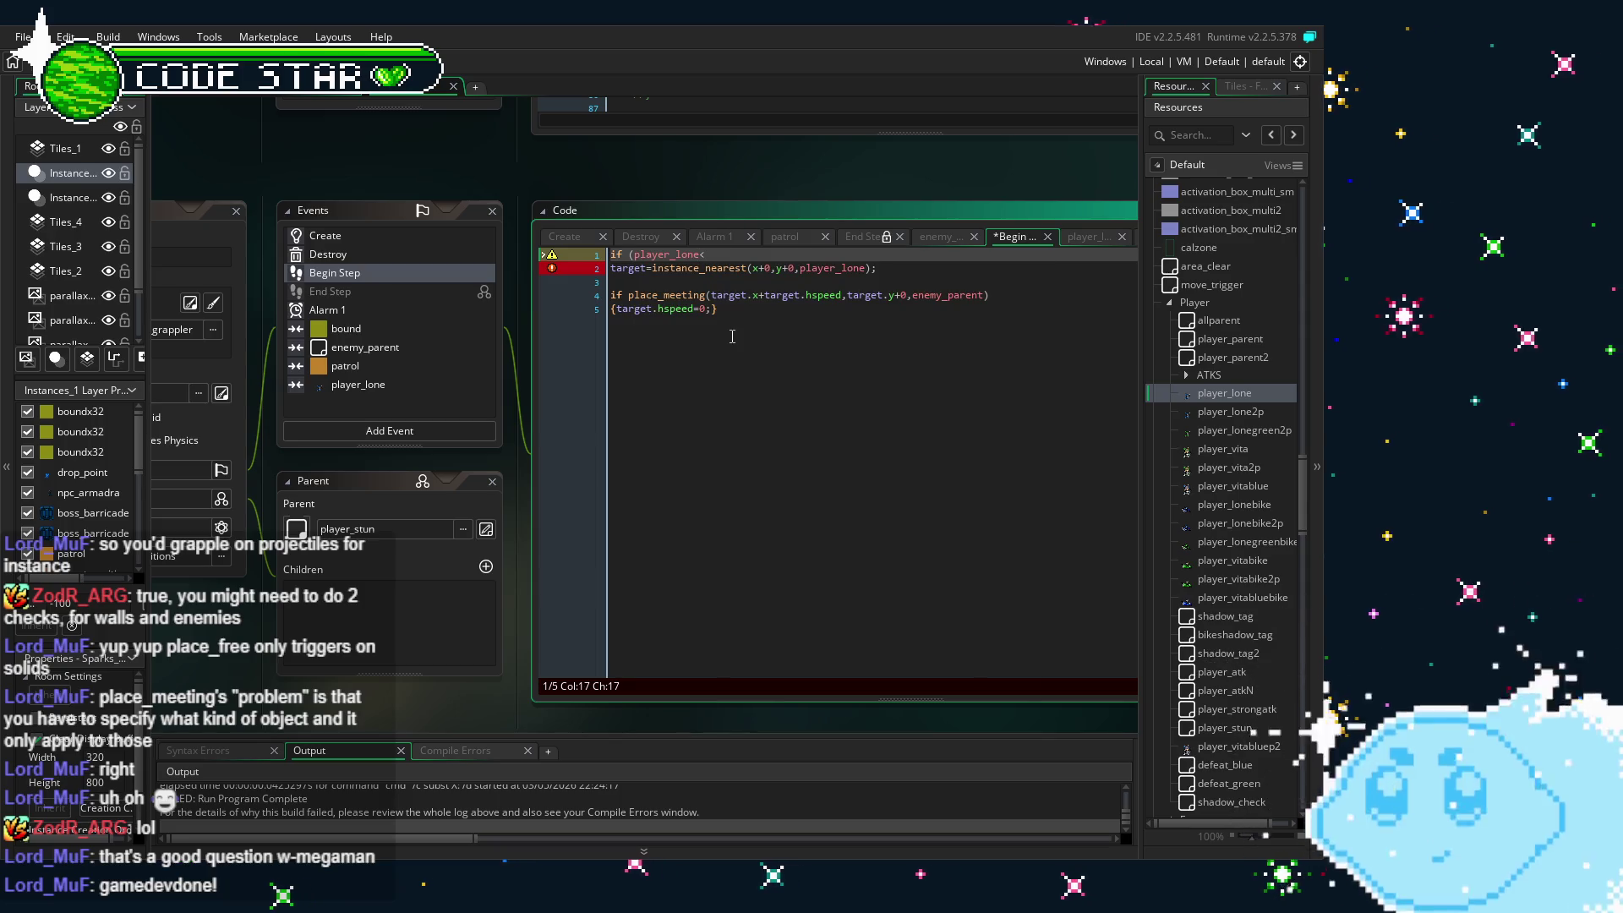
key(BackSpace)
key(BackSpace)
key(BackSpace)
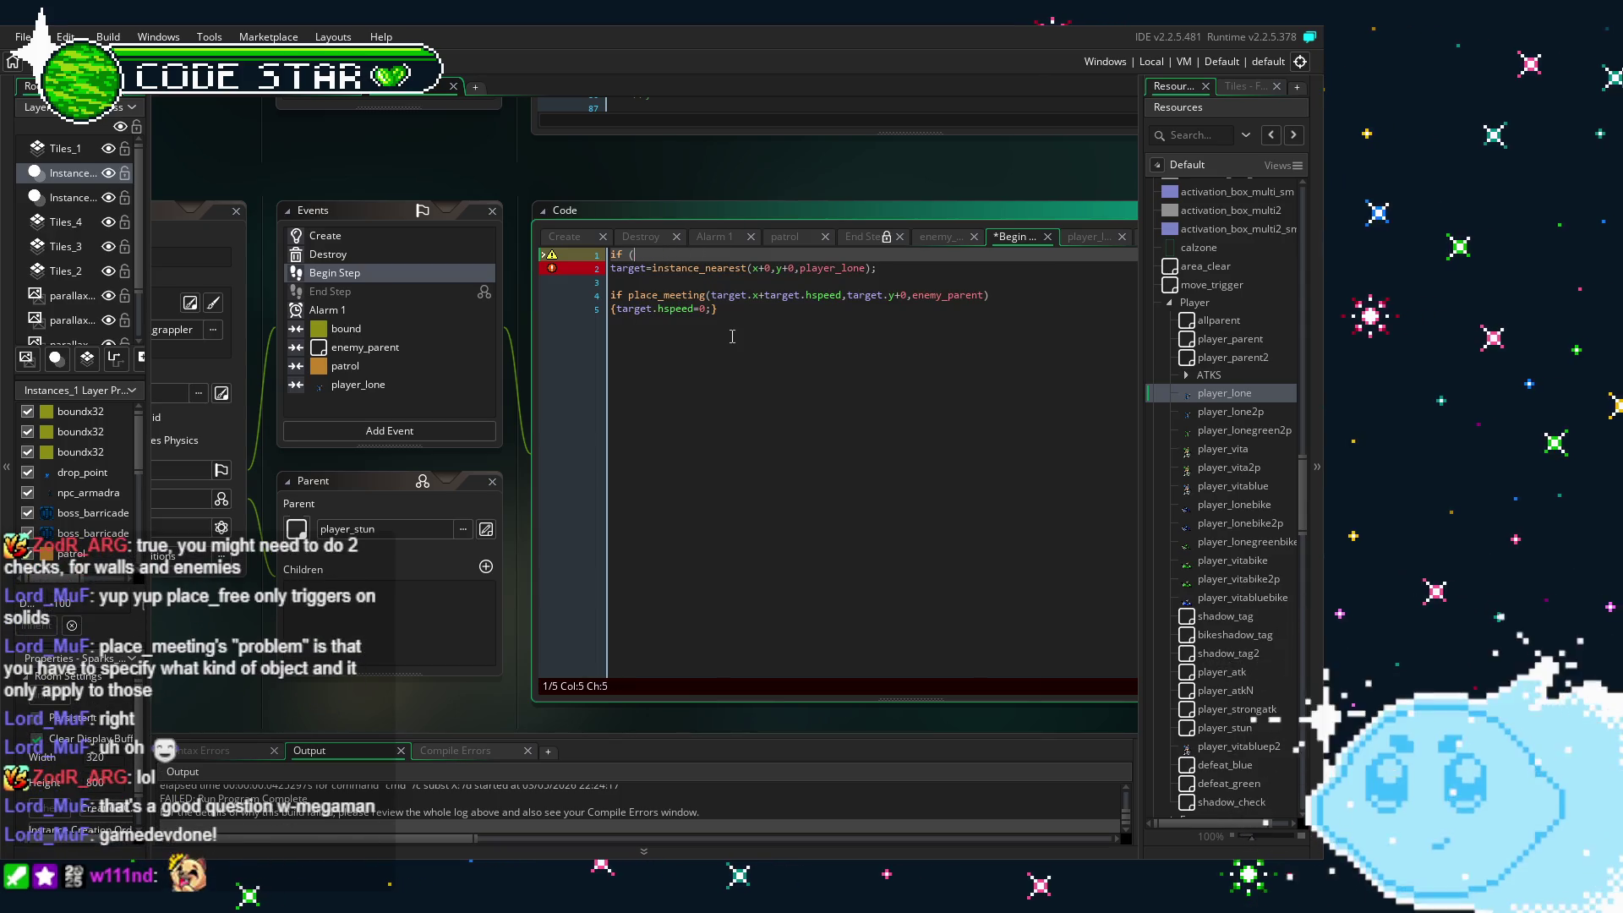
text(instance_)
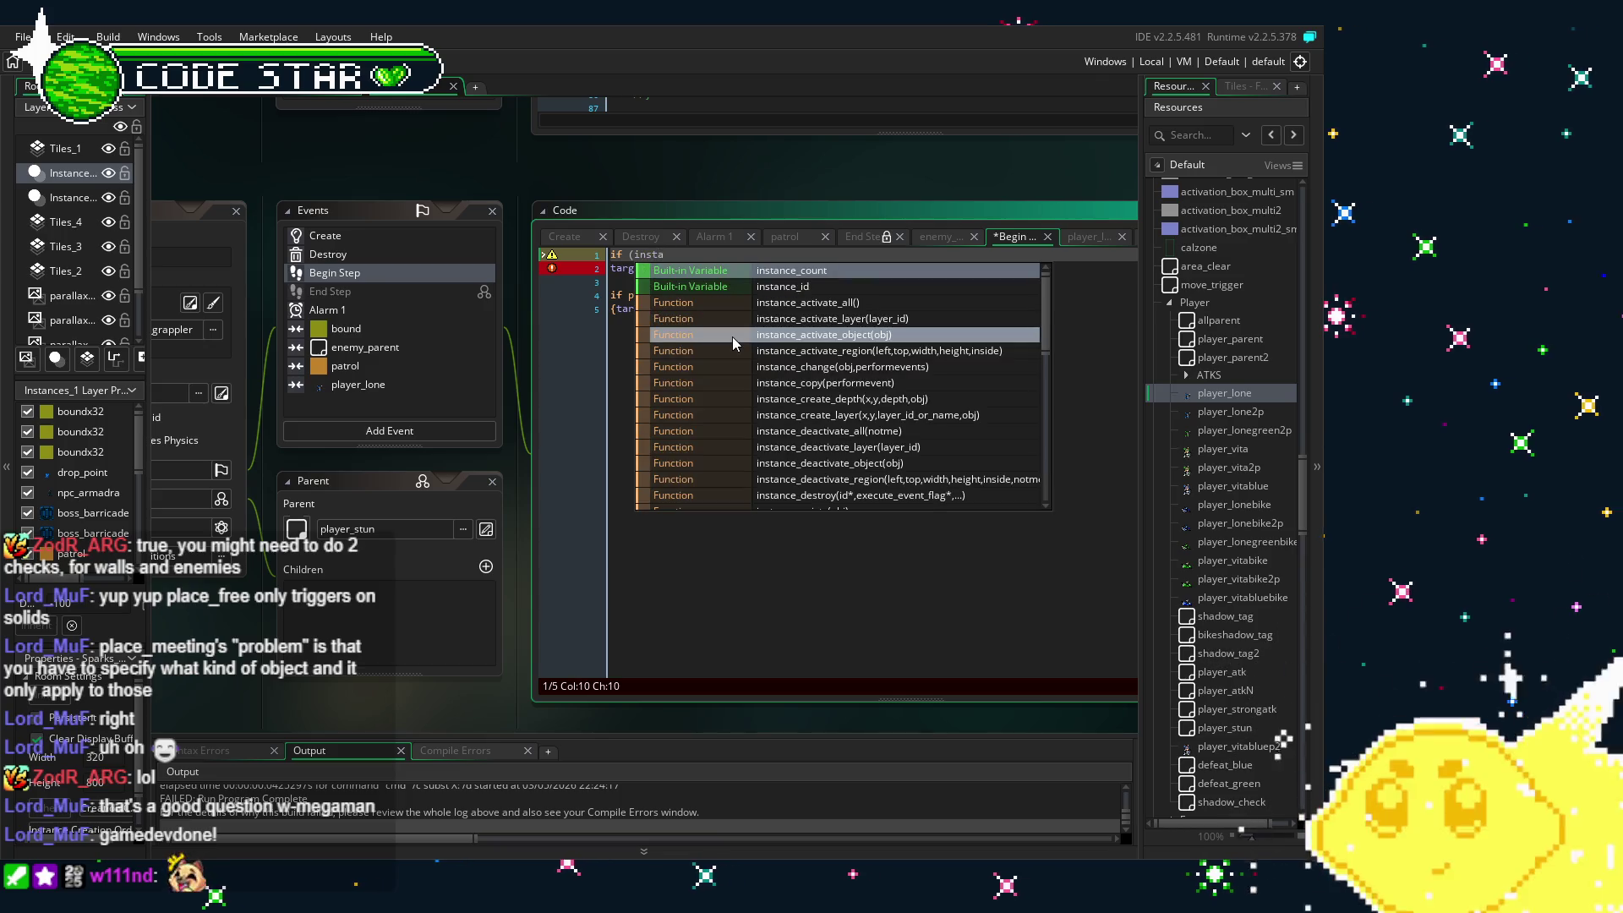
text(n)
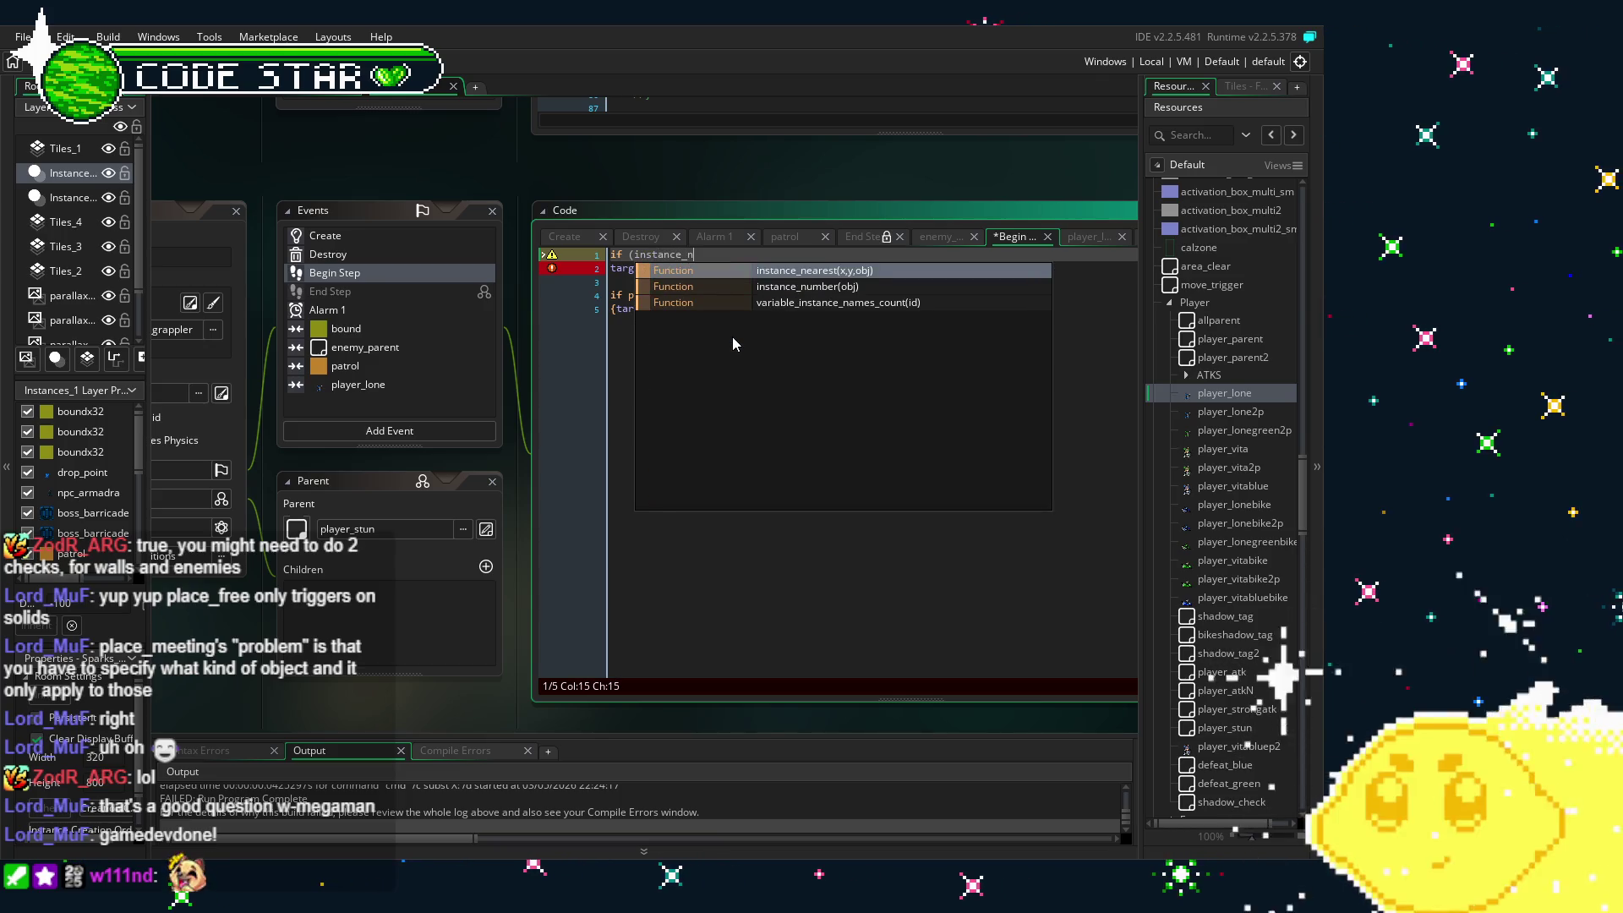
key(Down)
key(Return)
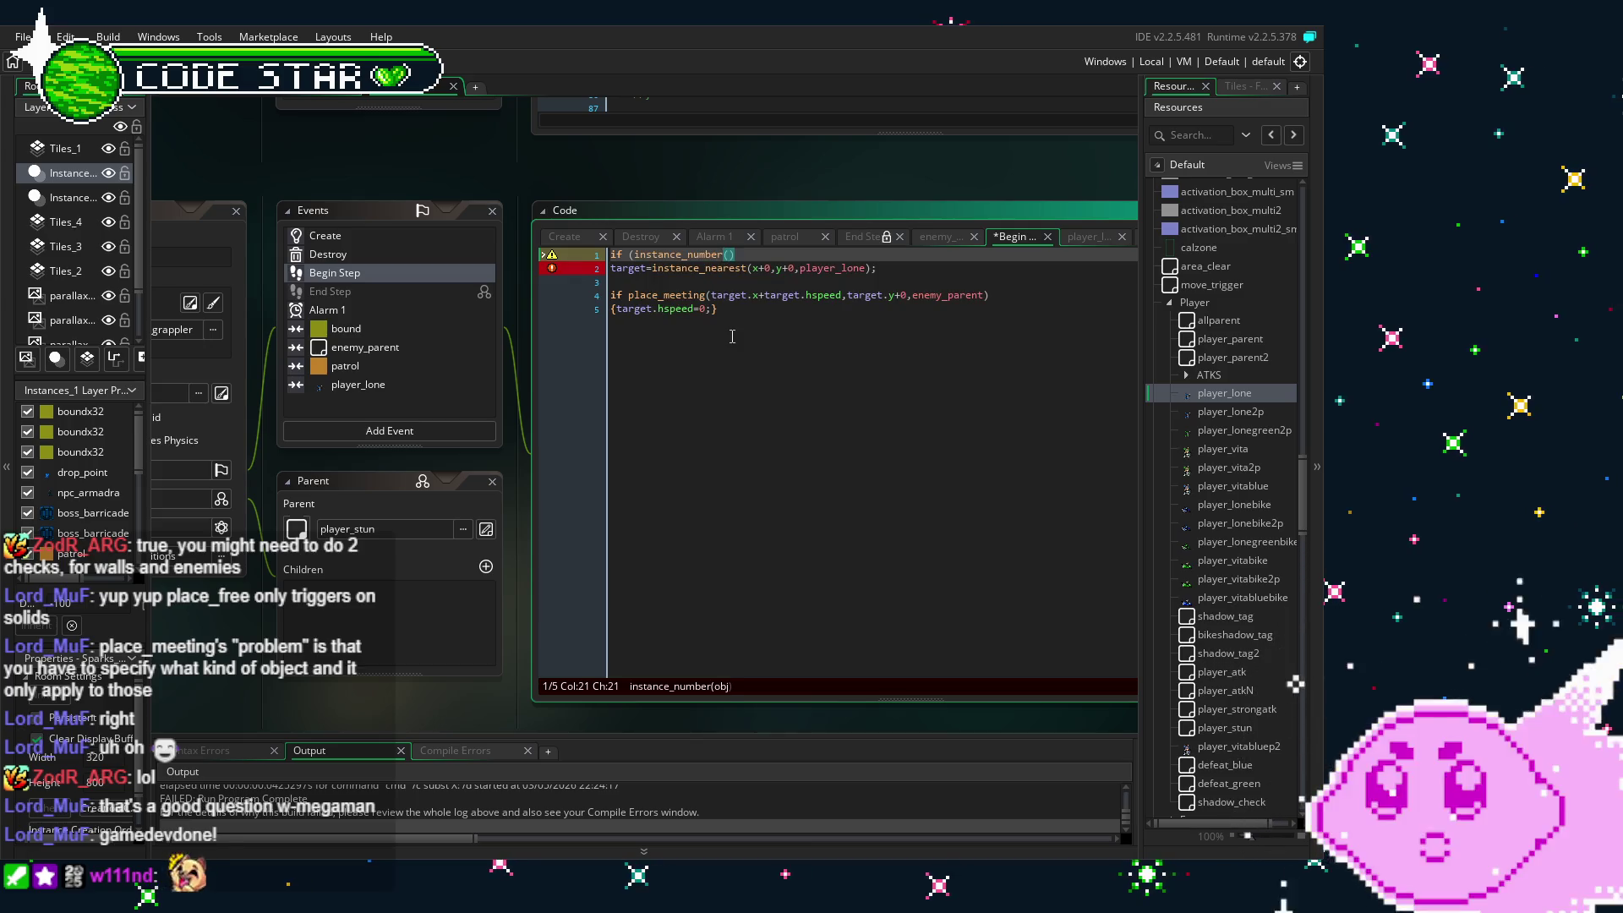
text(player_lon)
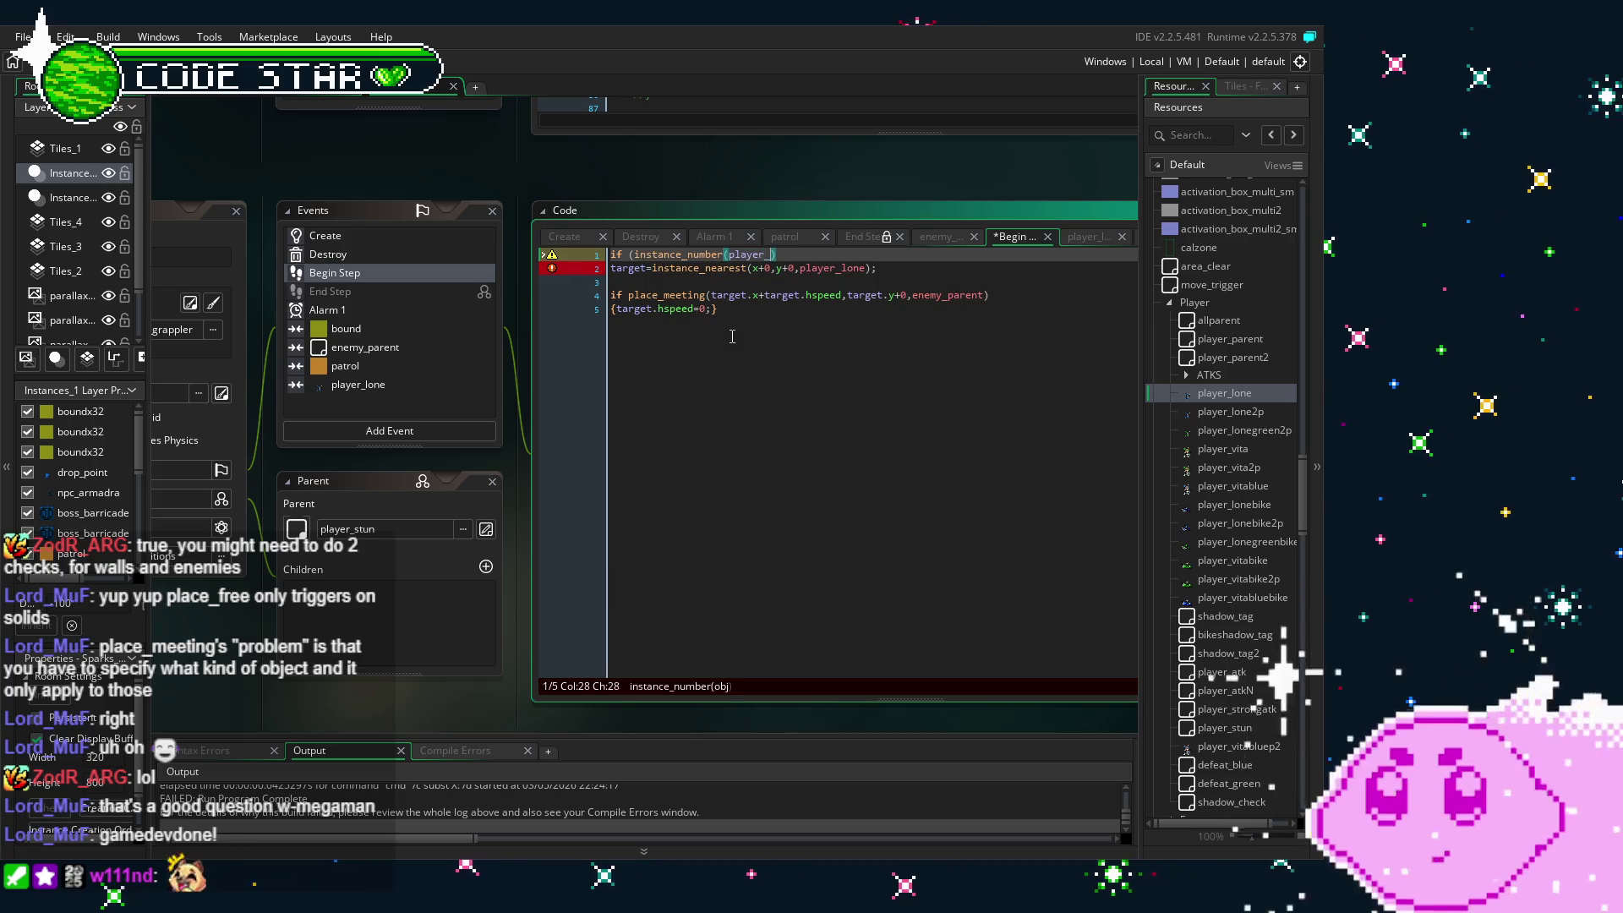
text(e)<)
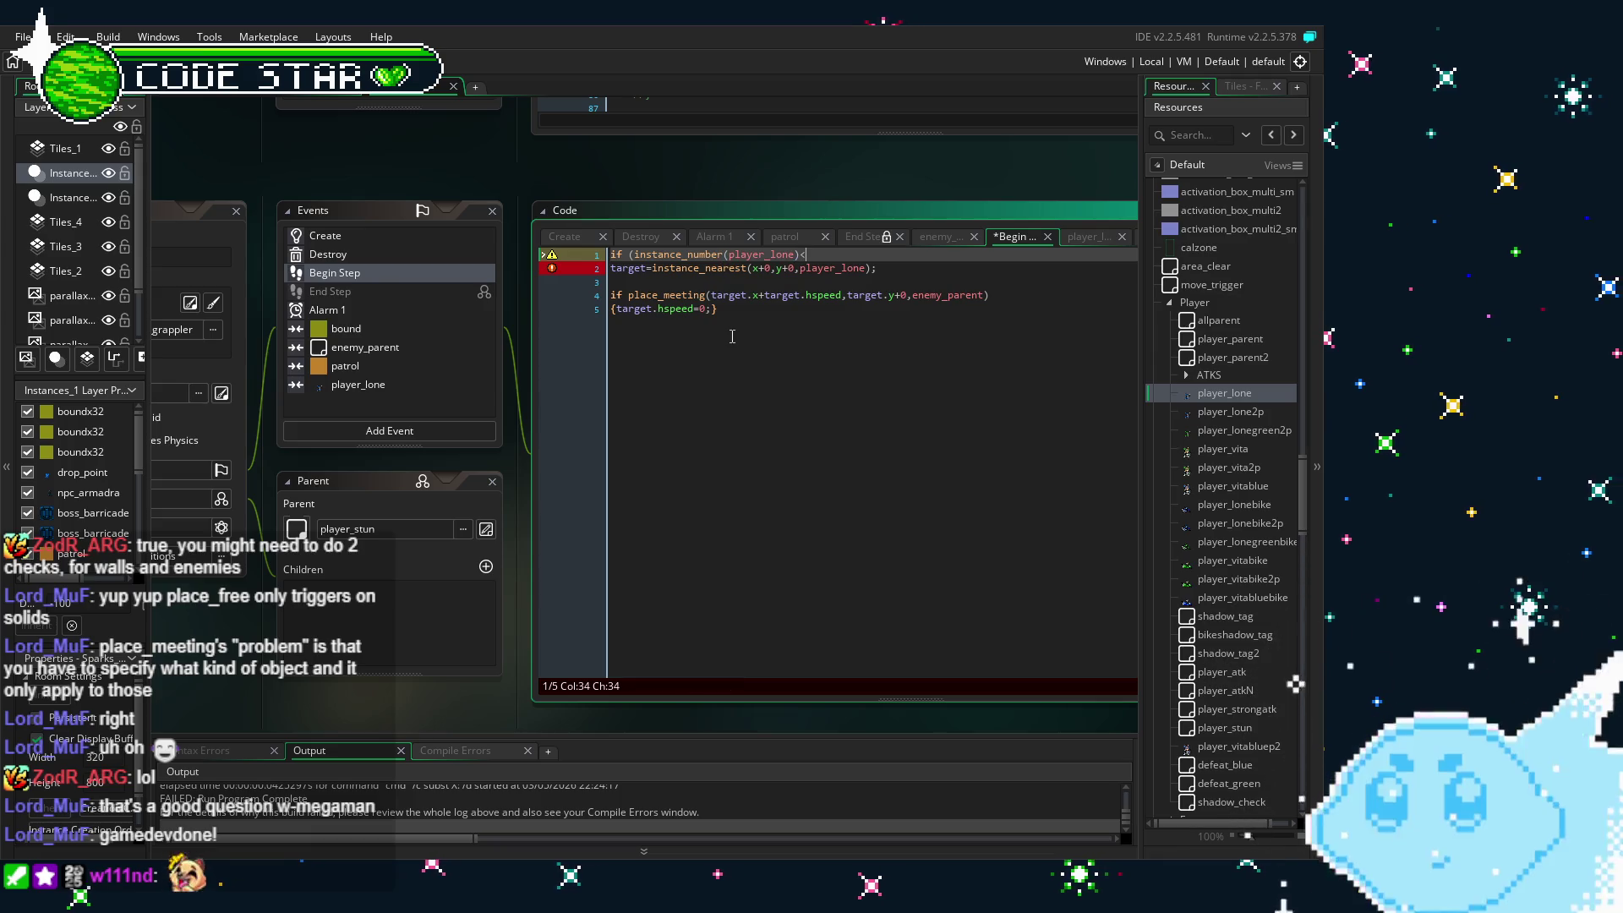
- Fix the comparison and add the negation to read !(instance_number(player_lone)>0)
key(BackSpace)
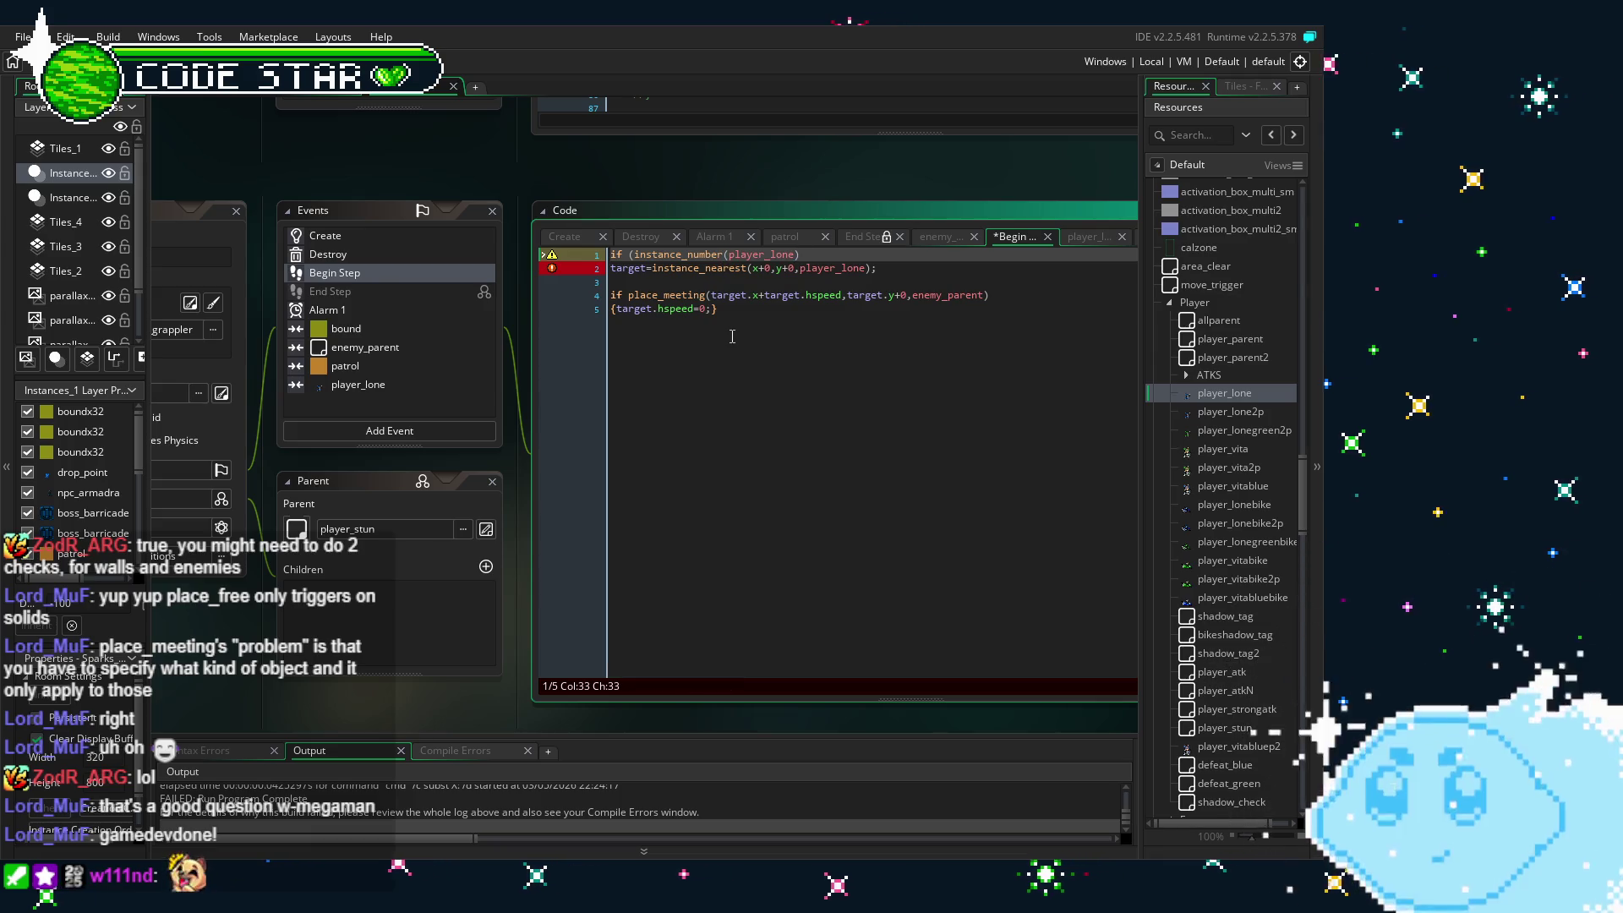
text(>0)
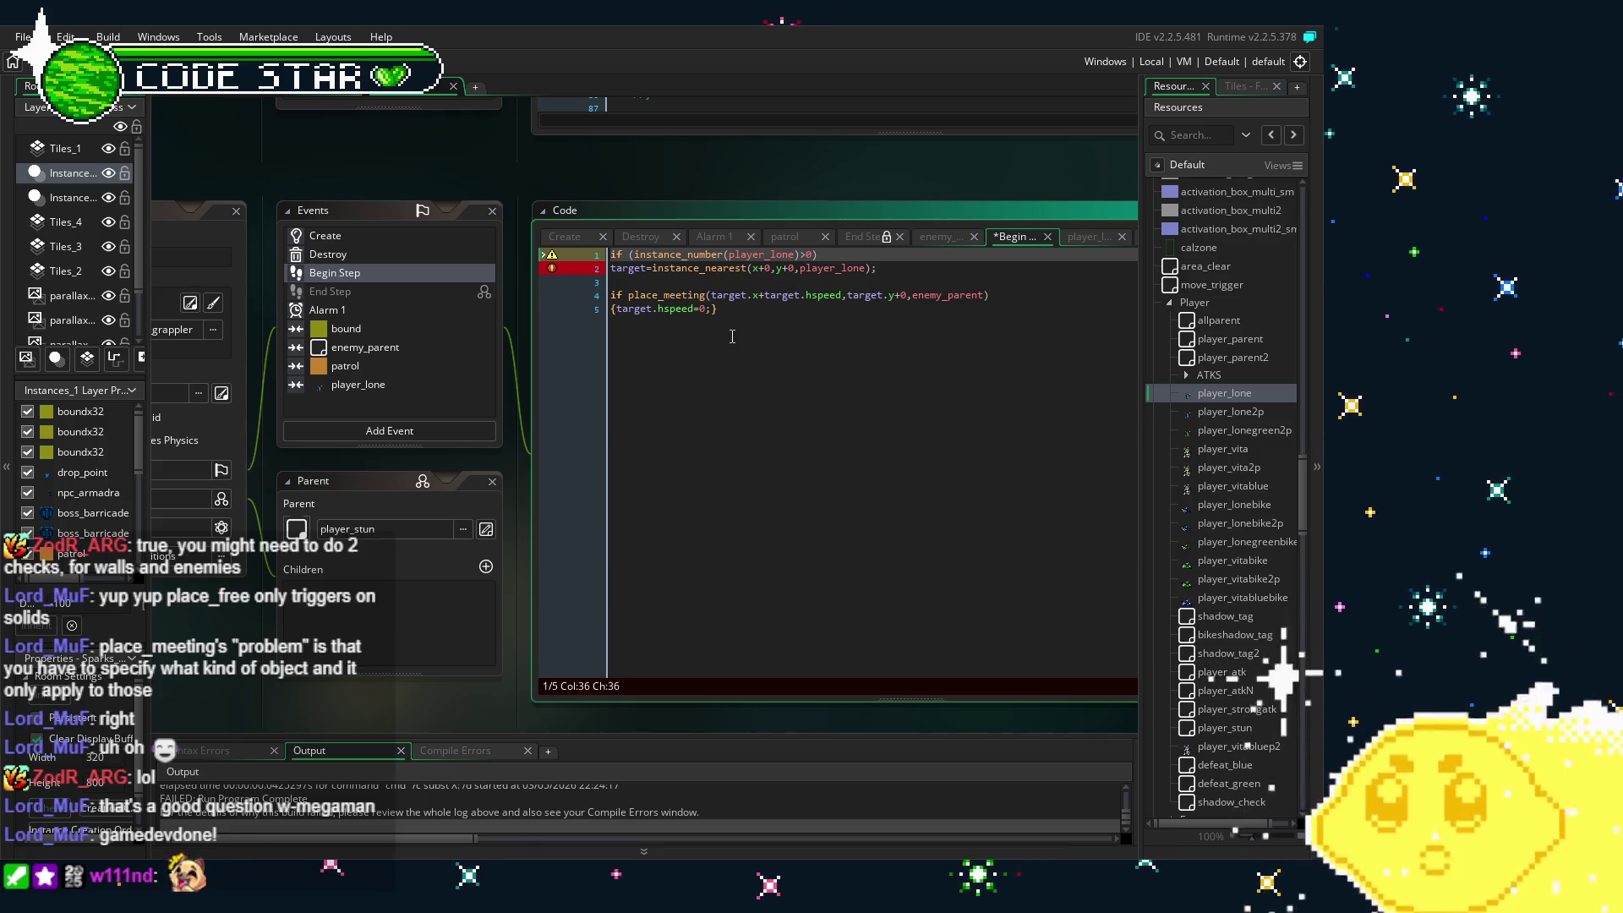
key(BackSpace)
key(BackSpace)
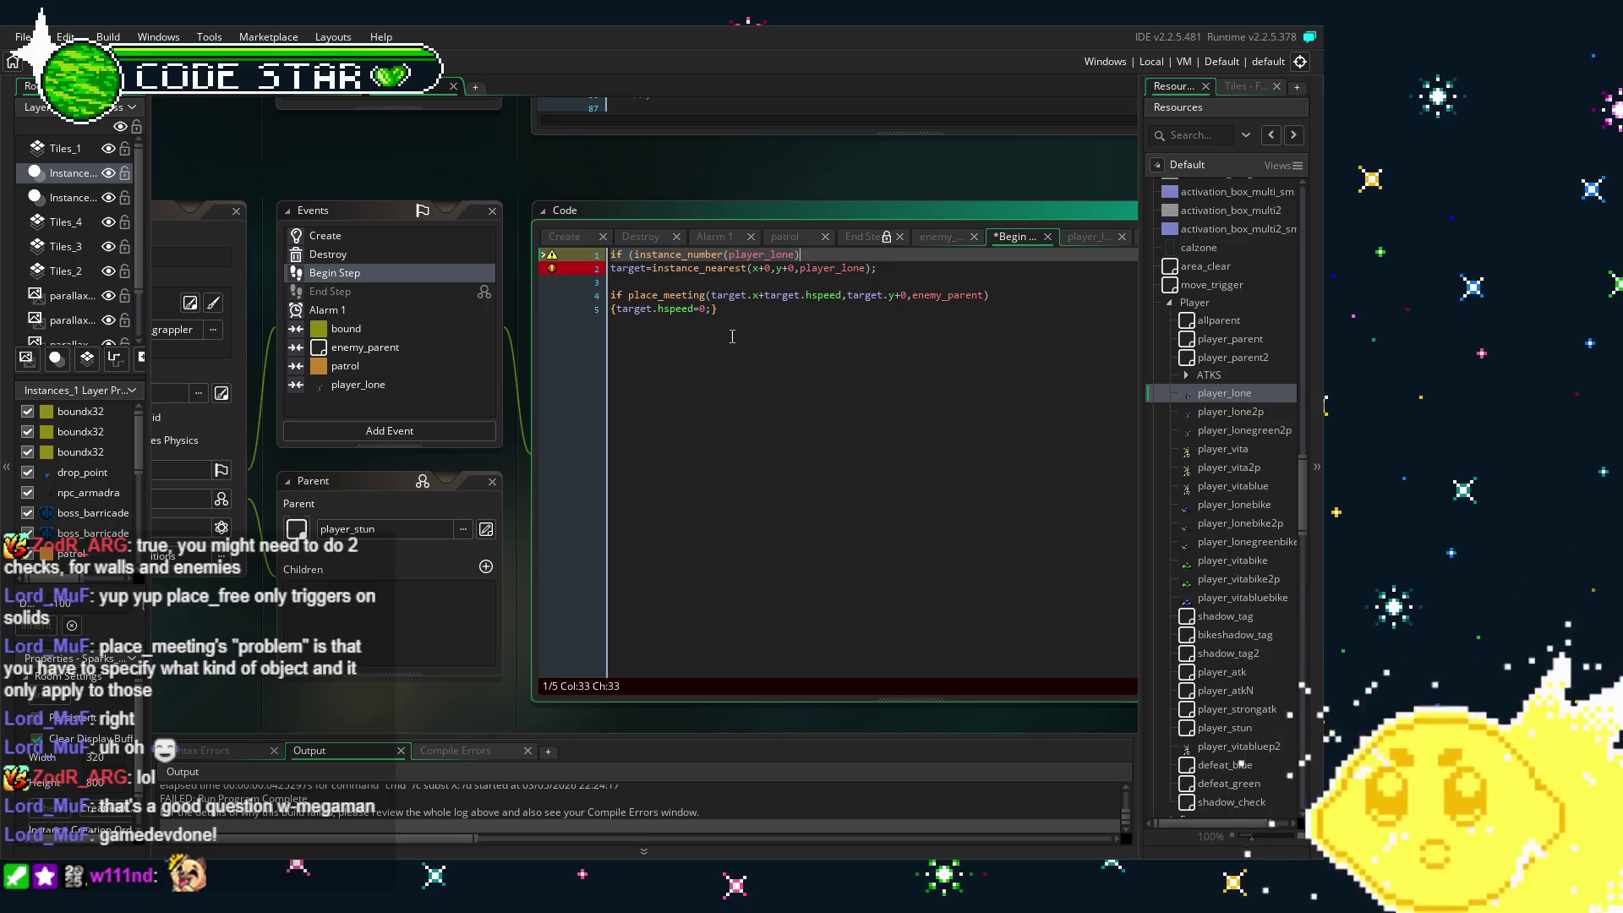
text(=0)
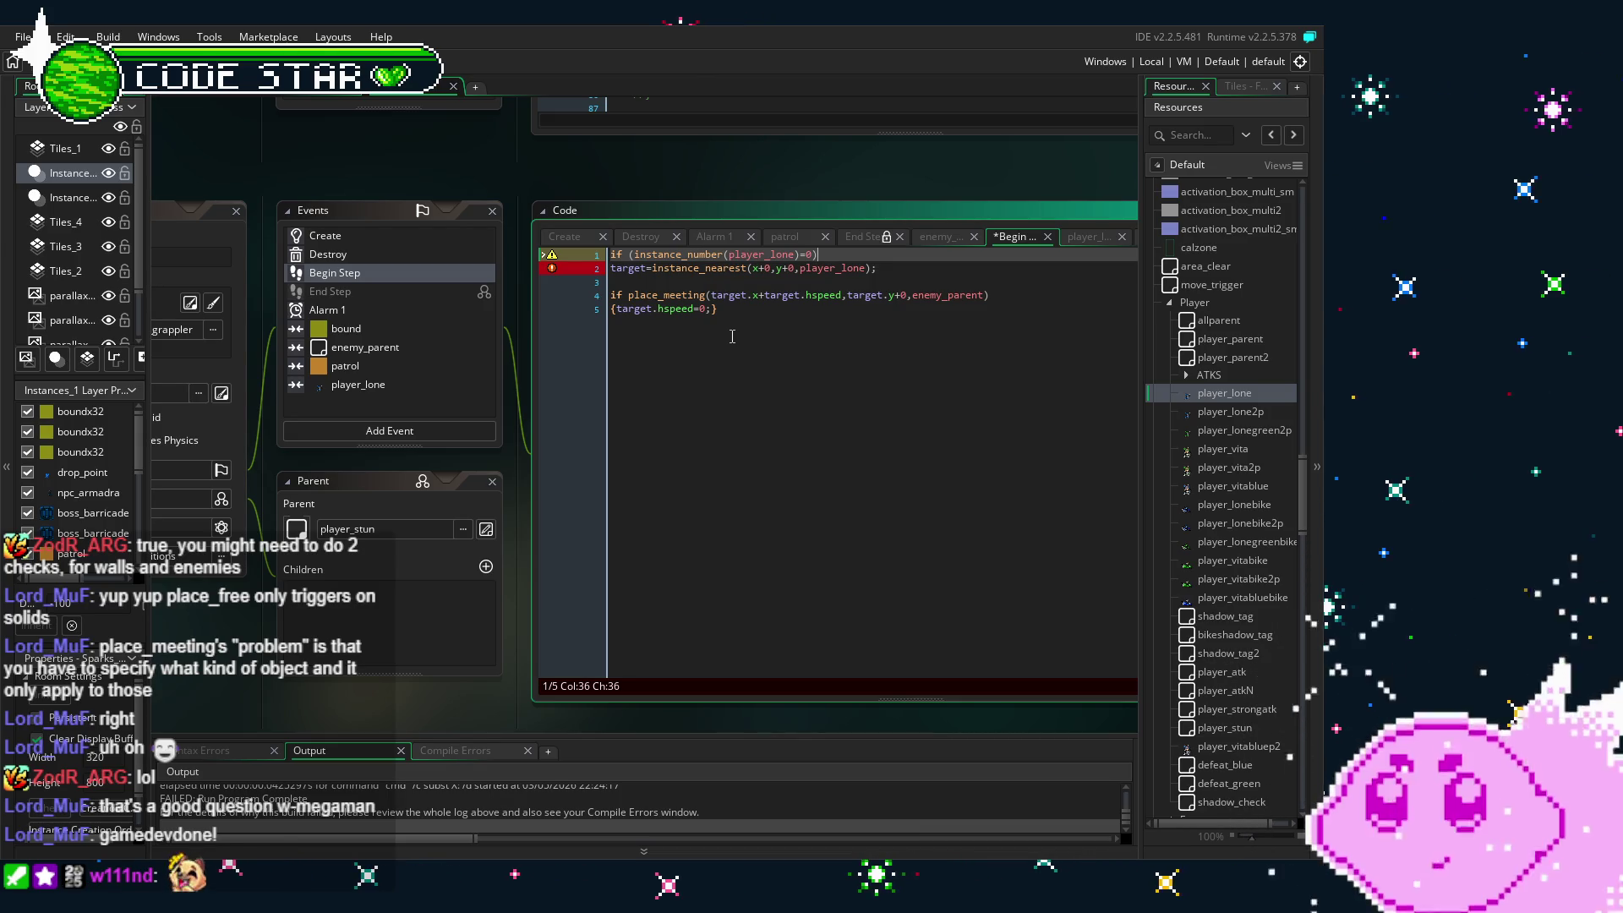
key(ctrl+Left)
key(ctrl+Left)
key(ctrl+Left)
text(!)
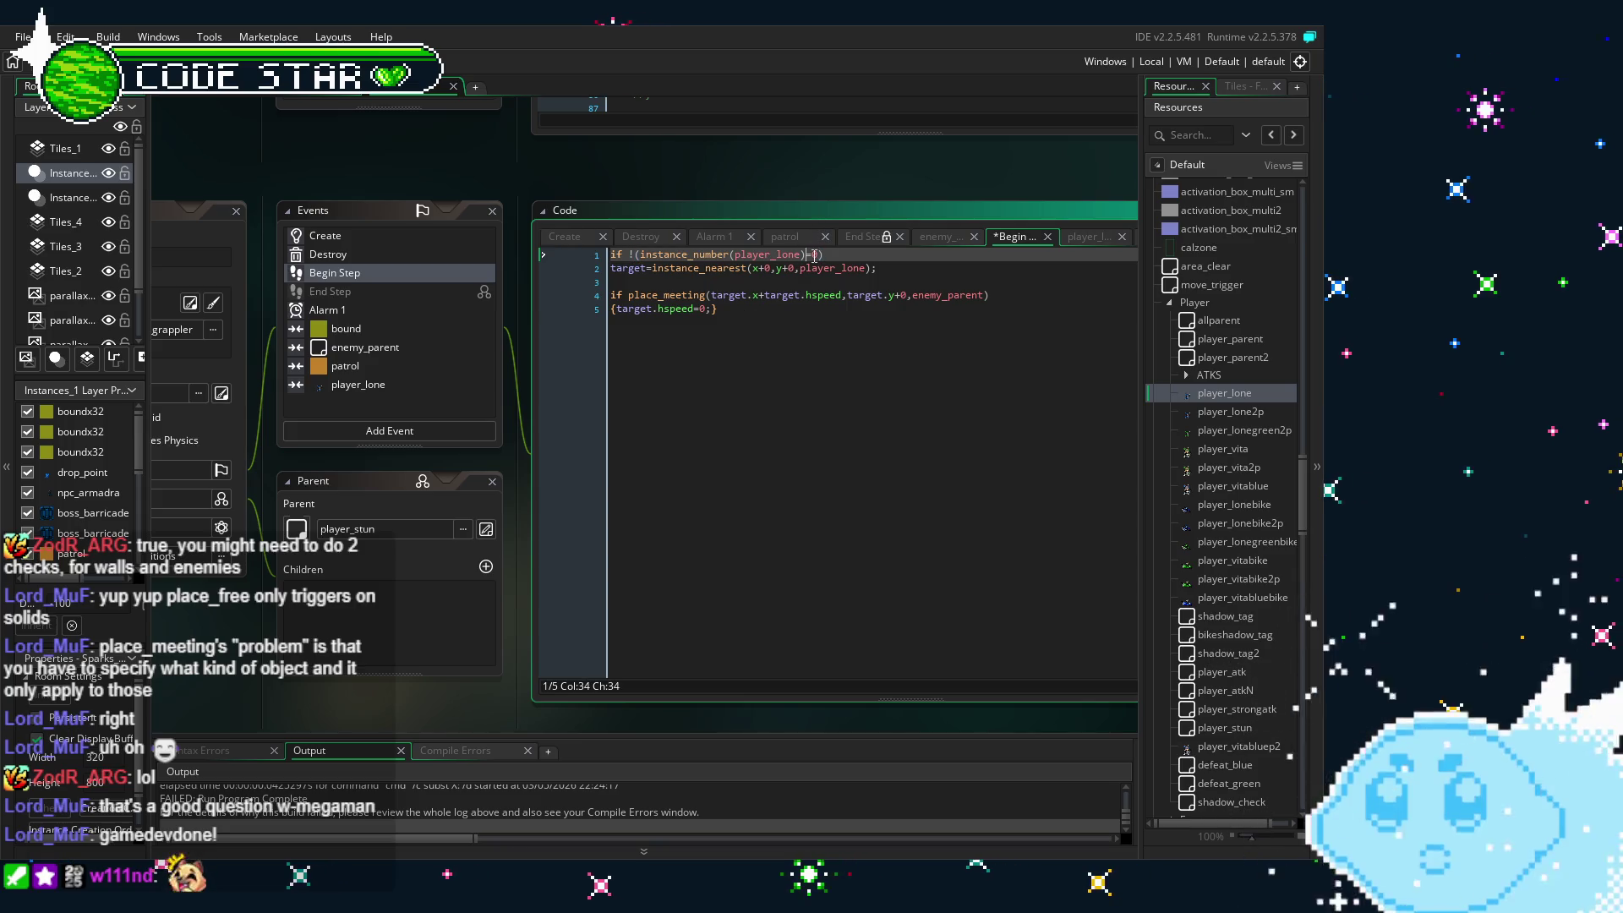
key(BackSpace)
text(>0)
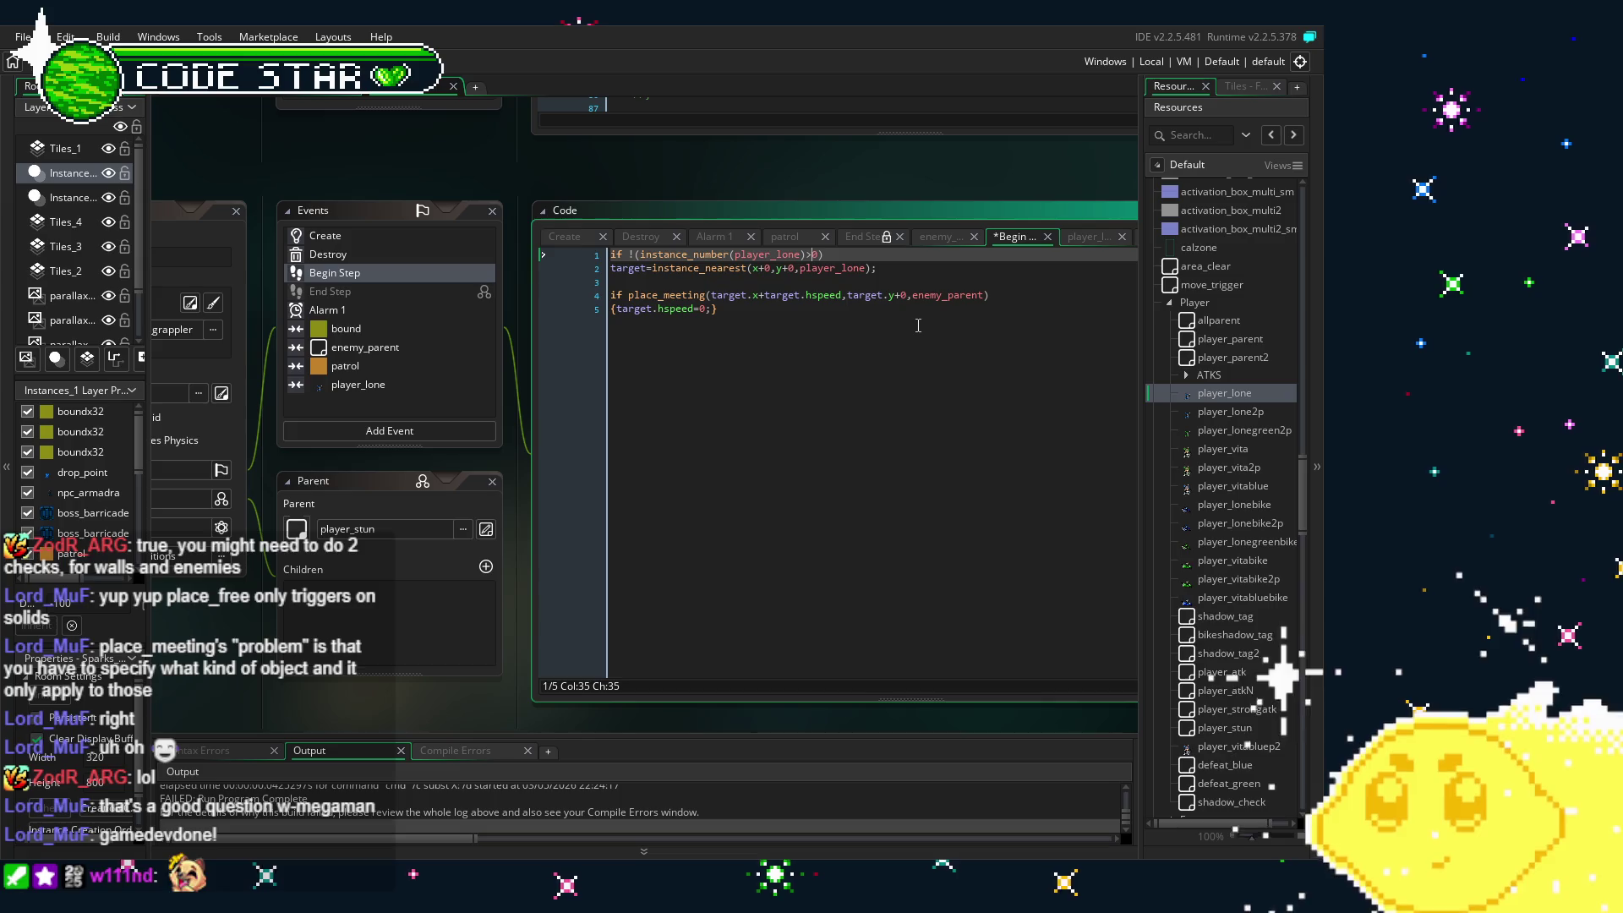
key(ctrl+End)
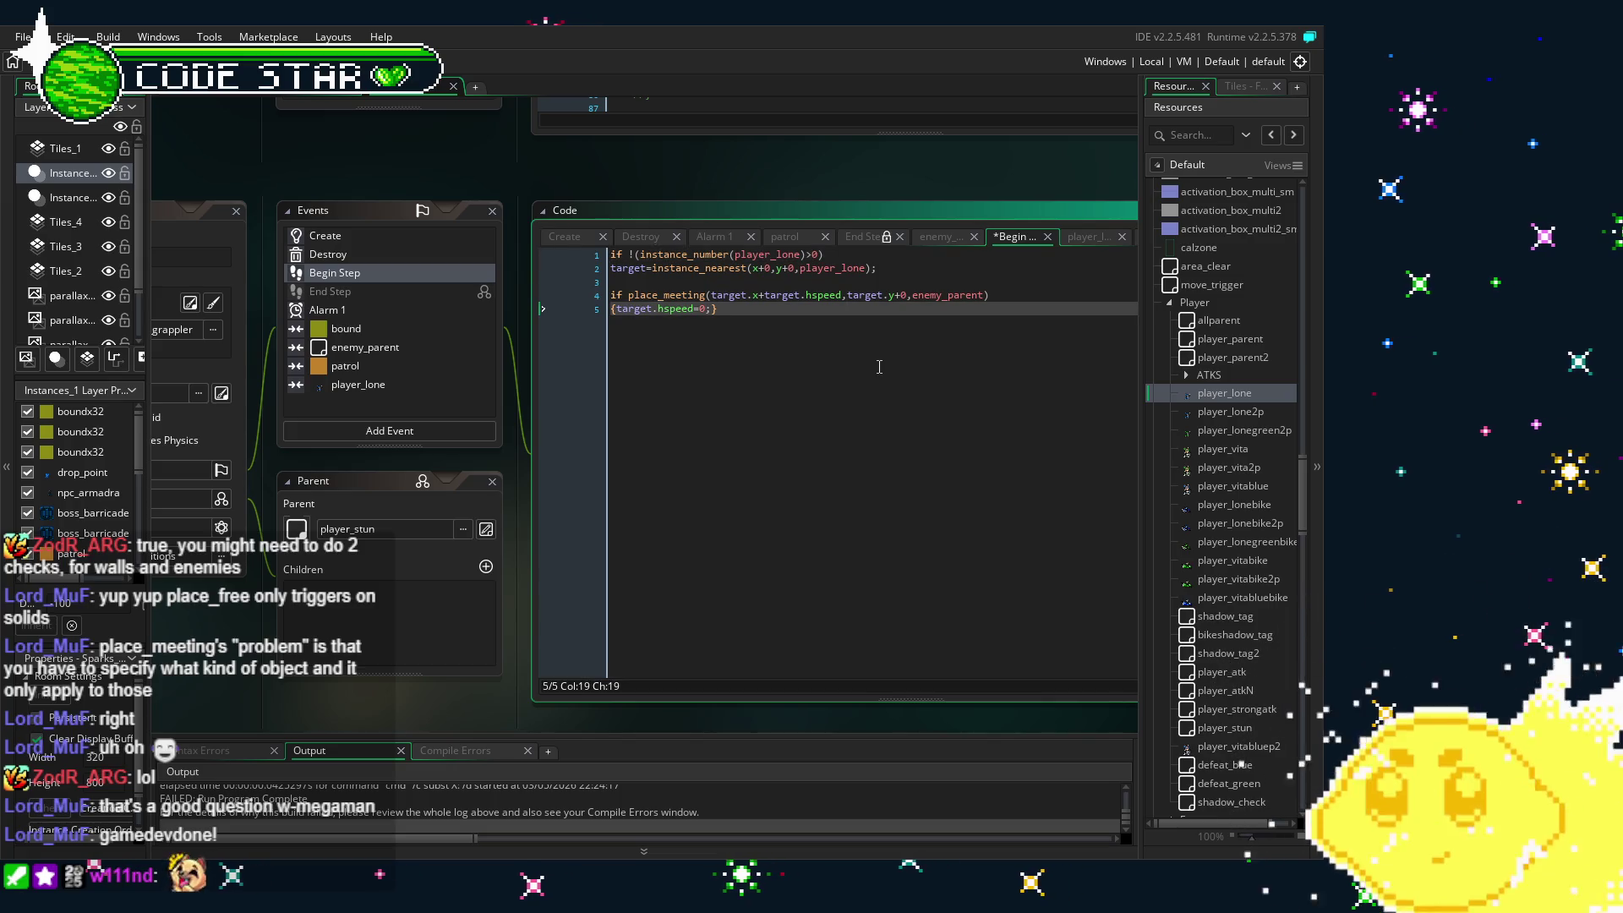
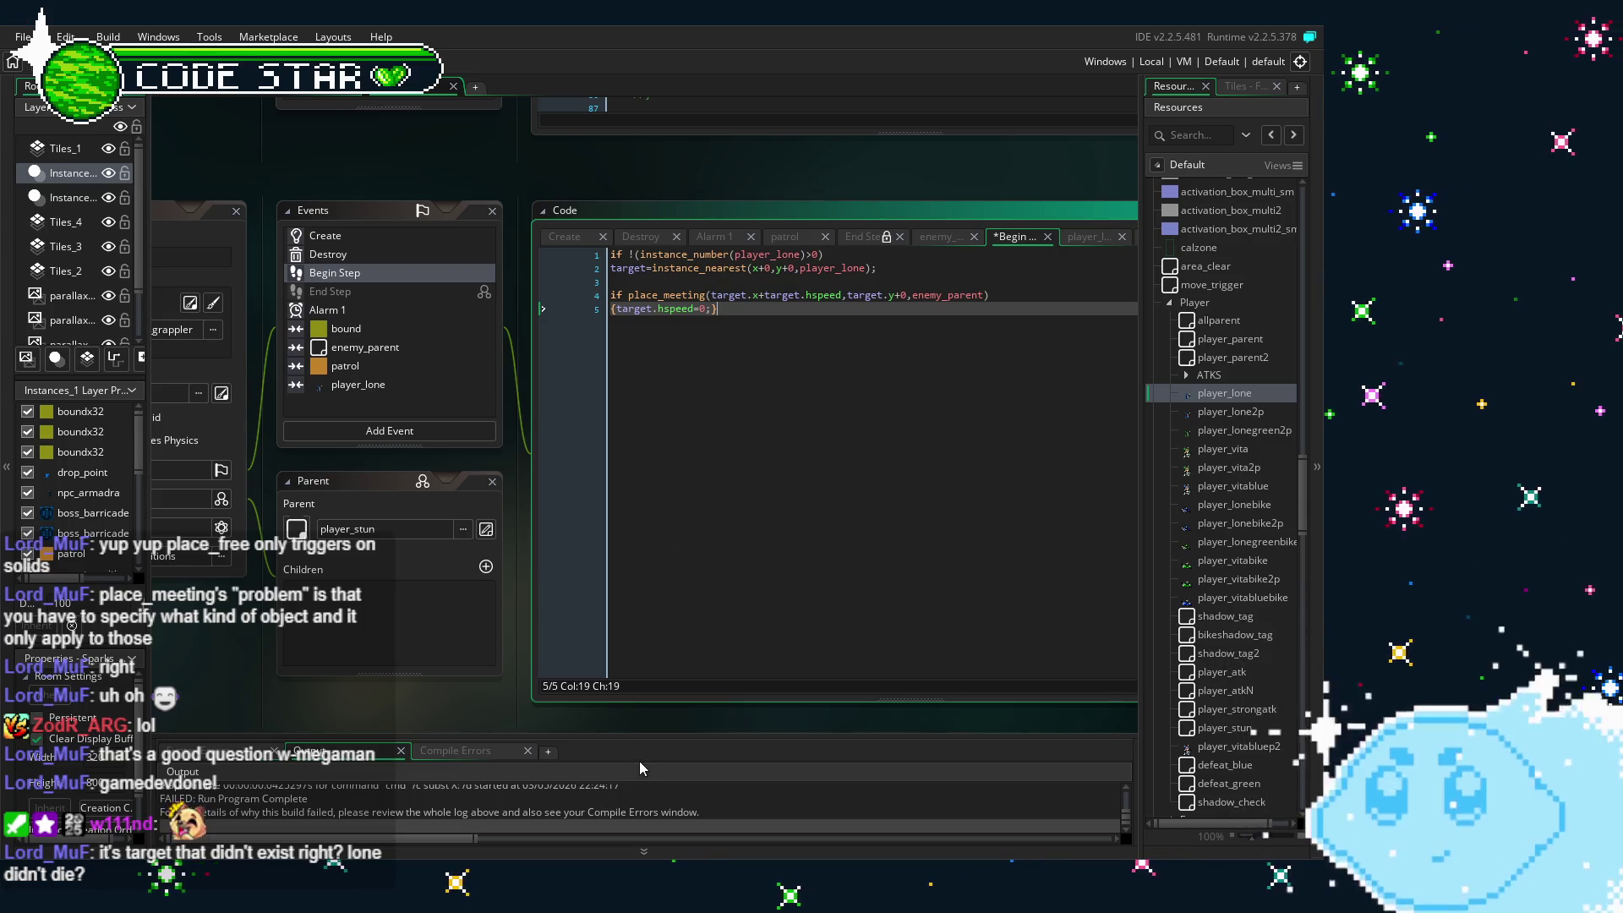
- Enlarge the Output log and scroll up to the FATAL ERROR about harpoon_shot.target not being set
drag(647, 747, 647, 622)
scroll(532, 719, up, 2)
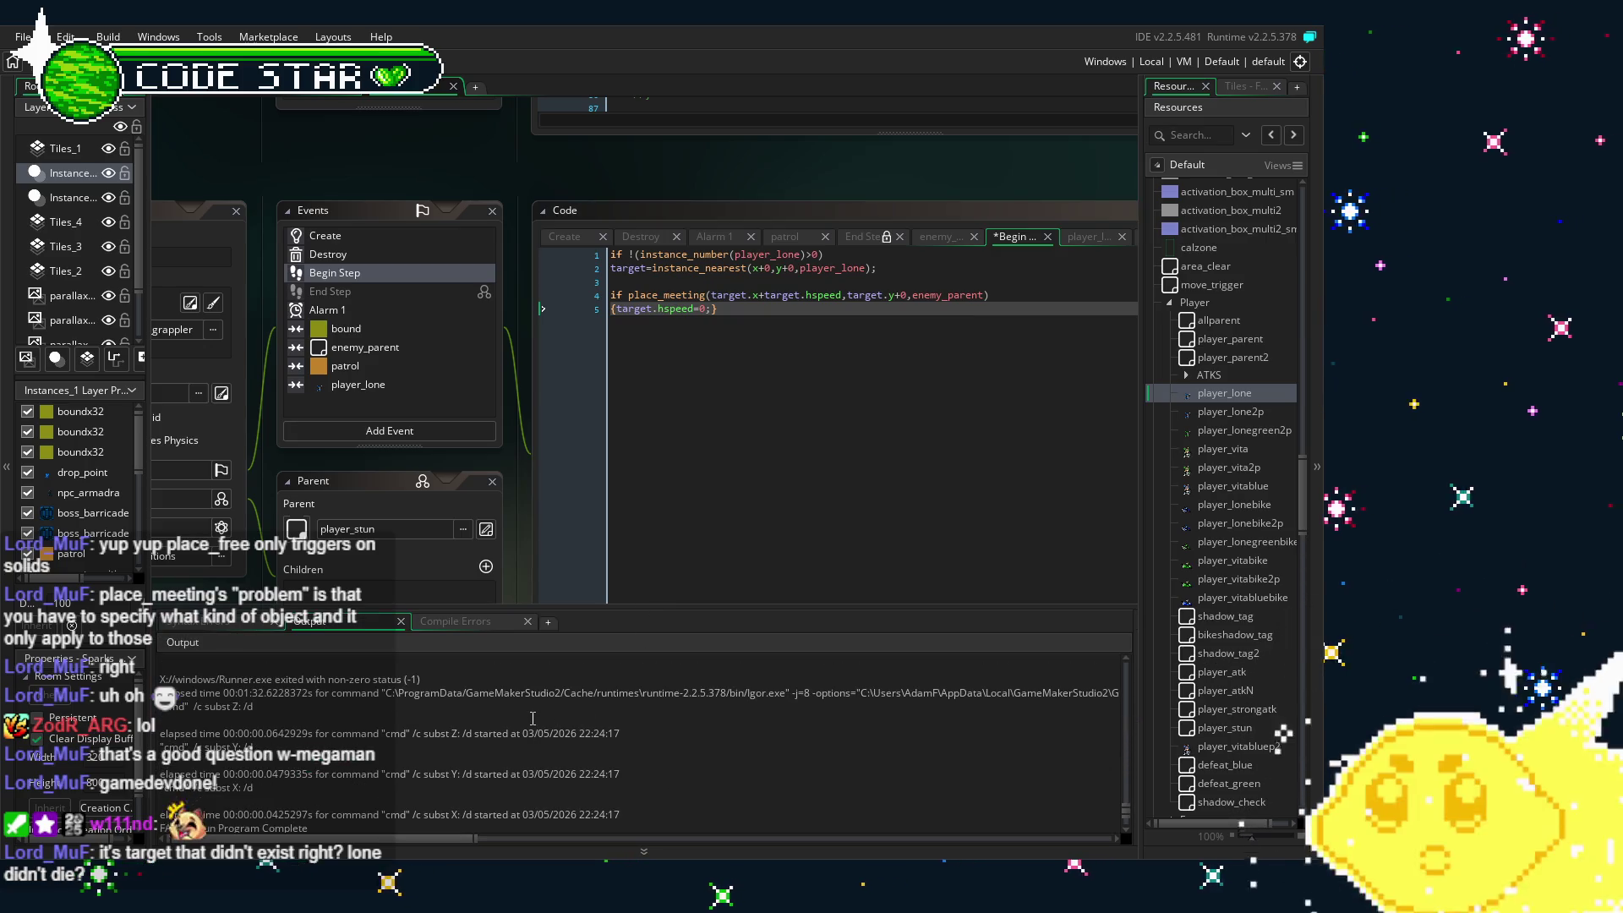
scroll(539, 732, up, 4)
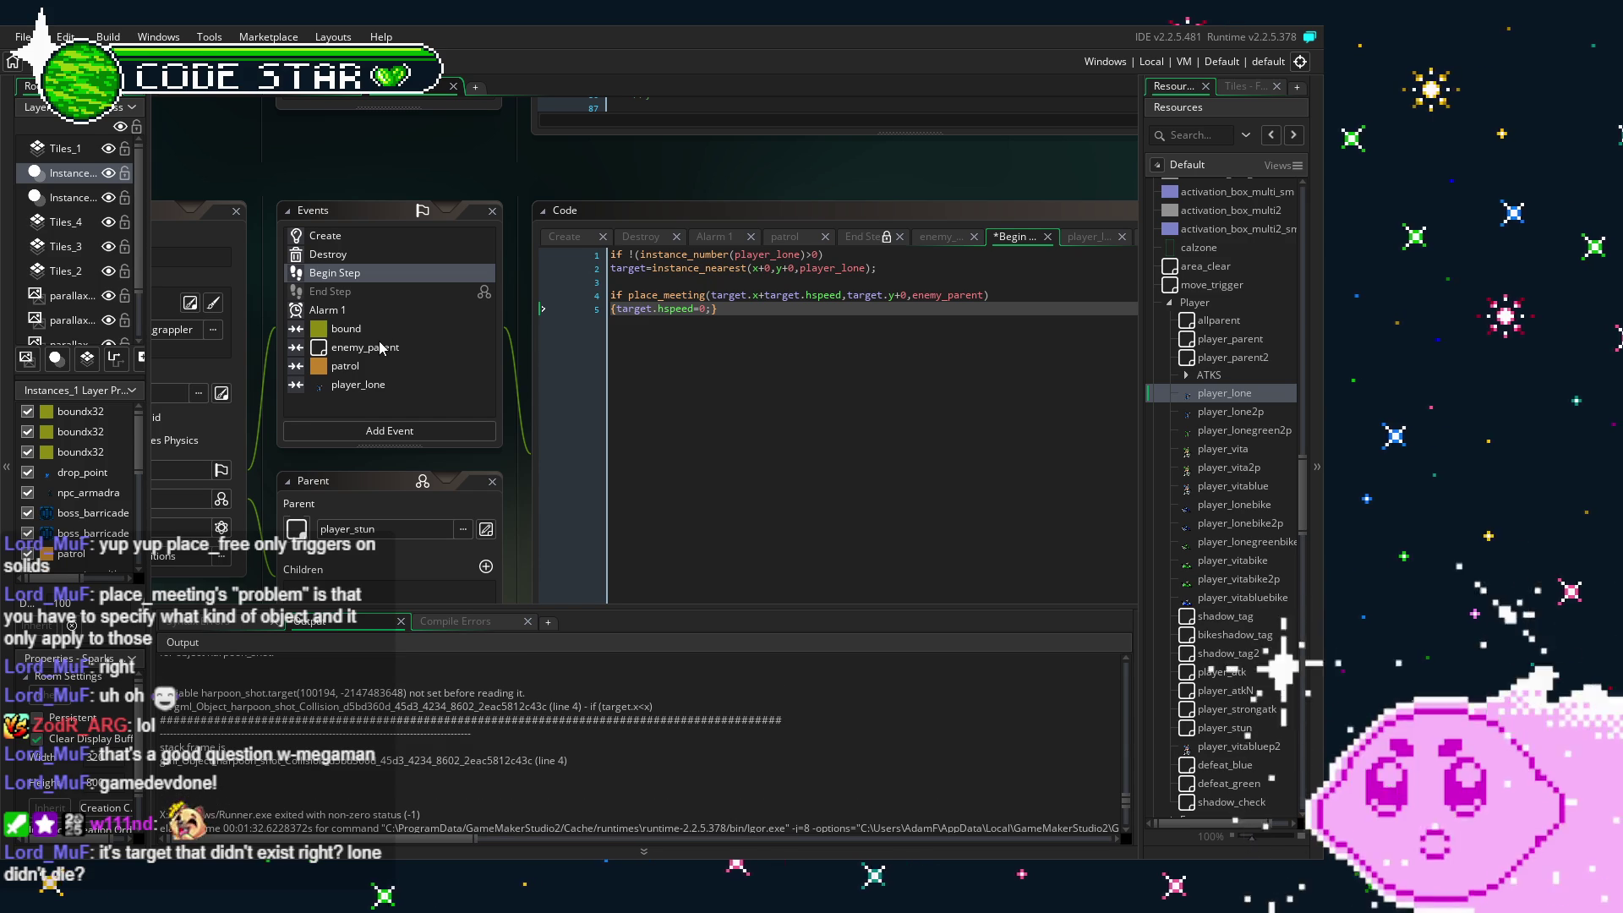
- Look through the player_lone collision and Begin Step events, then open the enemy_parent collision code
click(372, 385)
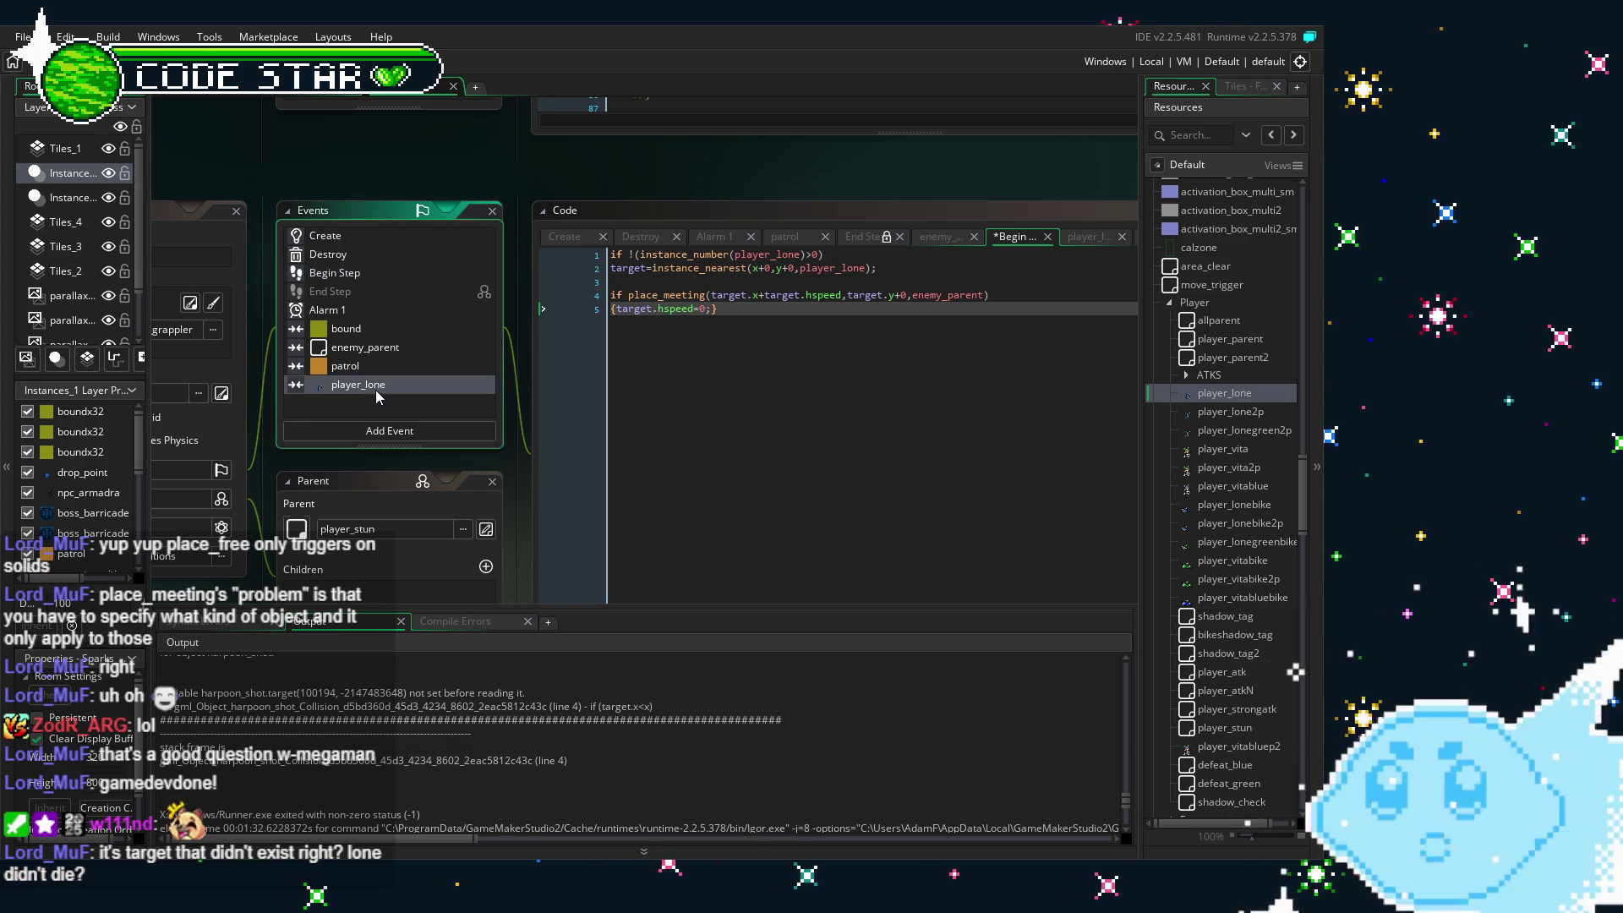
scroll(451, 741, up, 1)
scroll(451, 741, up, 2)
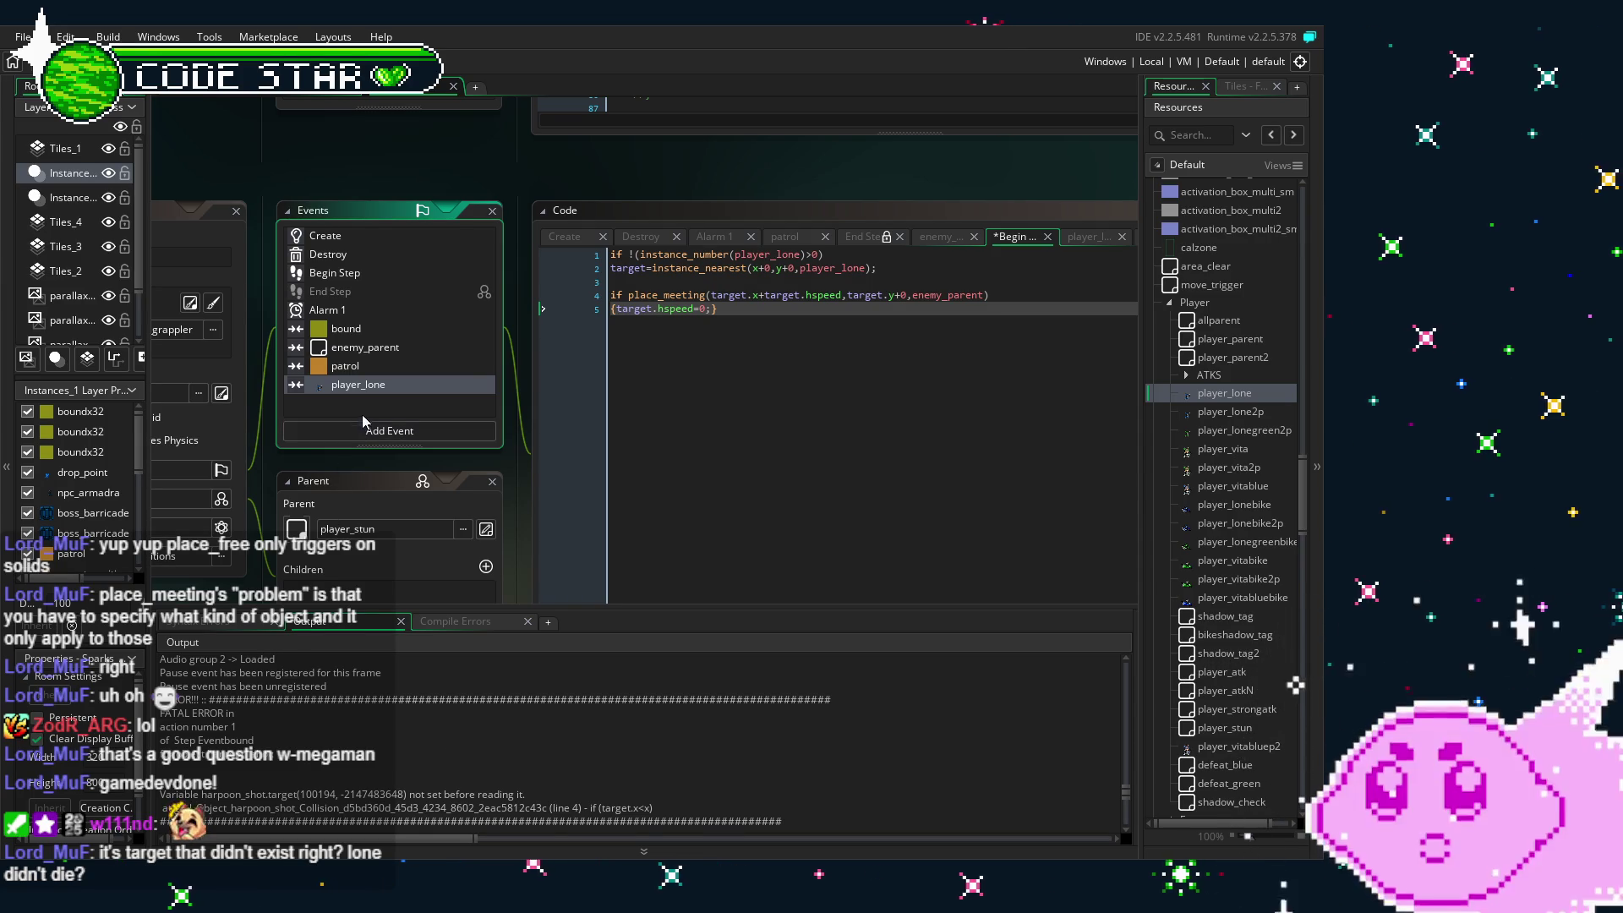
click(368, 272)
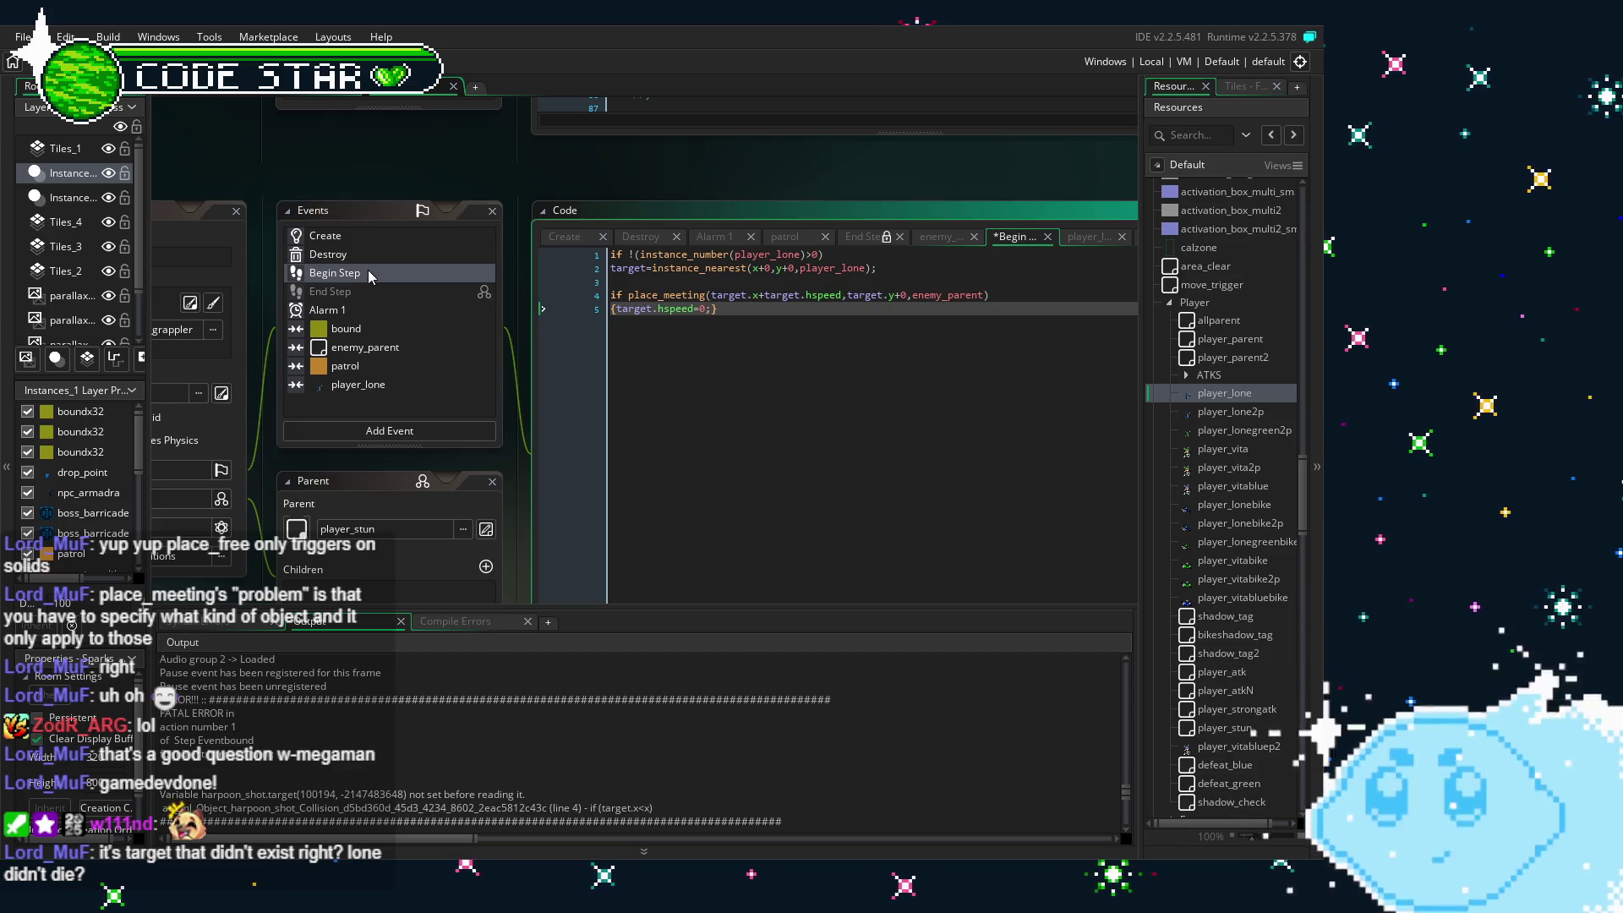
click(368, 270)
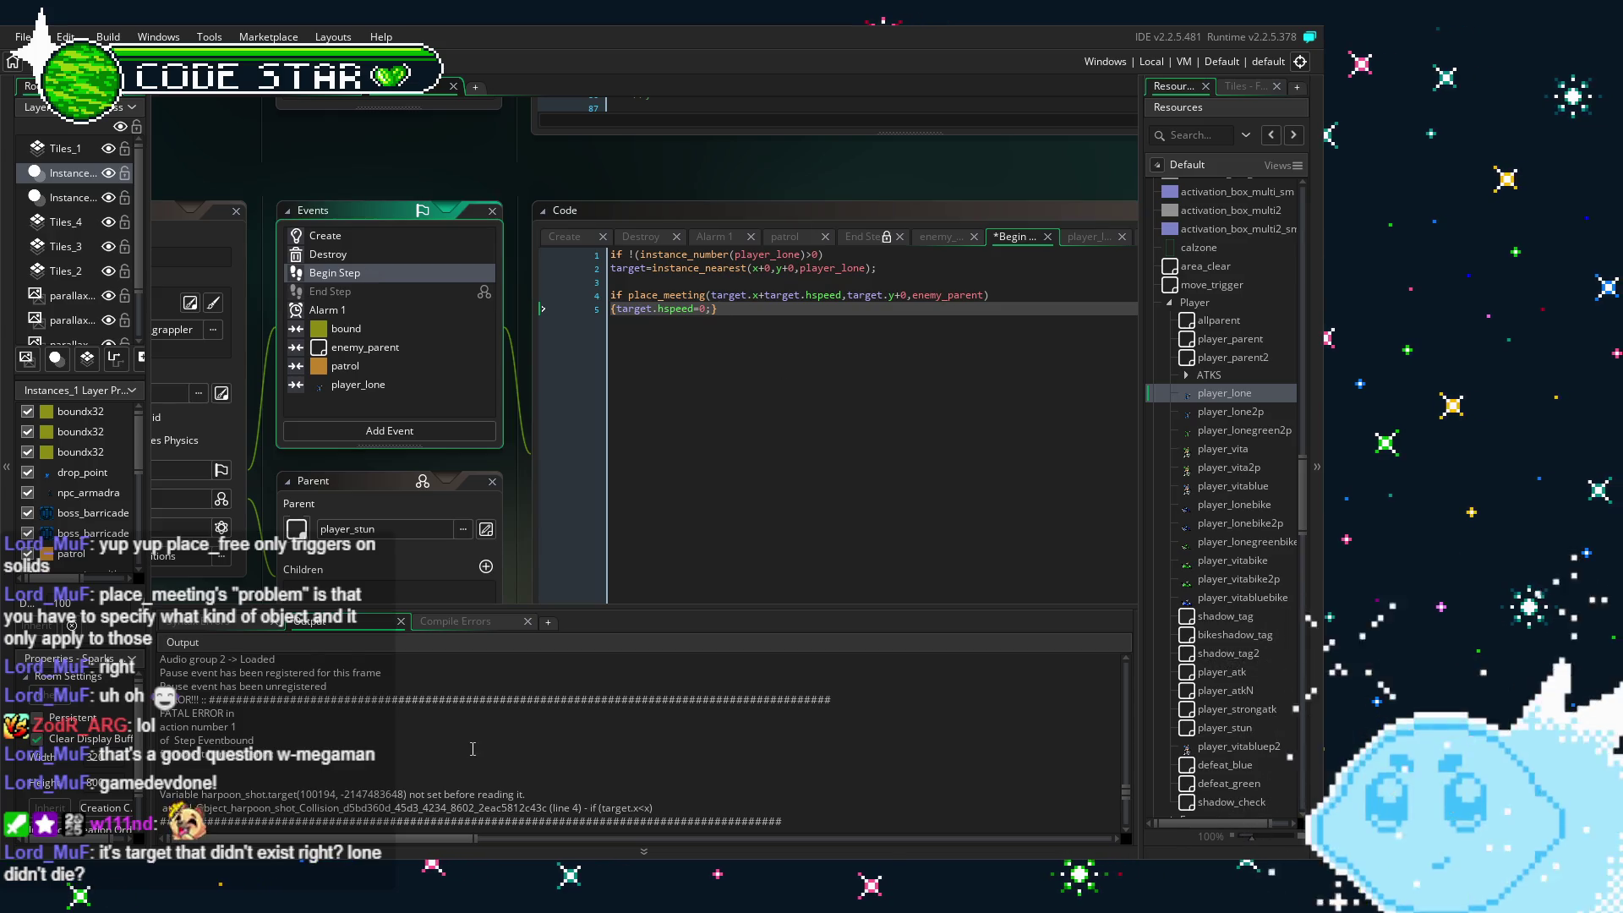
scroll(473, 748, down, 2)
scroll(473, 749, up, 2)
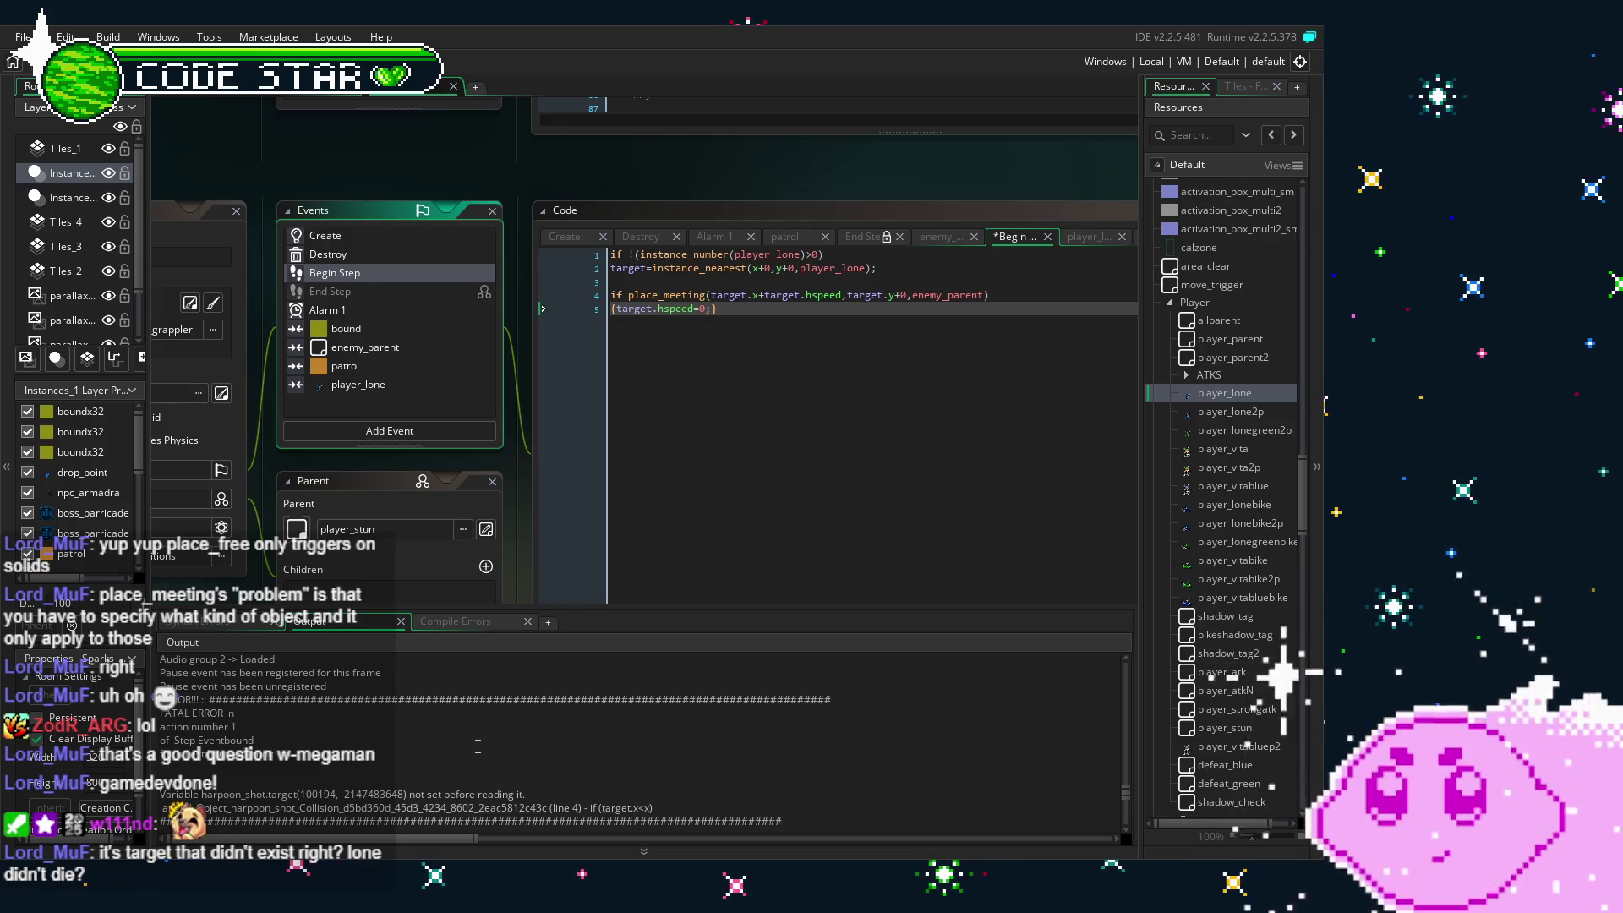
scroll(478, 746, down, 2)
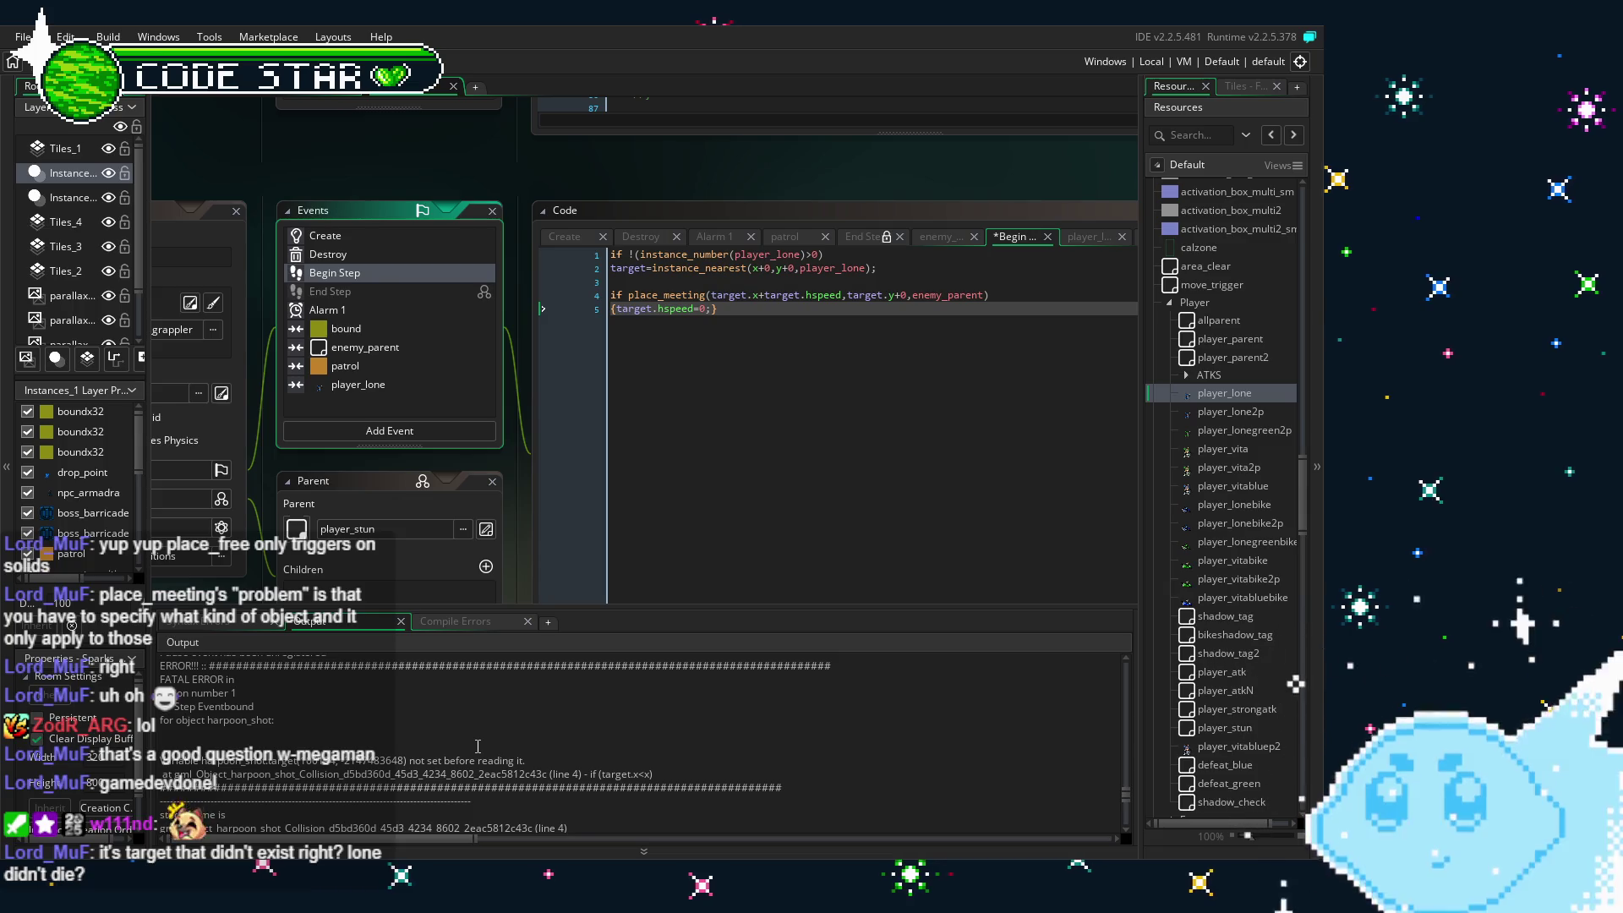
scroll(478, 747, down, 2)
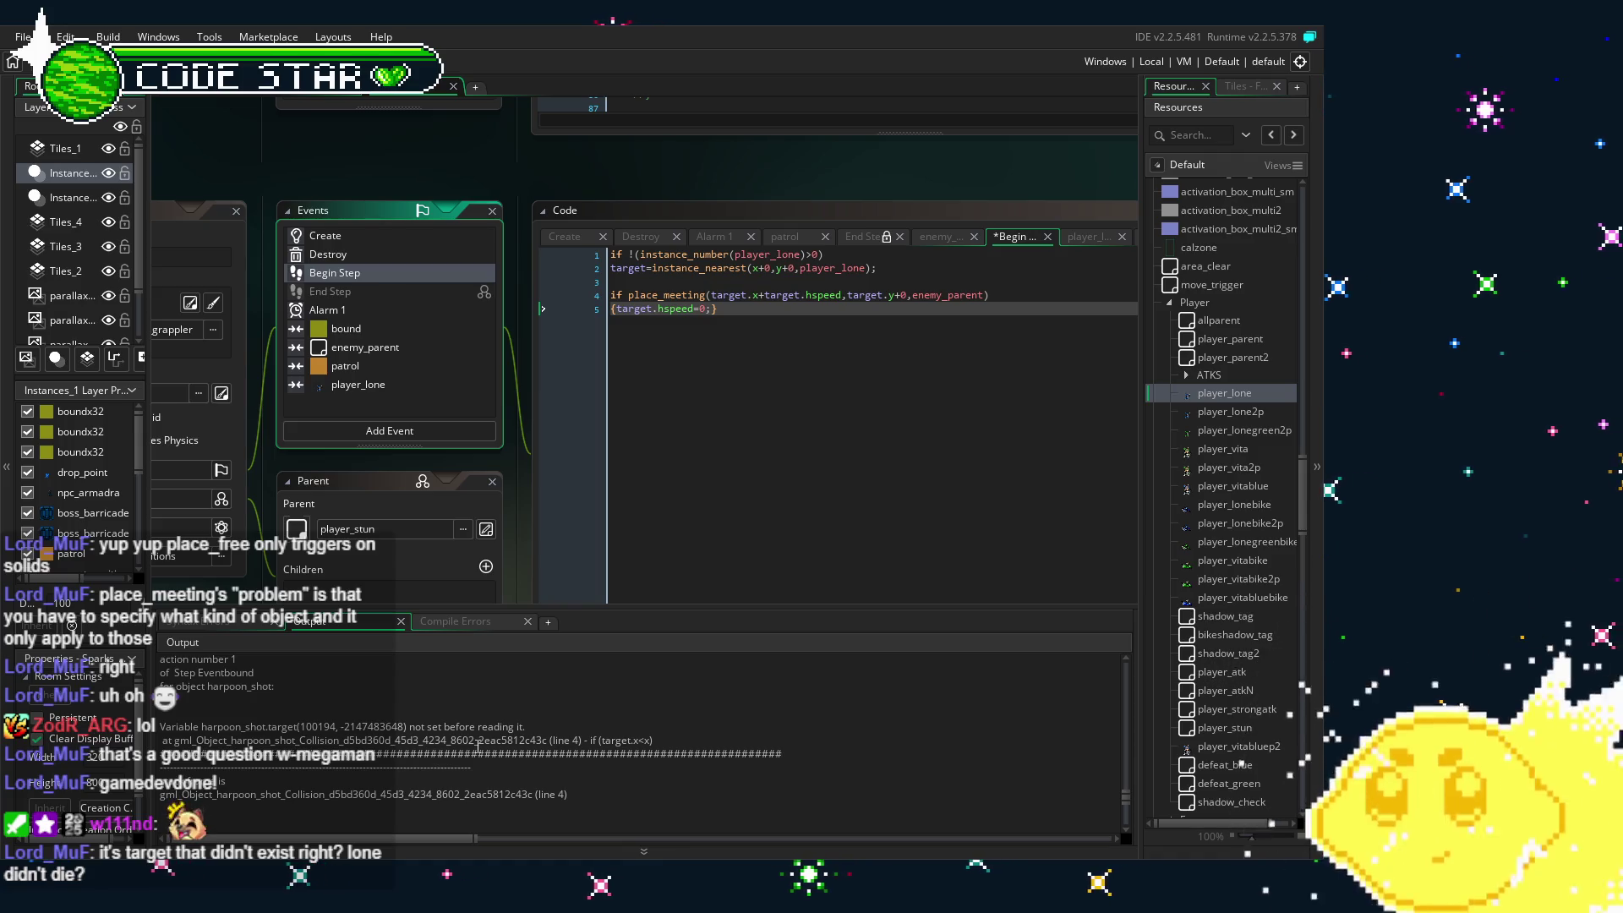
click(418, 347)
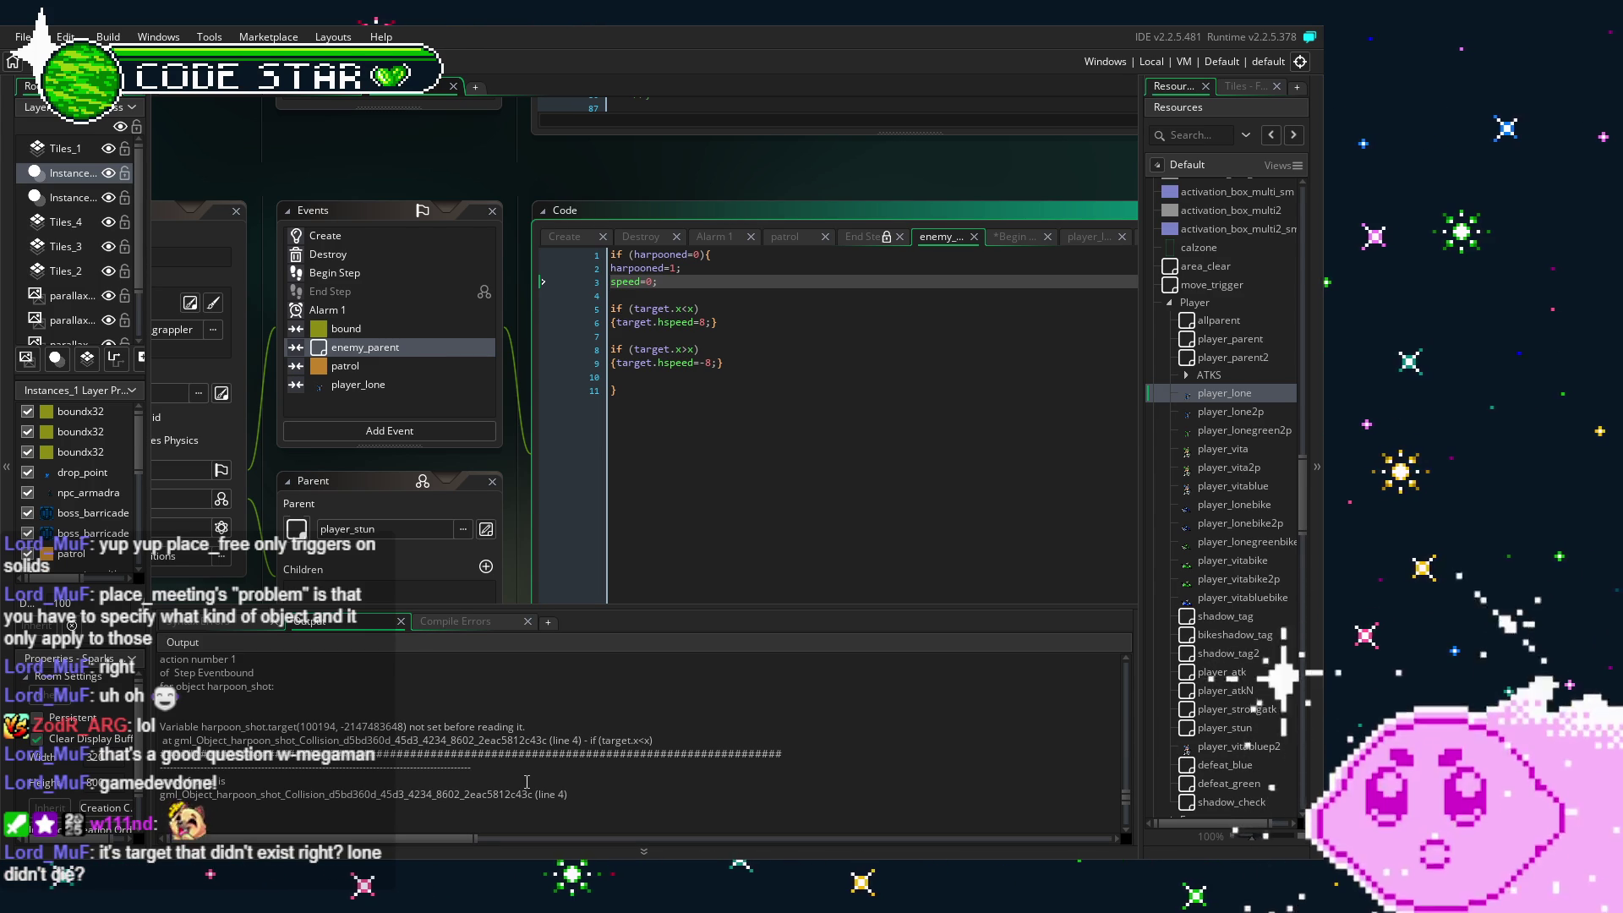
- Add { after the line 1 player_lone check and a closing } on new line 6
click(1014, 237)
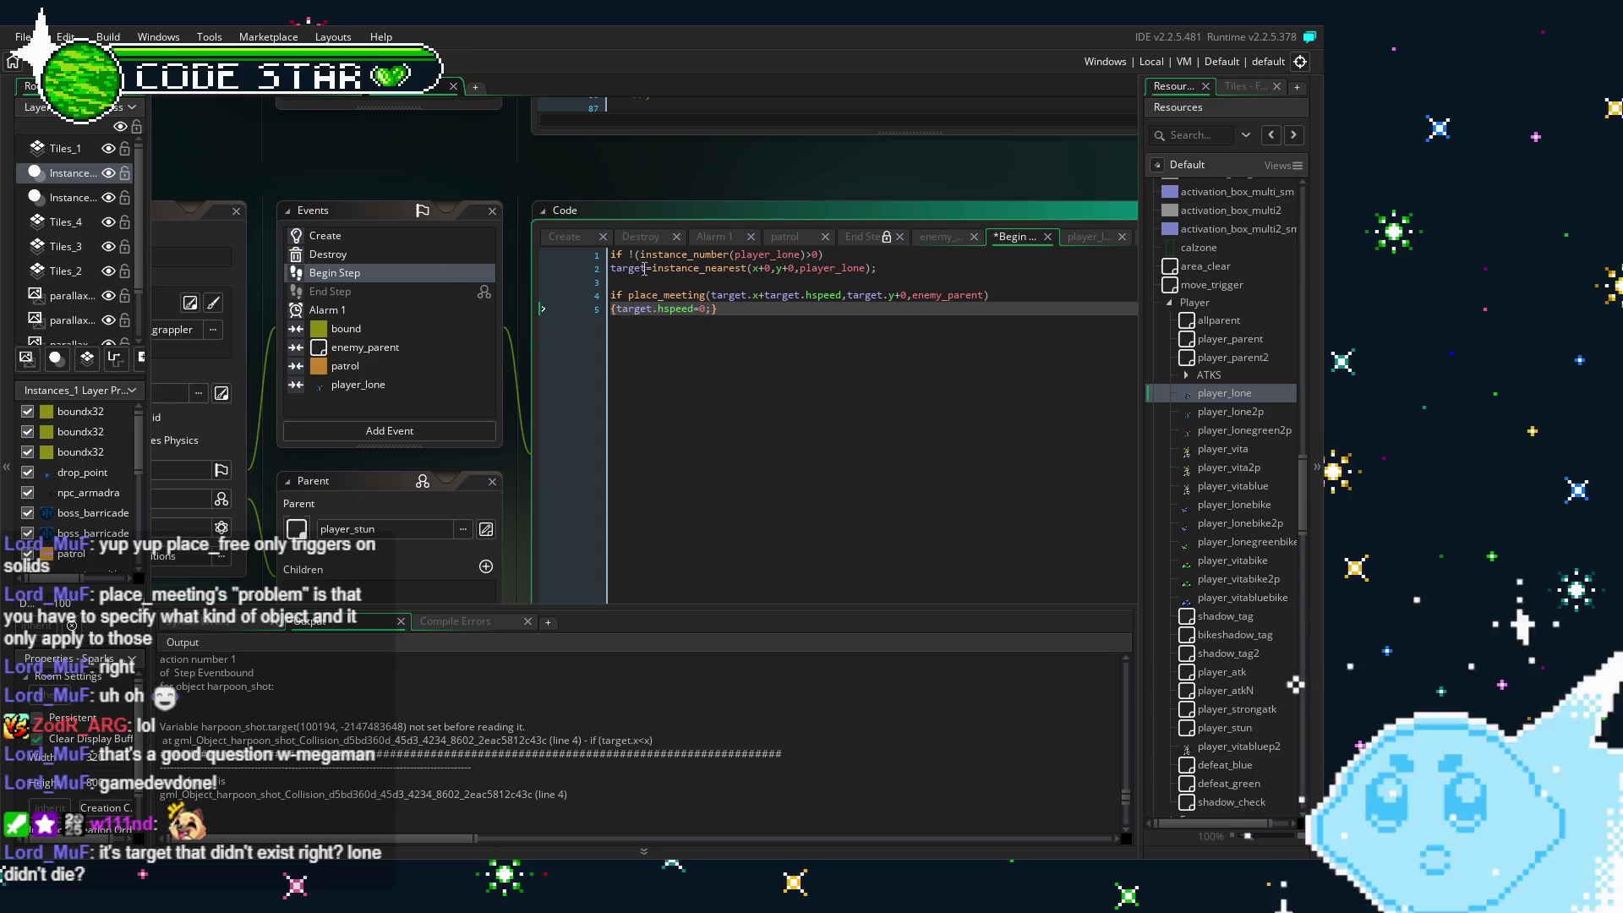
click(739, 344)
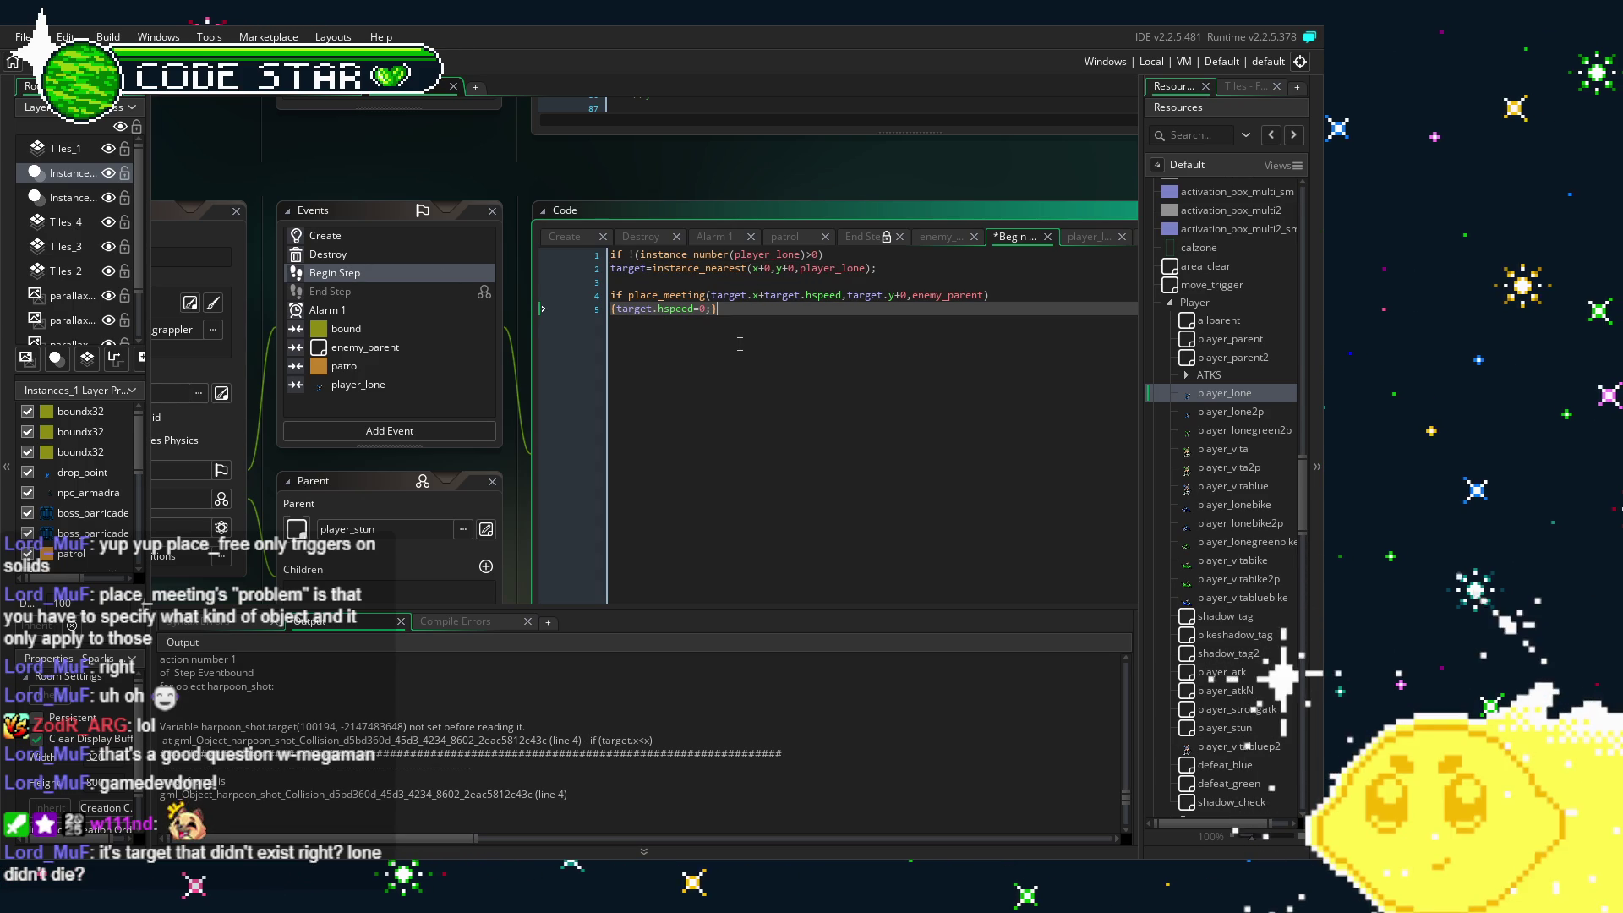
click(833, 252)
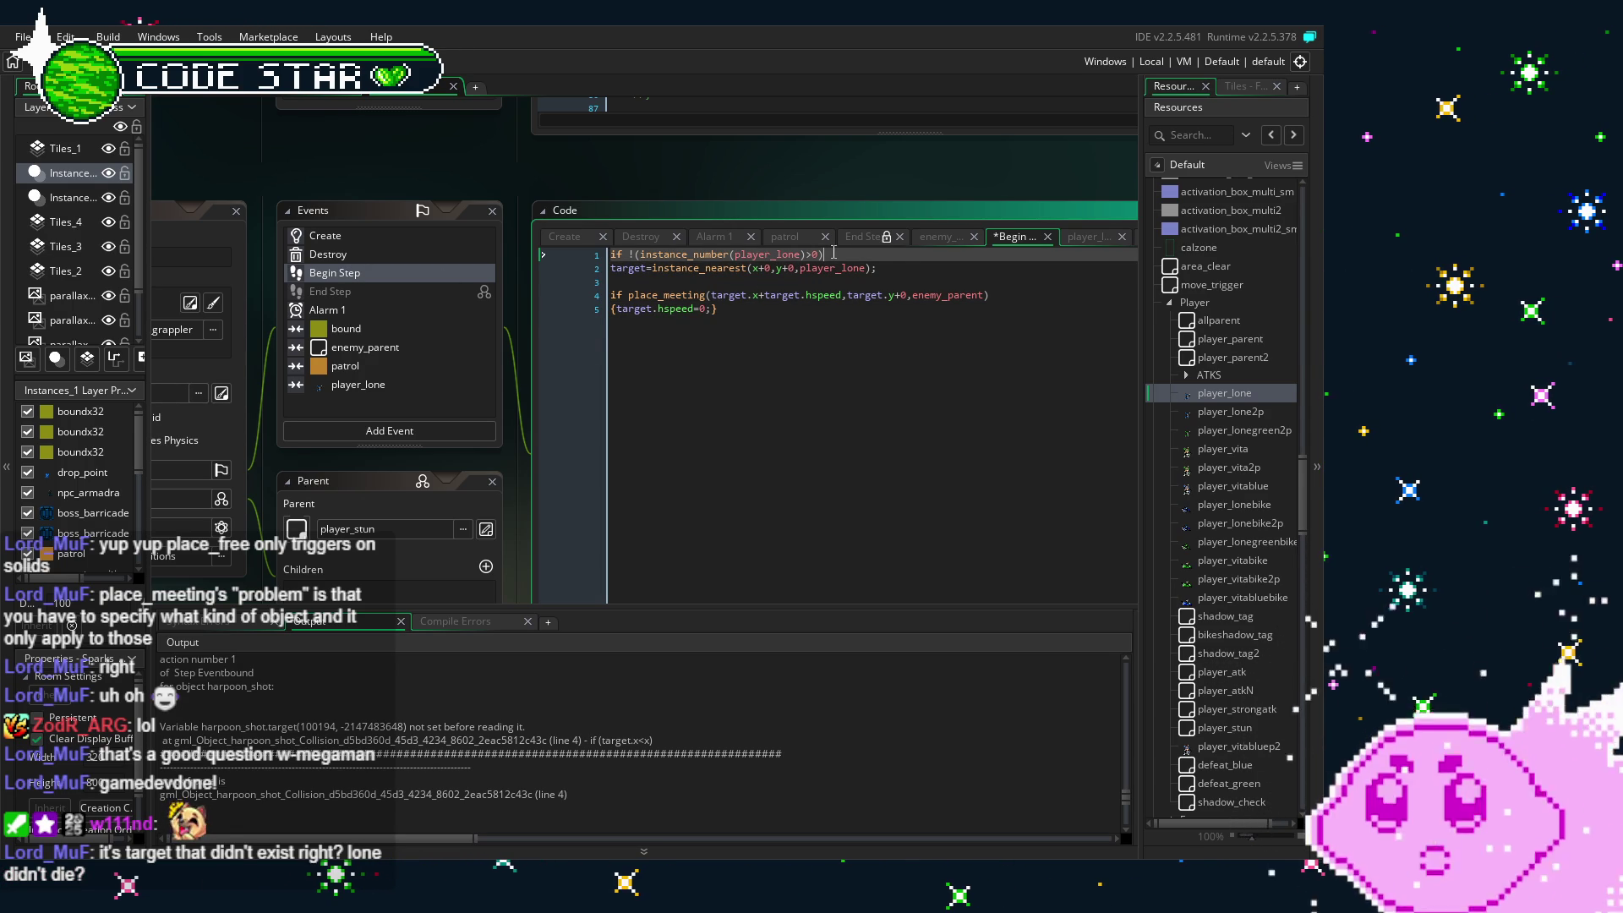
text({)
click(902, 268)
text(})
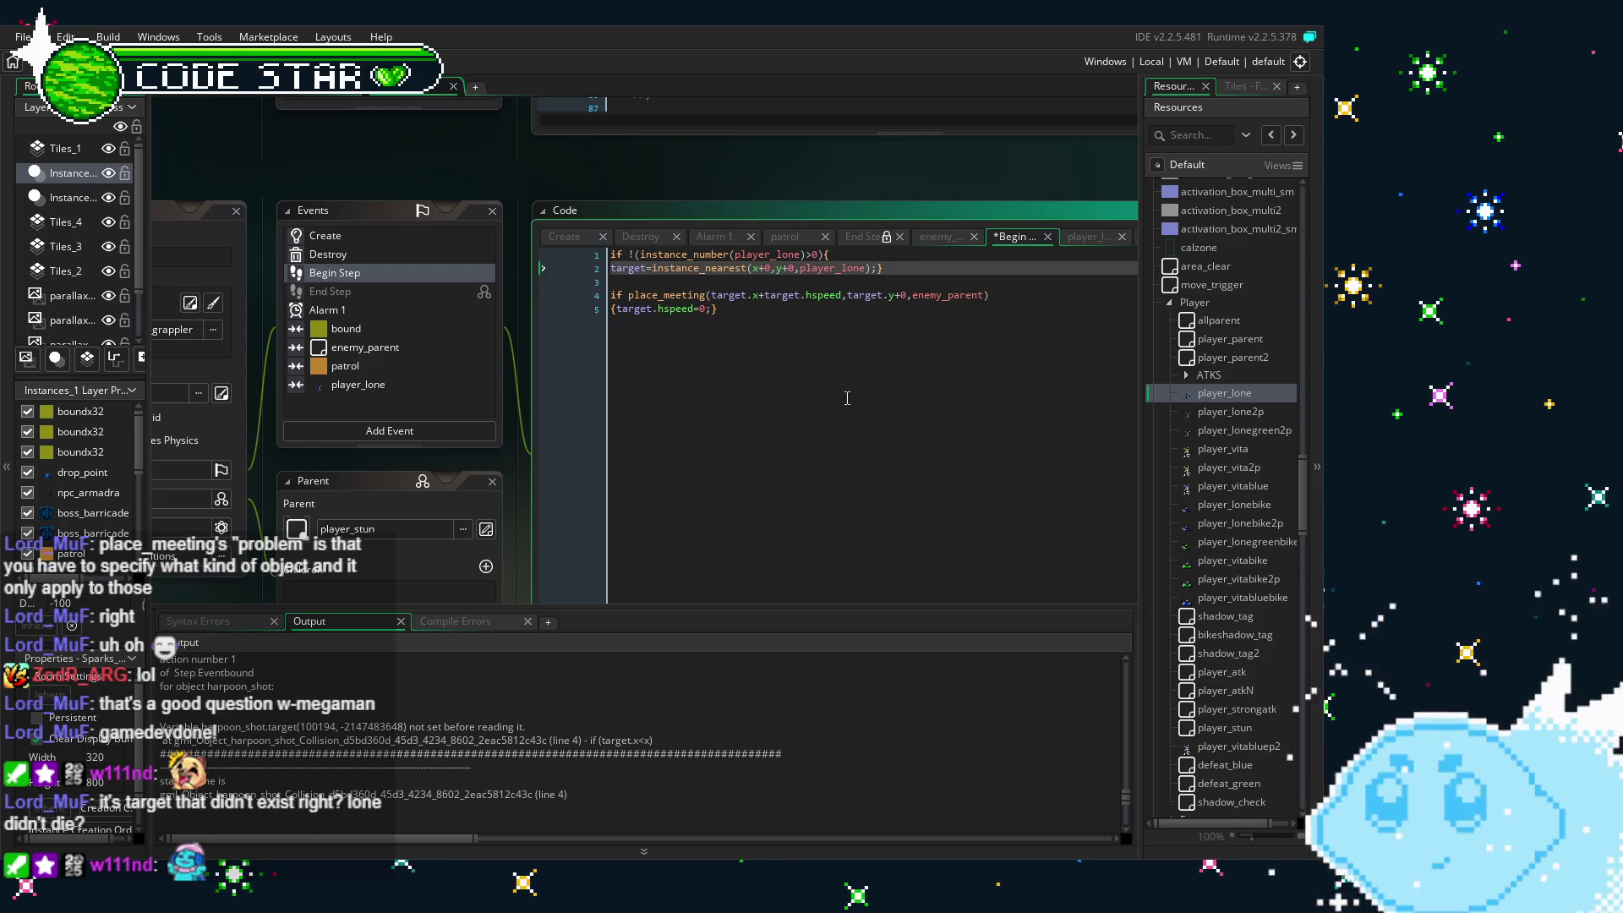
key(BackSpace)
click(831, 327)
key(Return)
text(})
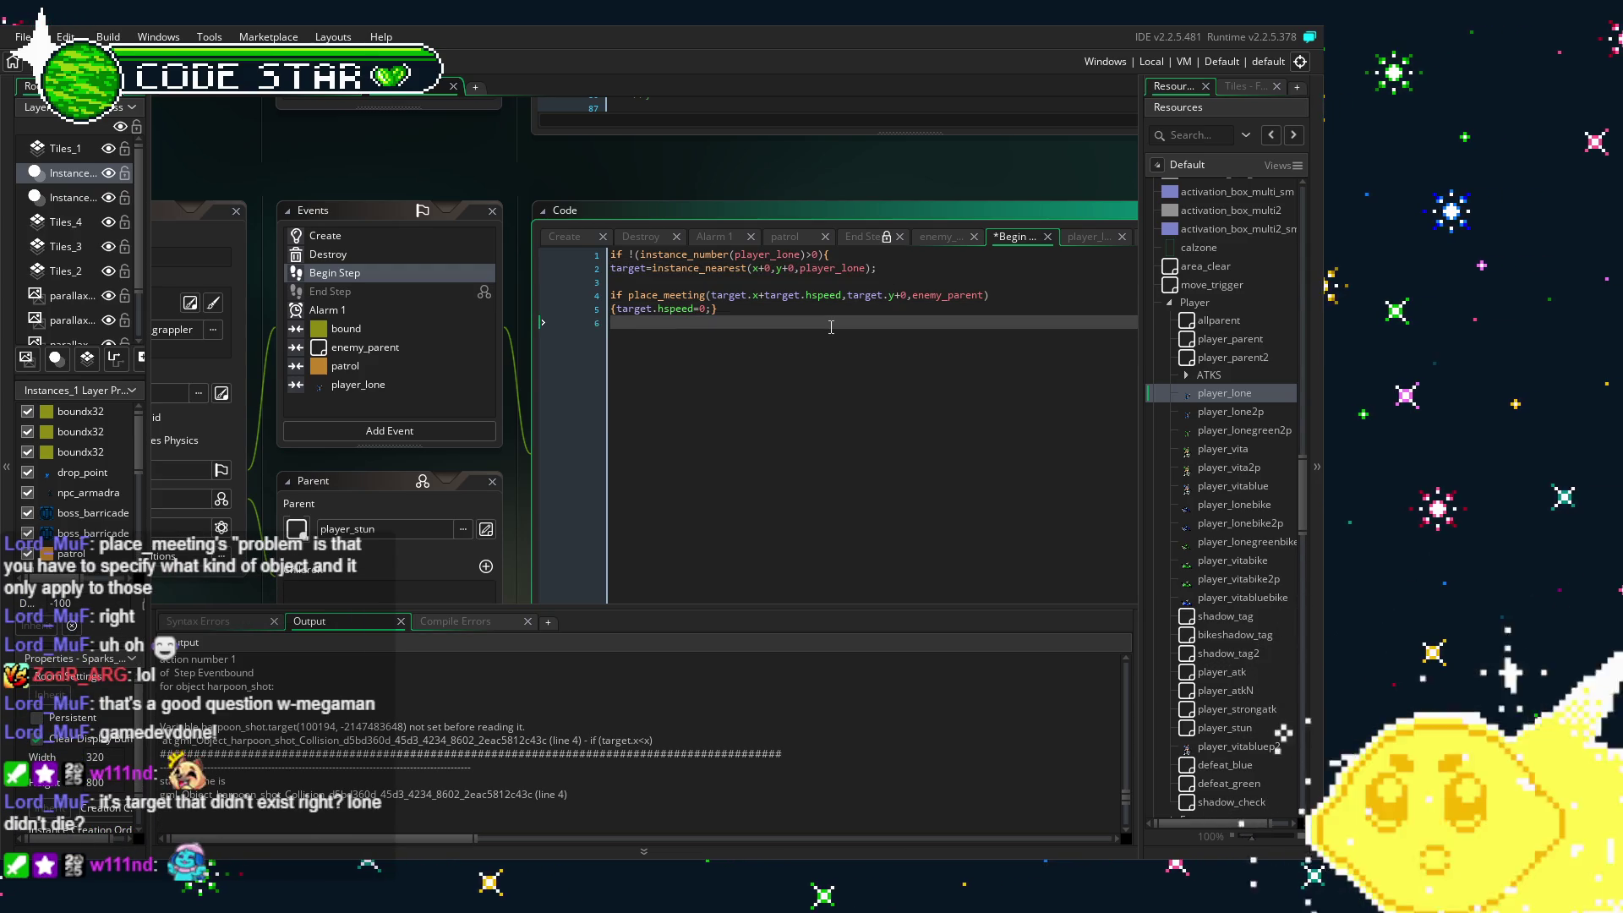
- Save the Begin Step code, shrink the Output log, and run the game with F5
key(ctrl+s)
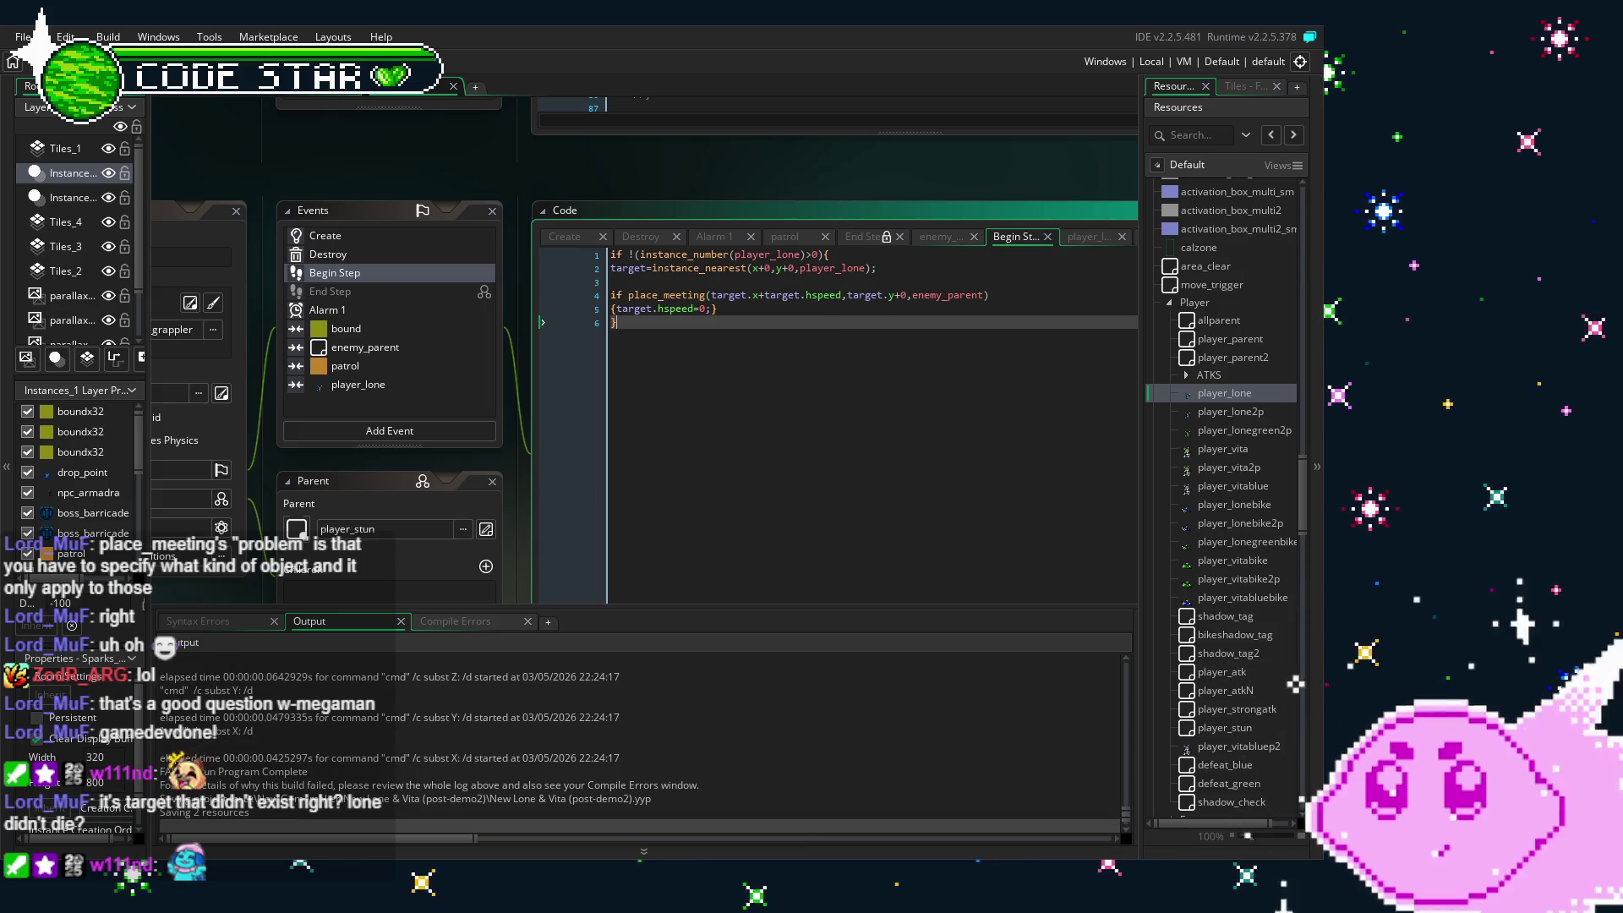
drag(612, 622, 614, 737)
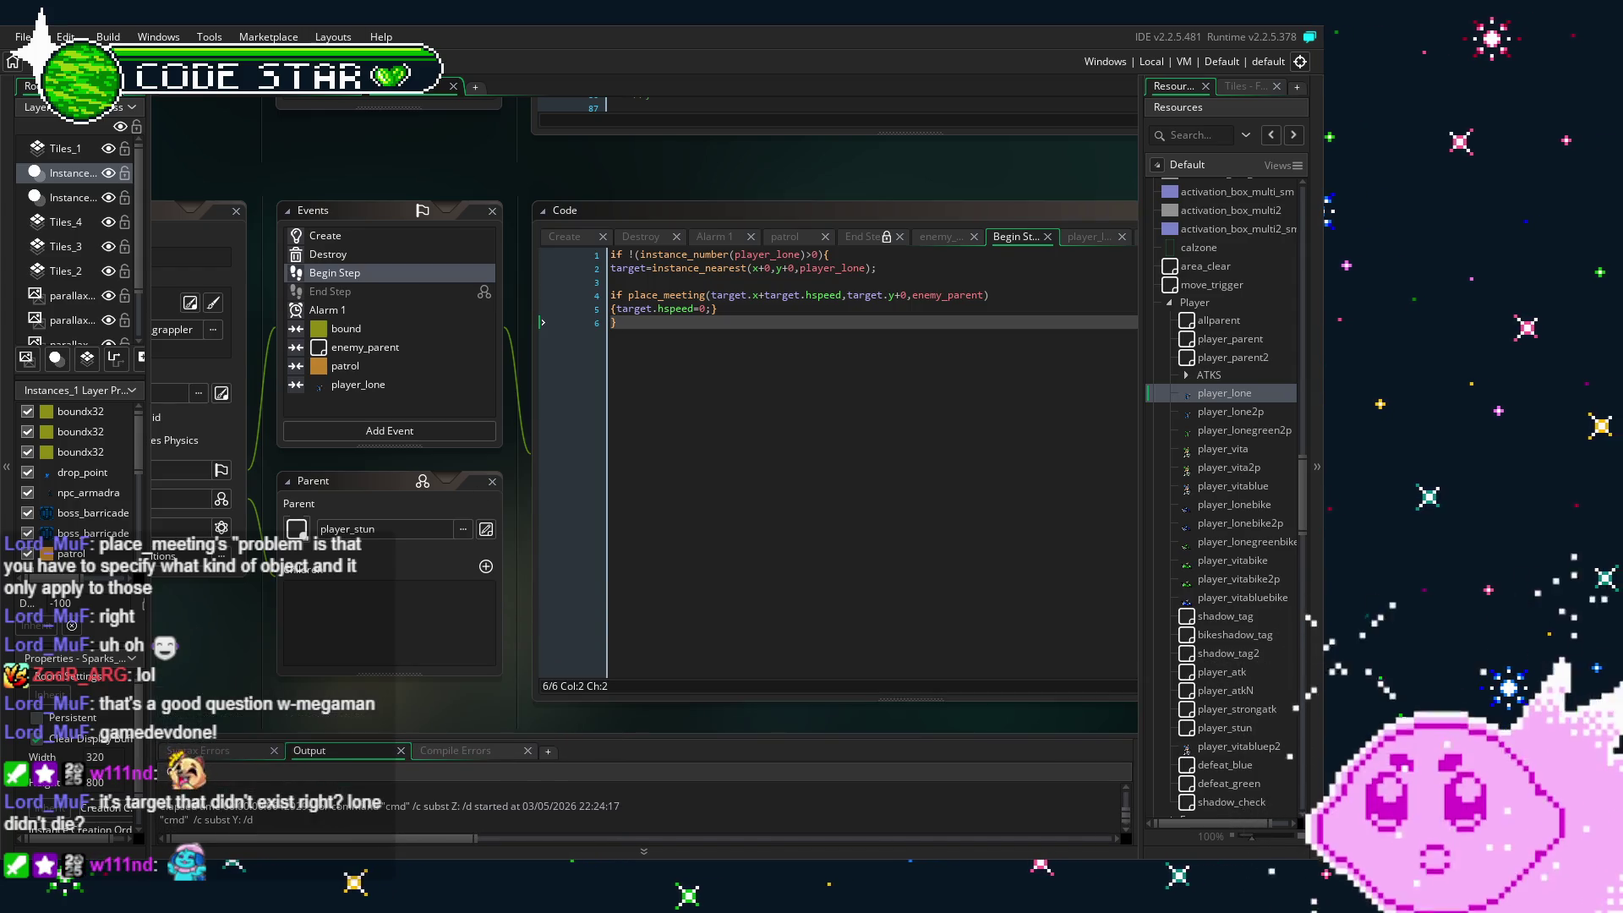
key(F5)
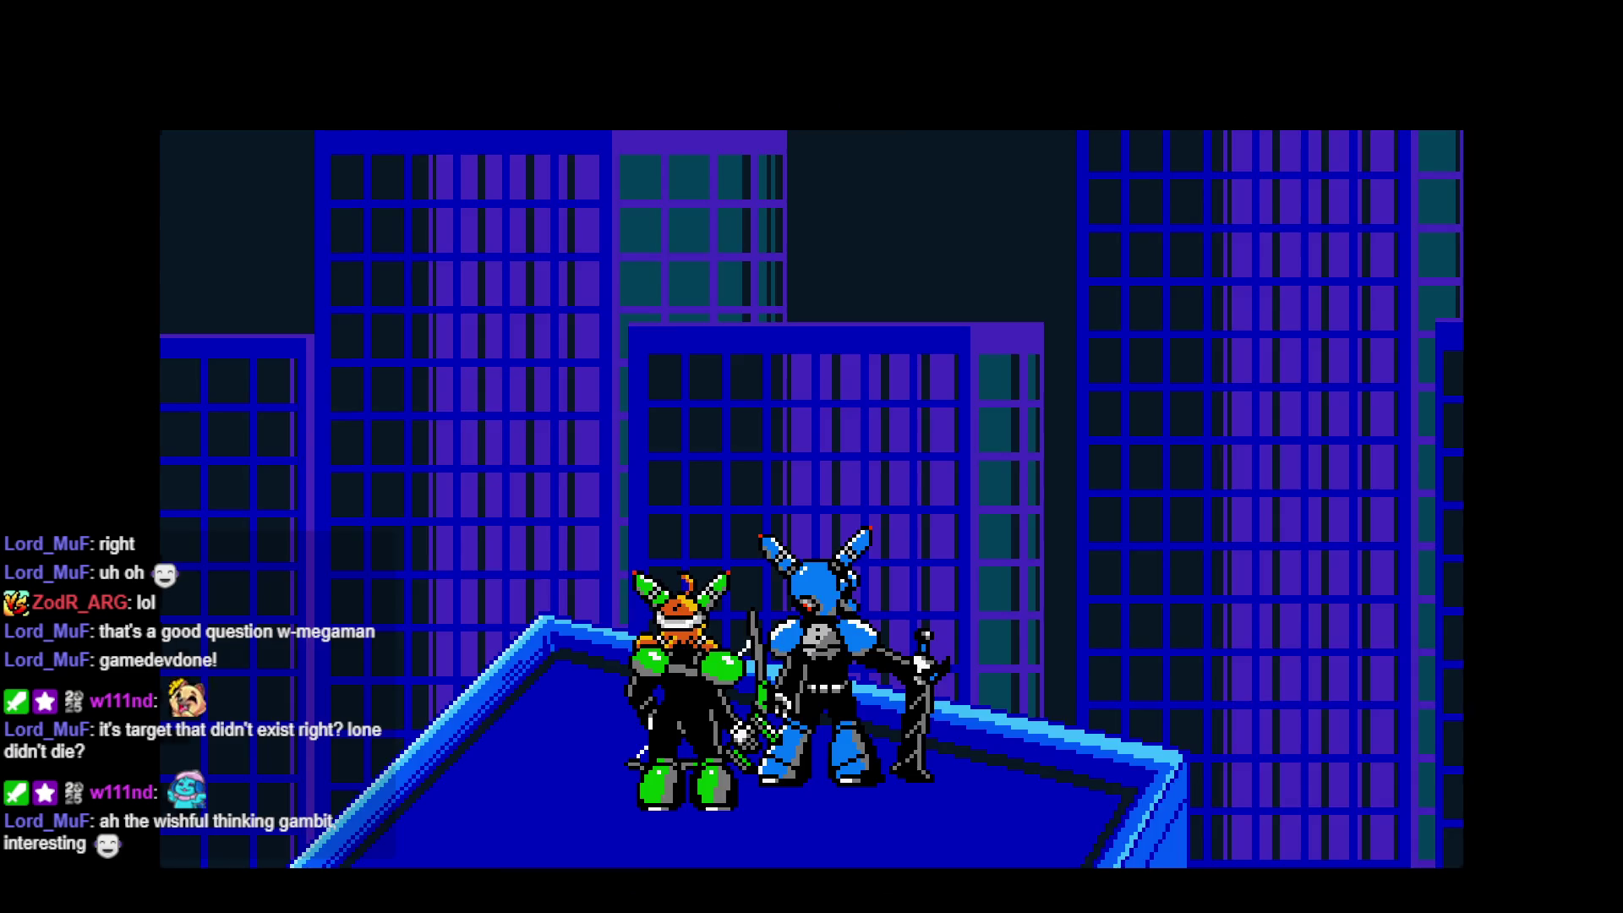
- Press Enter at the title screen to start gameplay in the test build
key(Return)
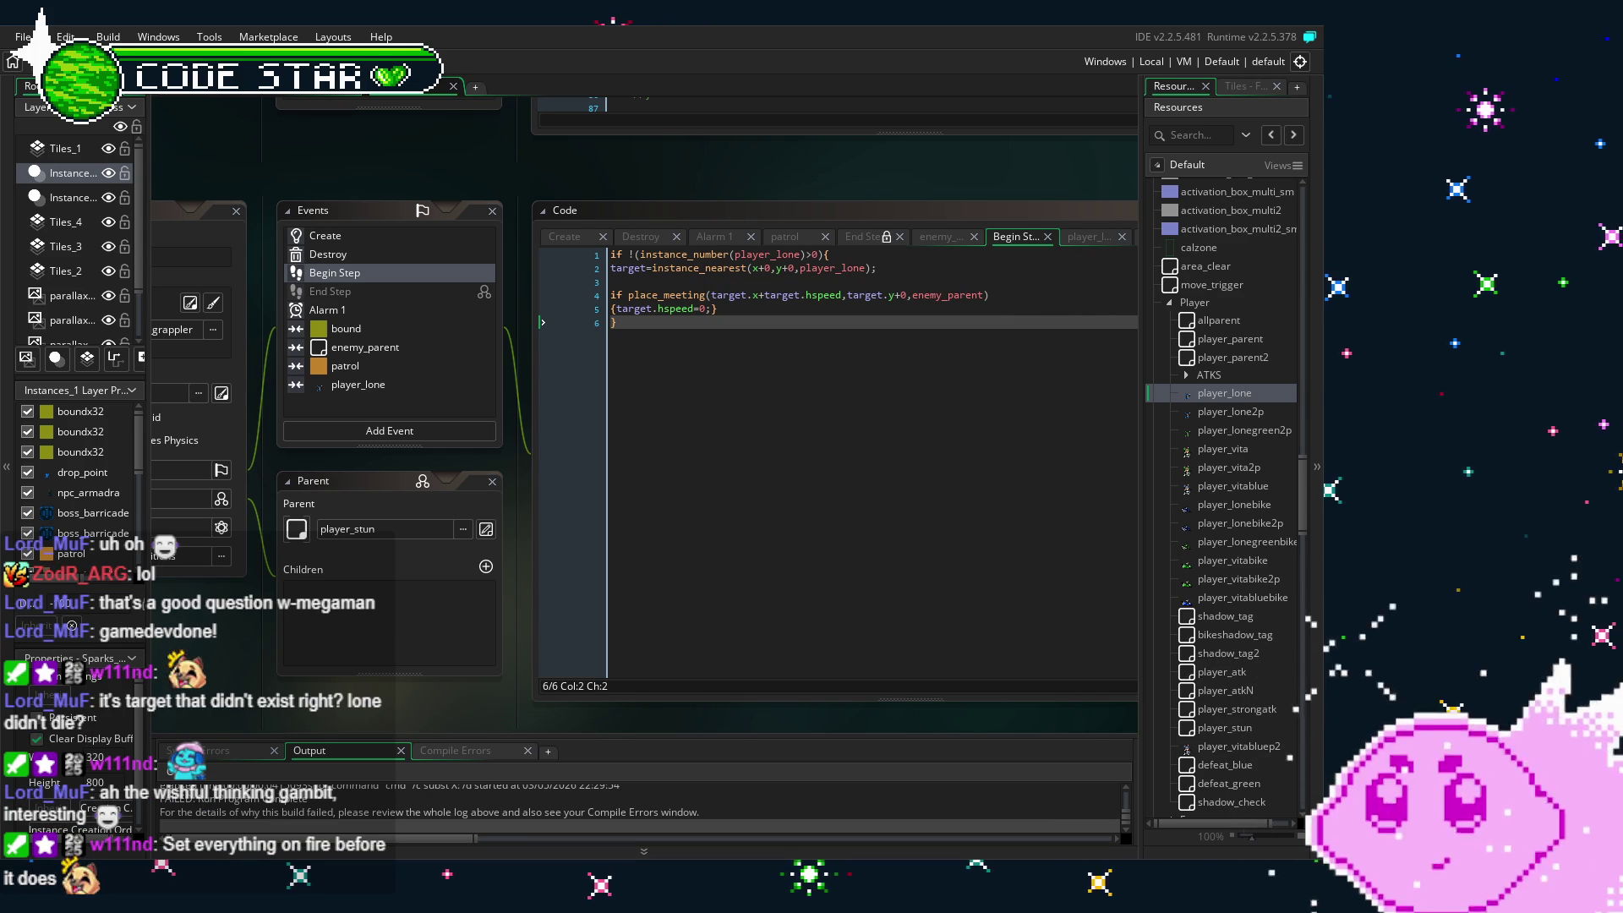
- Open the bound collision code and scroll the Output log up to the if (target.x<x) crash error
click(707, 420)
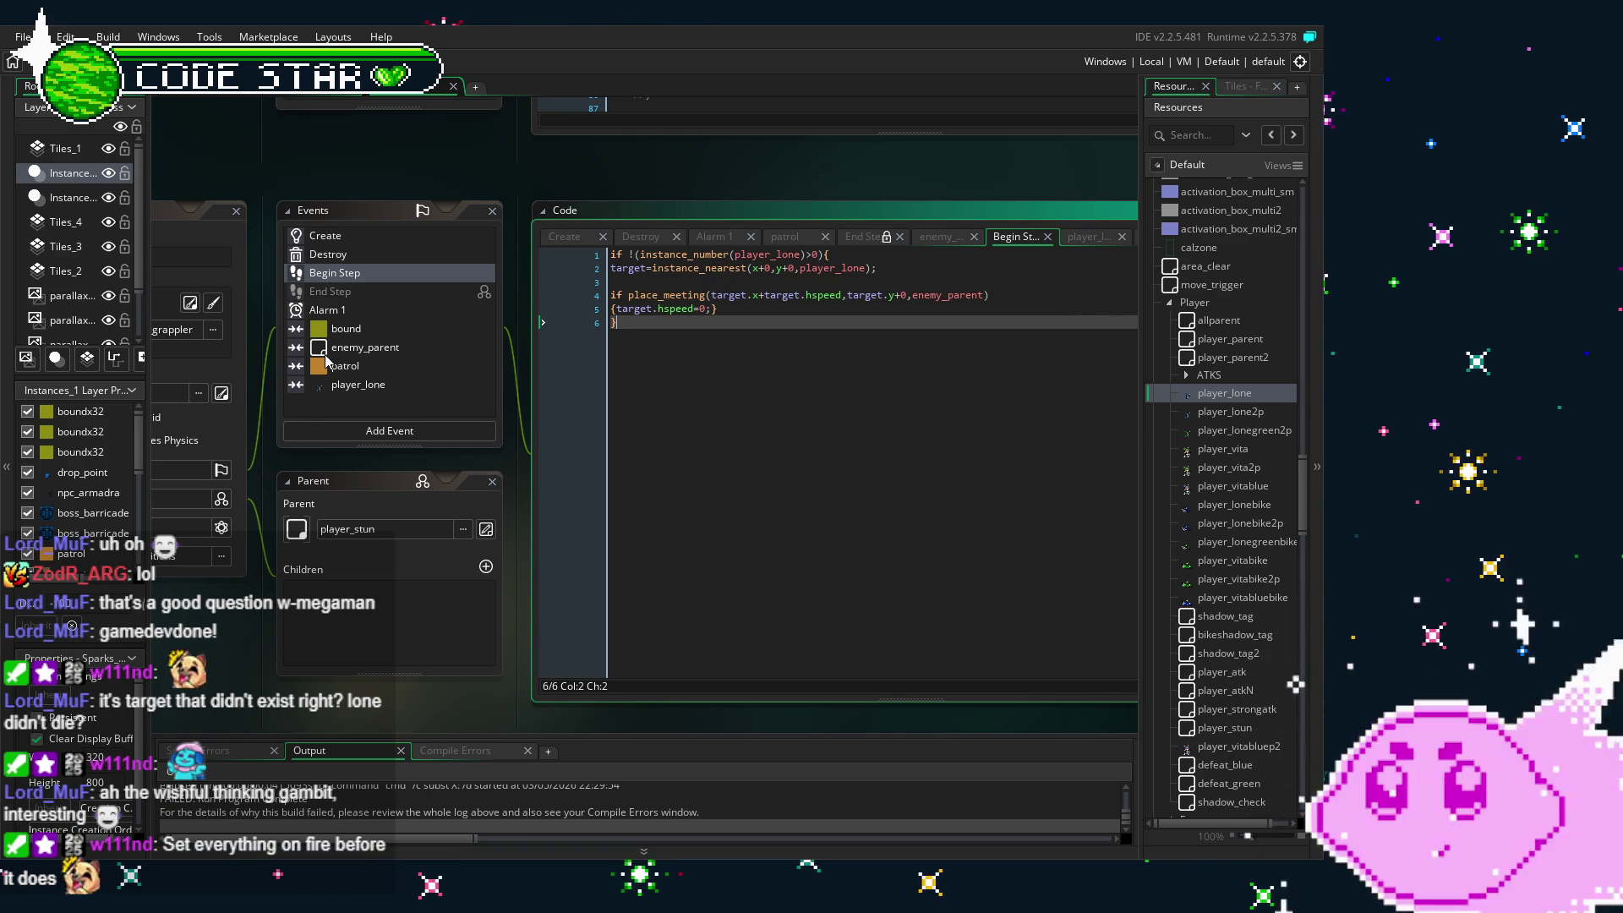
click(348, 329)
mouse_move(626, 741)
mouse_down()
mouse_move(589, 738)
mouse_move(613, 424)
mouse_up()
scroll(557, 653, up, 3)
scroll(556, 654, up, 1)
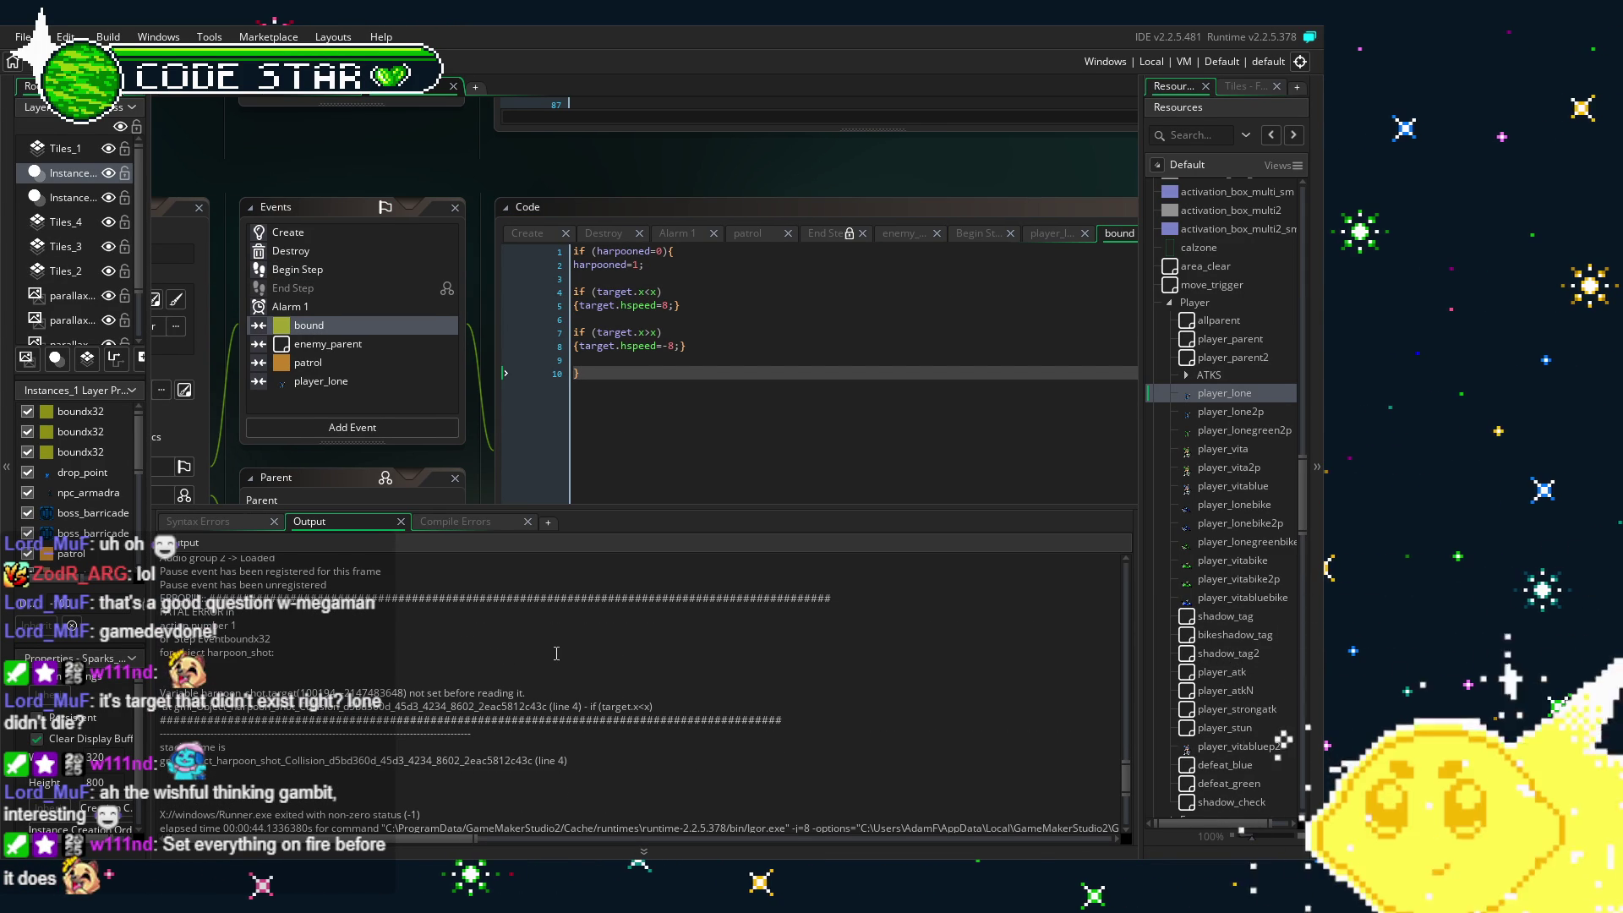
scroll(556, 654, up, 1)
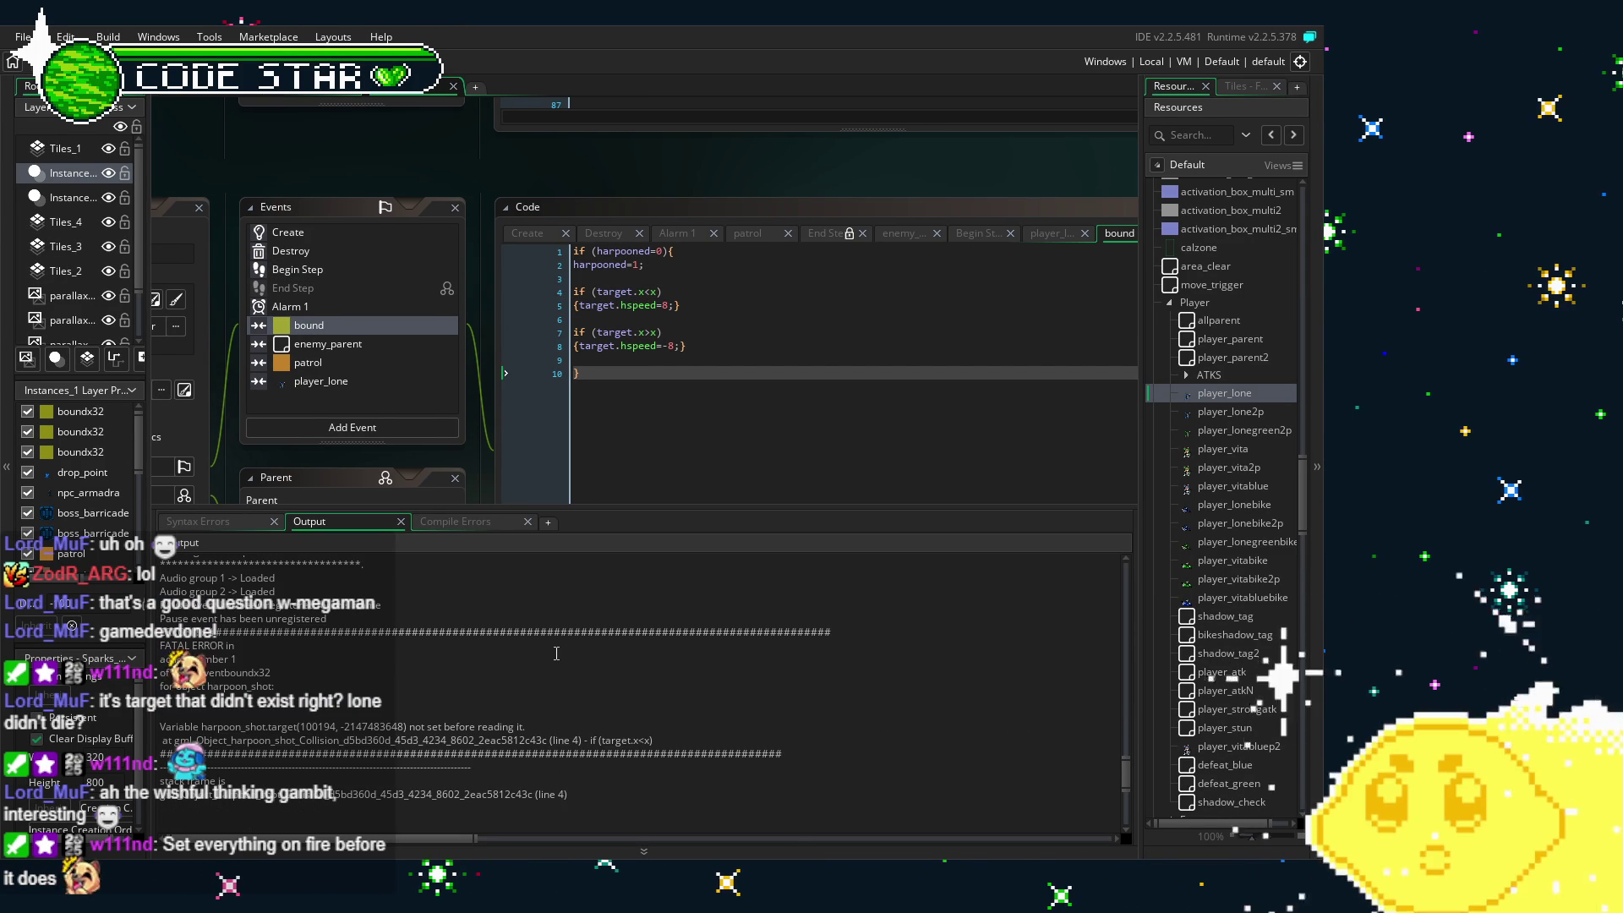
drag(584, 526, 574, 761)
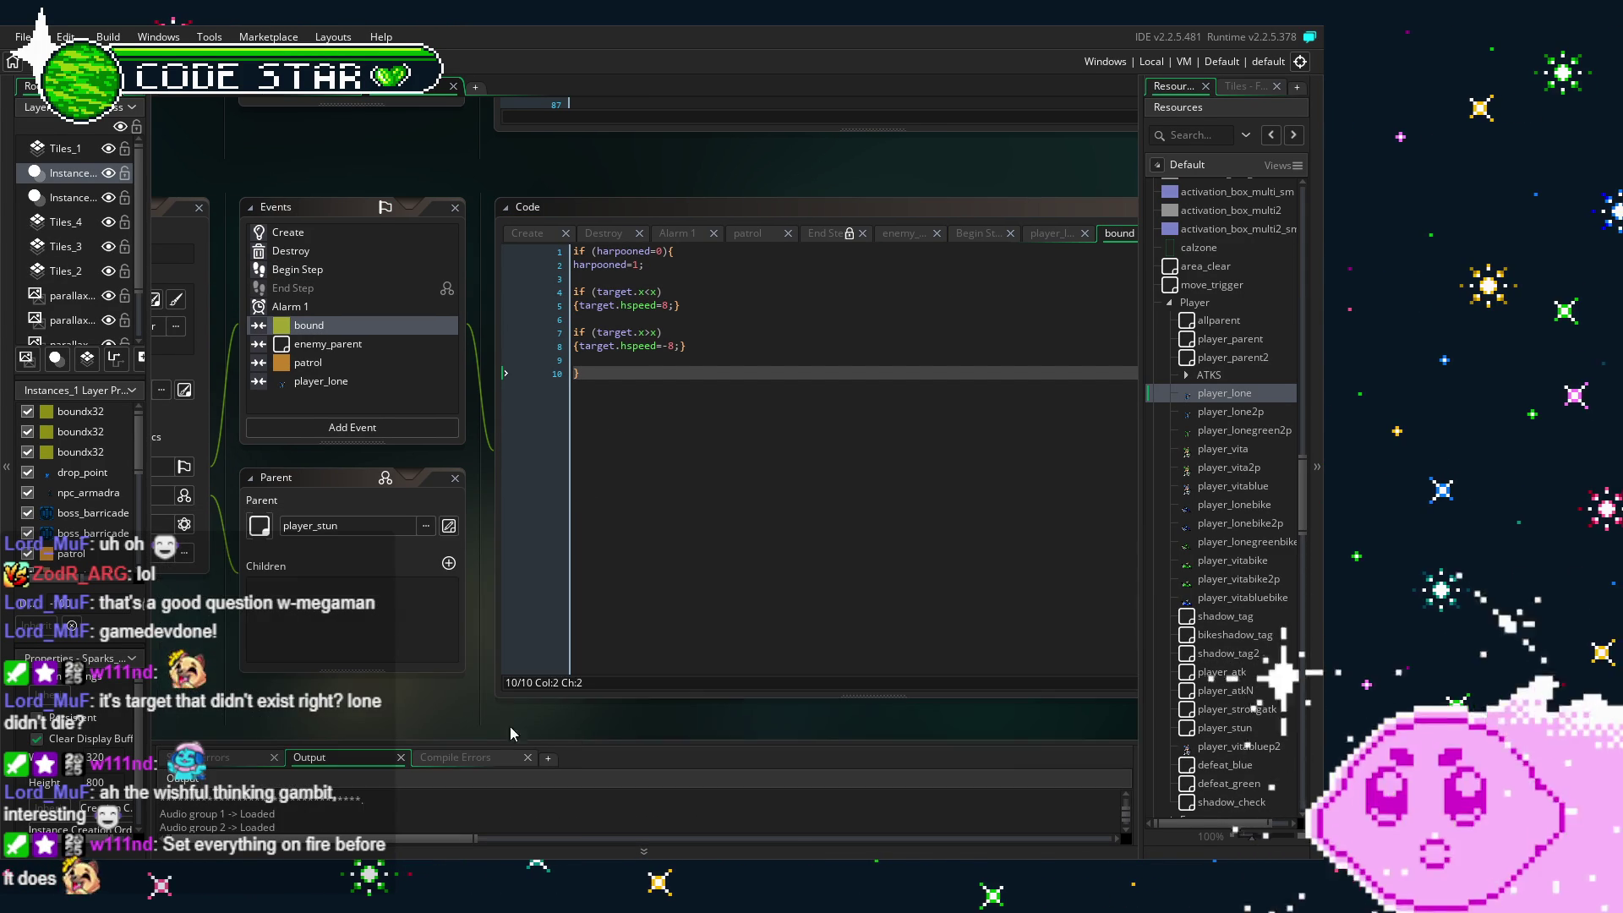
drag(501, 401, 532, 403)
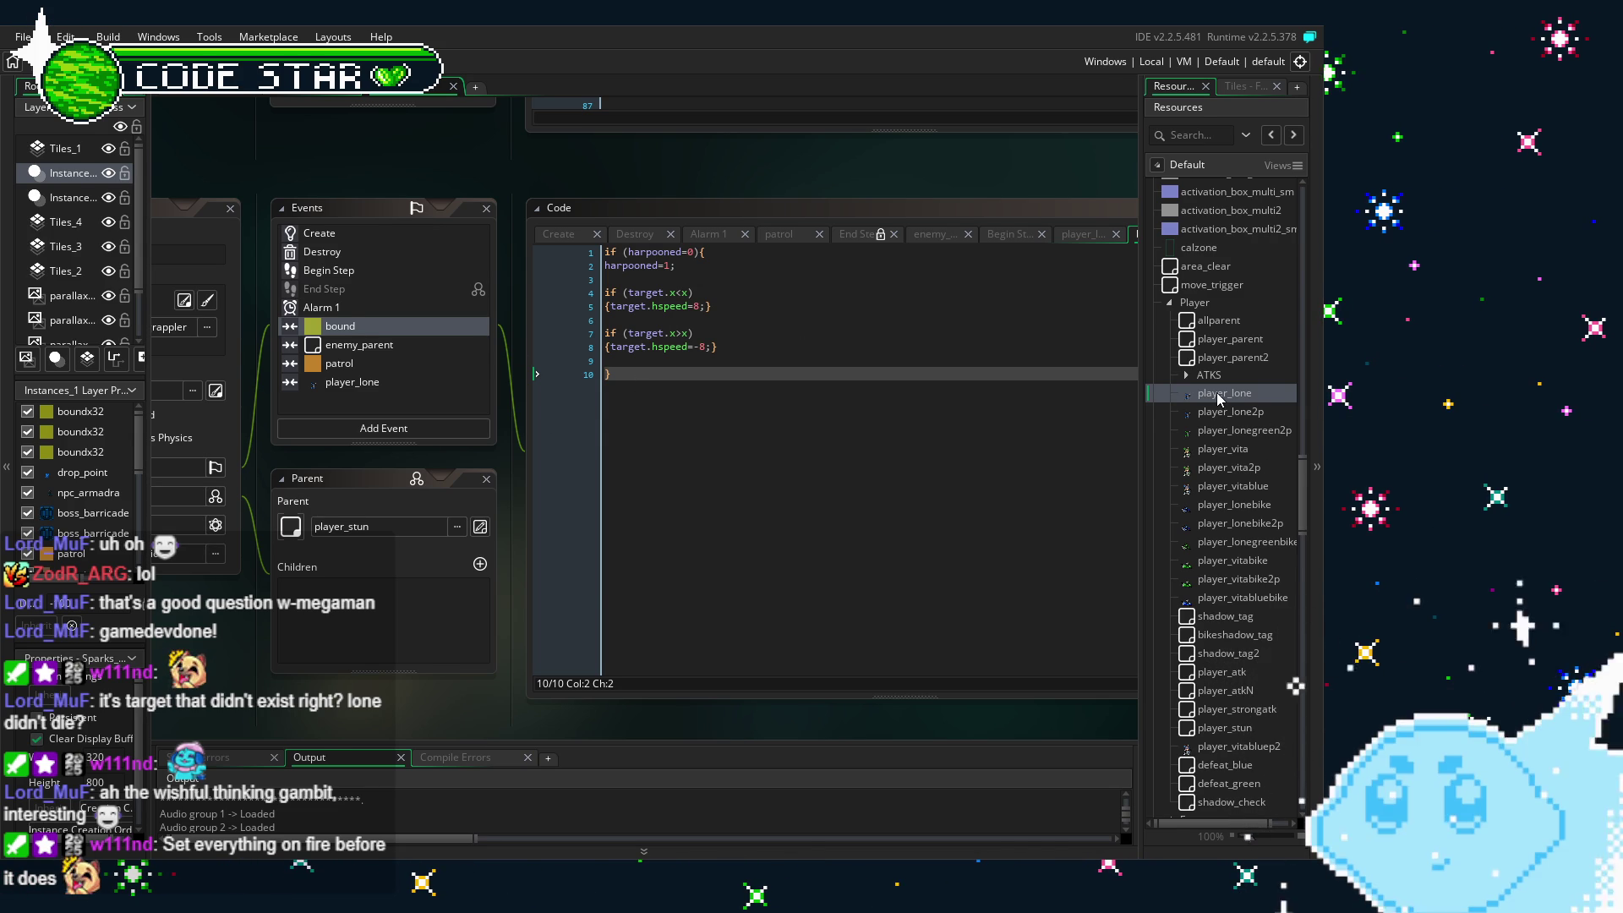
- Open the enemy00 object and view its Create and Step event code
scroll(1222, 439, down, 5)
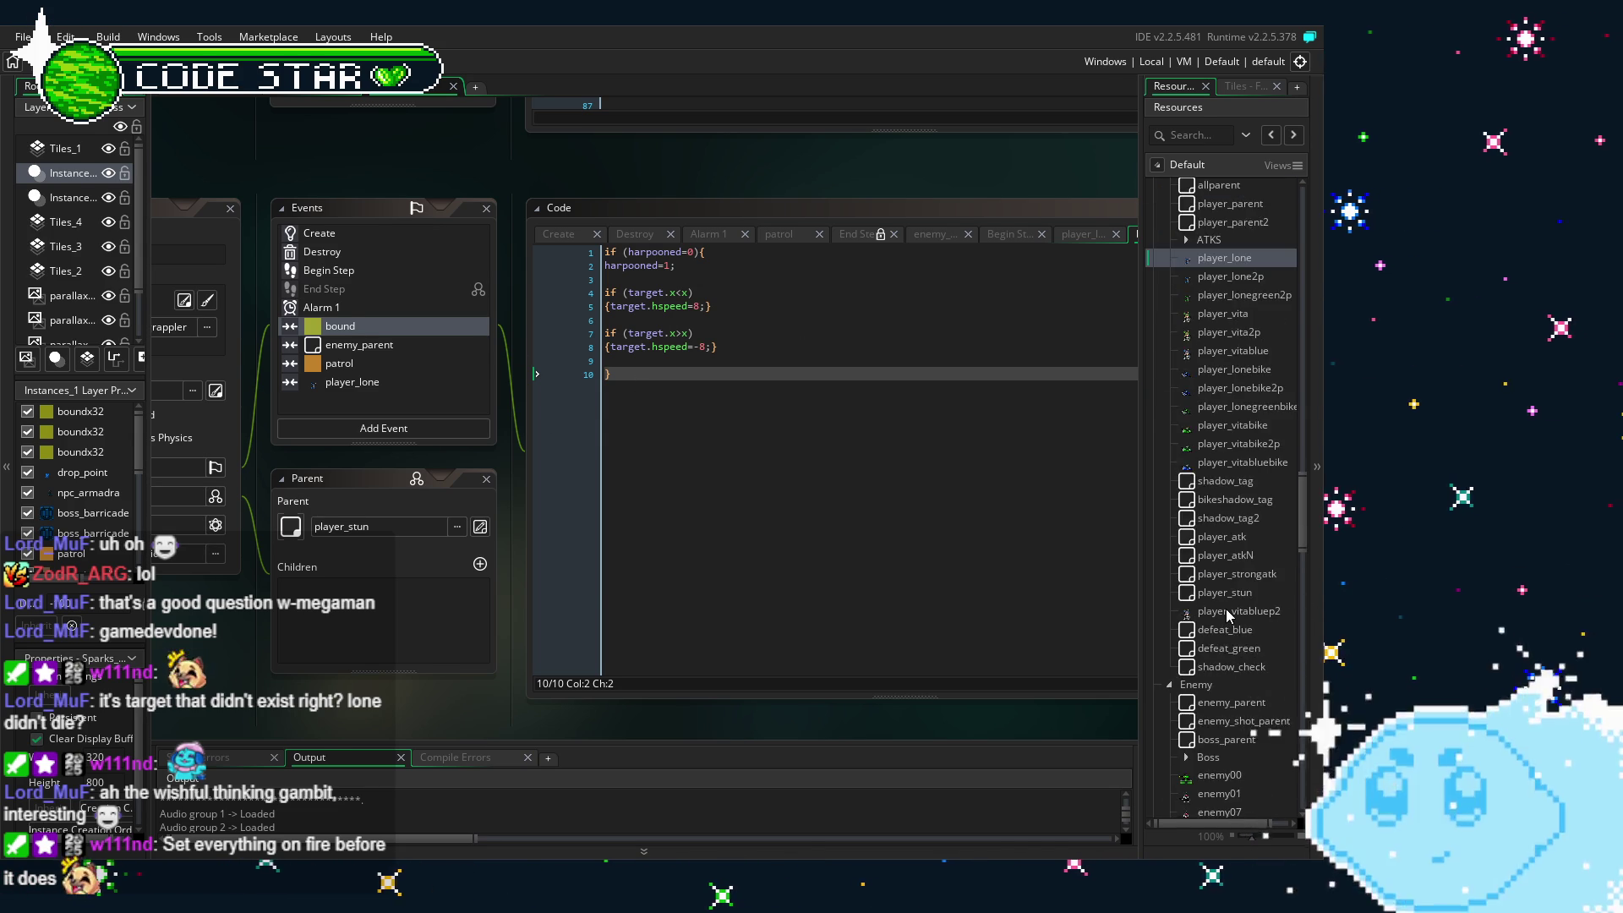
double_click(1230, 541)
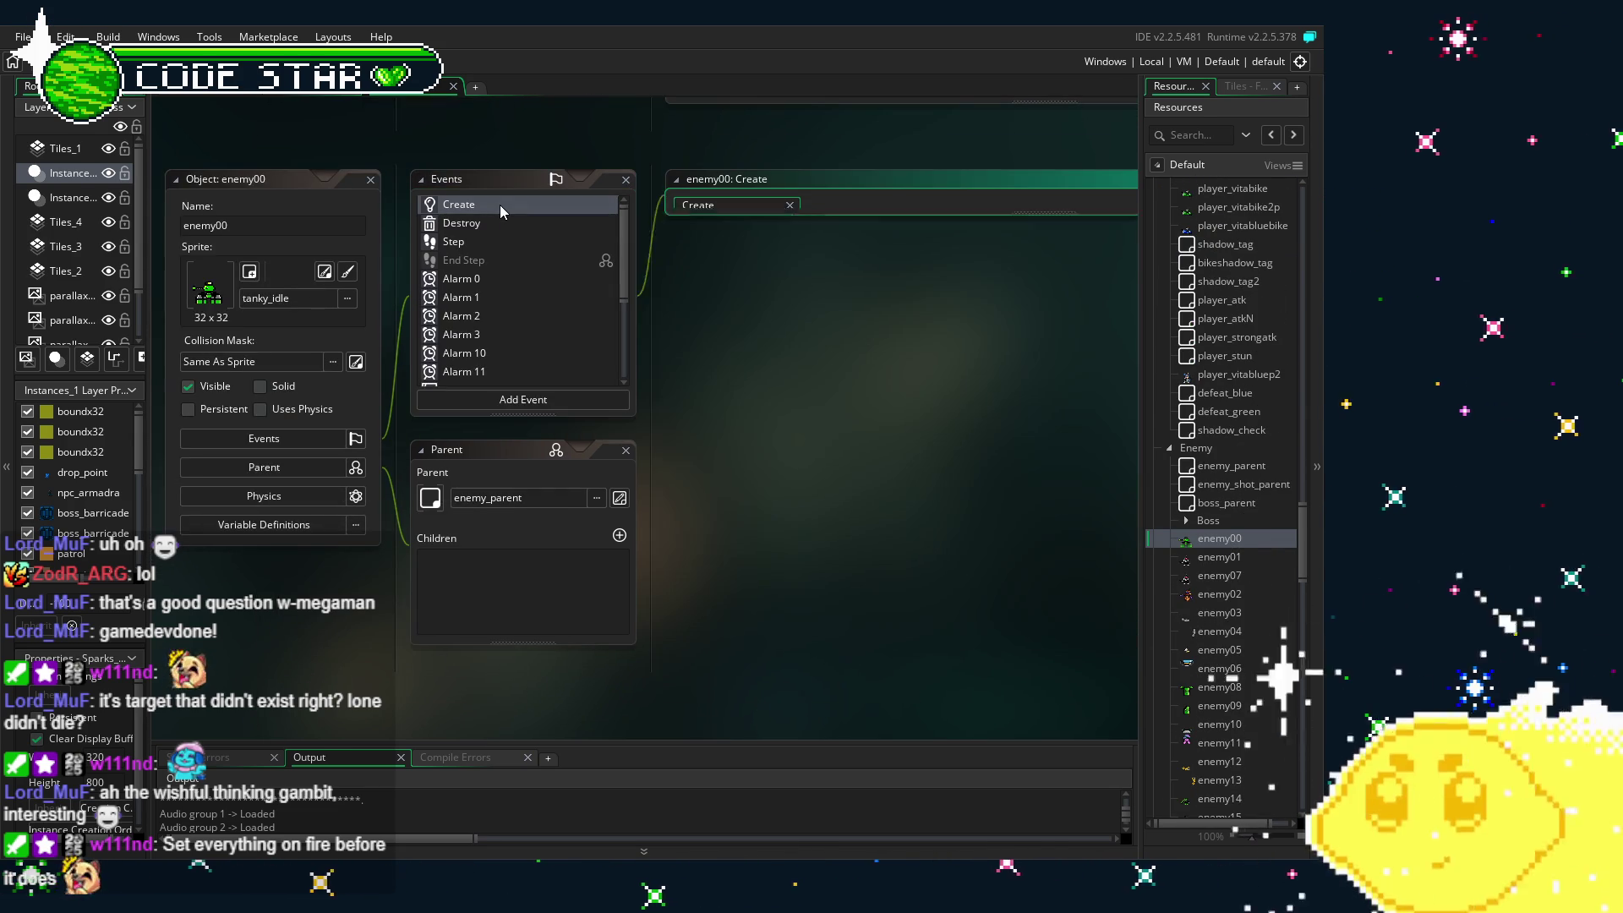
double_click(500, 204)
double_click(500, 242)
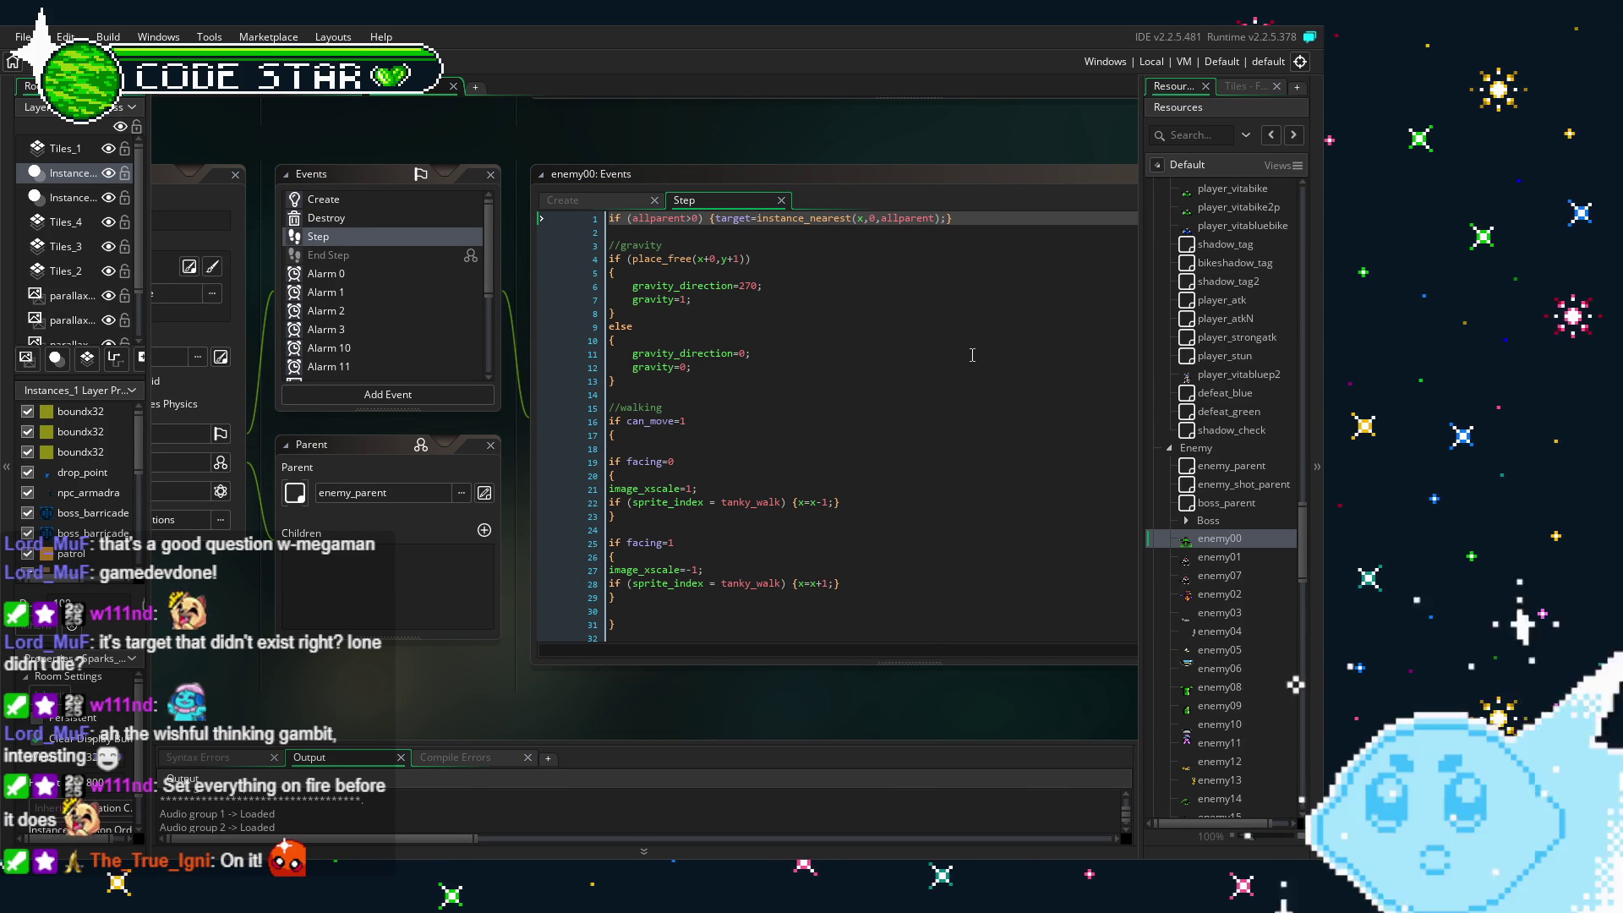
- Scroll through the Resources tree and expand the WEP folder
scroll(1174, 597, up, 2)
scroll(1220, 589, up, 4)
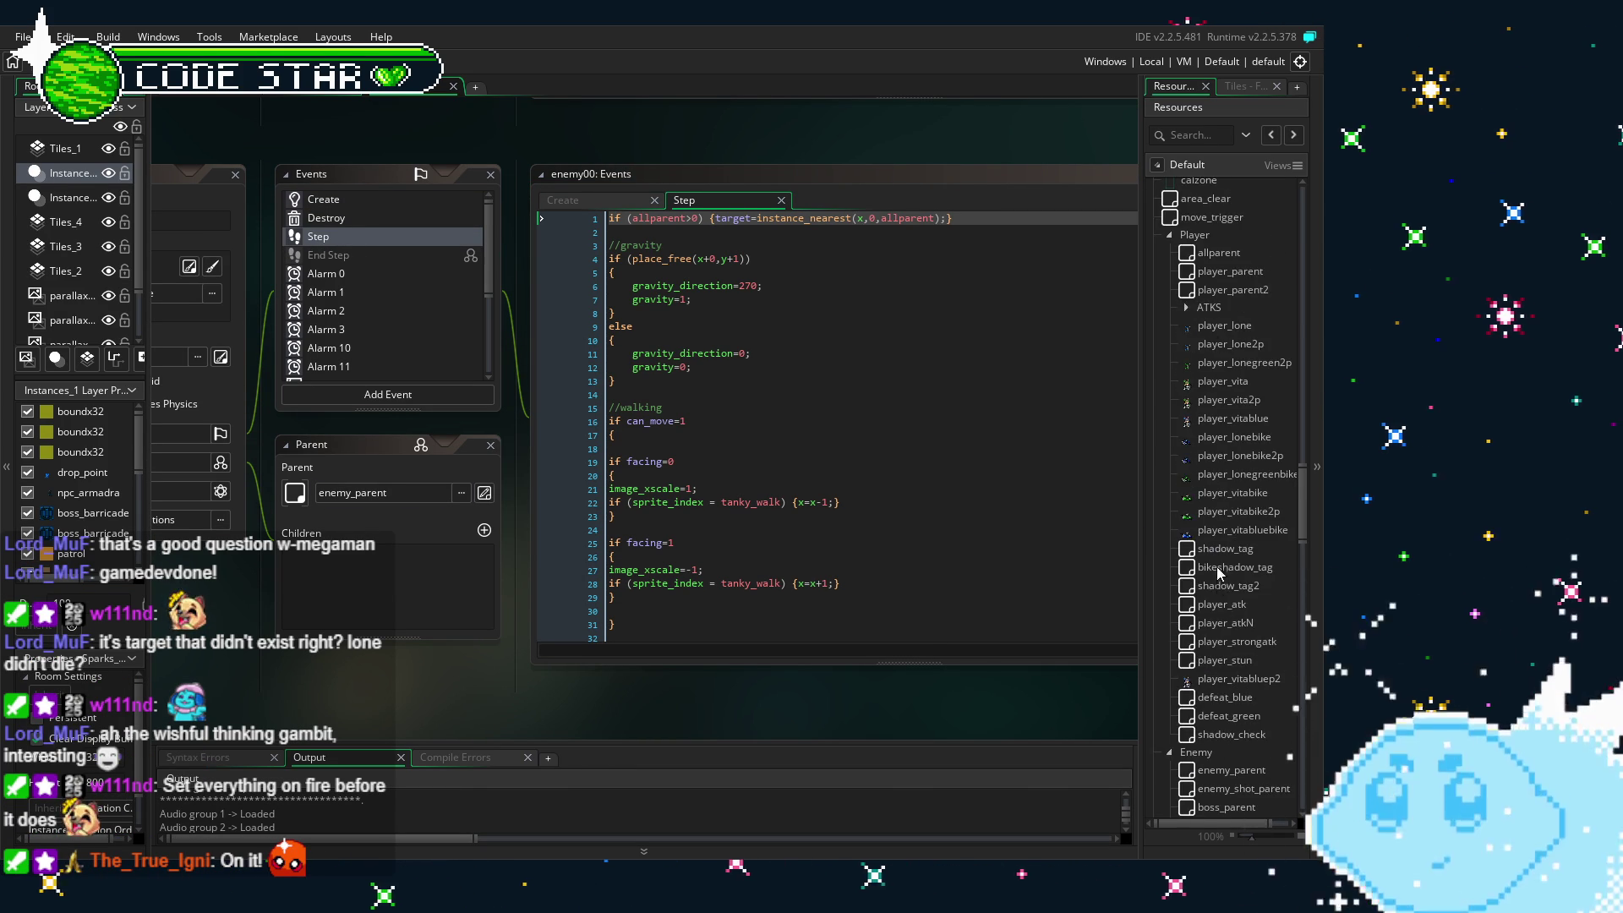
scroll(292, 689, up, 3)
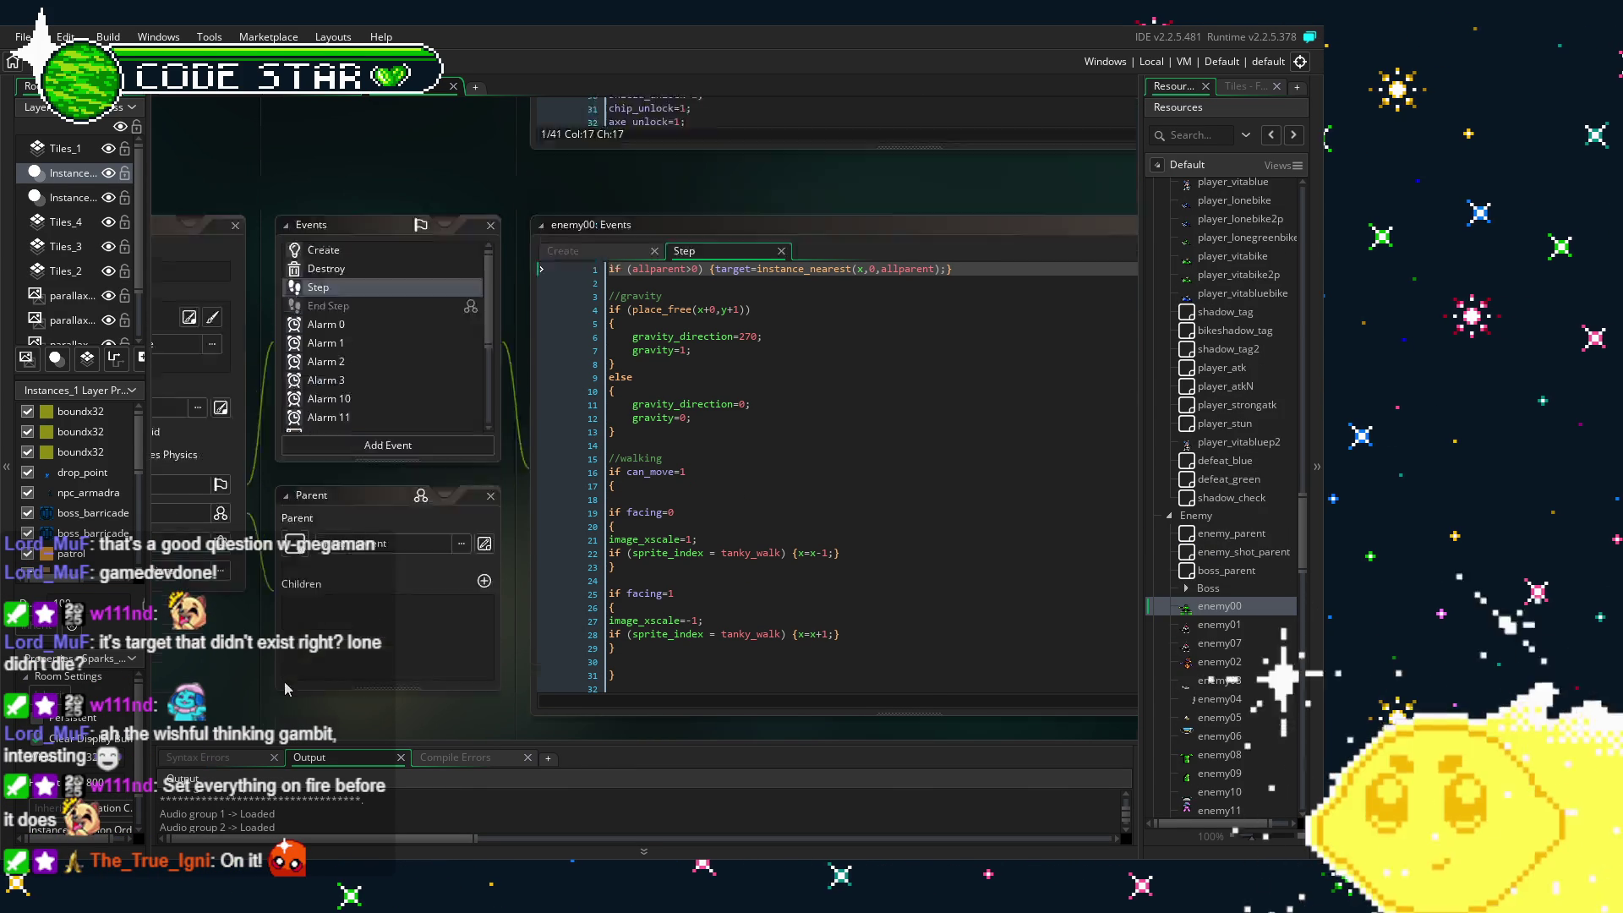
scroll(331, 617, up, 4)
scroll(330, 617, down, 6)
scroll(1223, 714, down, 5)
drag(1303, 570, 1308, 776)
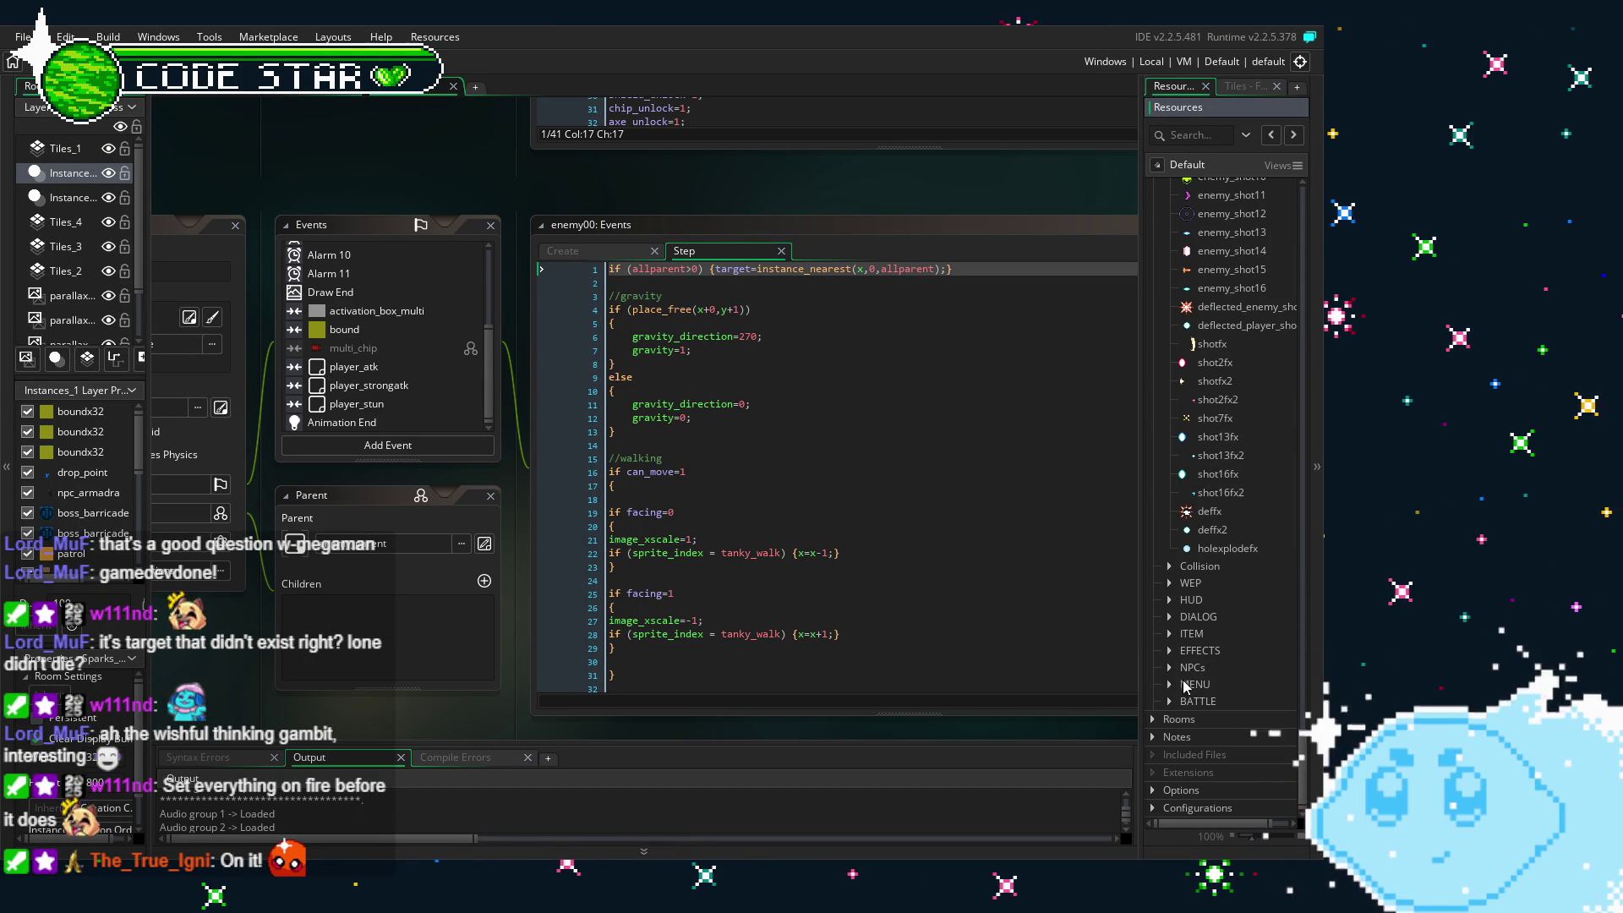
click(1169, 583)
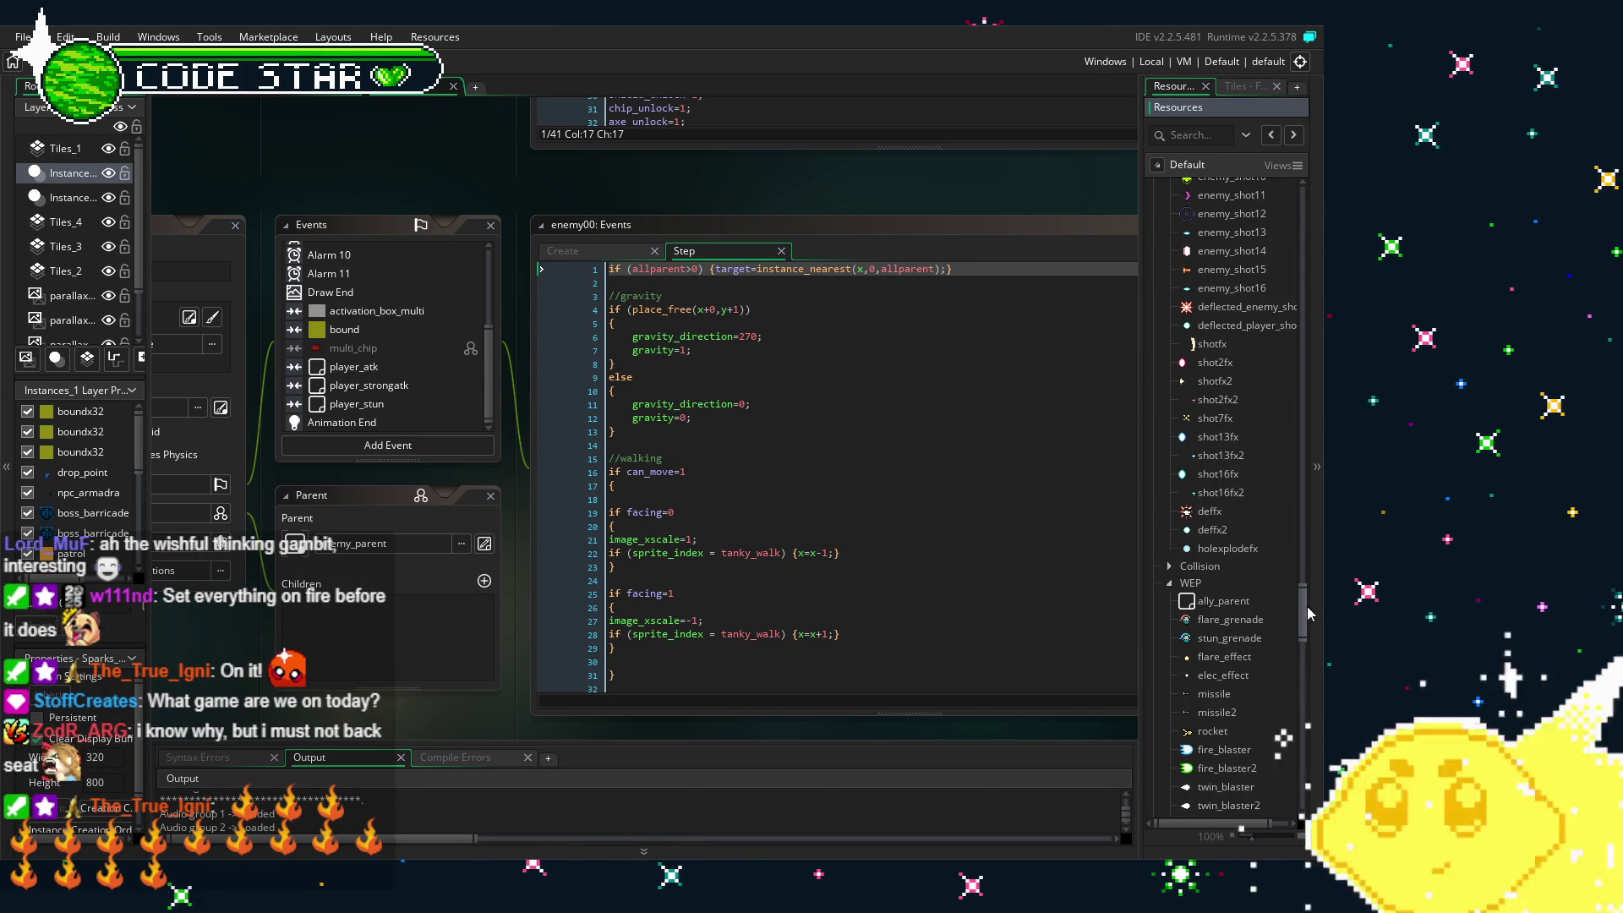
drag(1306, 606, 1305, 657)
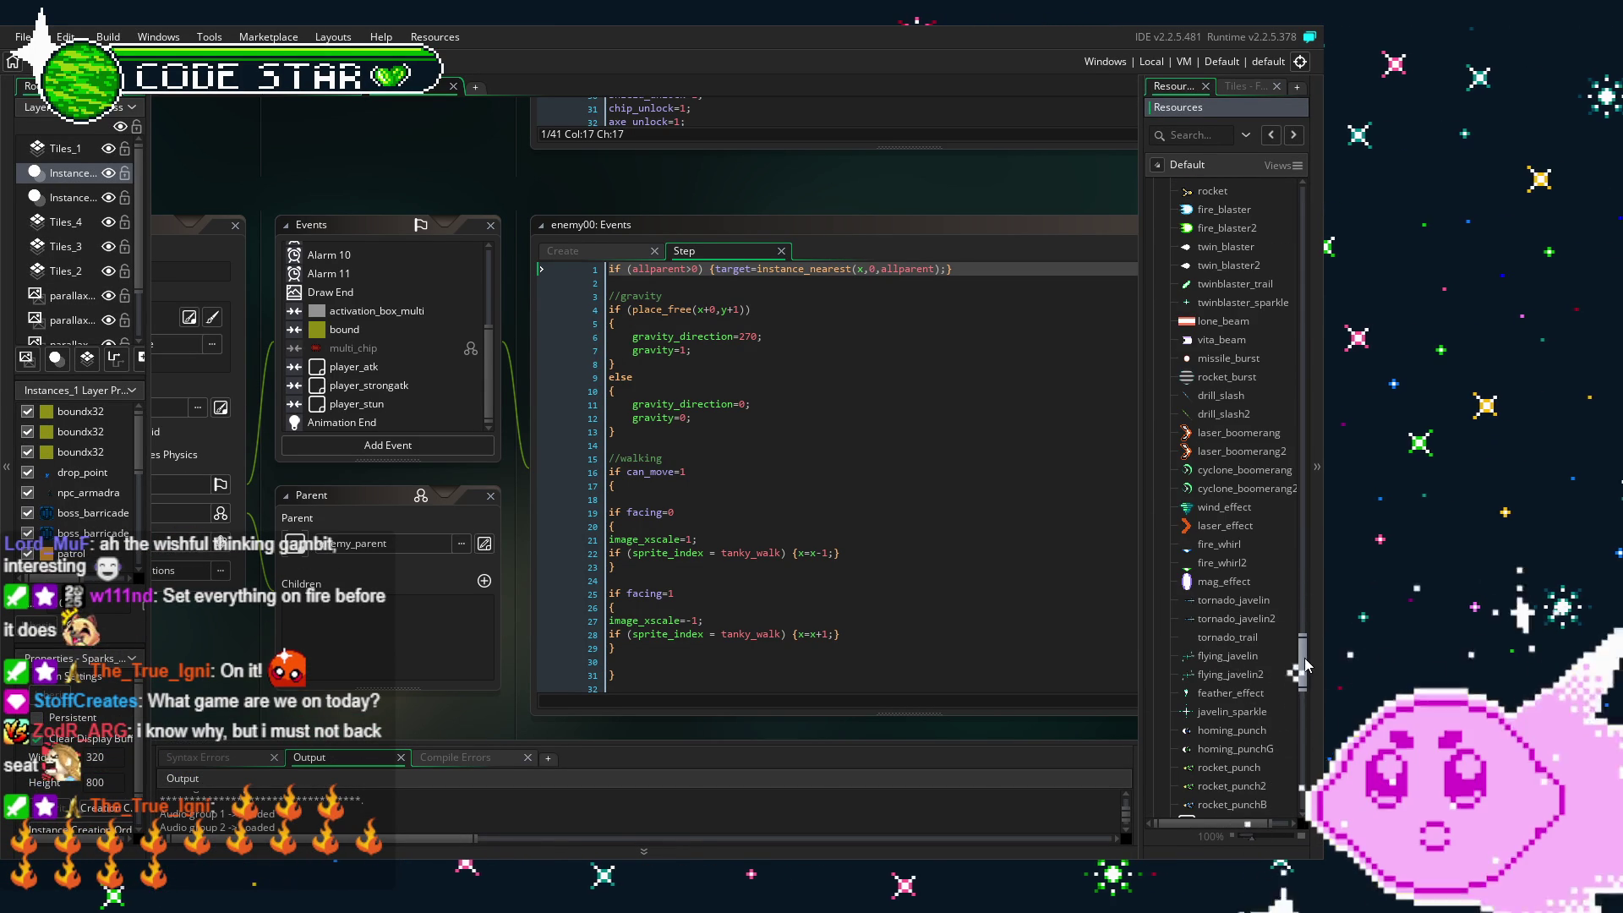
drag(1305, 666, 1305, 693)
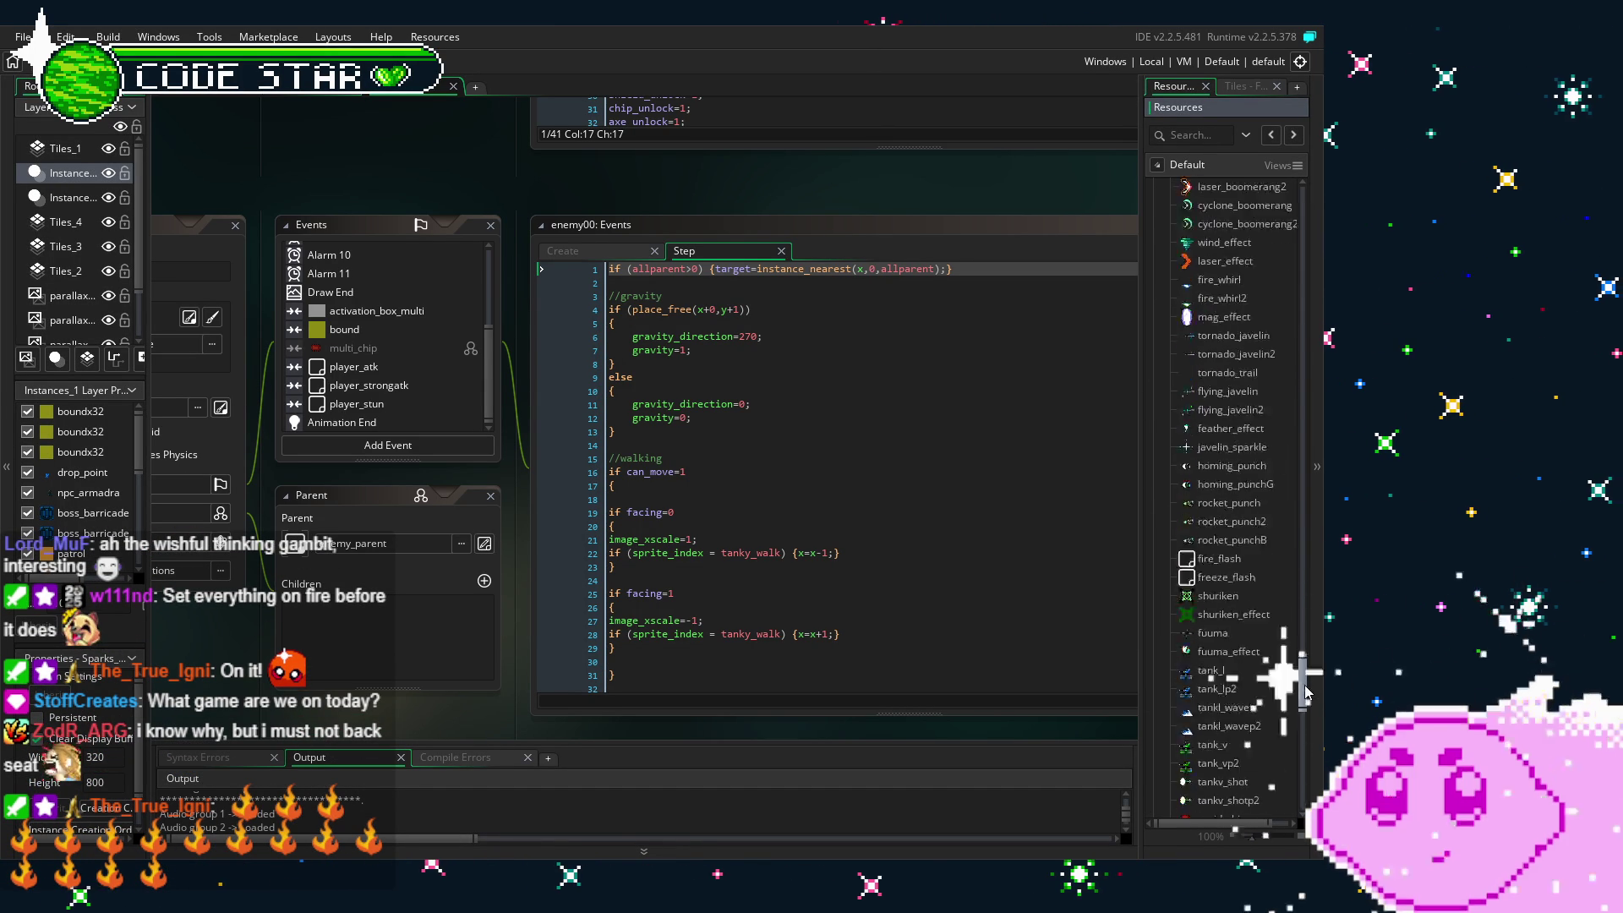
drag(1305, 691, 1302, 760)
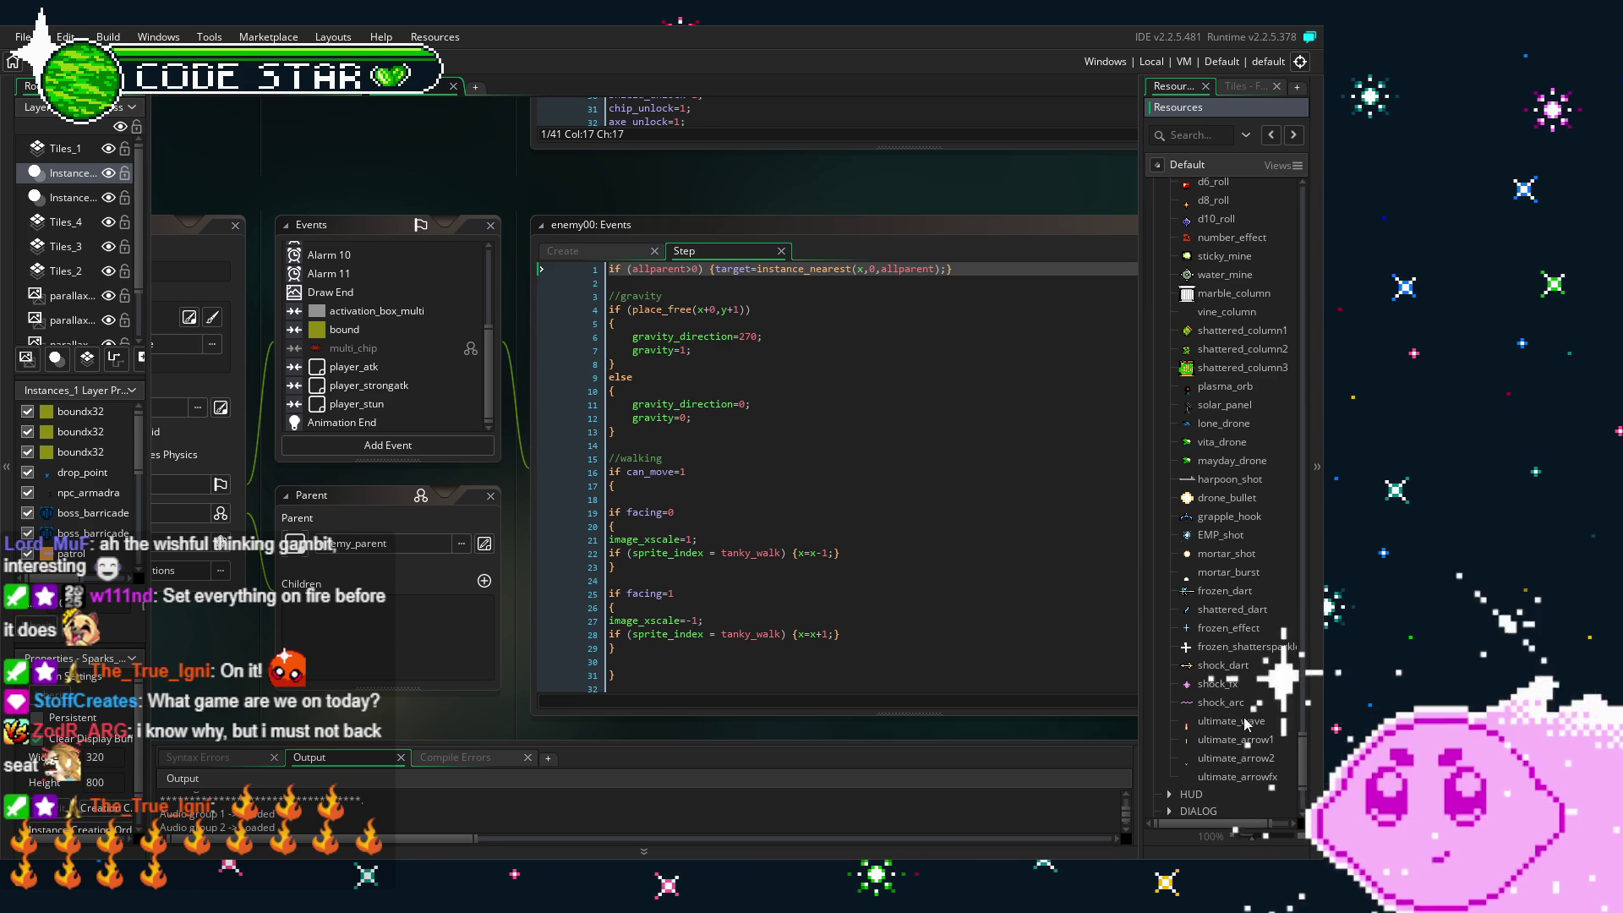
scroll(1246, 744, up, 1)
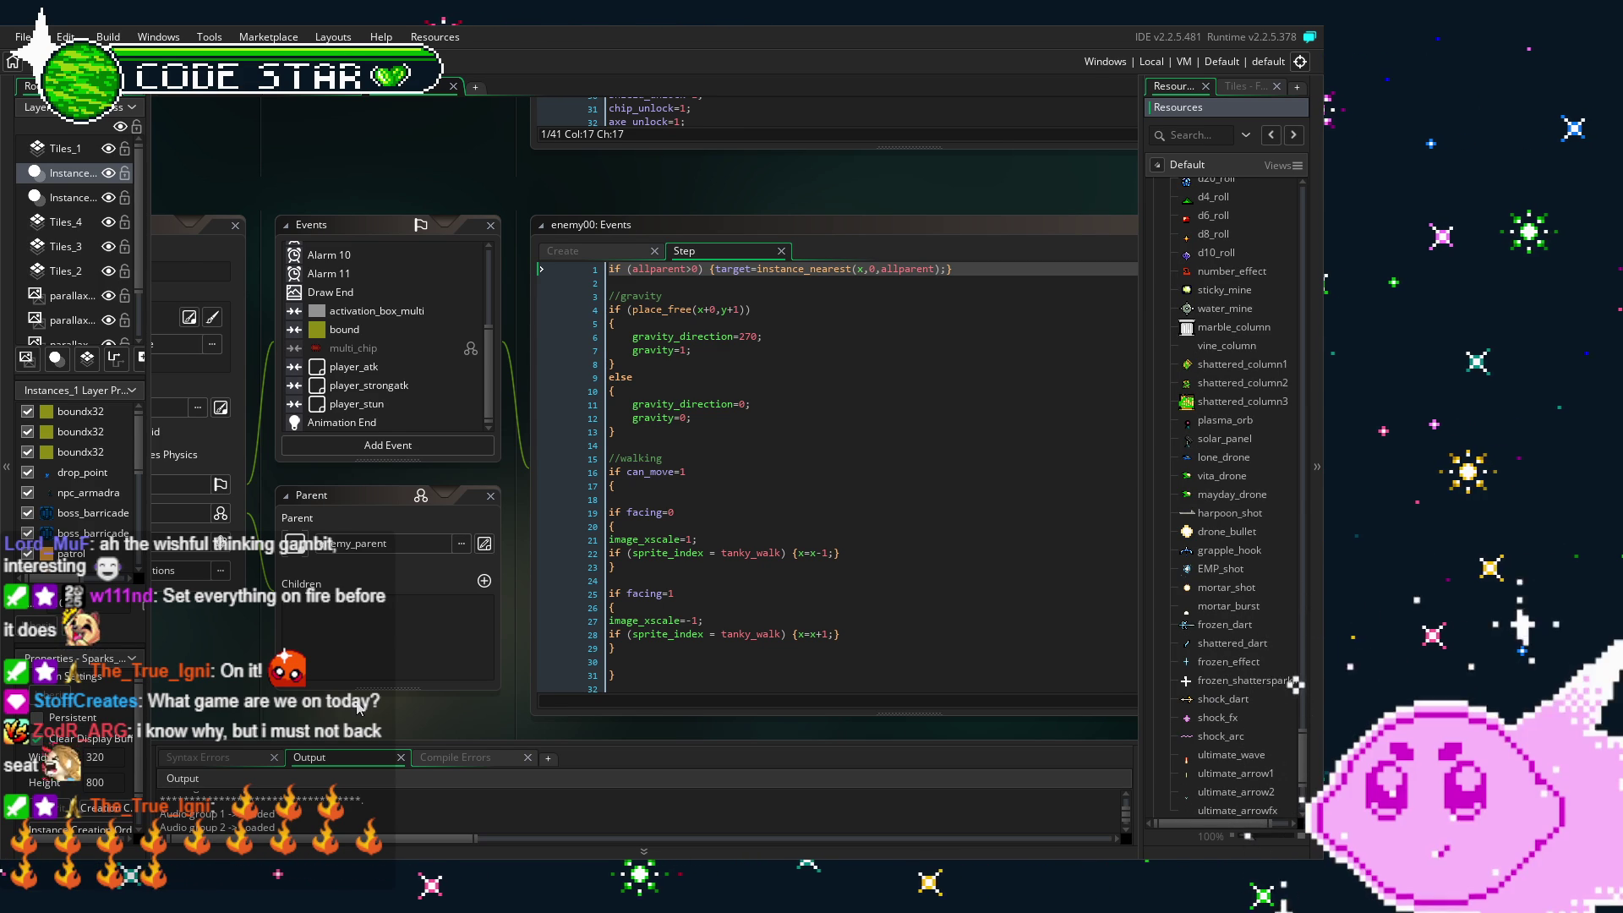
- Find harpoon_shot in the Resources tree and open its object editor
drag(378, 693, 459, 632)
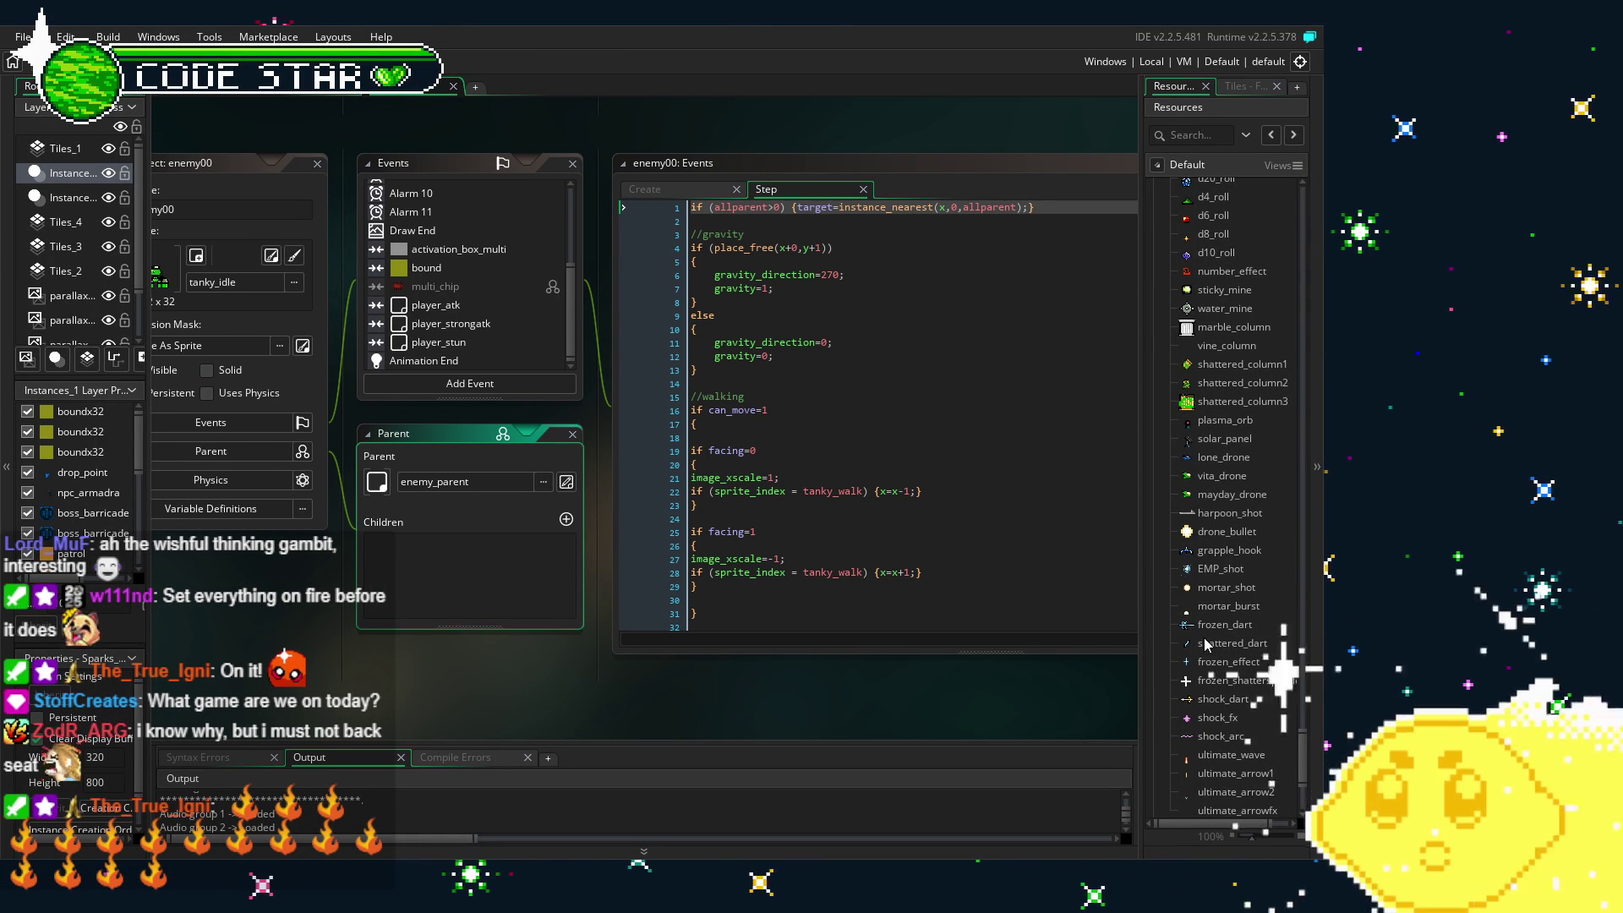
scroll(1207, 644, down, 3)
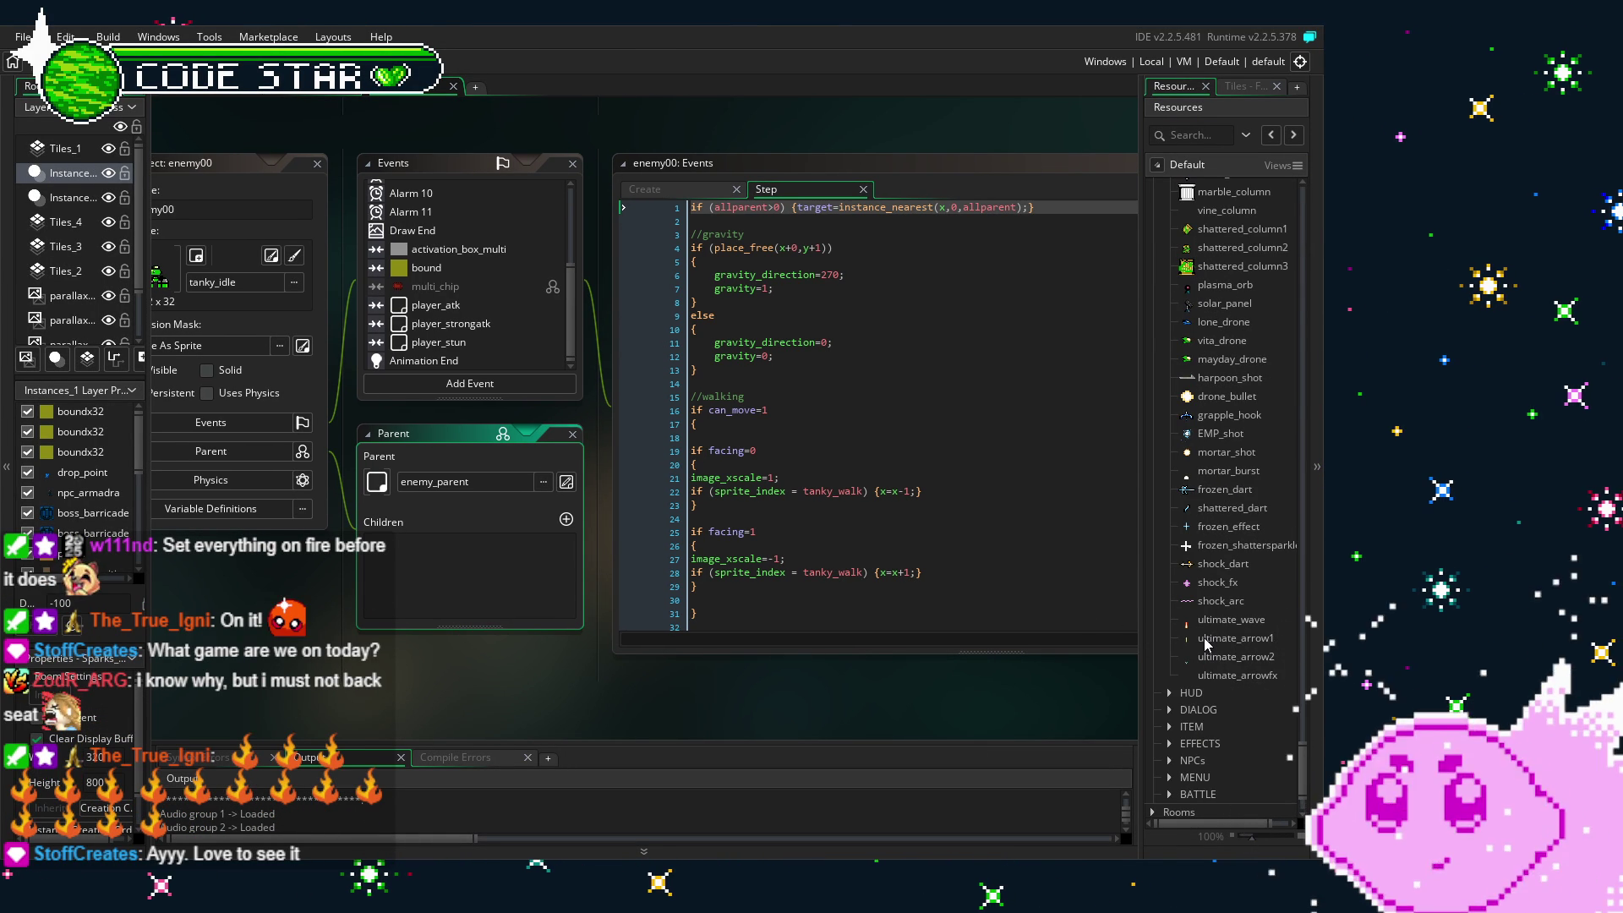
scroll(1205, 639, up, 1)
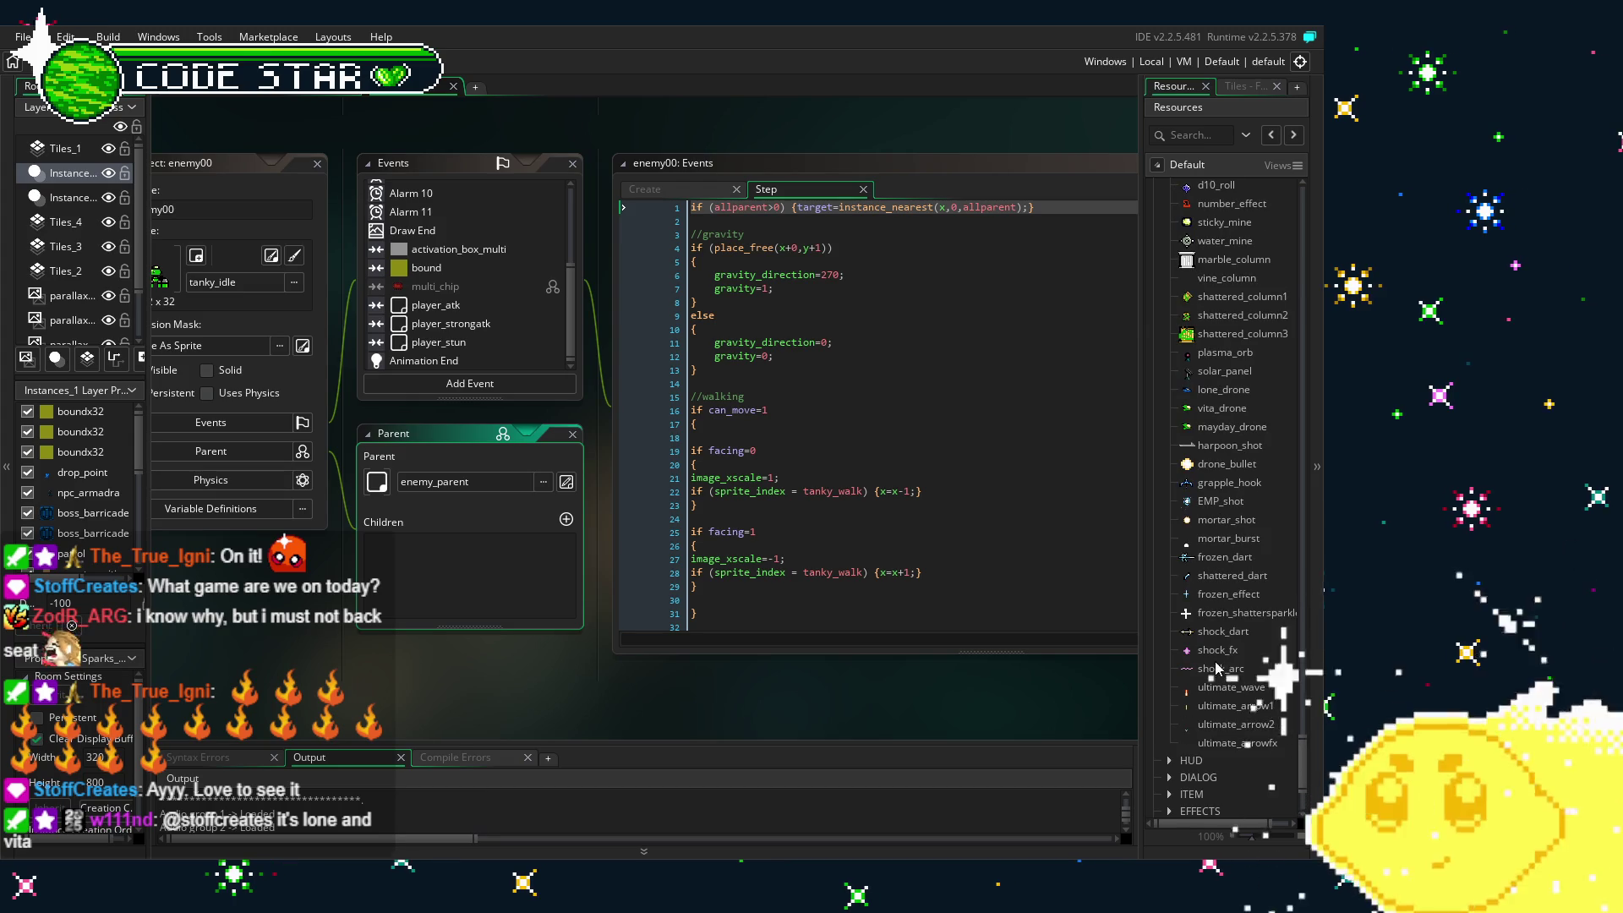
scroll(1212, 625, up, 1)
scroll(1213, 620, up, 1)
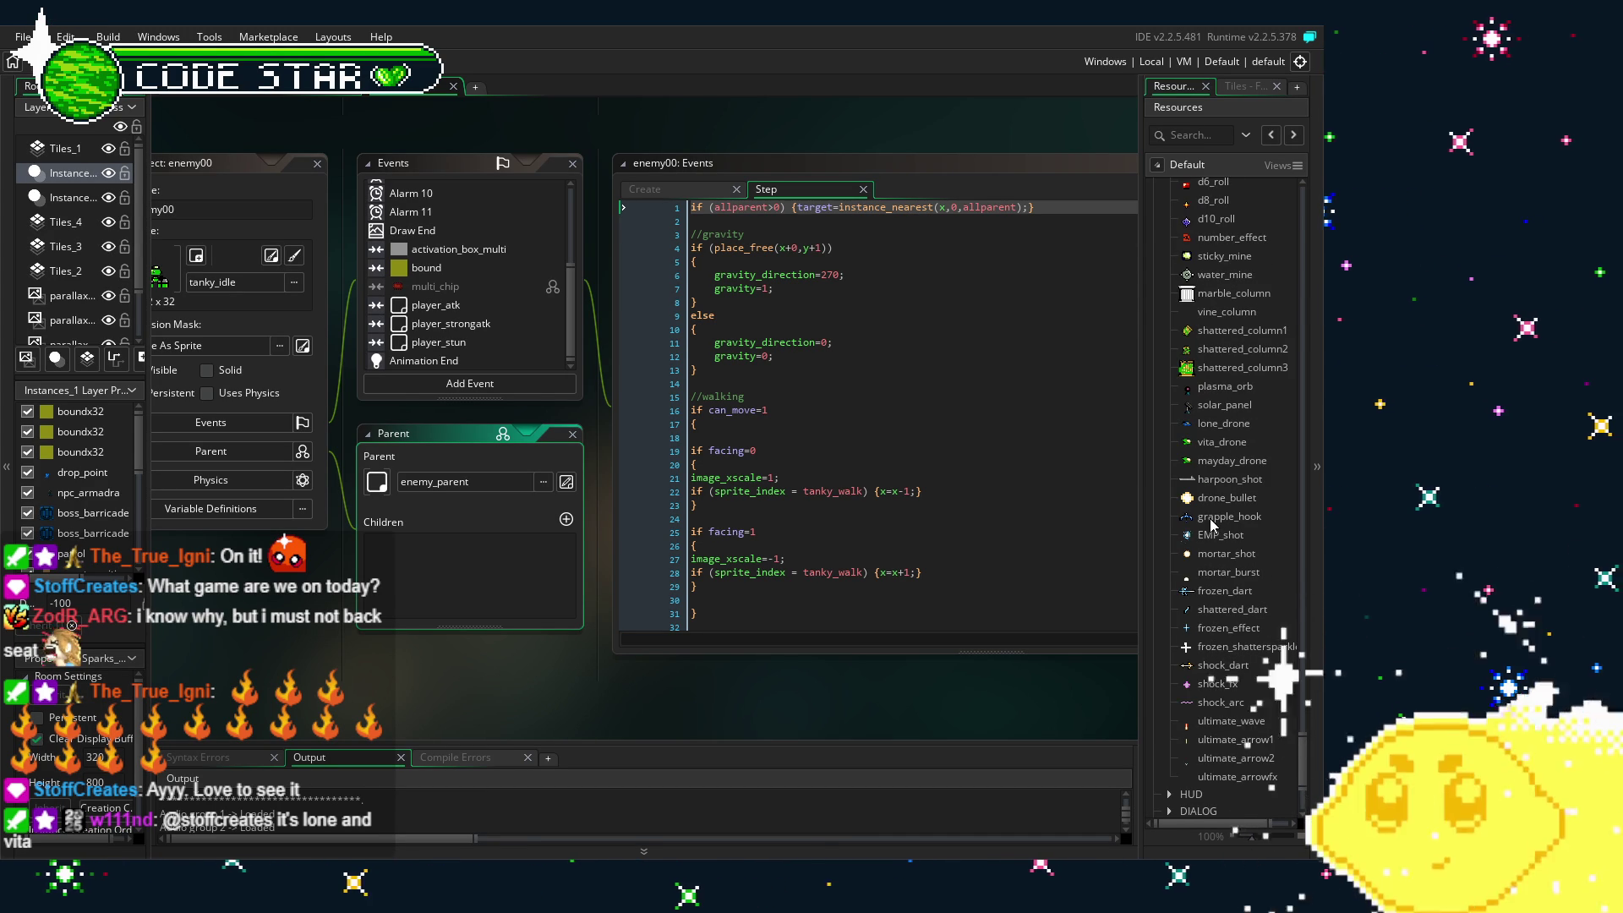
double_click(1234, 479)
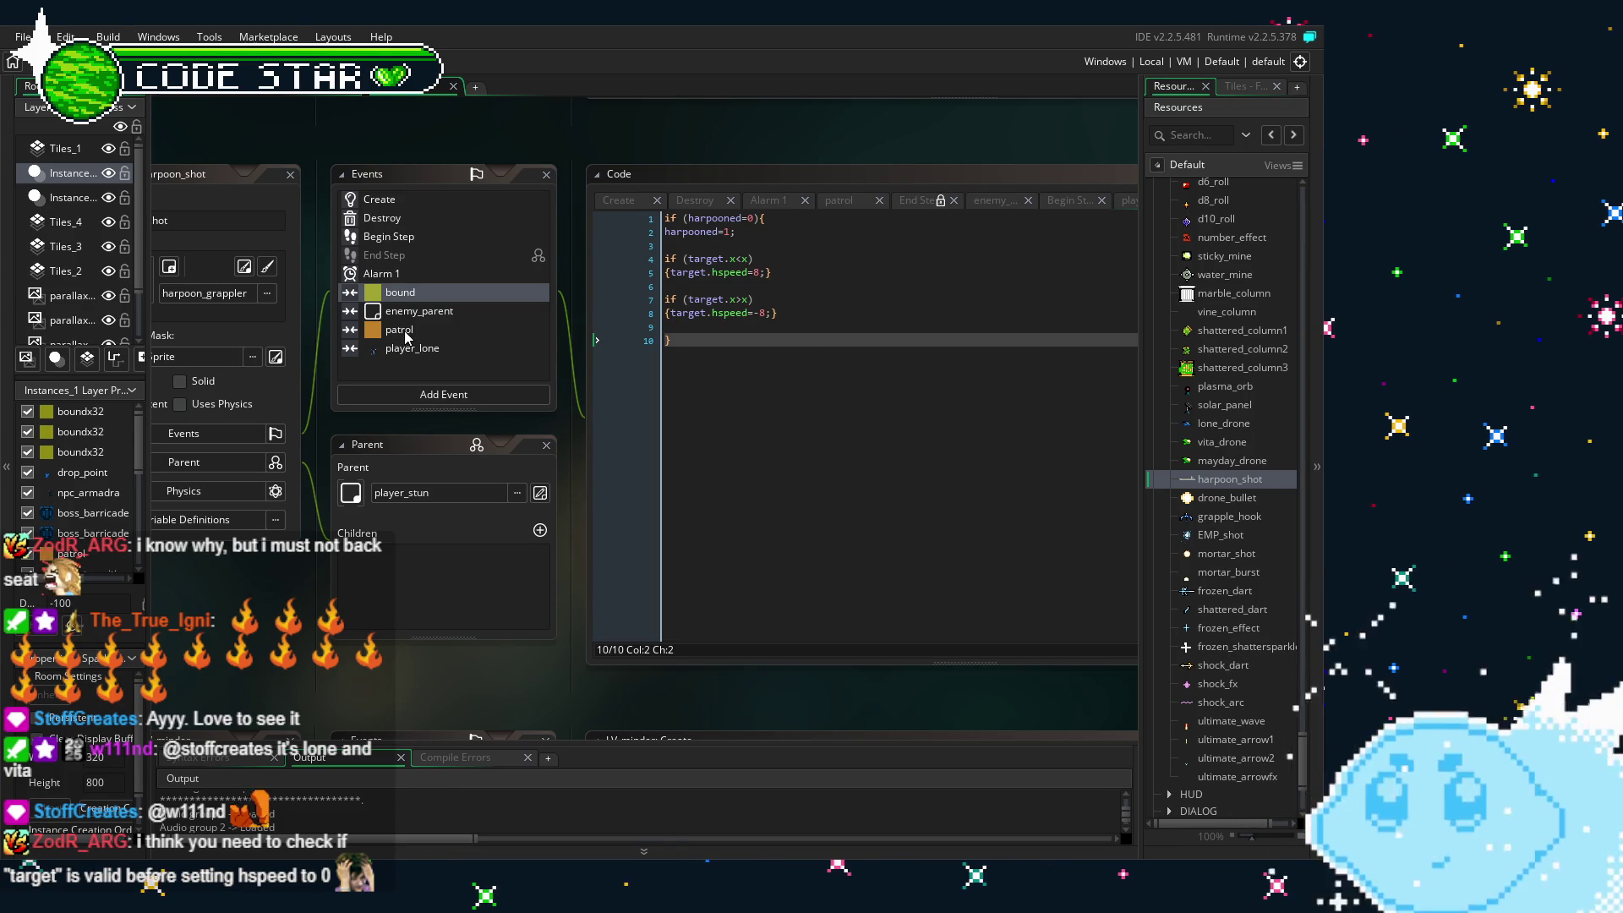
- Read harpoon_shot's Destroy code, then switch to its enemy_parent collision event
click(382, 218)
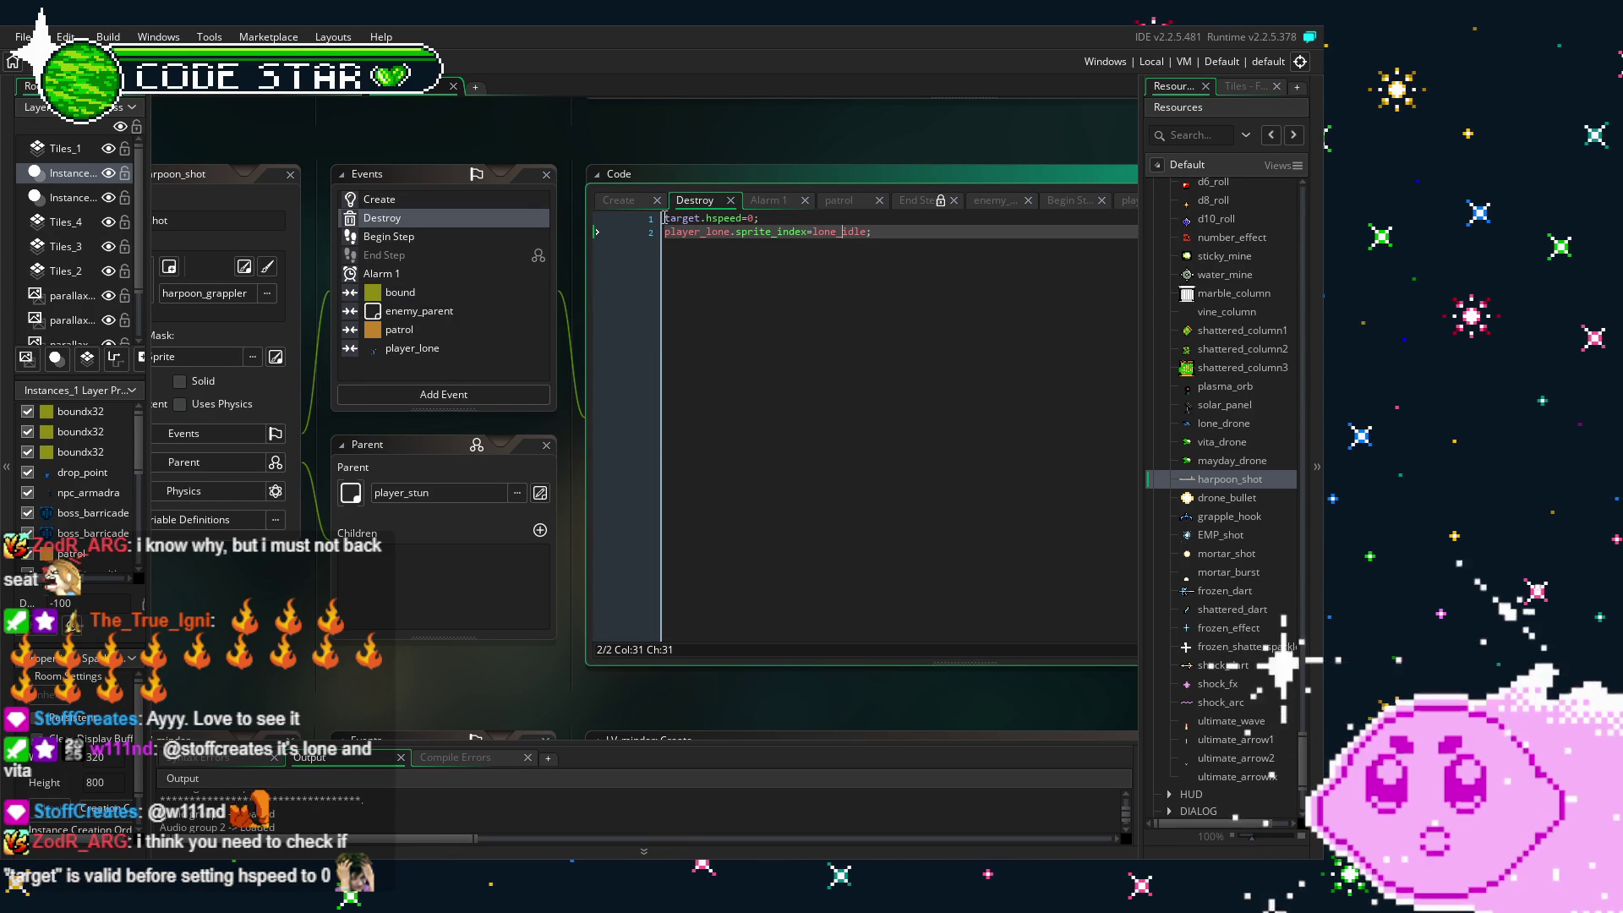
click(664, 218)
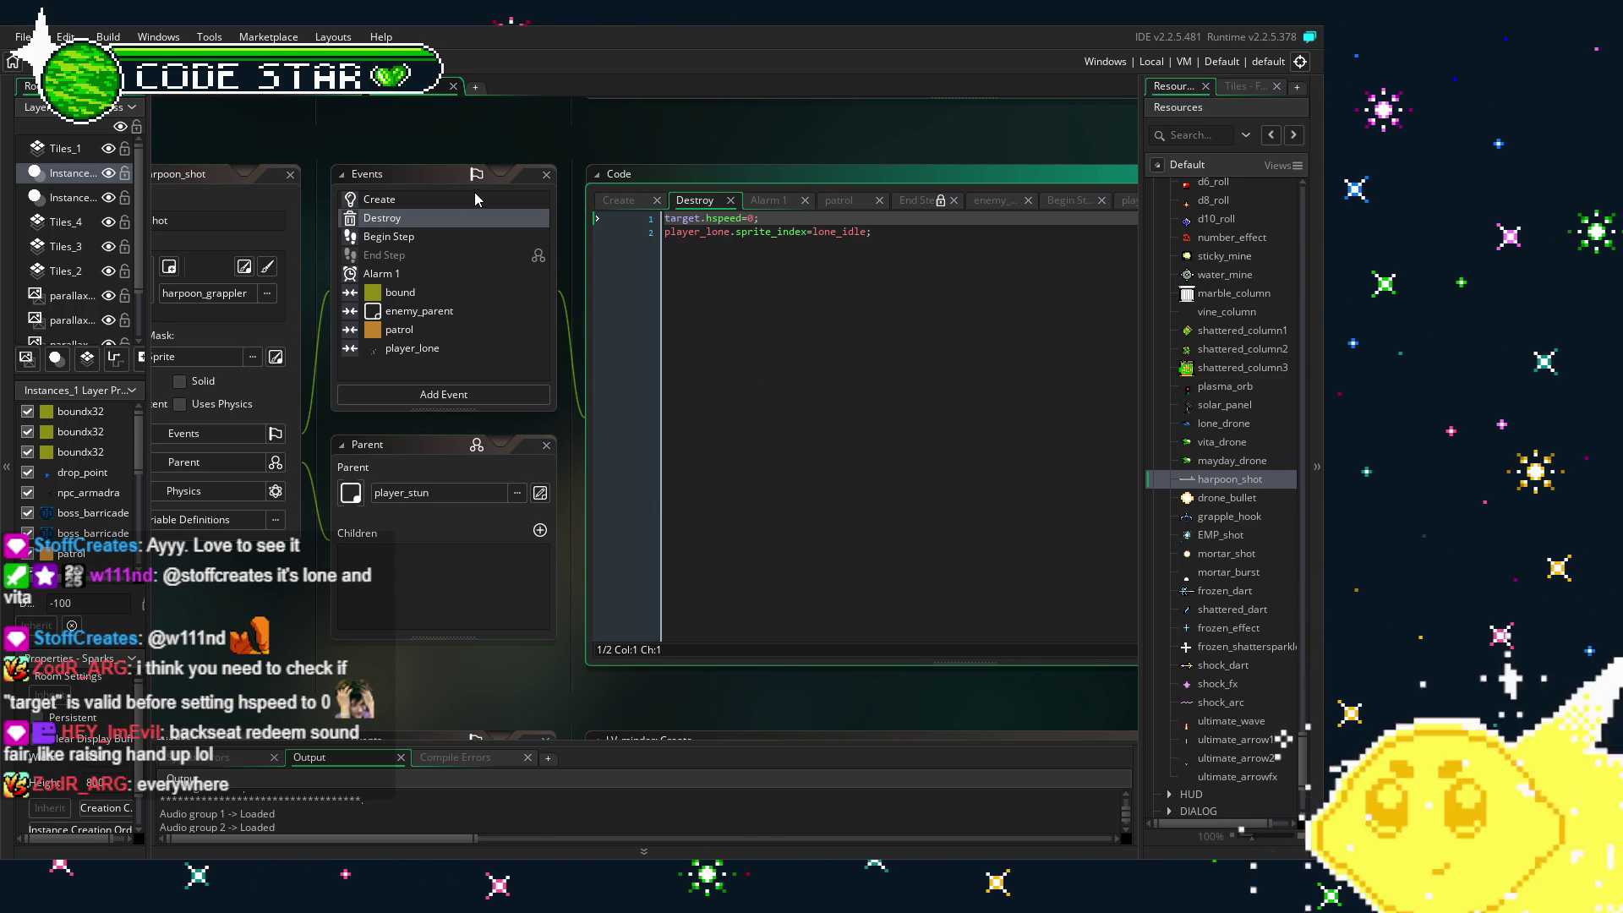
click(438, 311)
- Check the player_lone collision code, the line 1 check in Begin Step, and the Create code
click(453, 348)
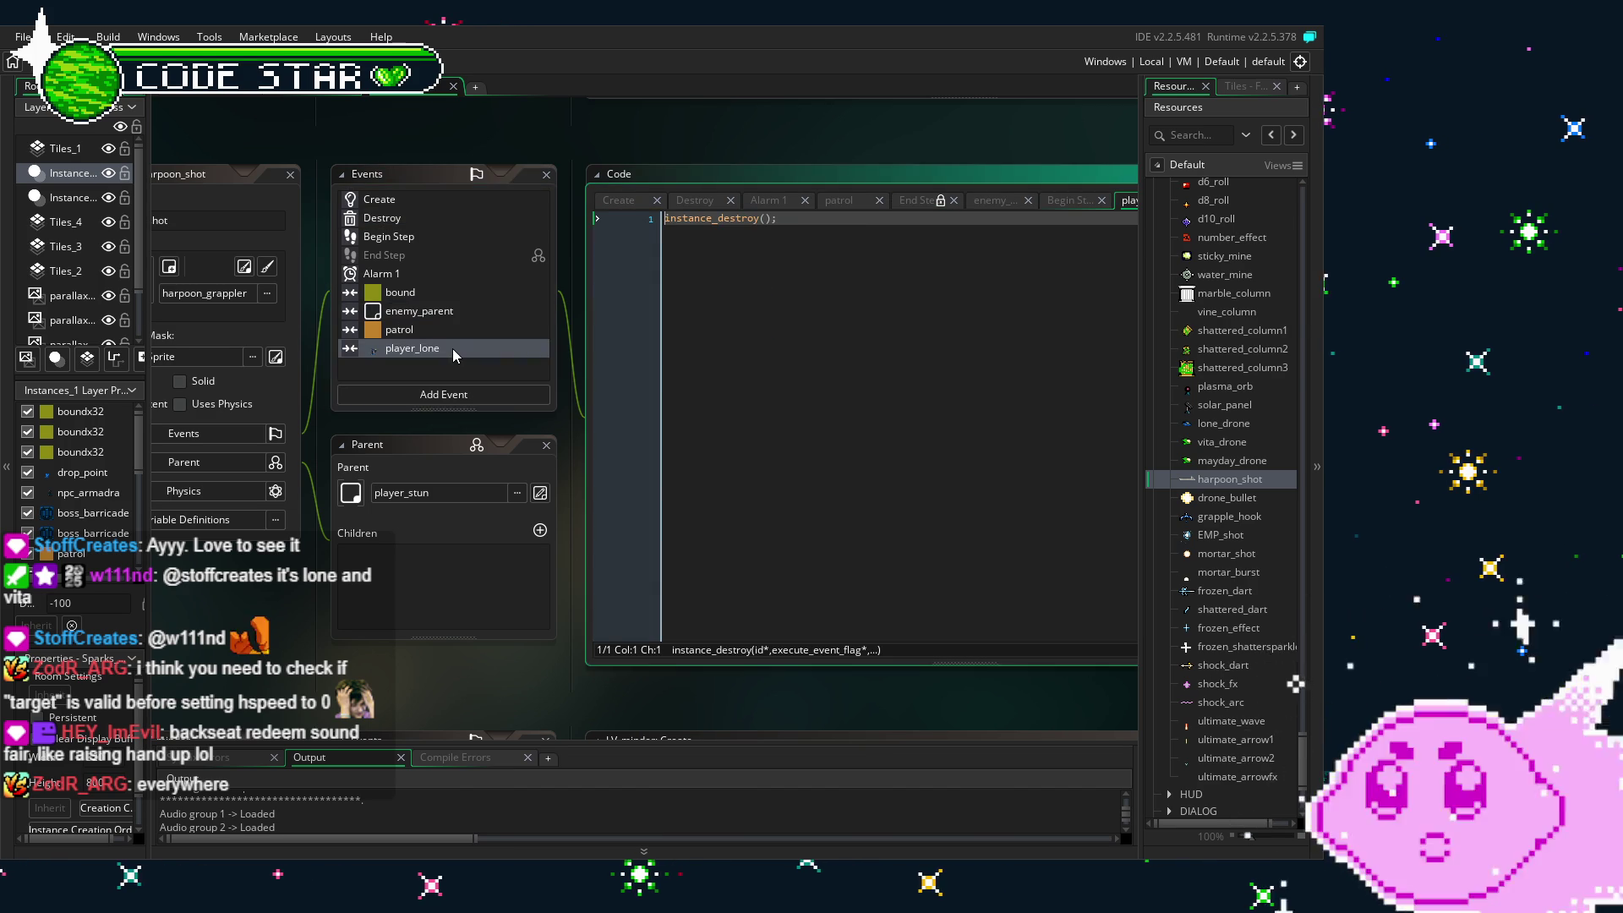
click(390, 236)
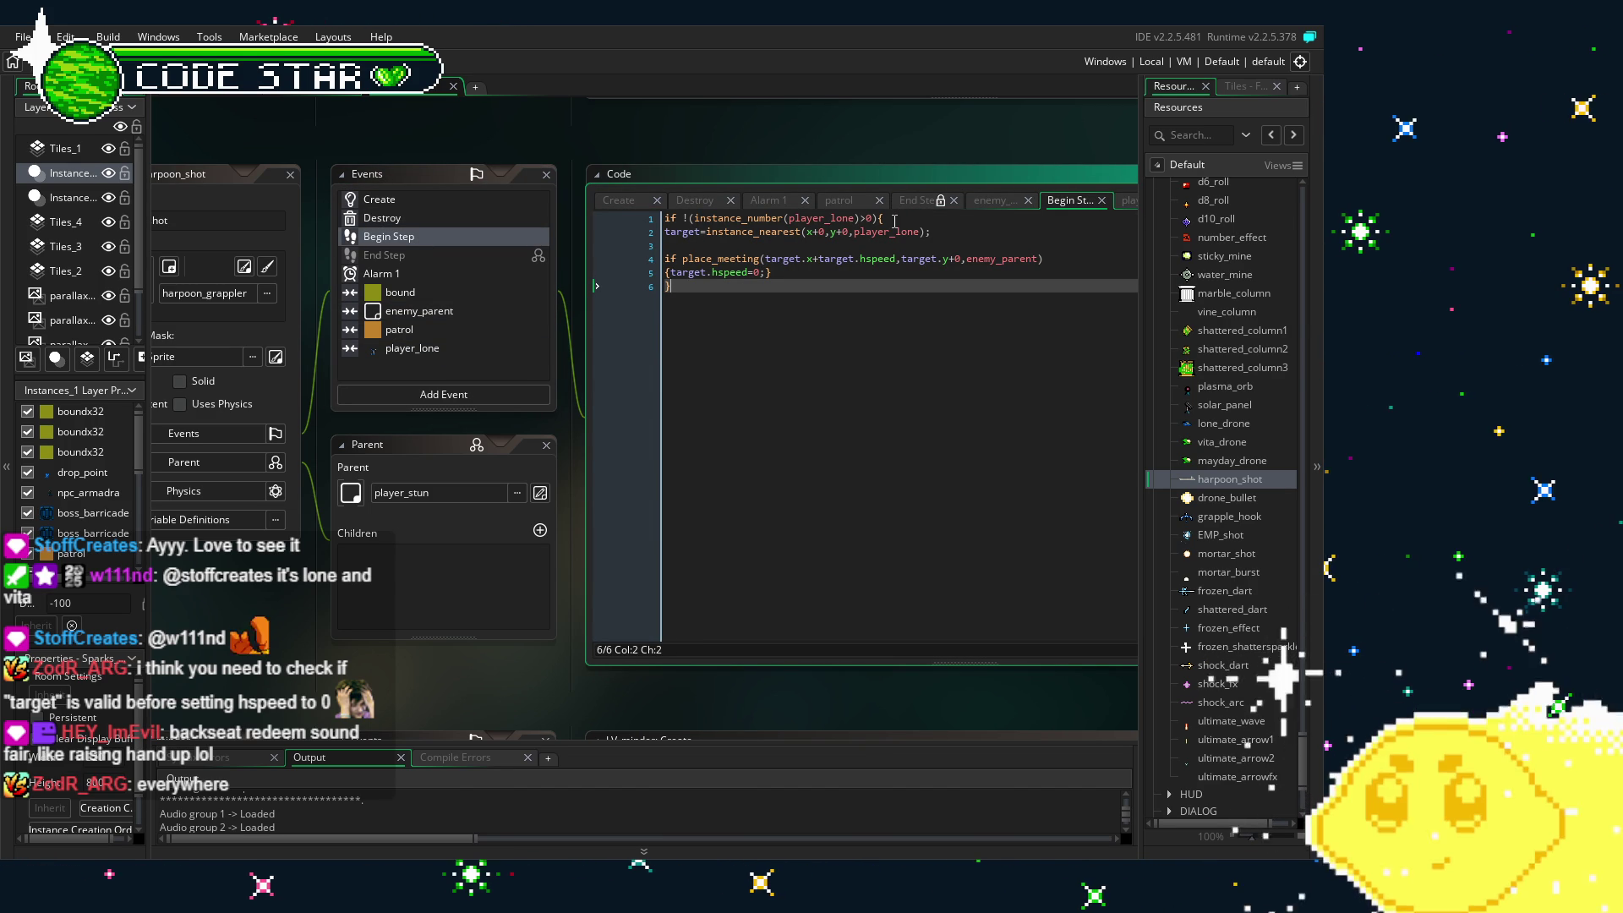
drag(894, 221, 633, 228)
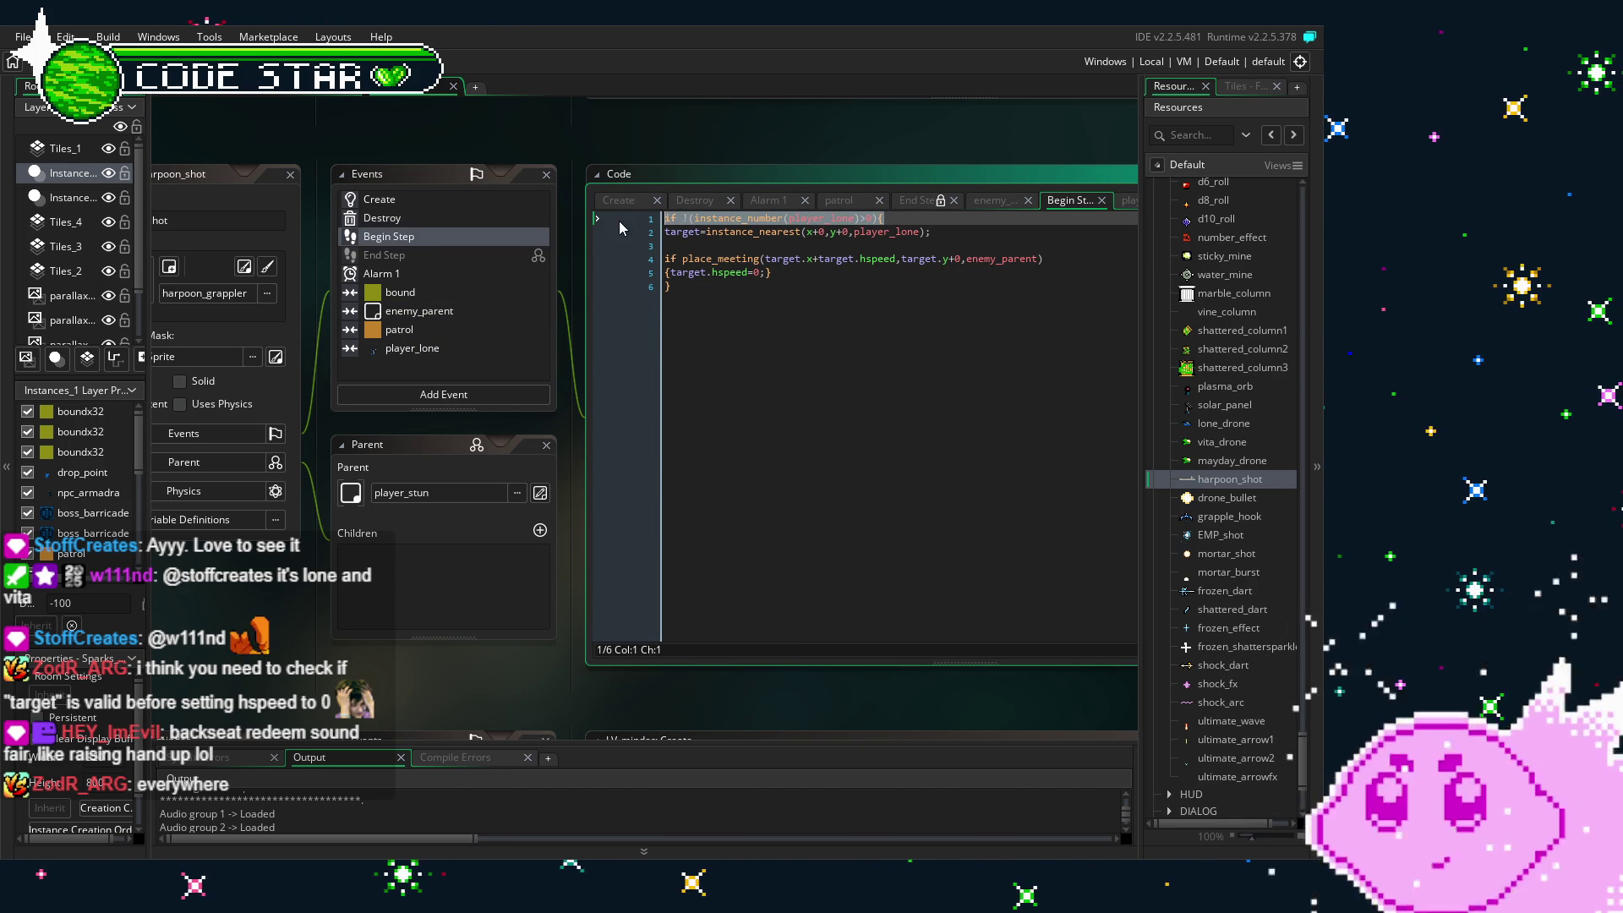
click(781, 351)
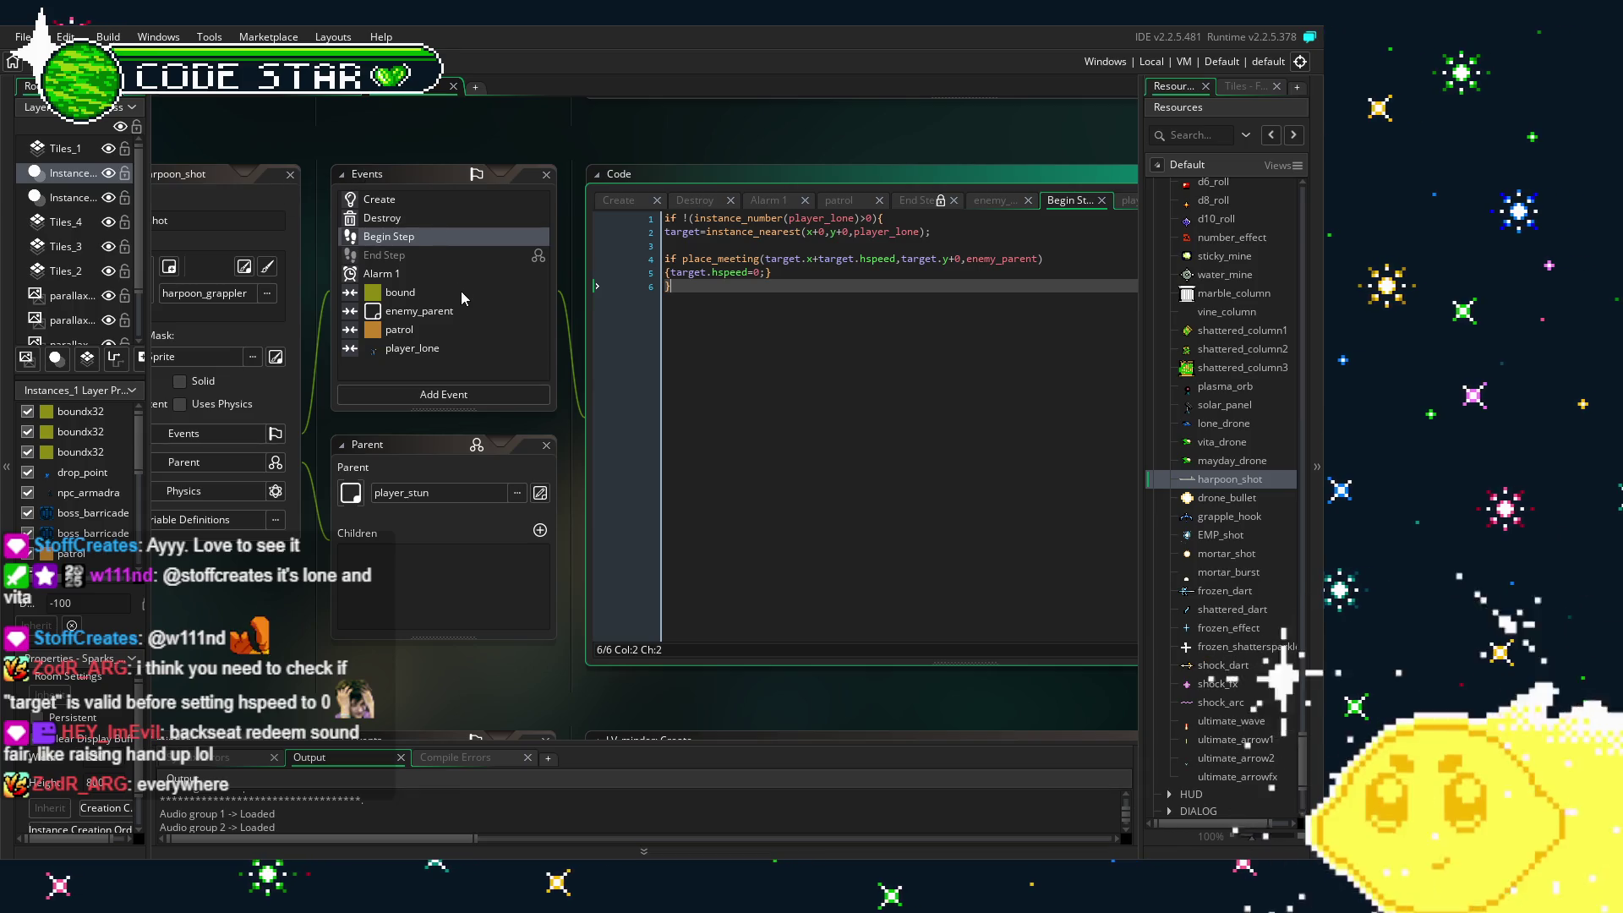
click(397, 200)
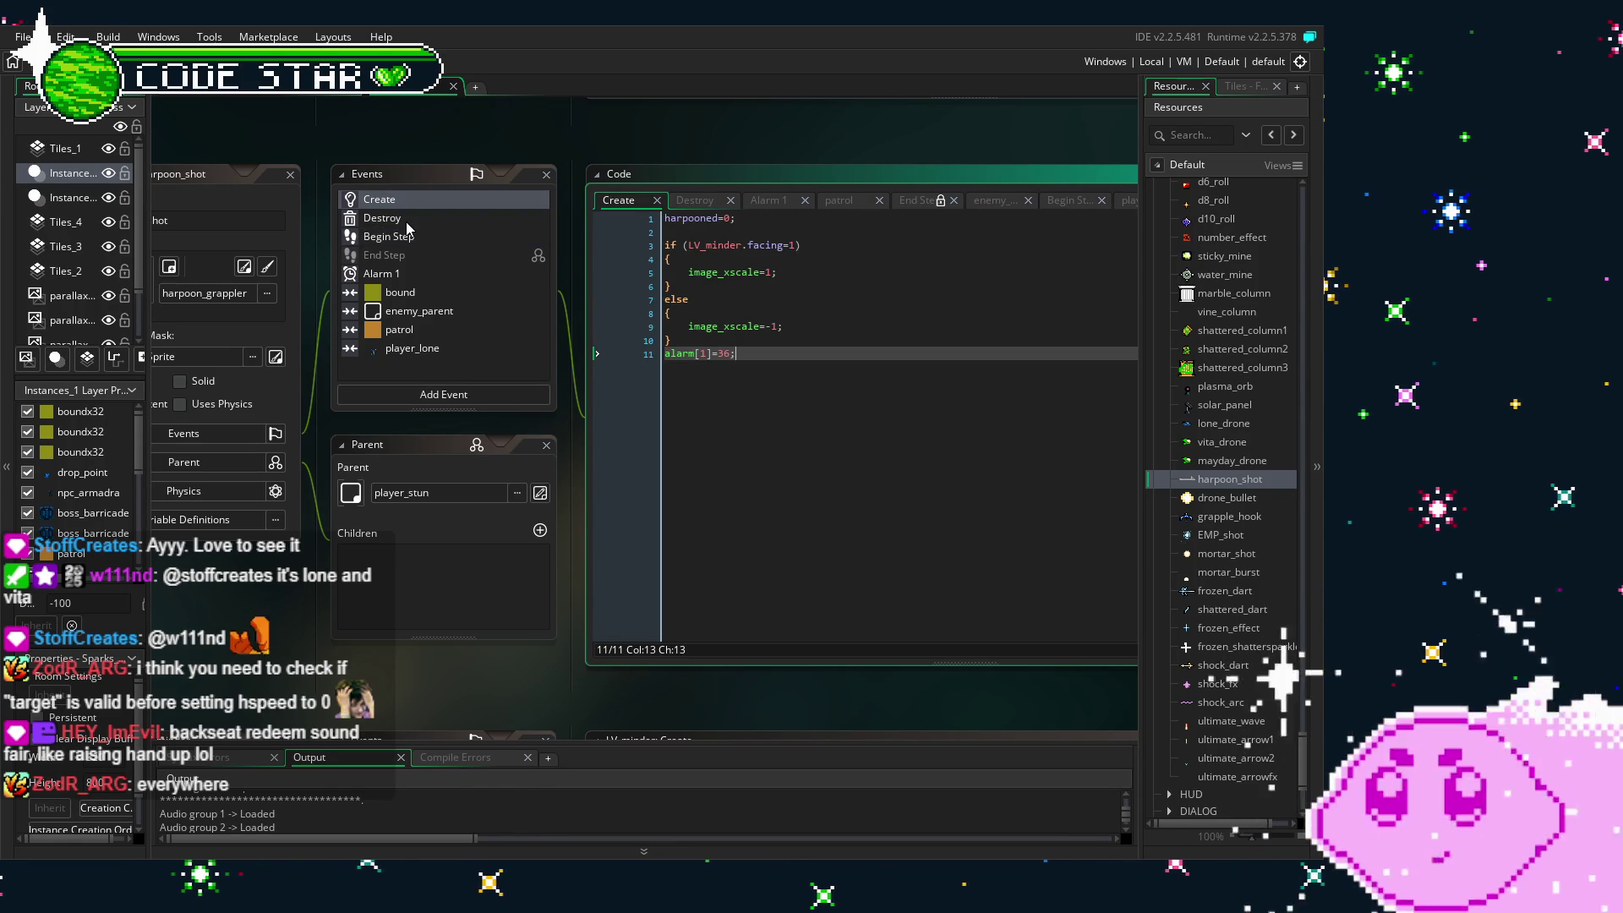
- Wrap Destroy's target.hspeed=0 in if !(instance_number(player_lone)>0){ ... }
click(389, 218)
click(664, 218)
text(if !(instance_number(player_lone)>0){target.hspeed=0;)
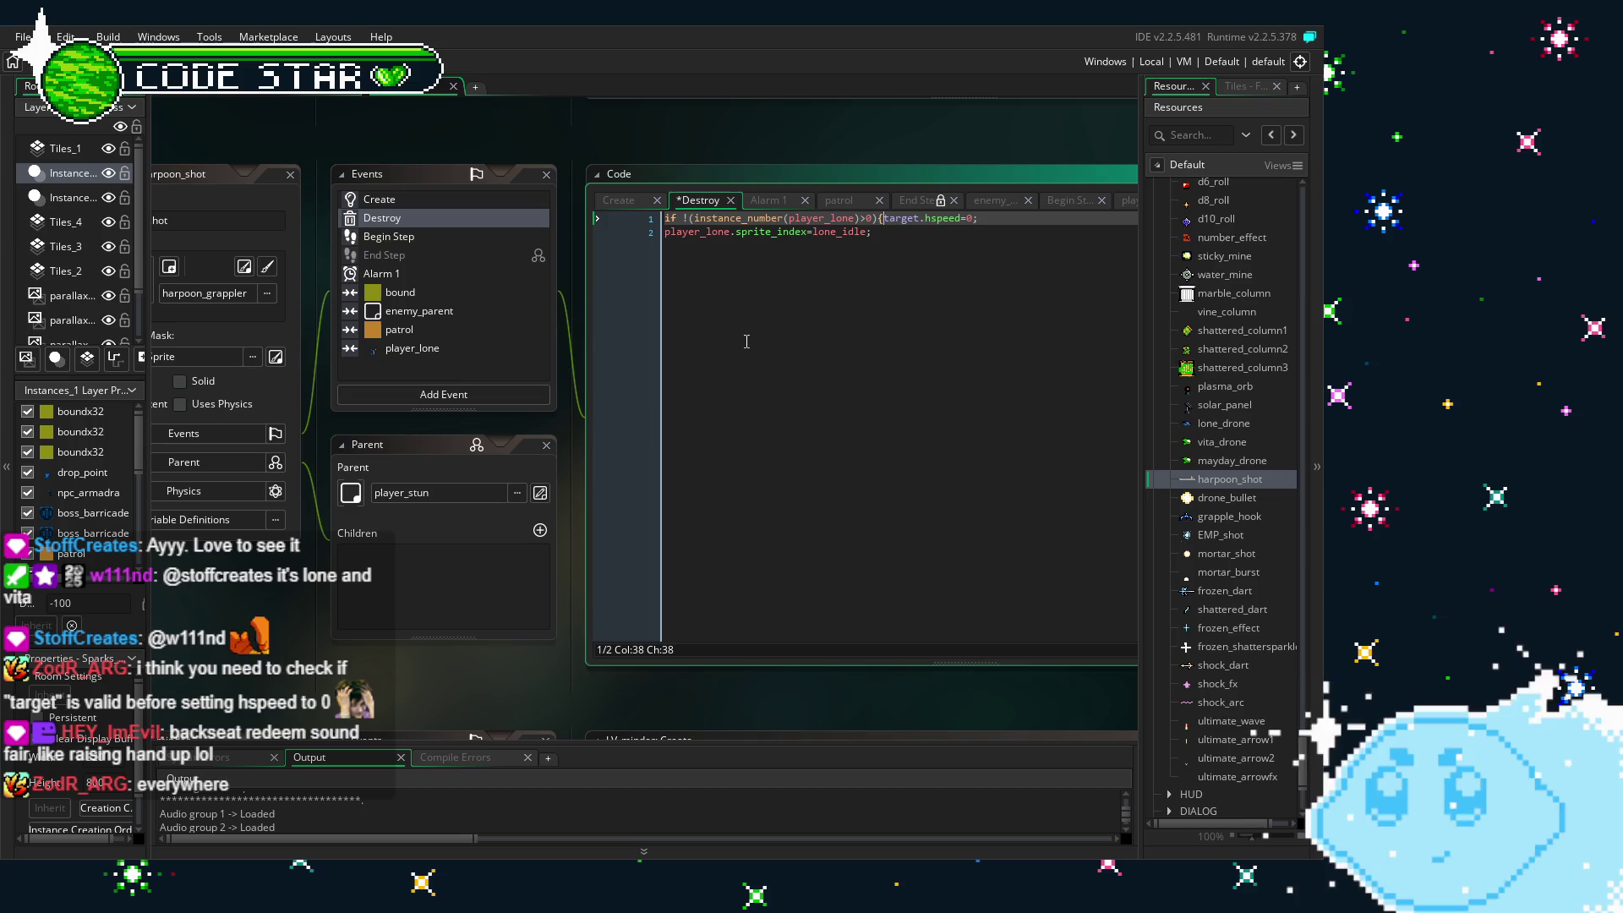
key(End)
text(})
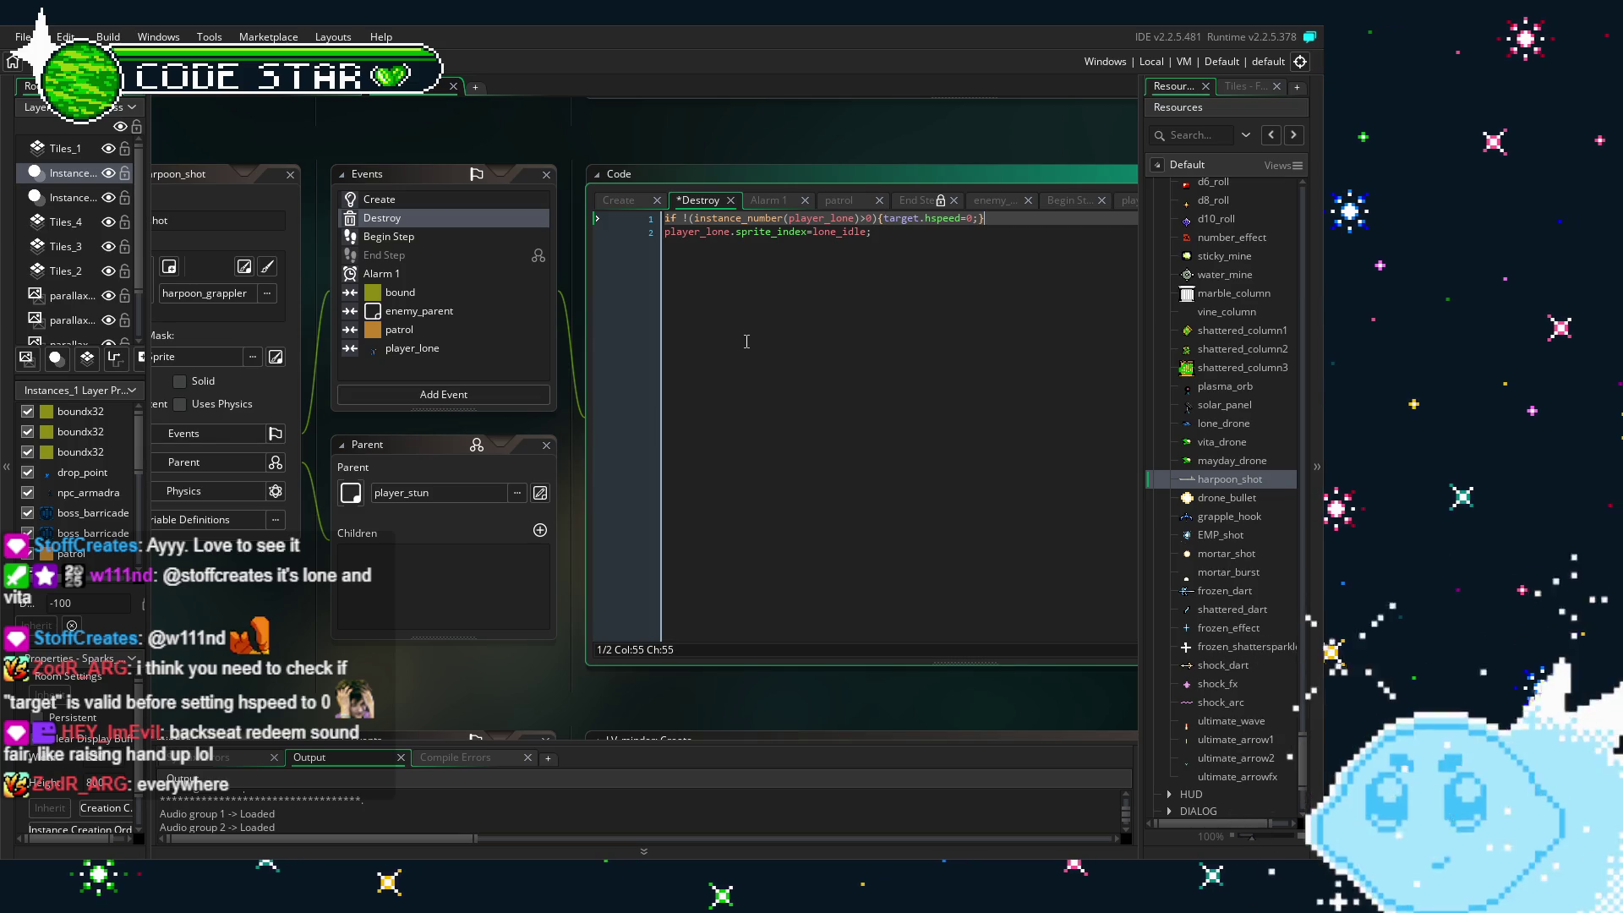
- Return to Begin Step and check where line 1's block opens and closes around line 5
click(399, 237)
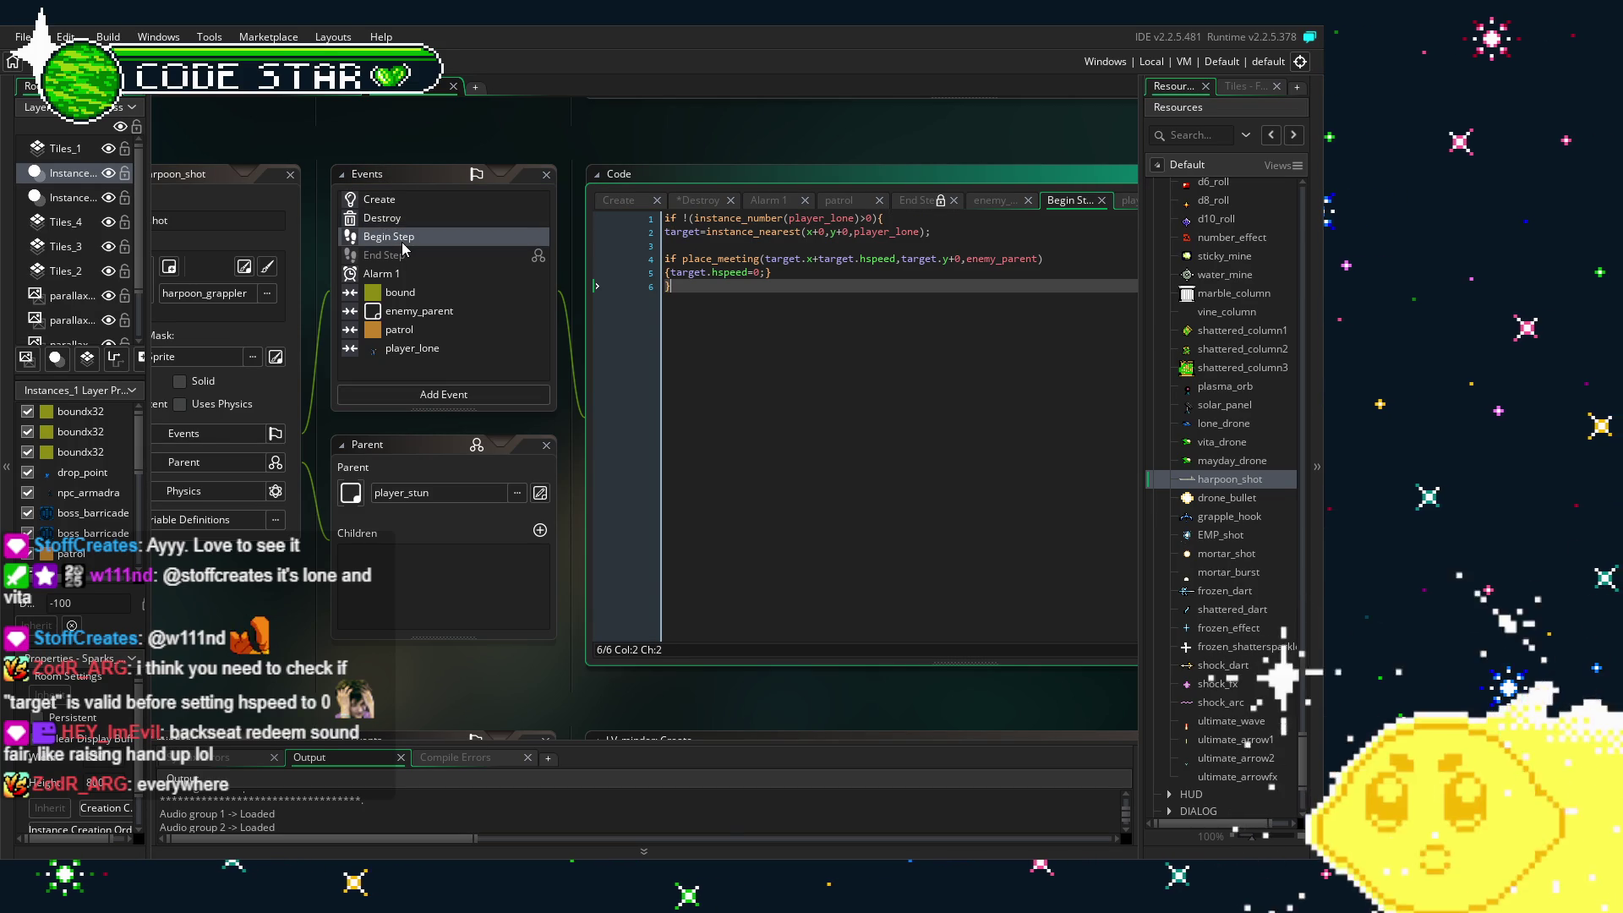
click(401, 276)
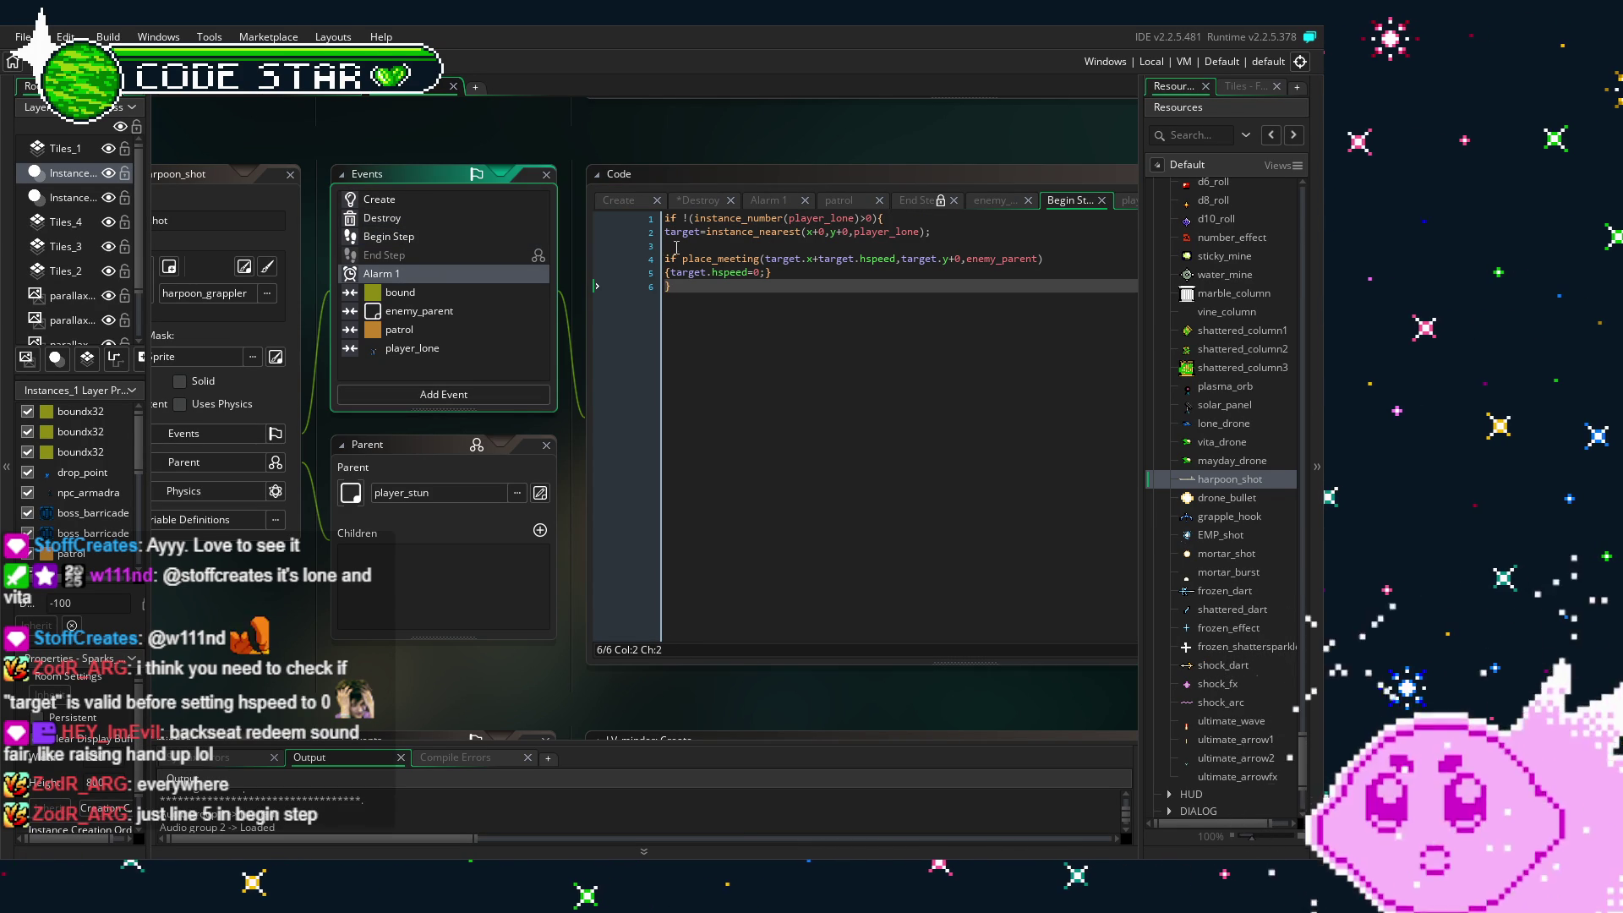
click(662, 340)
key(End)
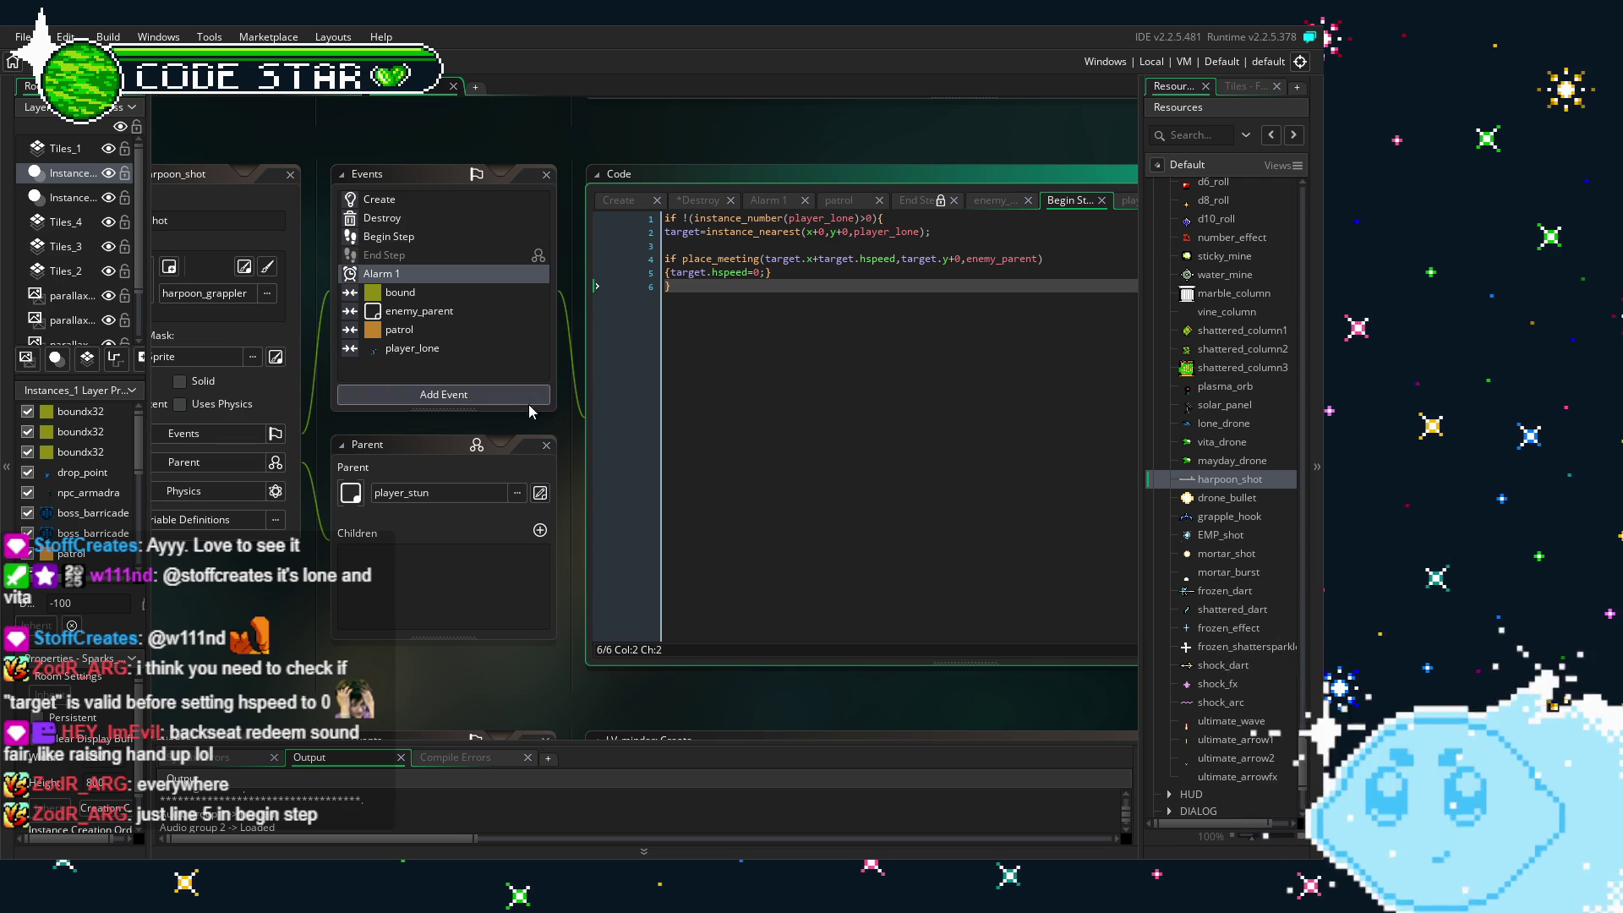
click(428, 236)
click(663, 285)
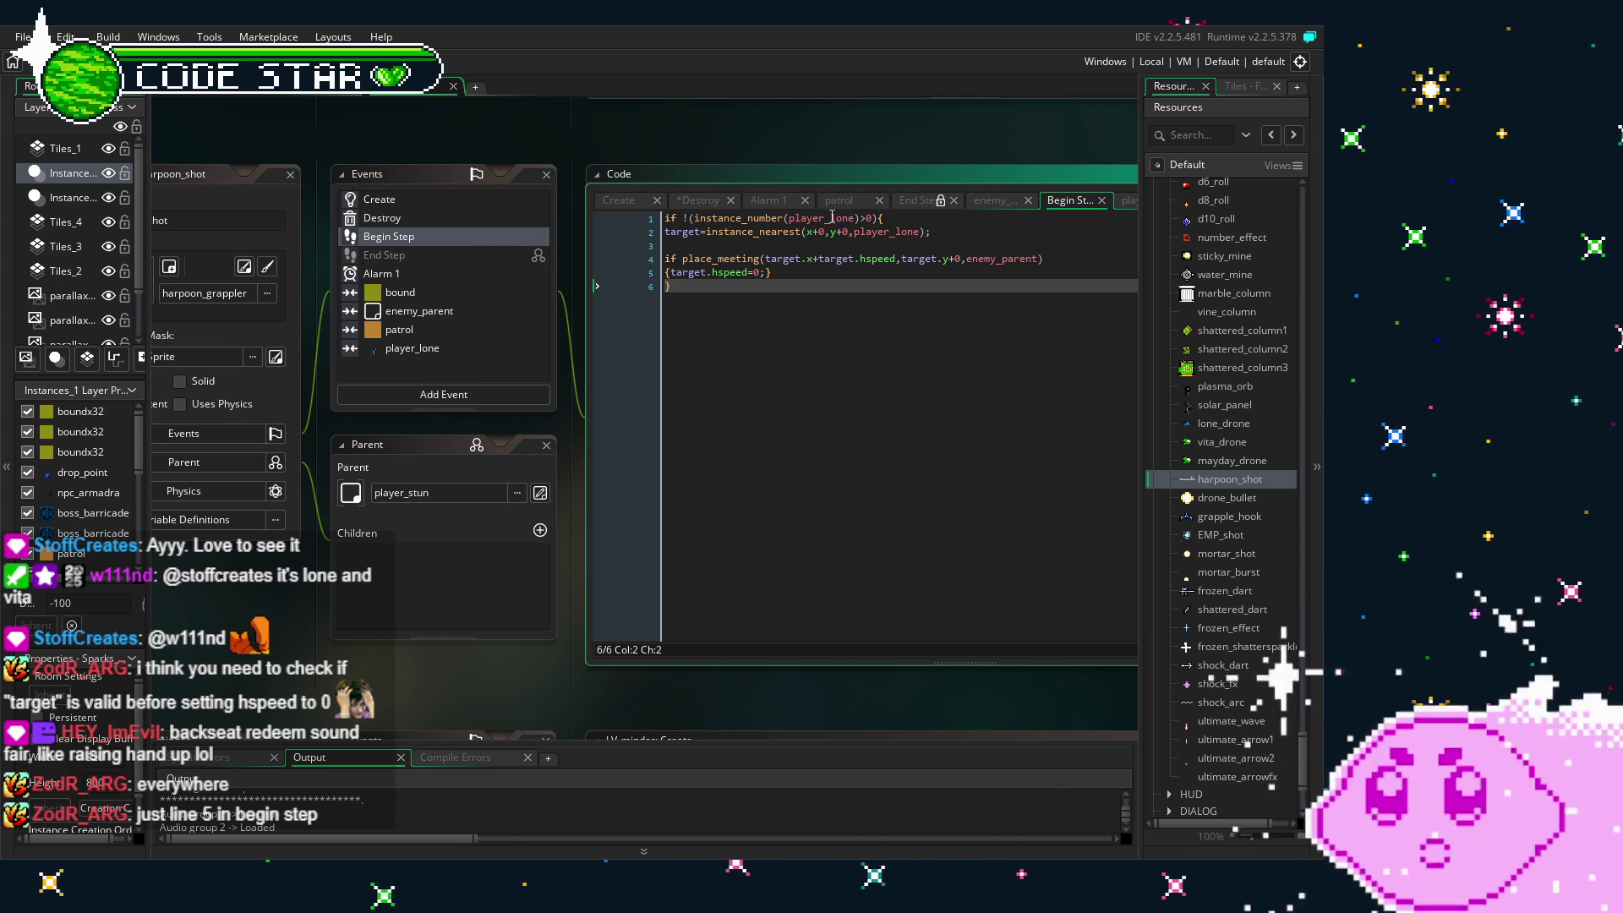
click(878, 218)
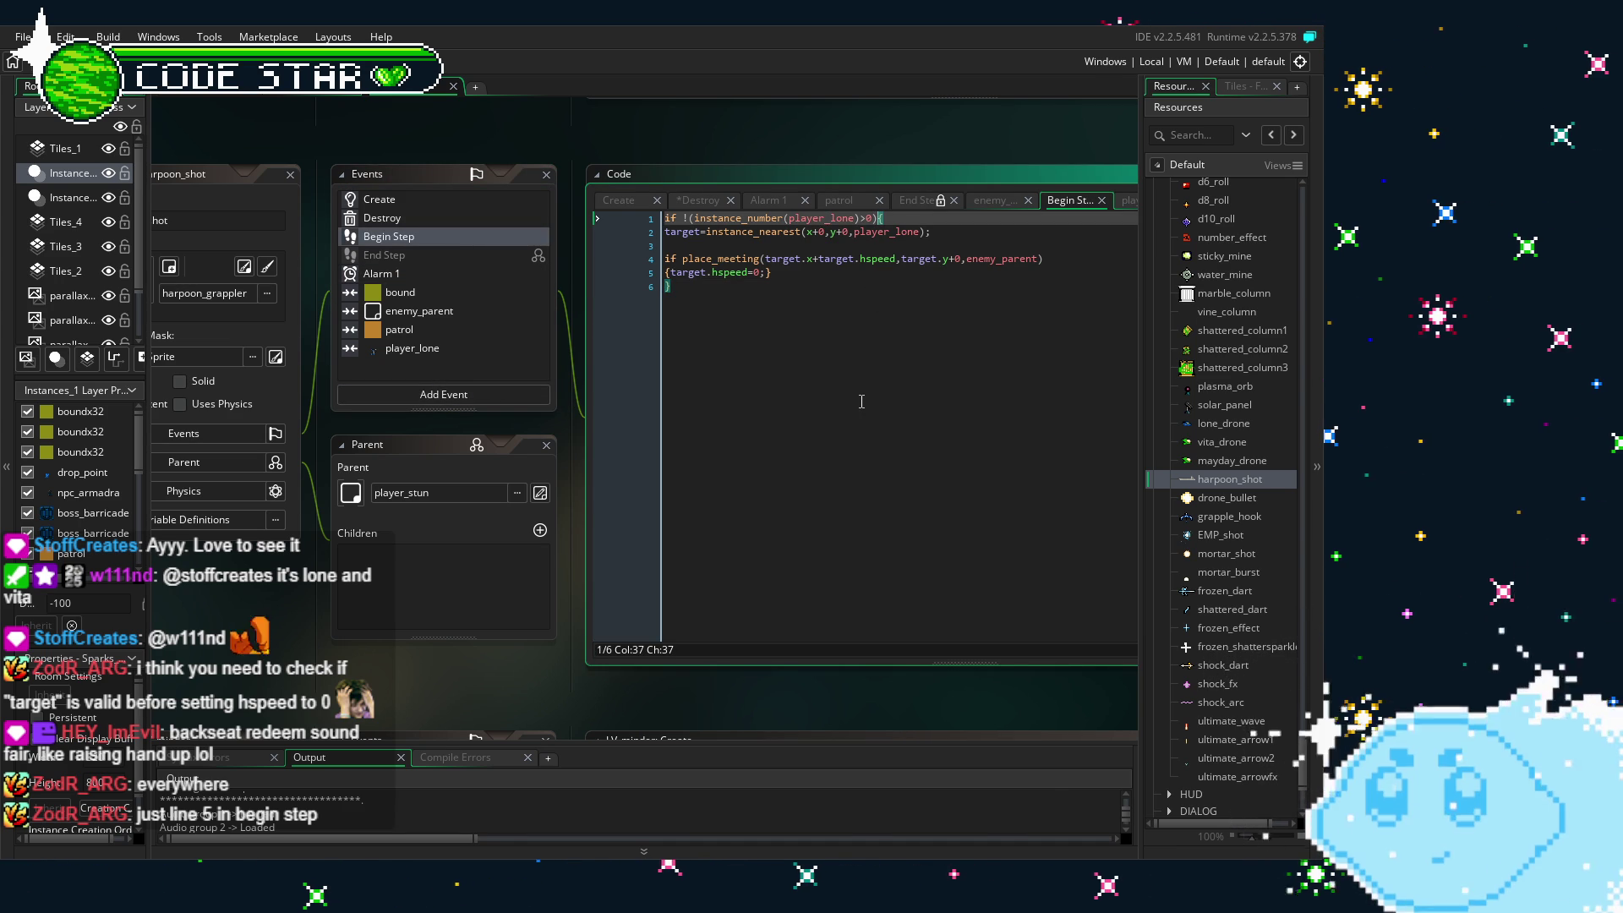
click(861, 402)
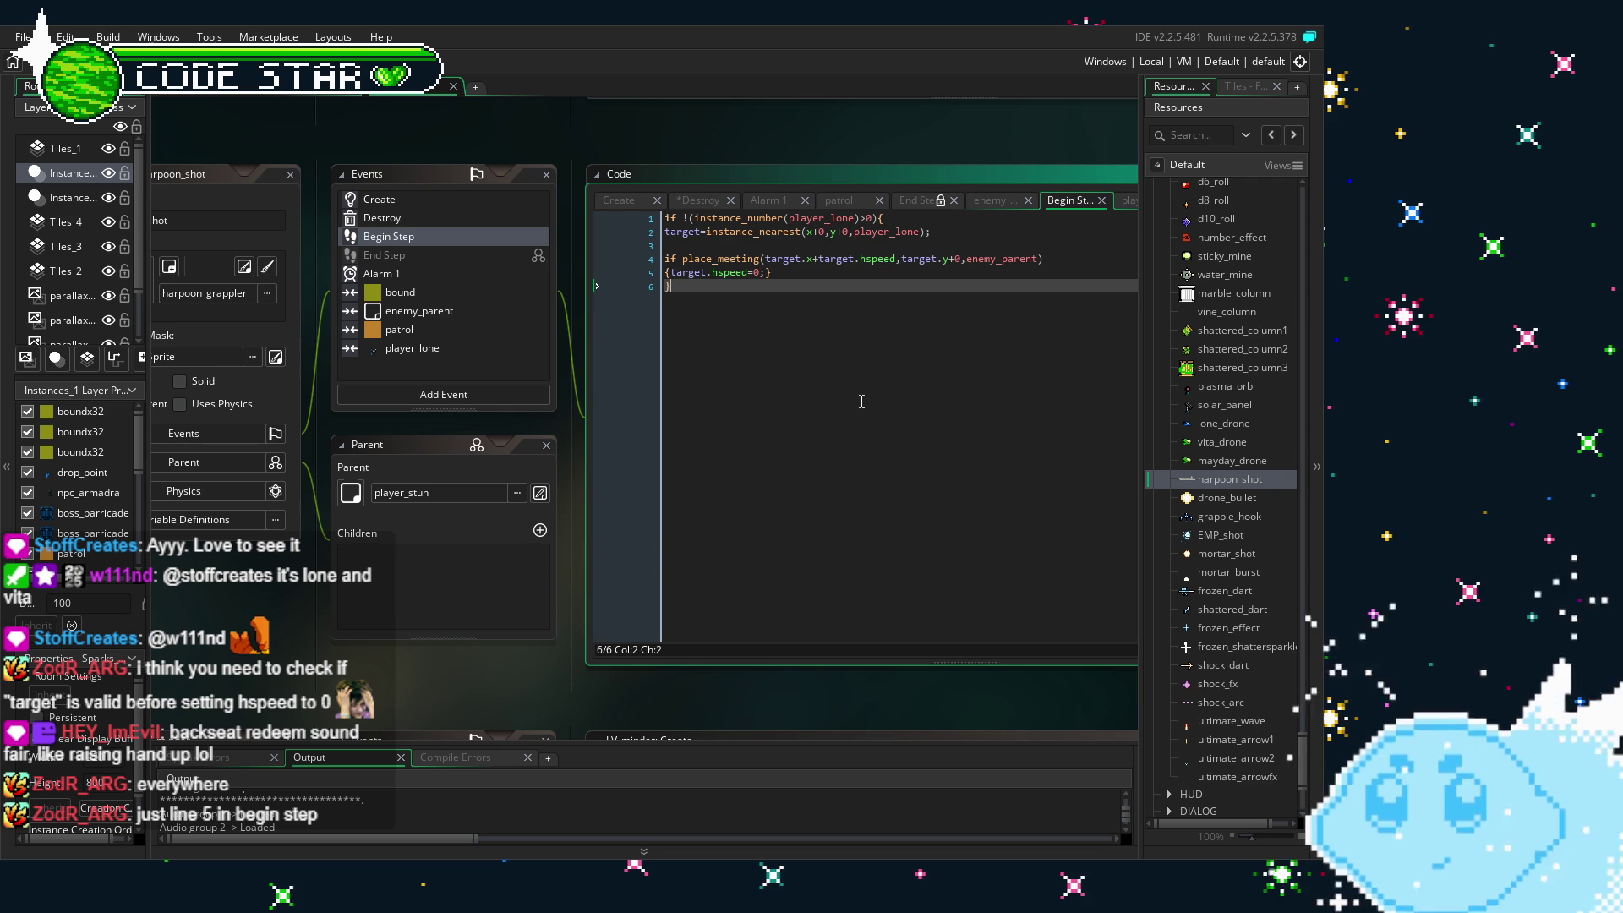
drag(845, 405, 715, 436)
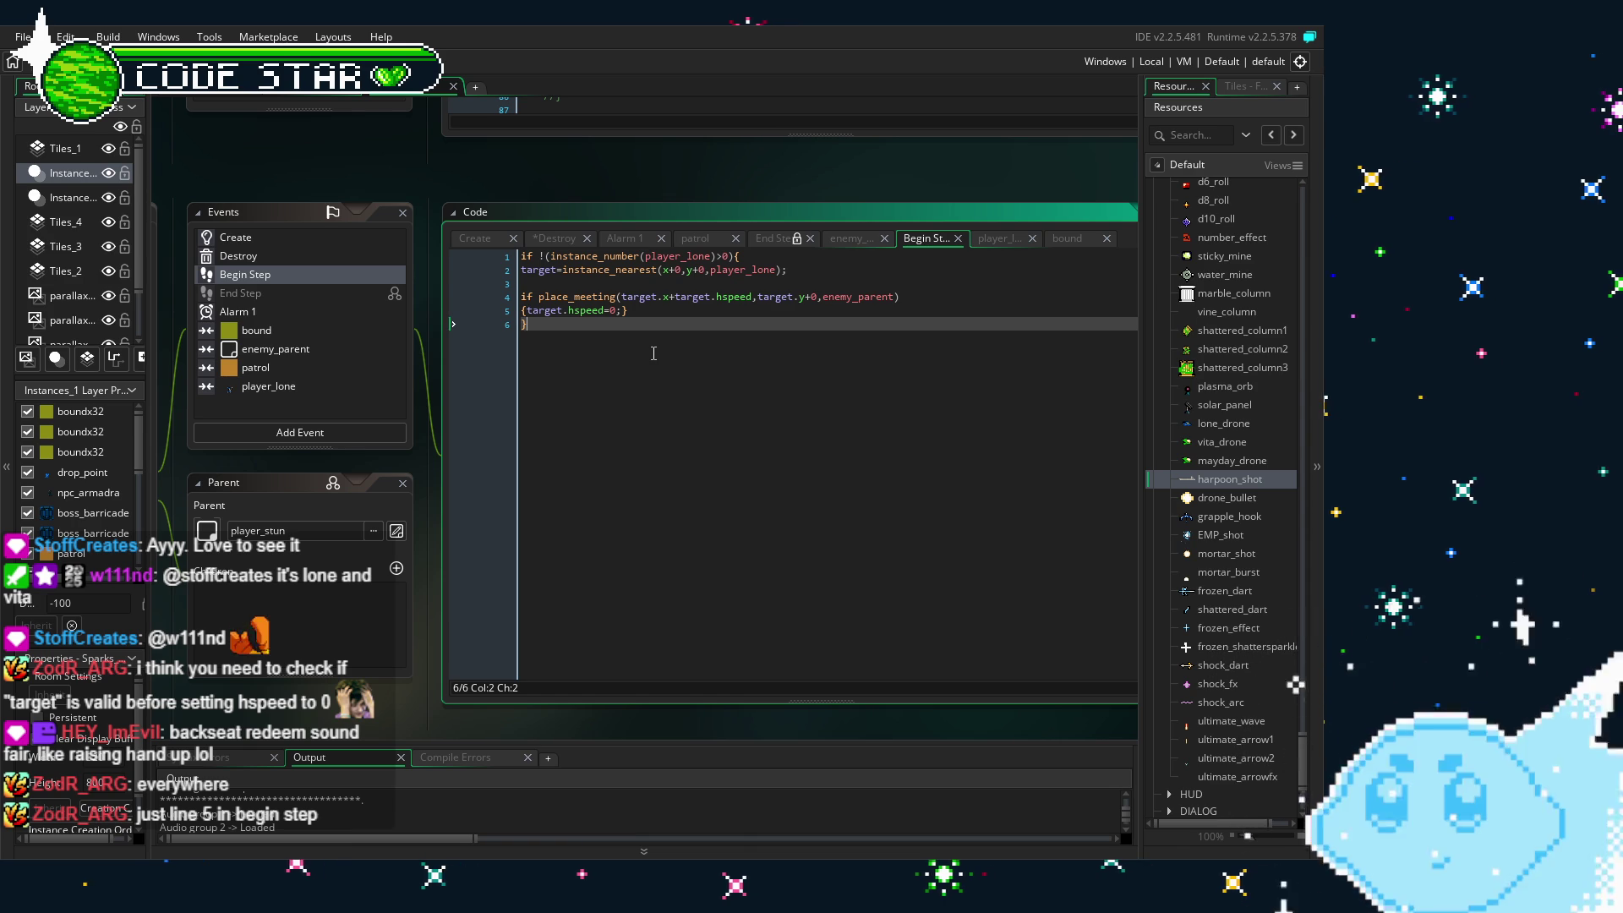
click(531, 310)
- Undo a stray paste on Begin Step line 5, restoring its original text
text(if !(instance_number(player_lone)>0){)
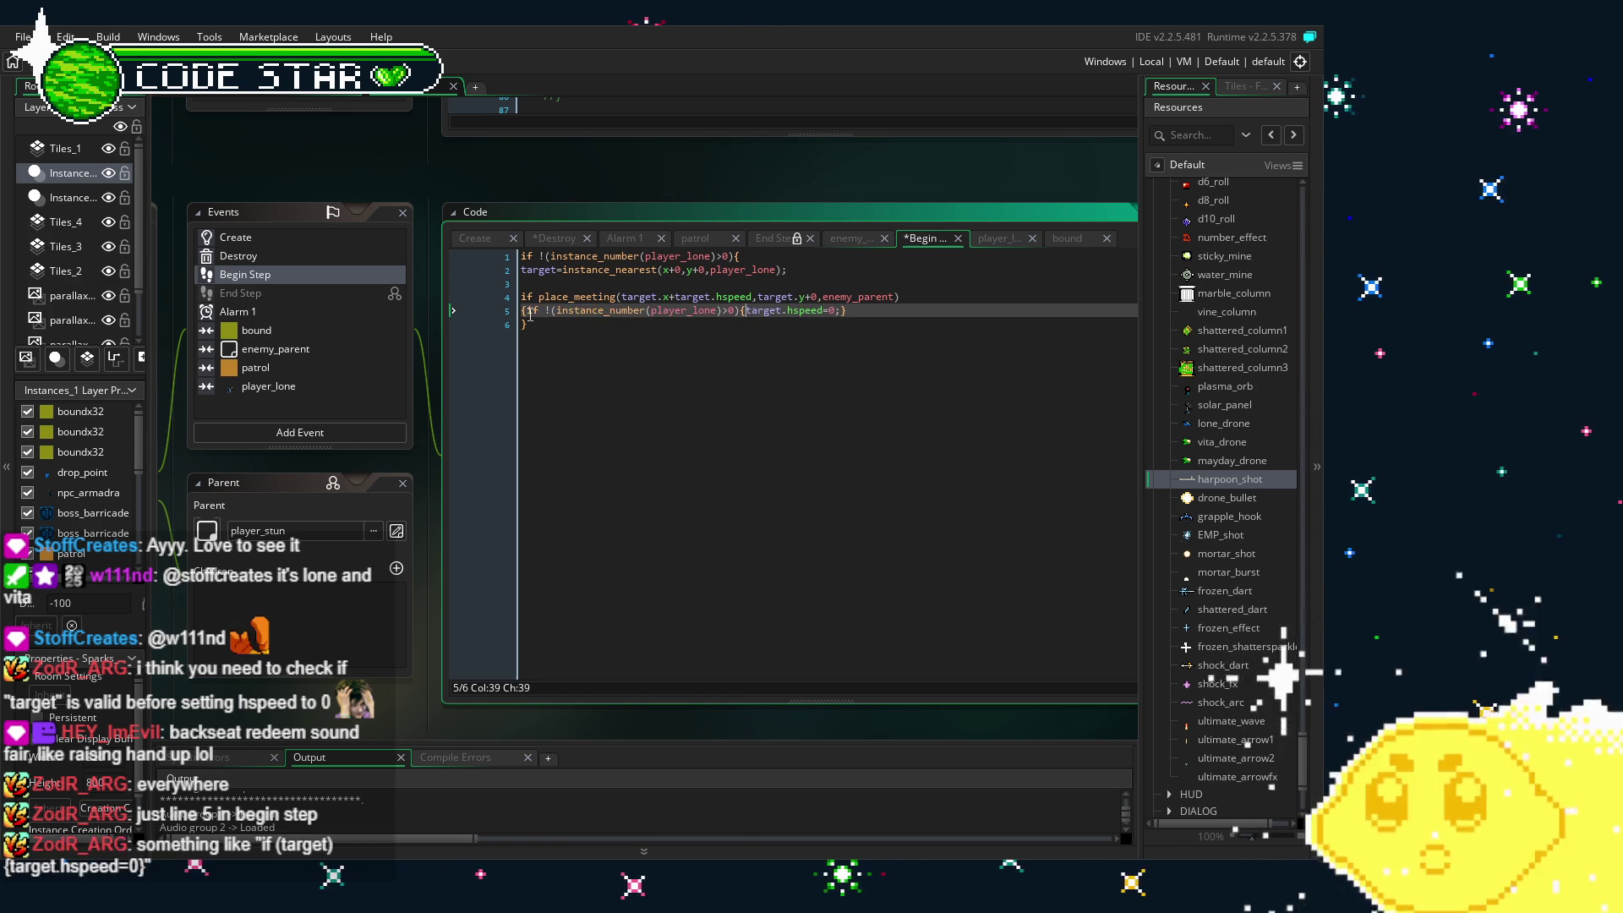
shift+click(530, 311)
key(BackSpace)
click(592, 363)
key(ctrl+s)
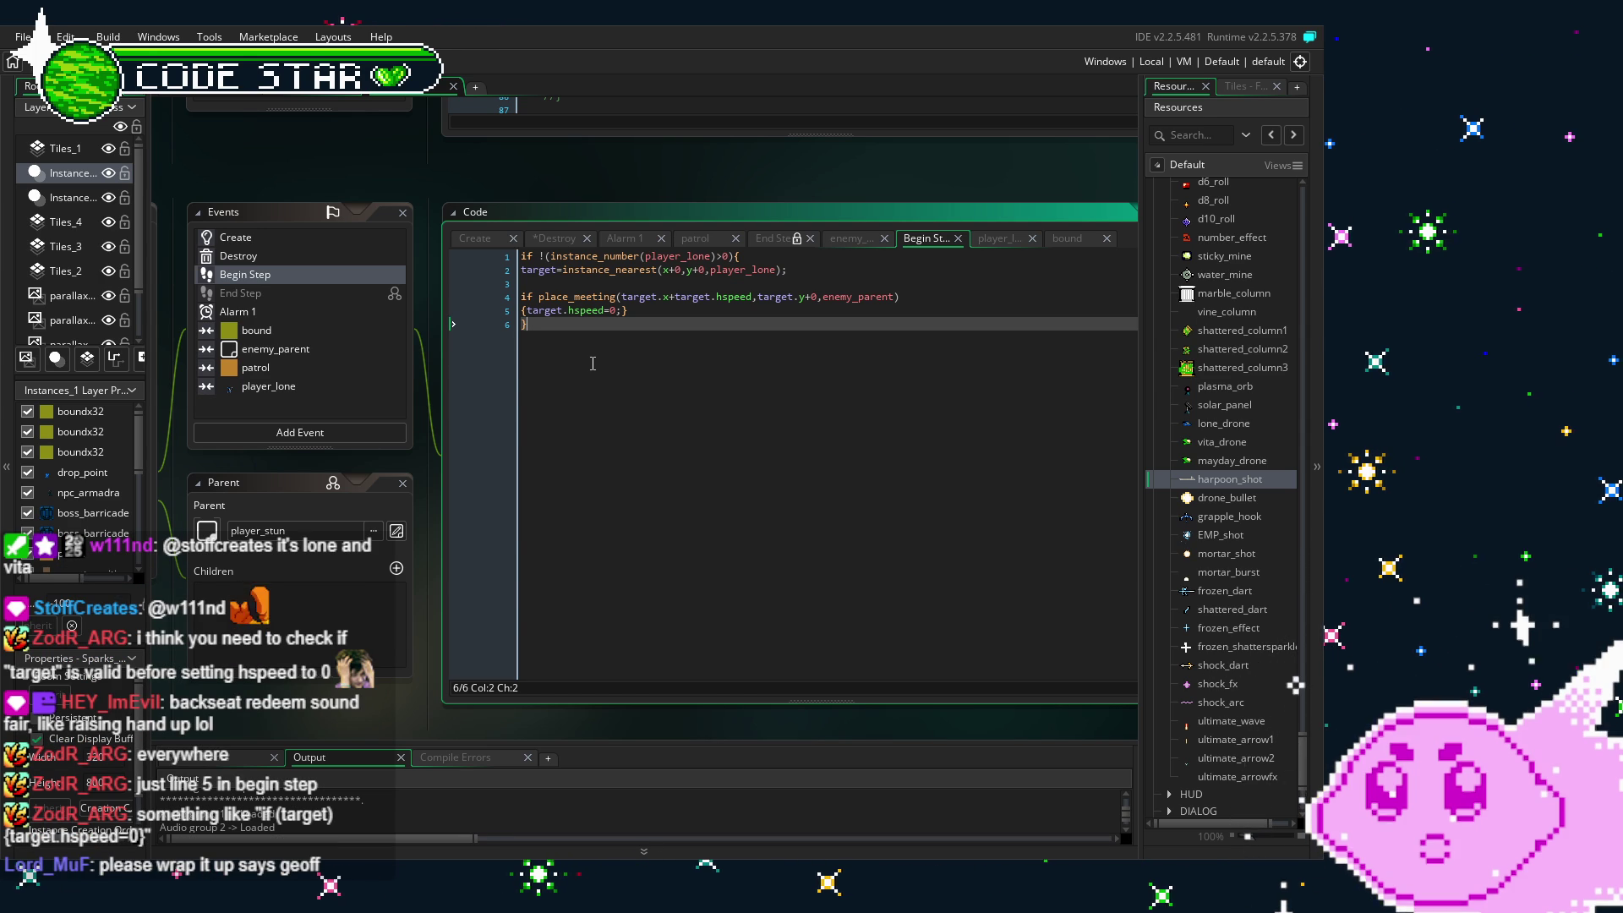
key(Up)
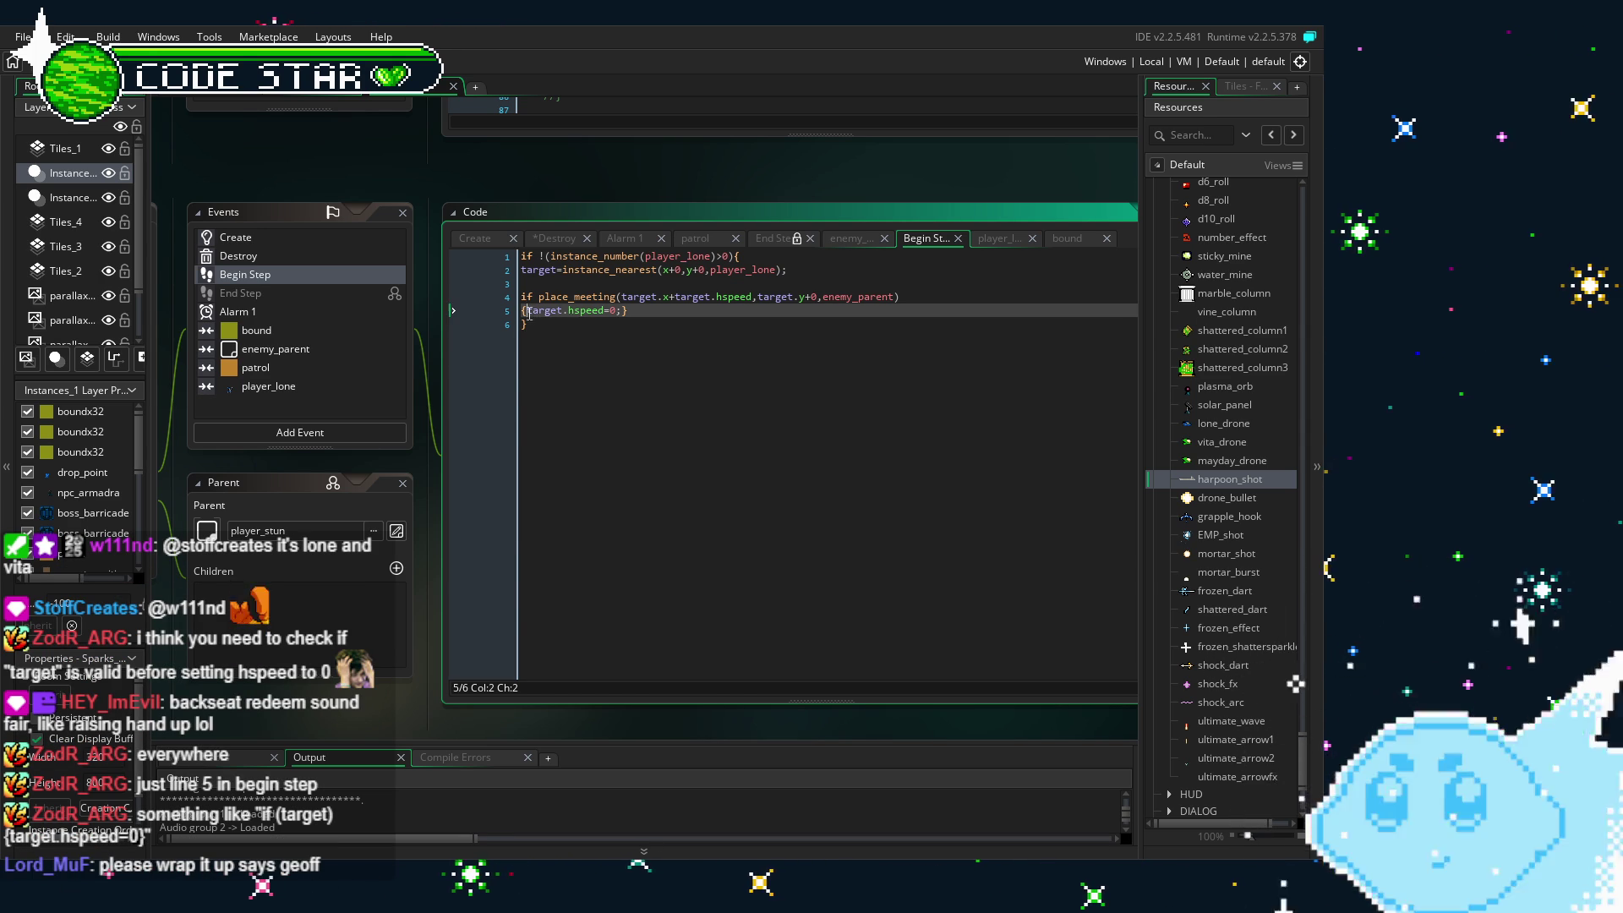
click(737, 258)
click(527, 311)
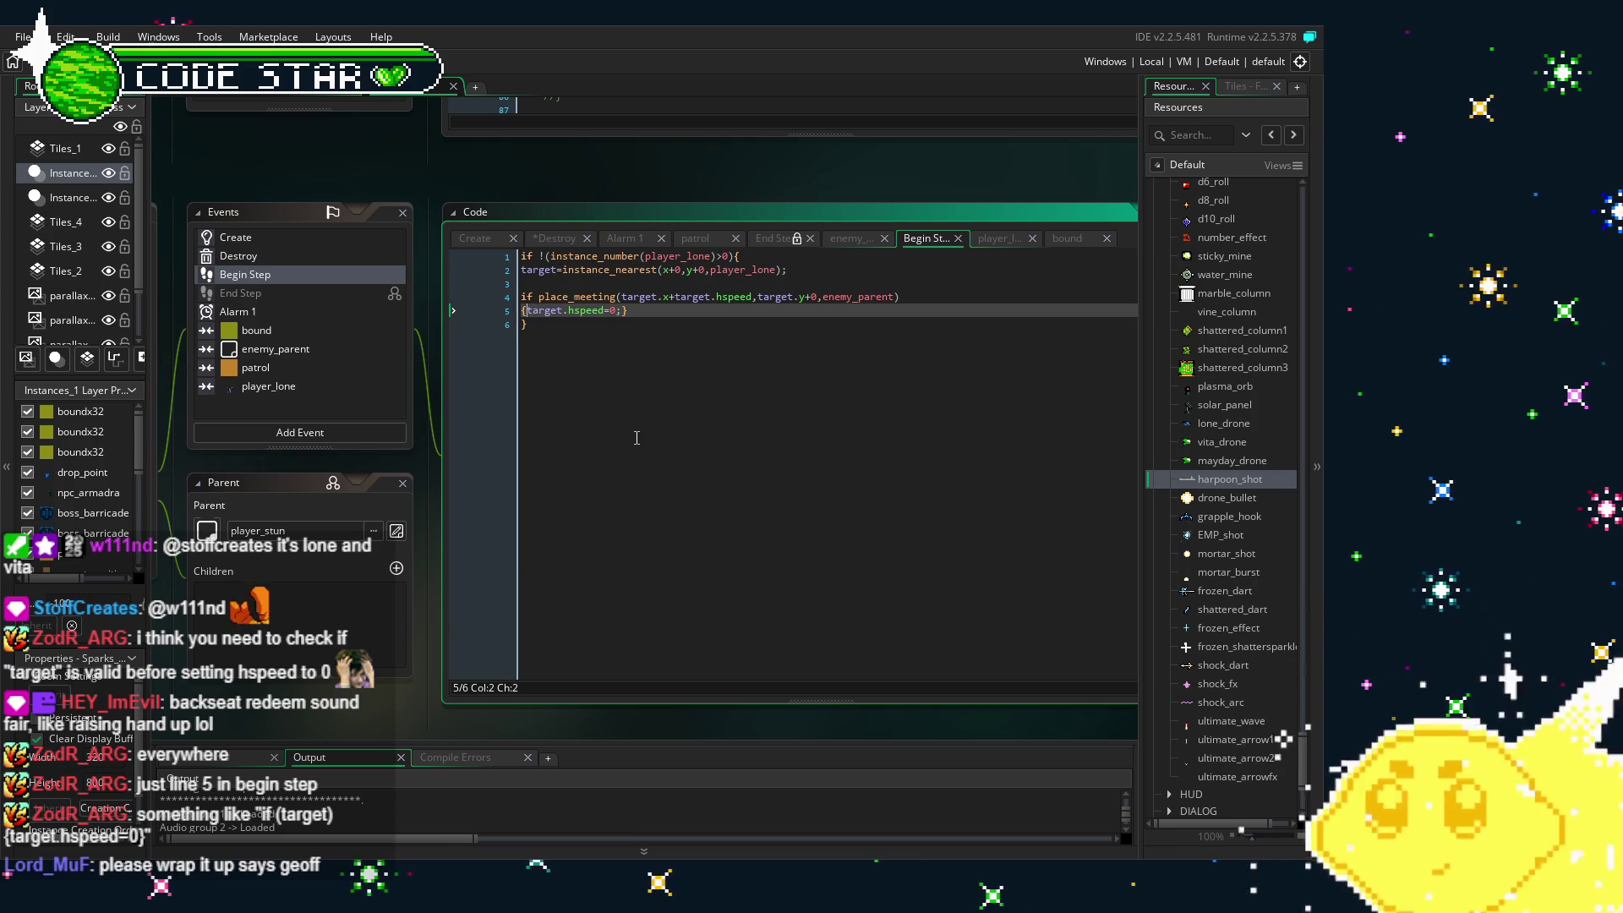
- Rewrite line 5 as if (target) {target.hspeed=0;}
text(if ()
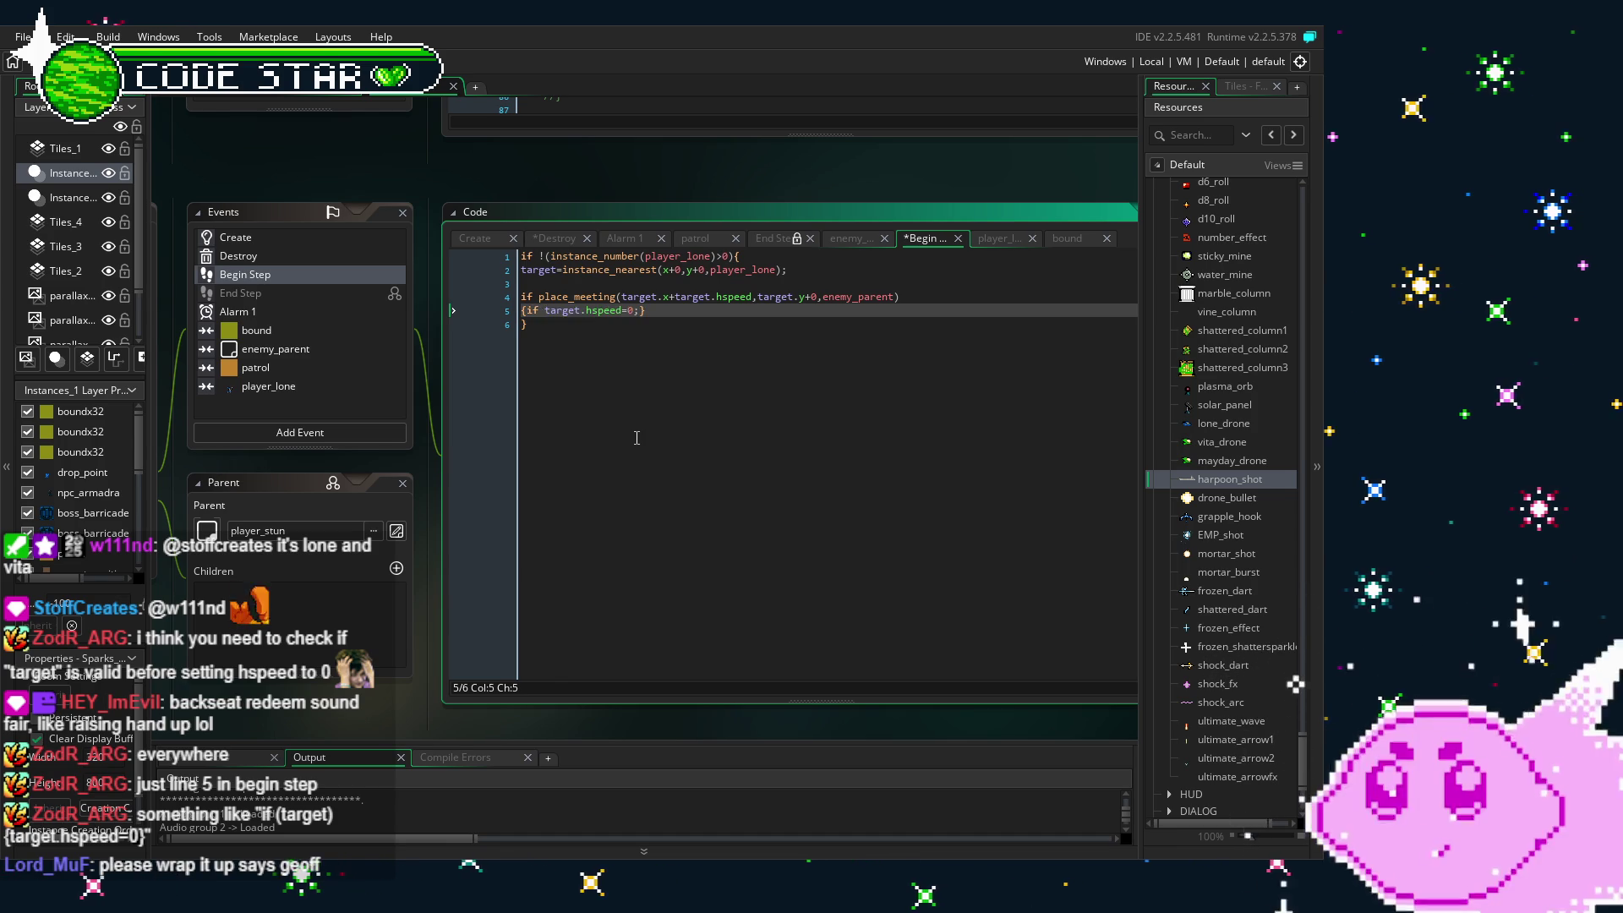
key(Delete)
key(ctrl+Right)
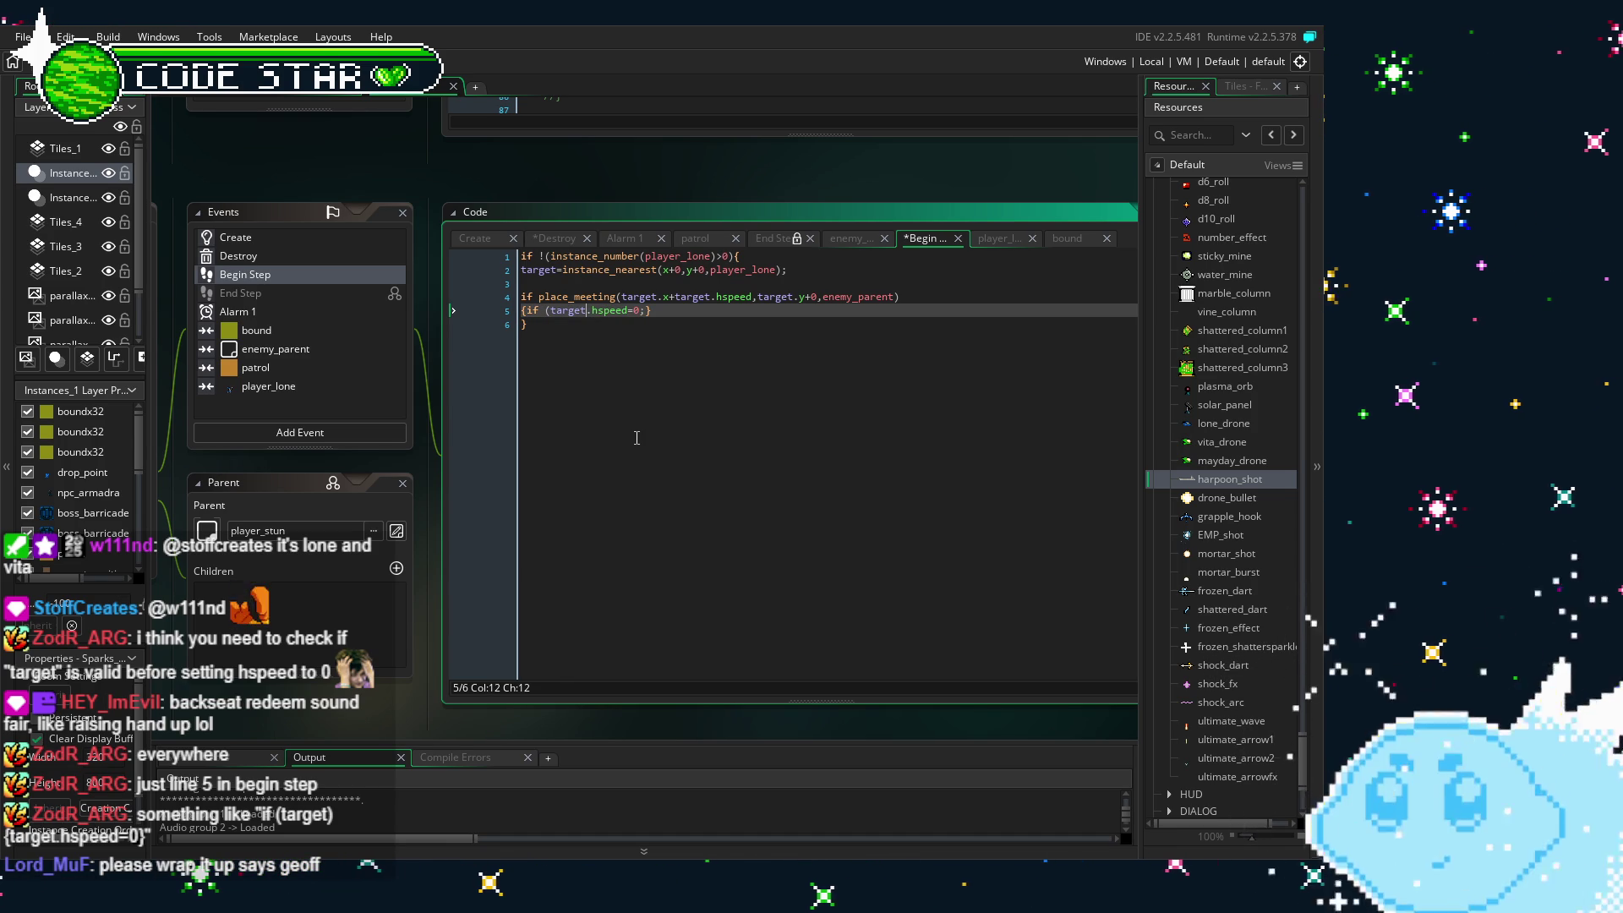
text() )
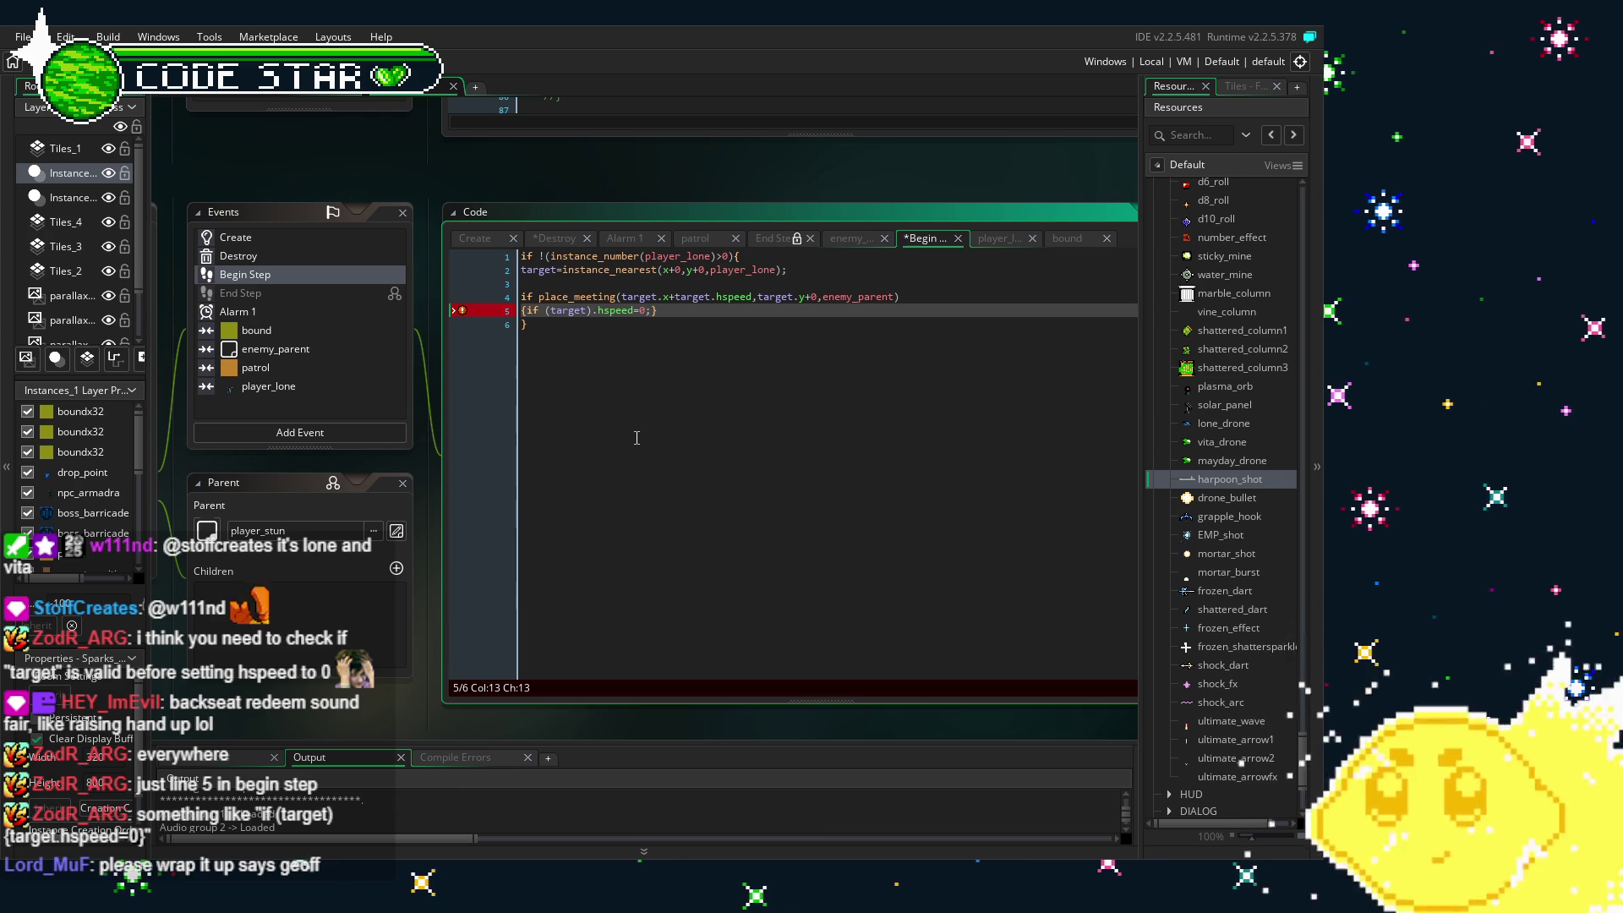
text({target)
click(728, 312)
text(})
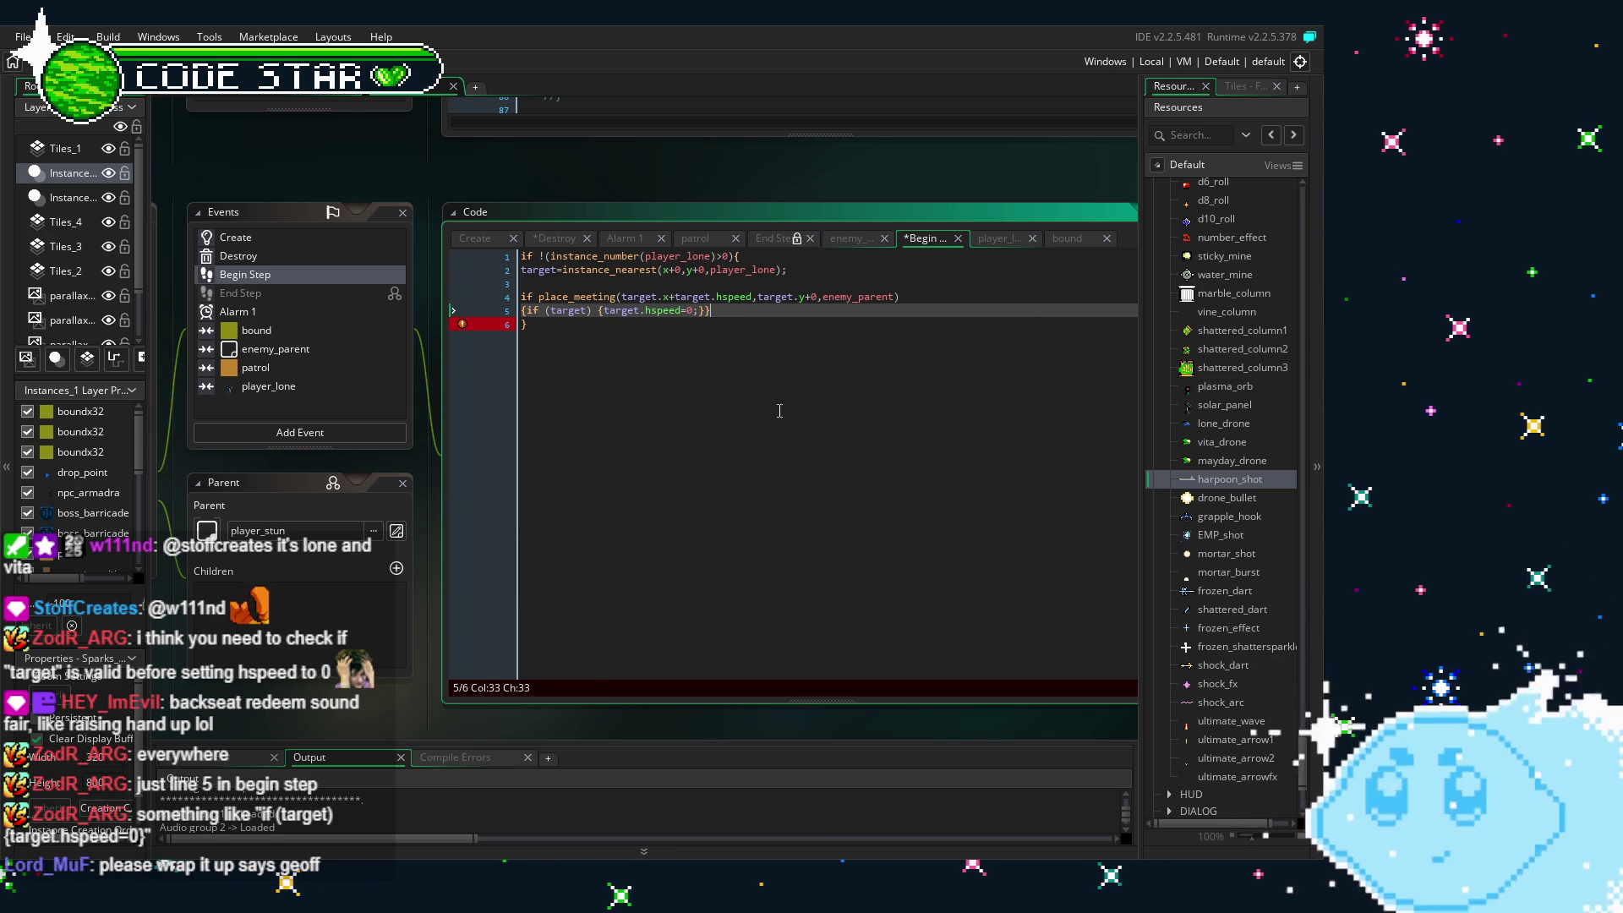
key(Down)
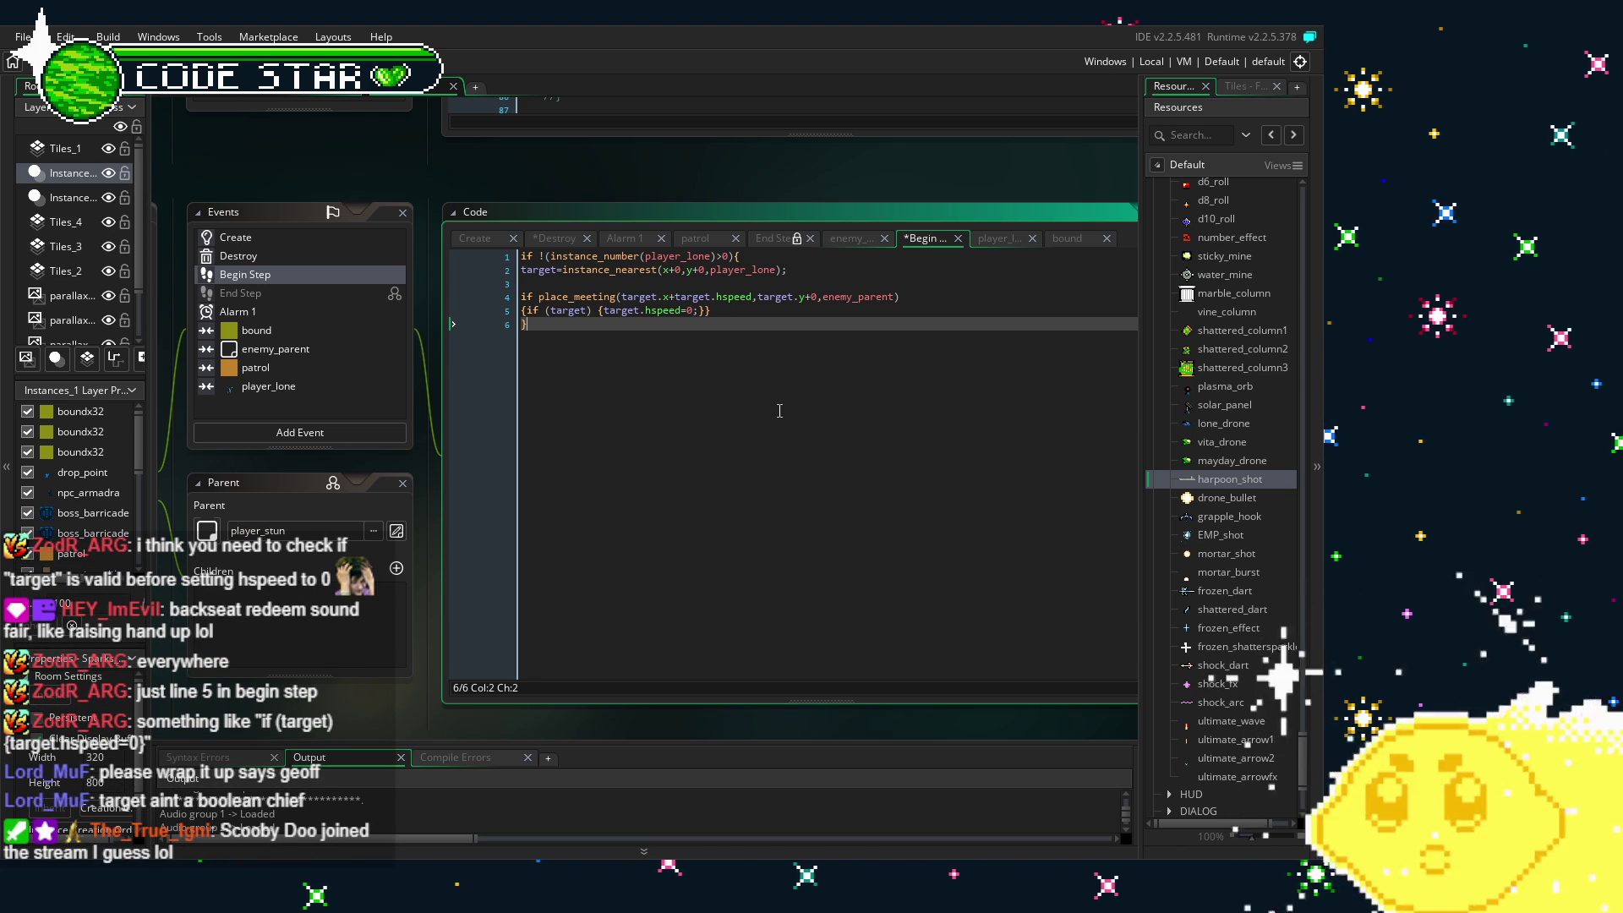
drag(538, 270, 580, 269)
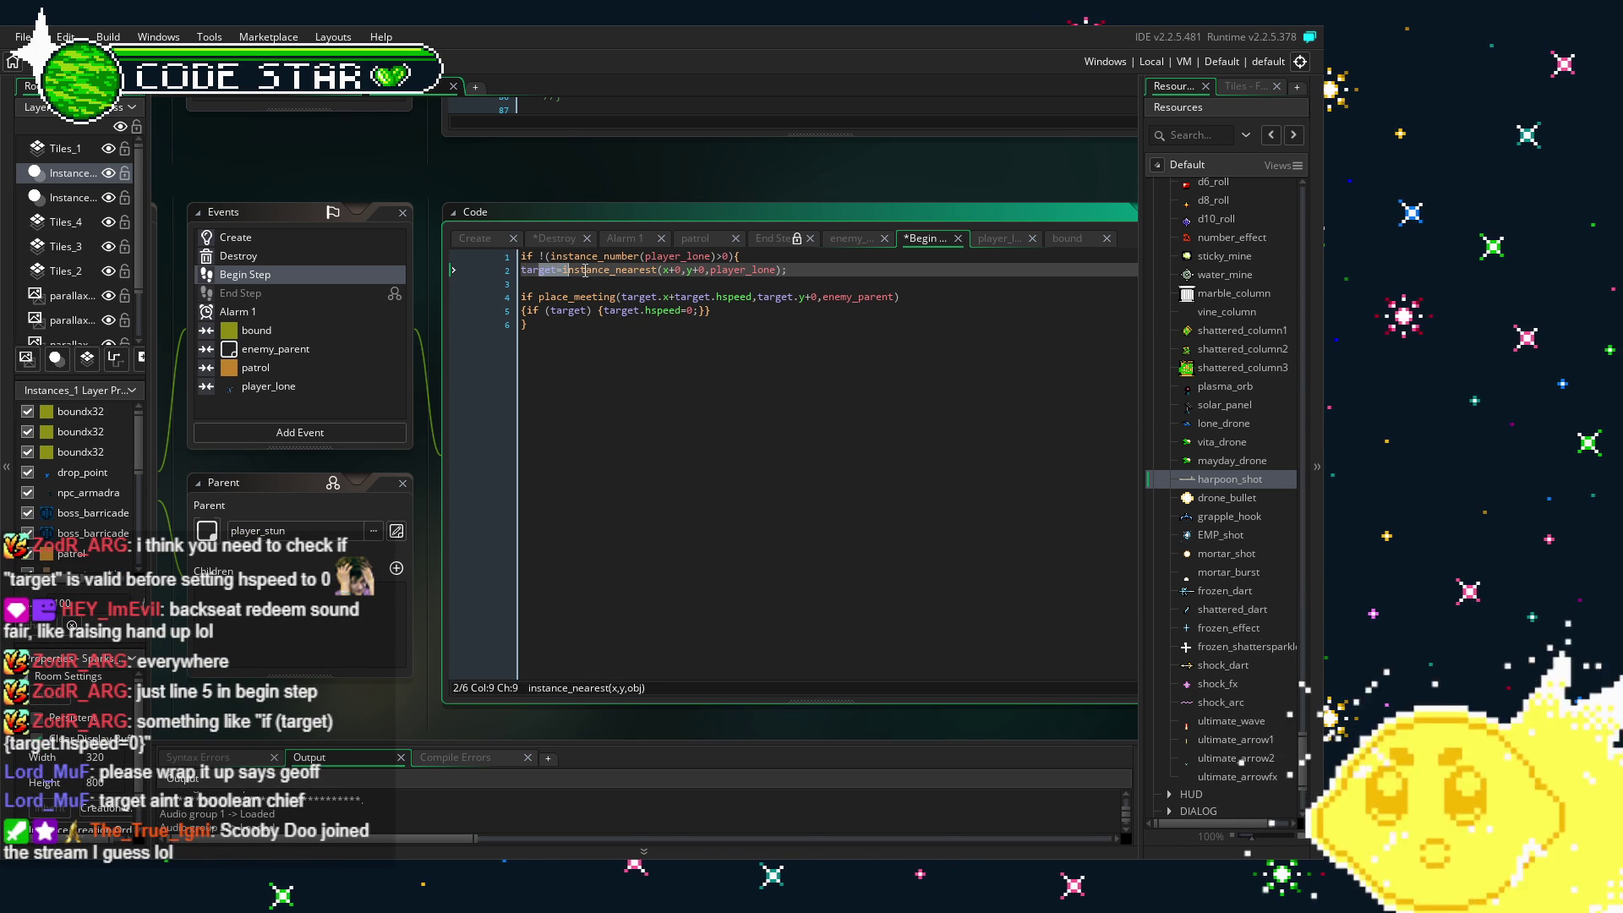
click(787, 422)
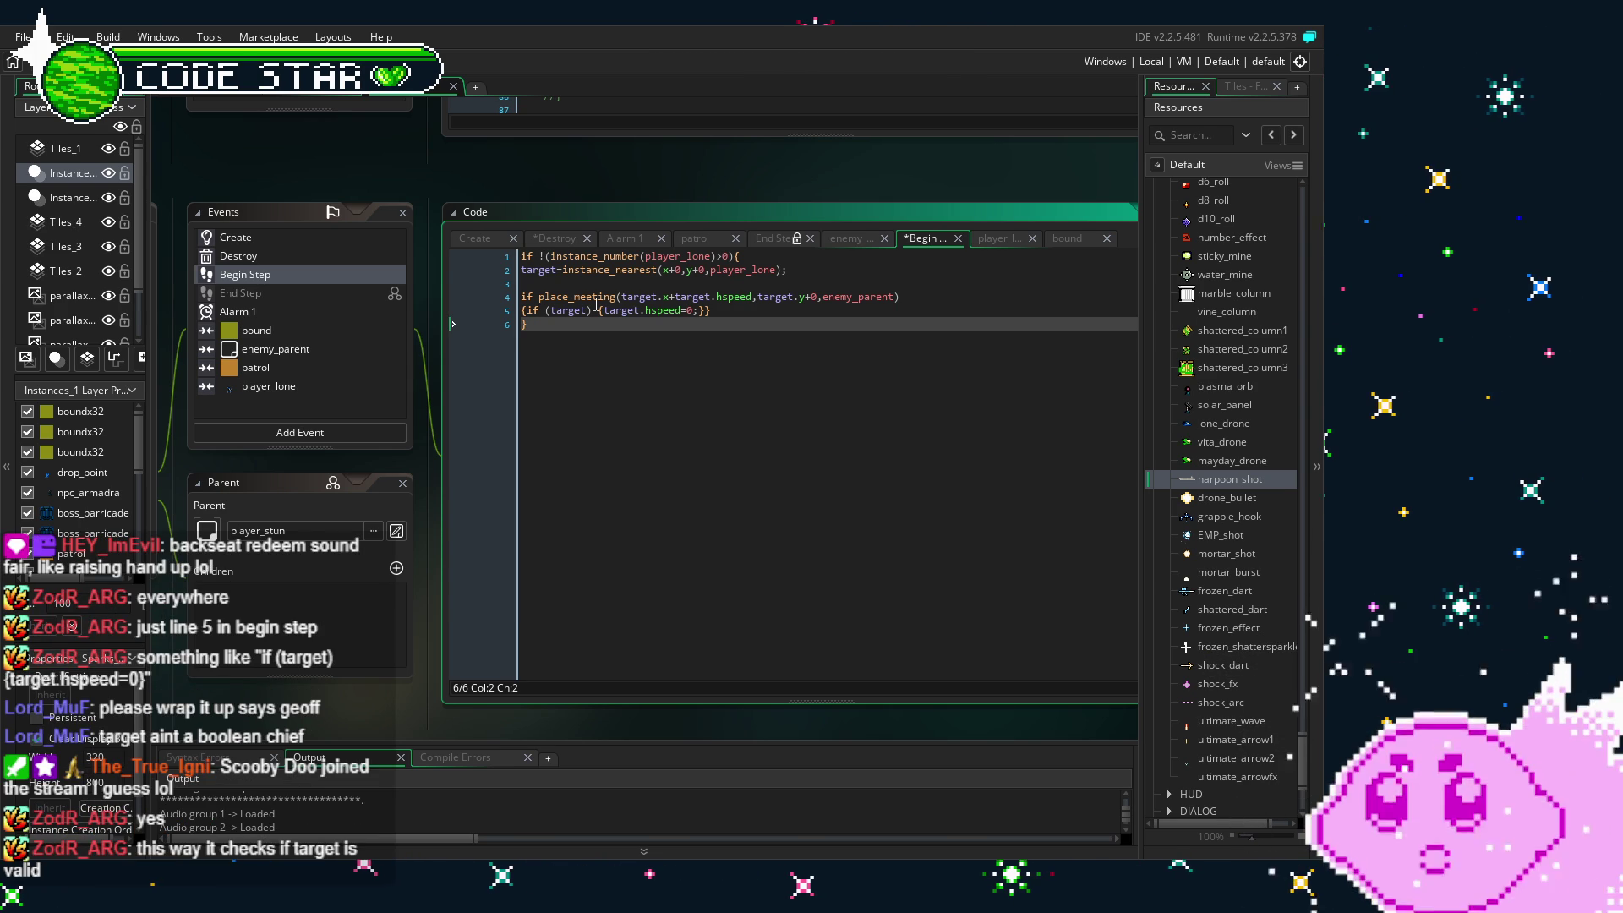
drag(596, 309, 528, 312)
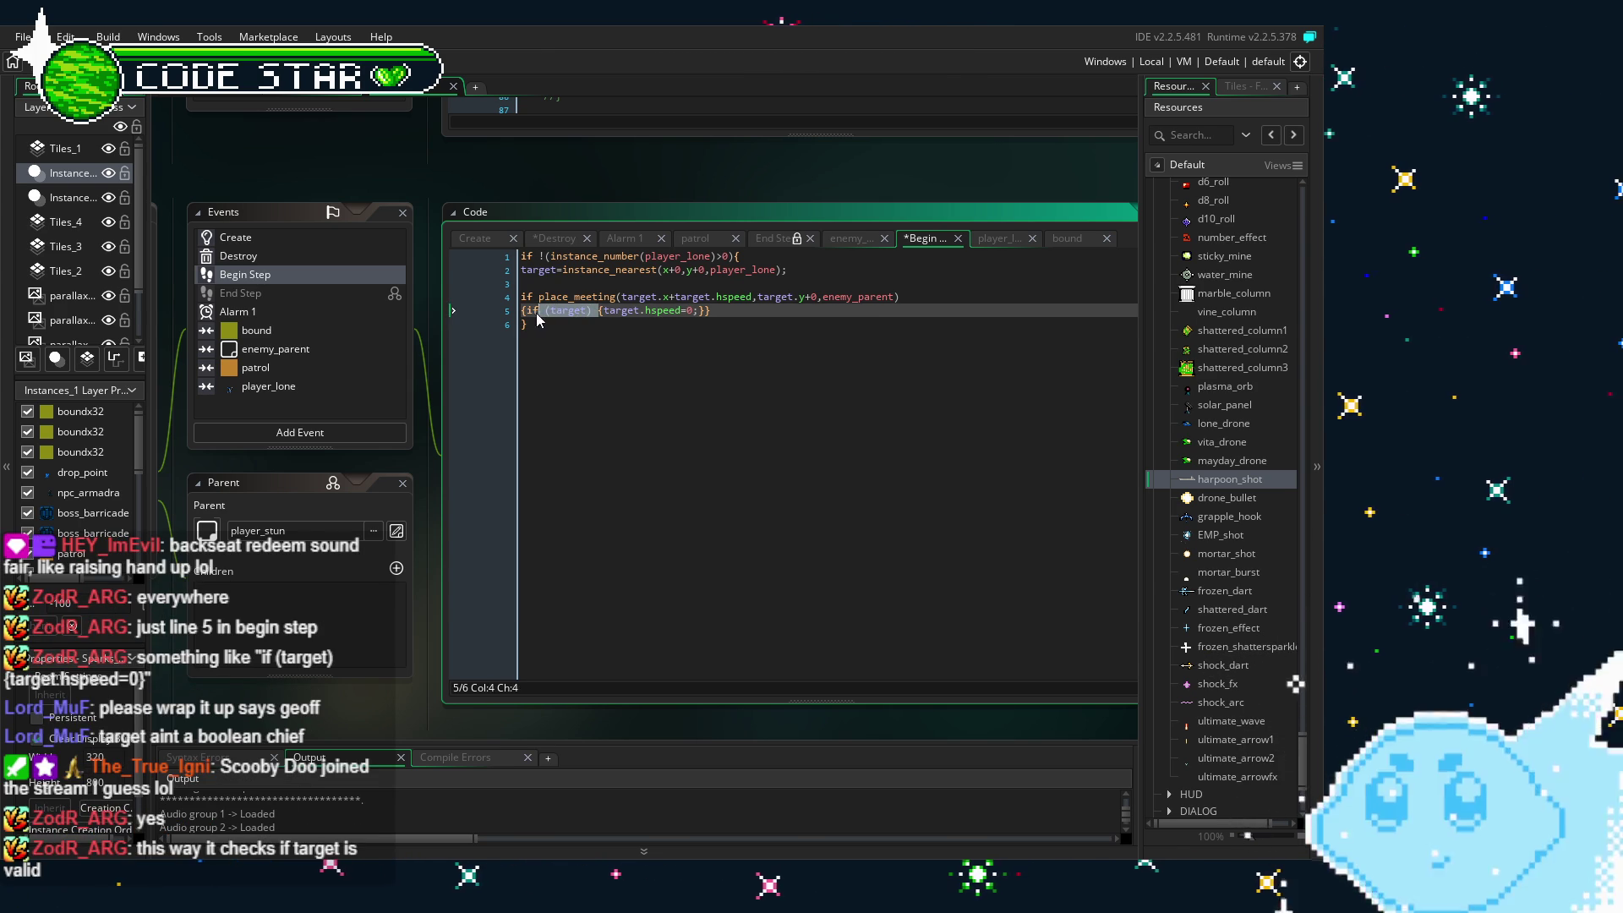
click(622, 297)
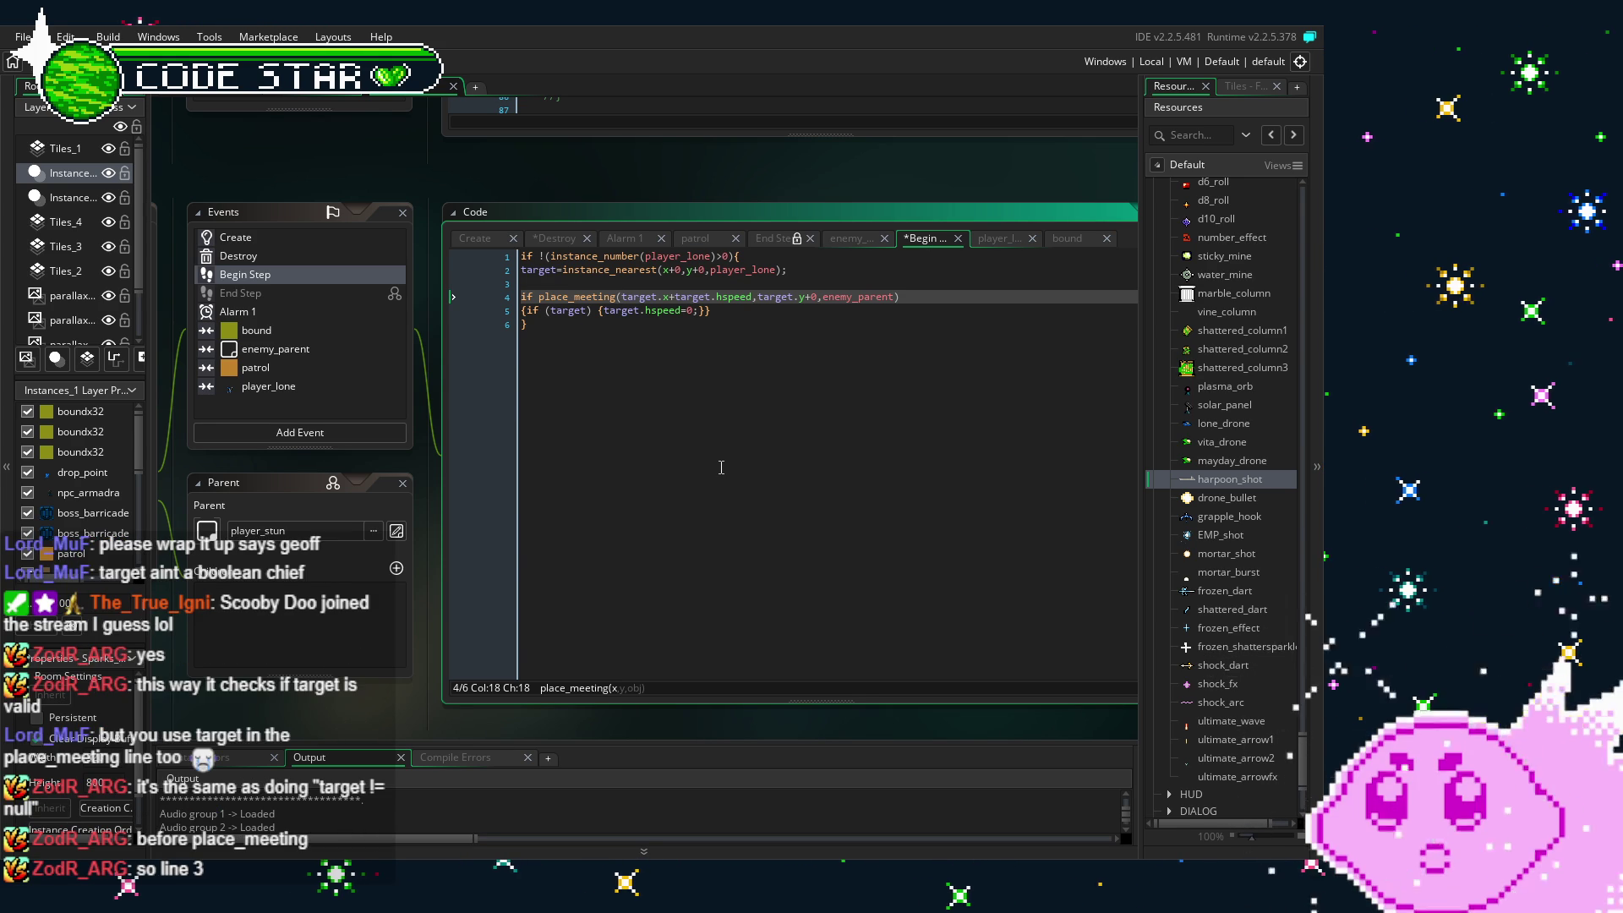
- Insert 'if (target) {' above the place_meeting check and a closing } after the last line
click(557, 283)
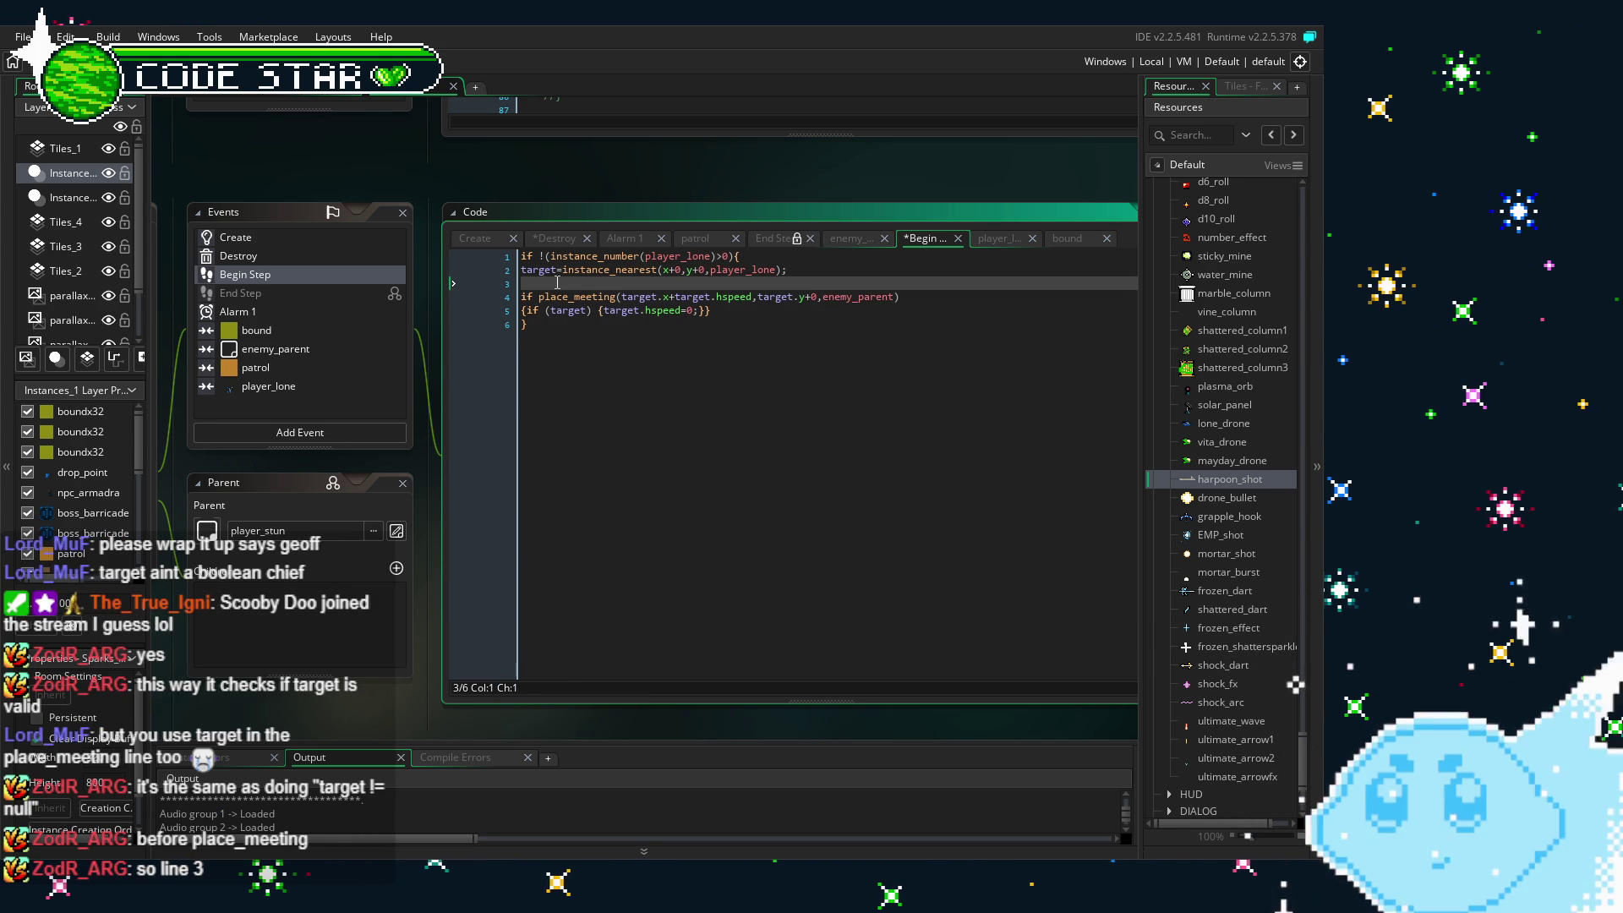
key(Return)
text(if (target) )
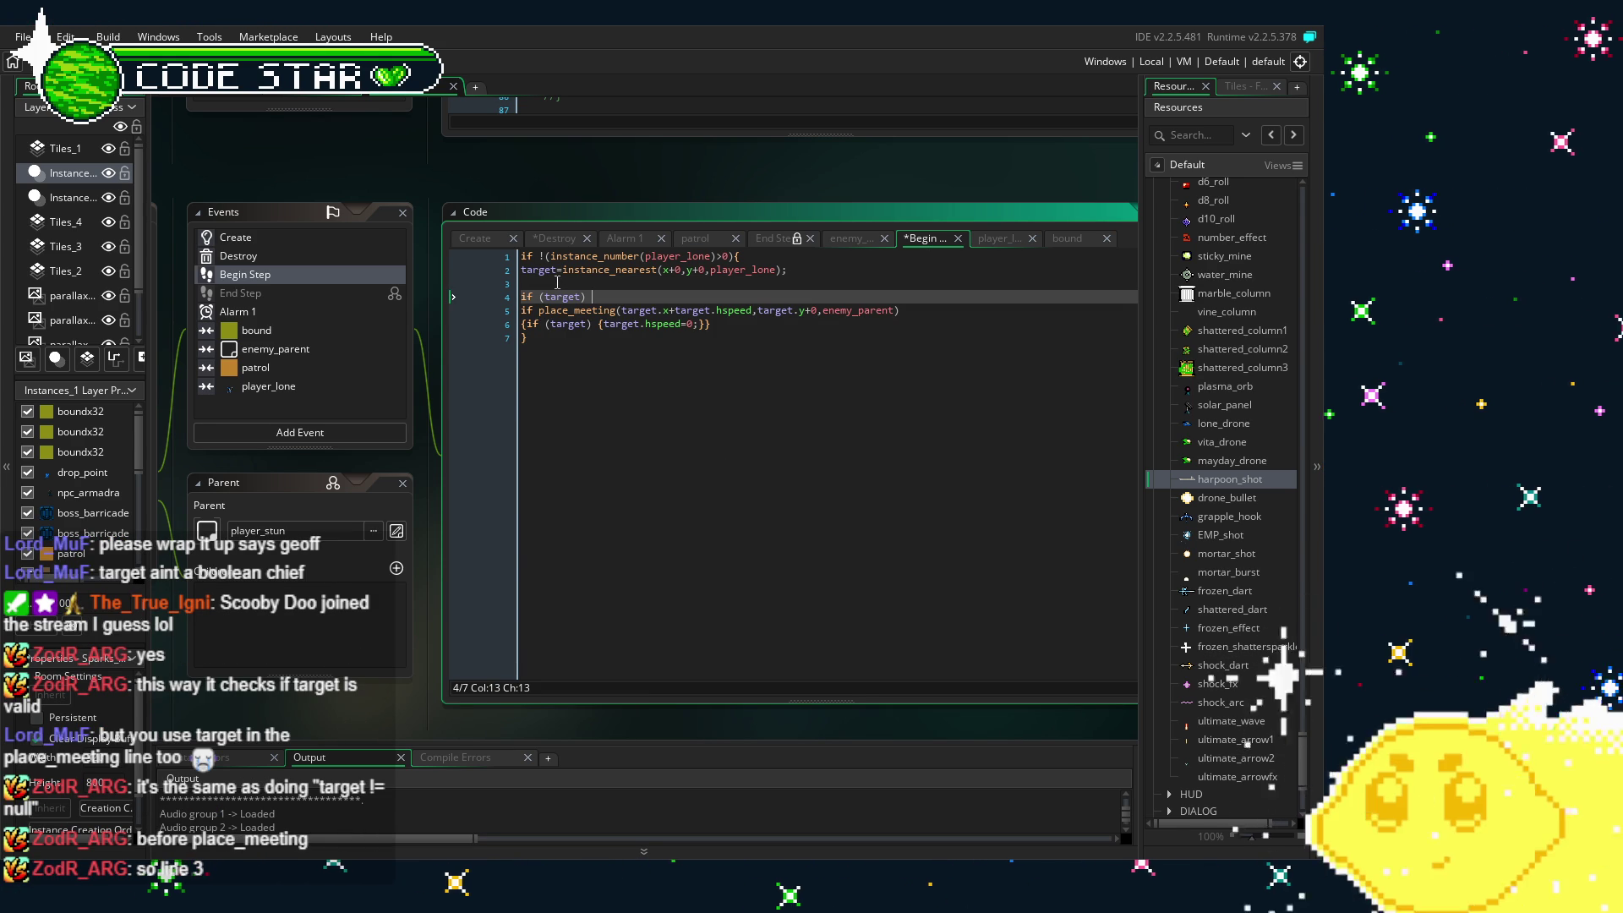
text({)
click(660, 378)
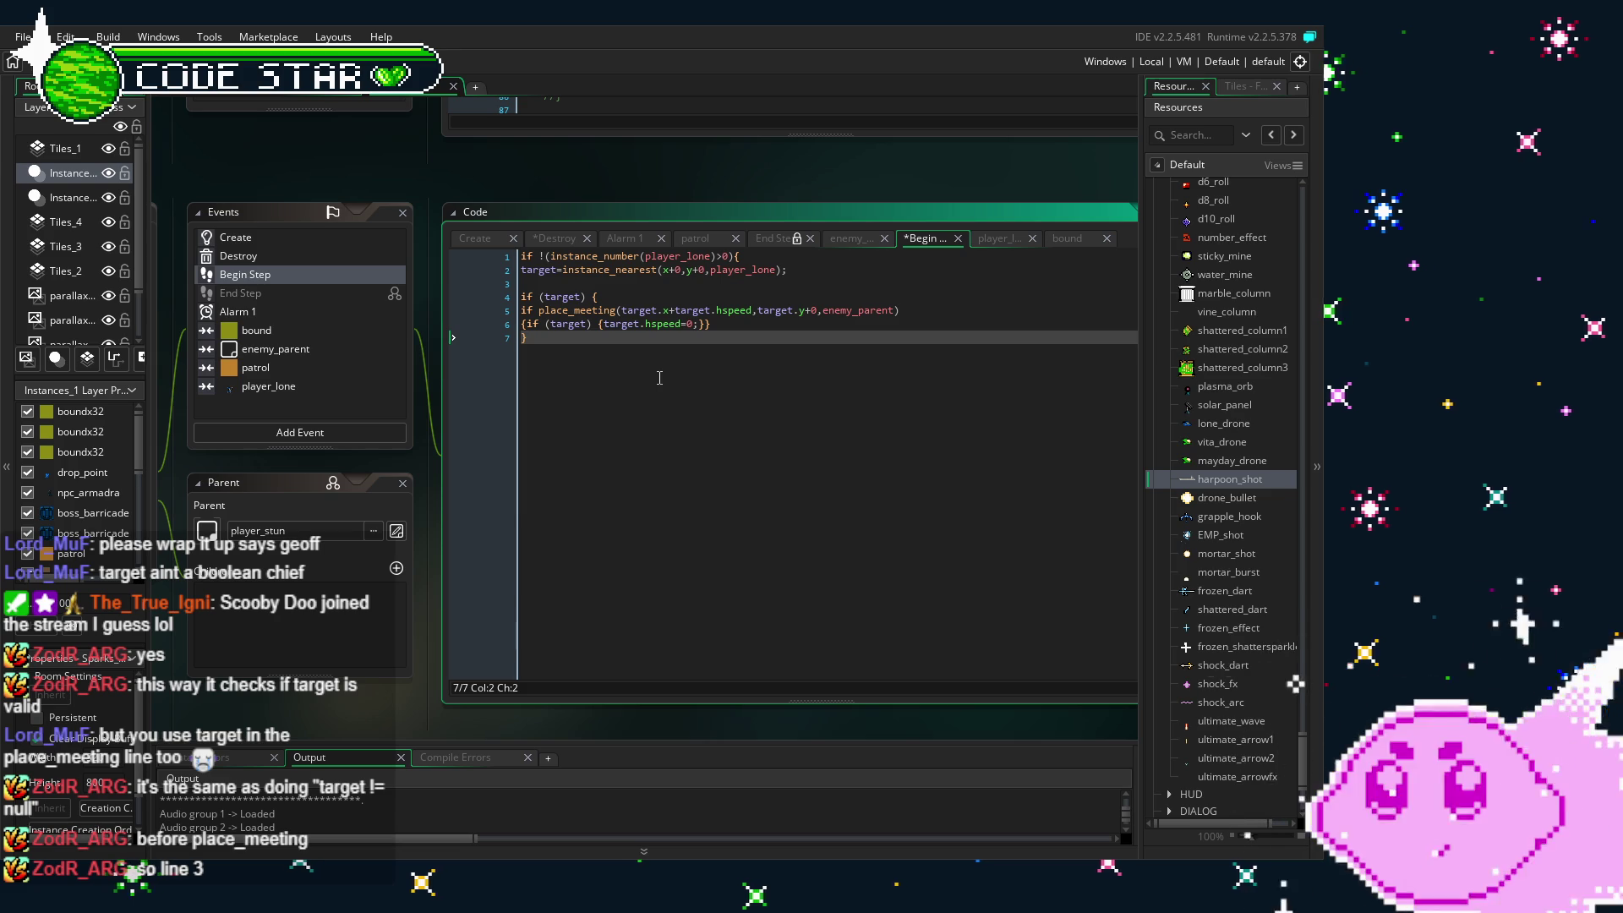
key(Return)
text(\)
key(BackSpace)
text(})
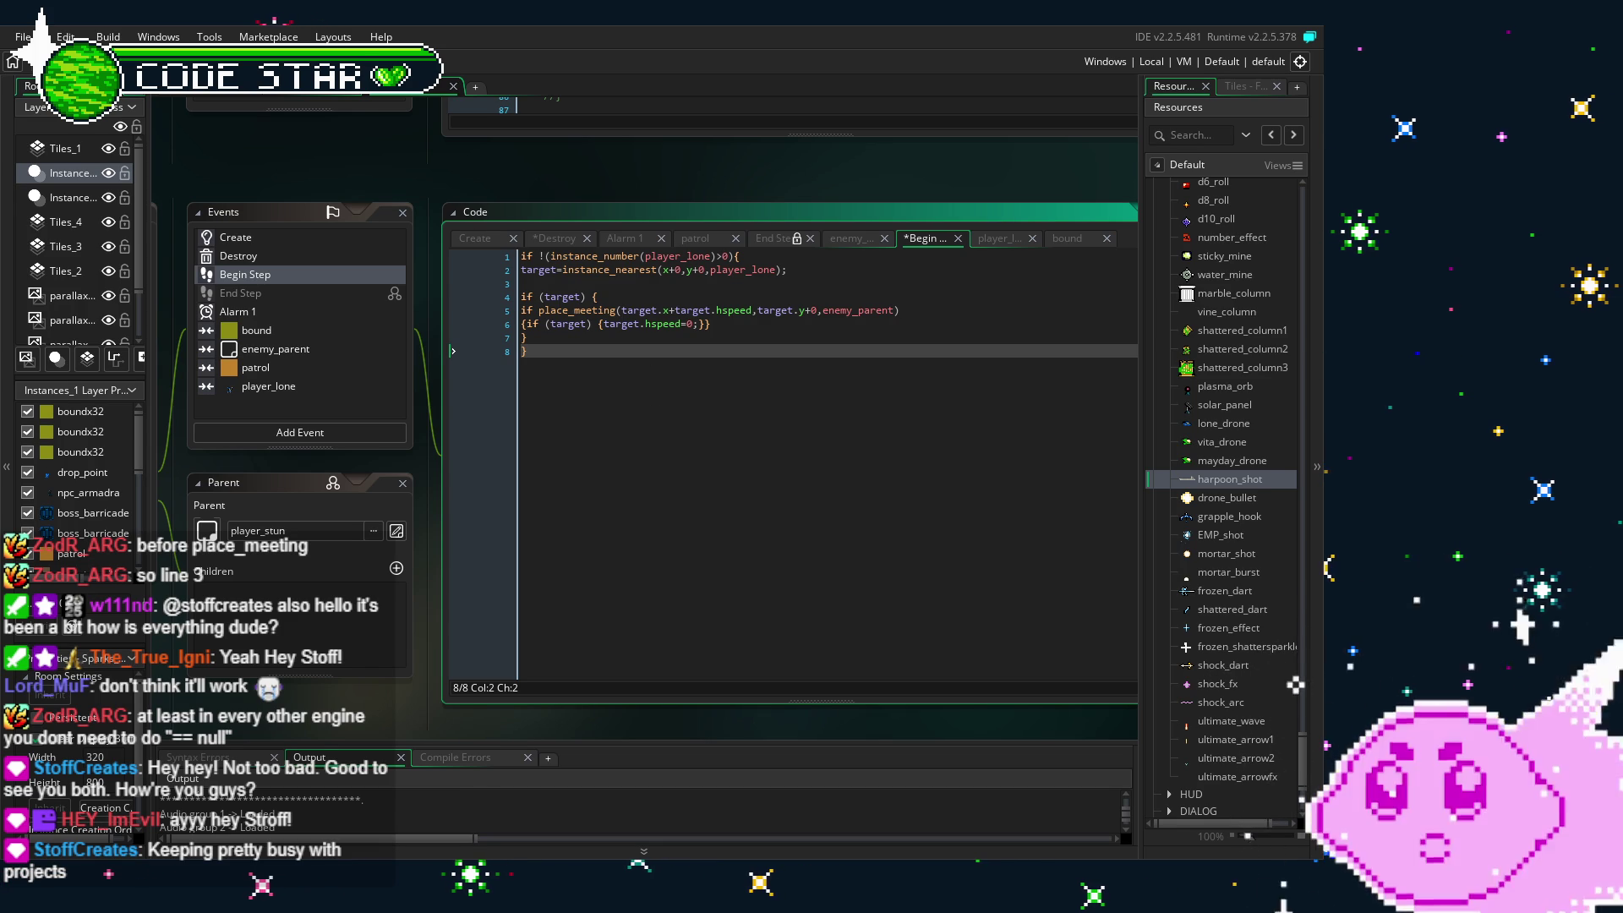
- Save, build and run the game with F5 to test the if (target) checks
key(F5)
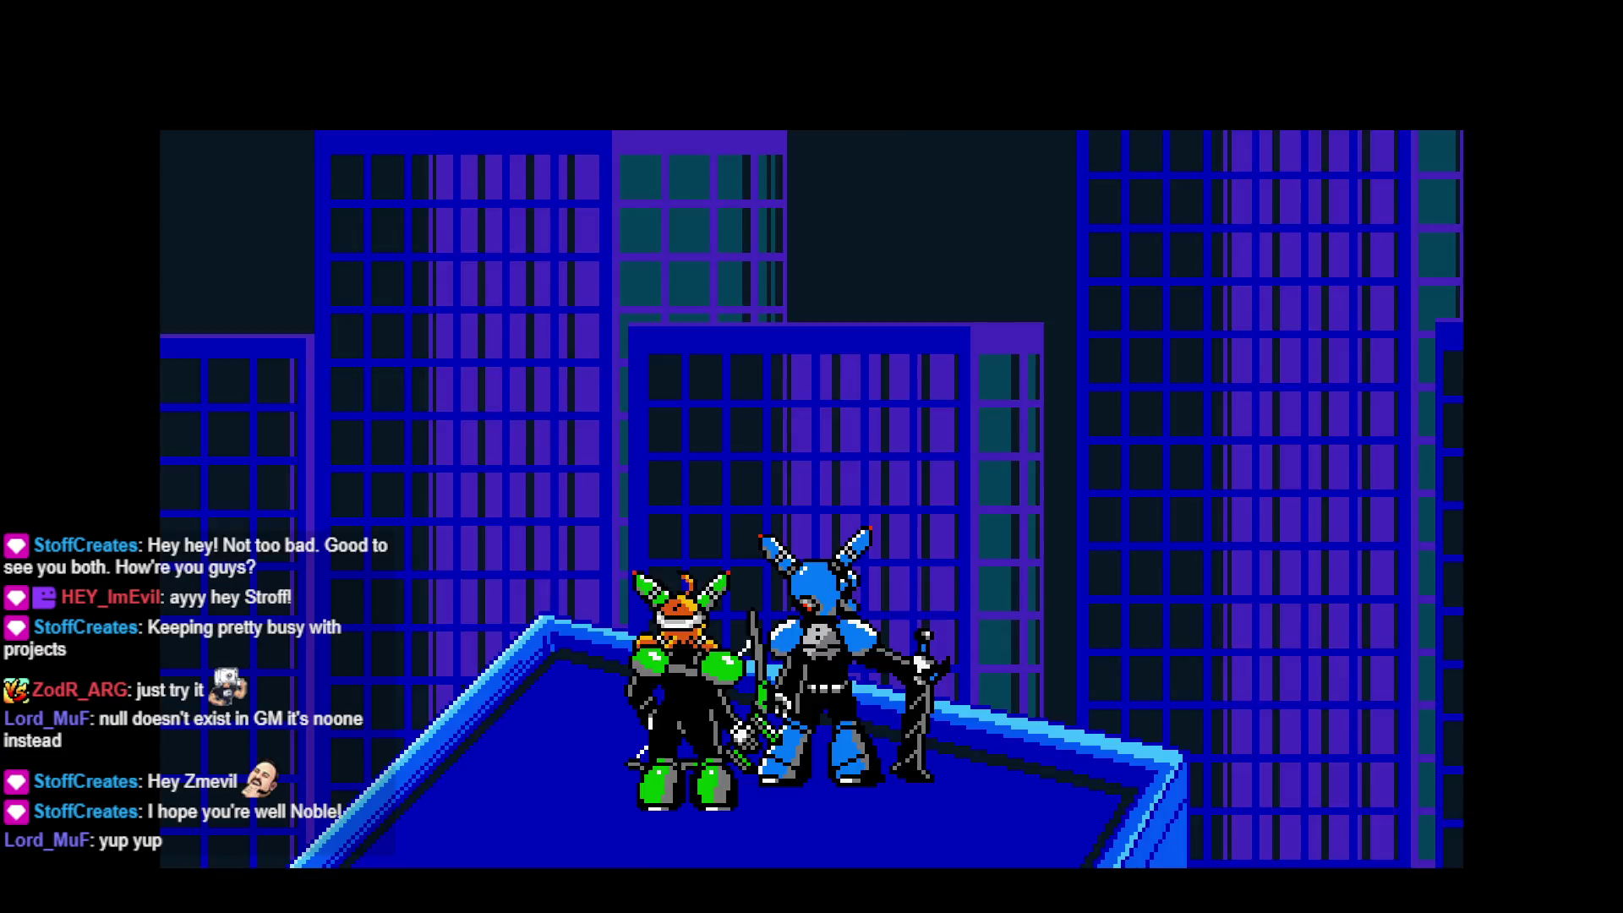
- Start gameplay from the title screen, let it crash, and return to harpoon_shot's Begin Step code
key(Return)
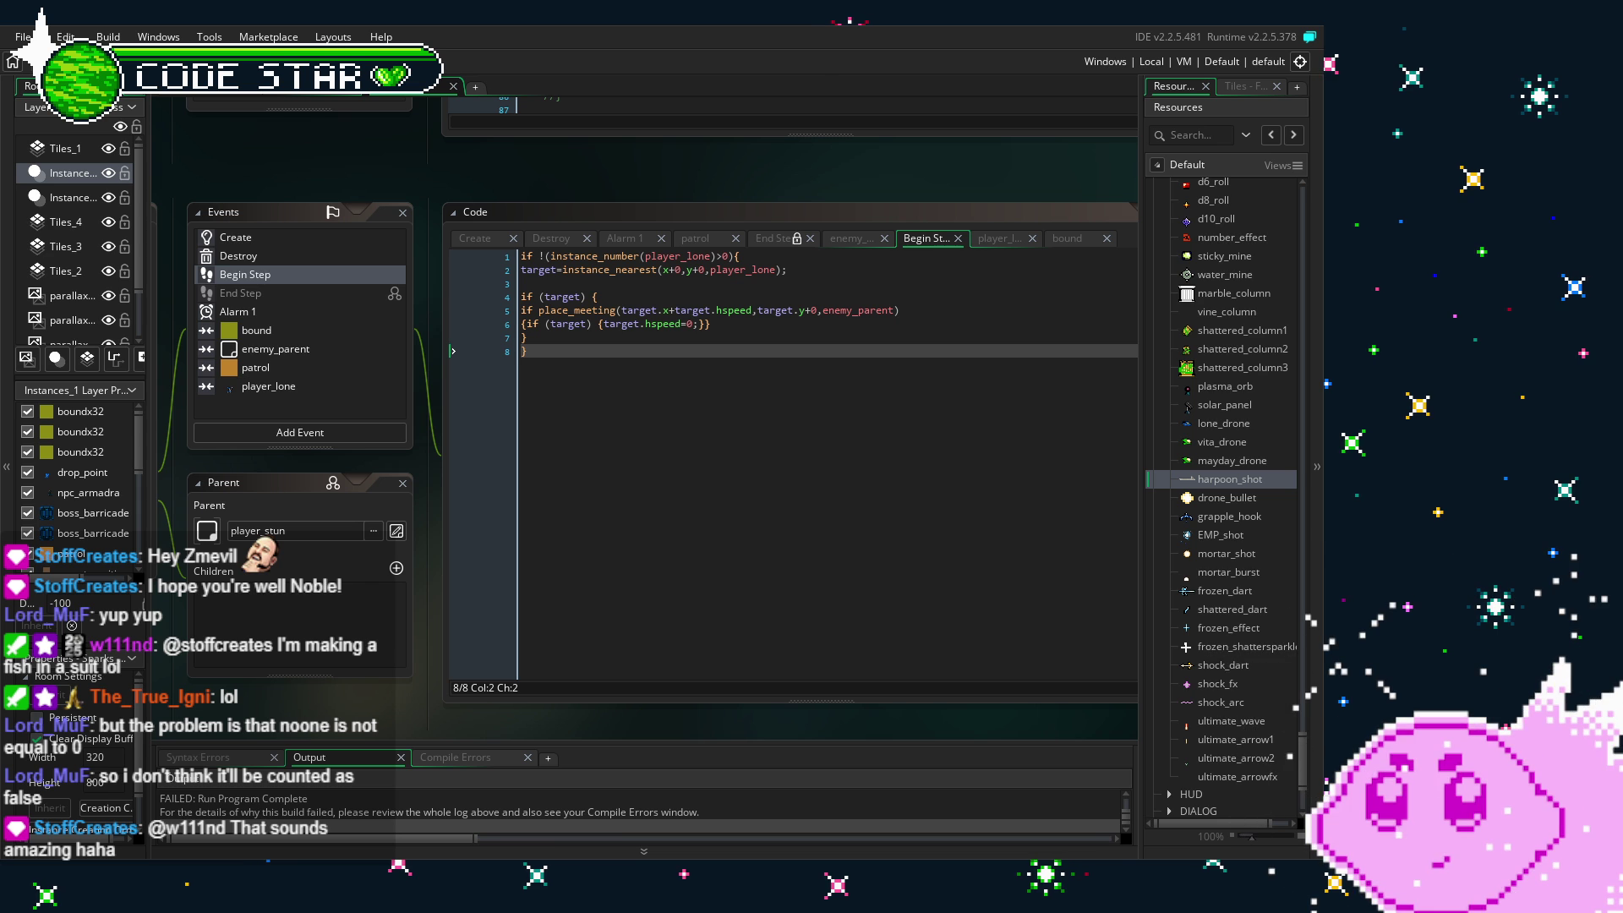
click(796, 471)
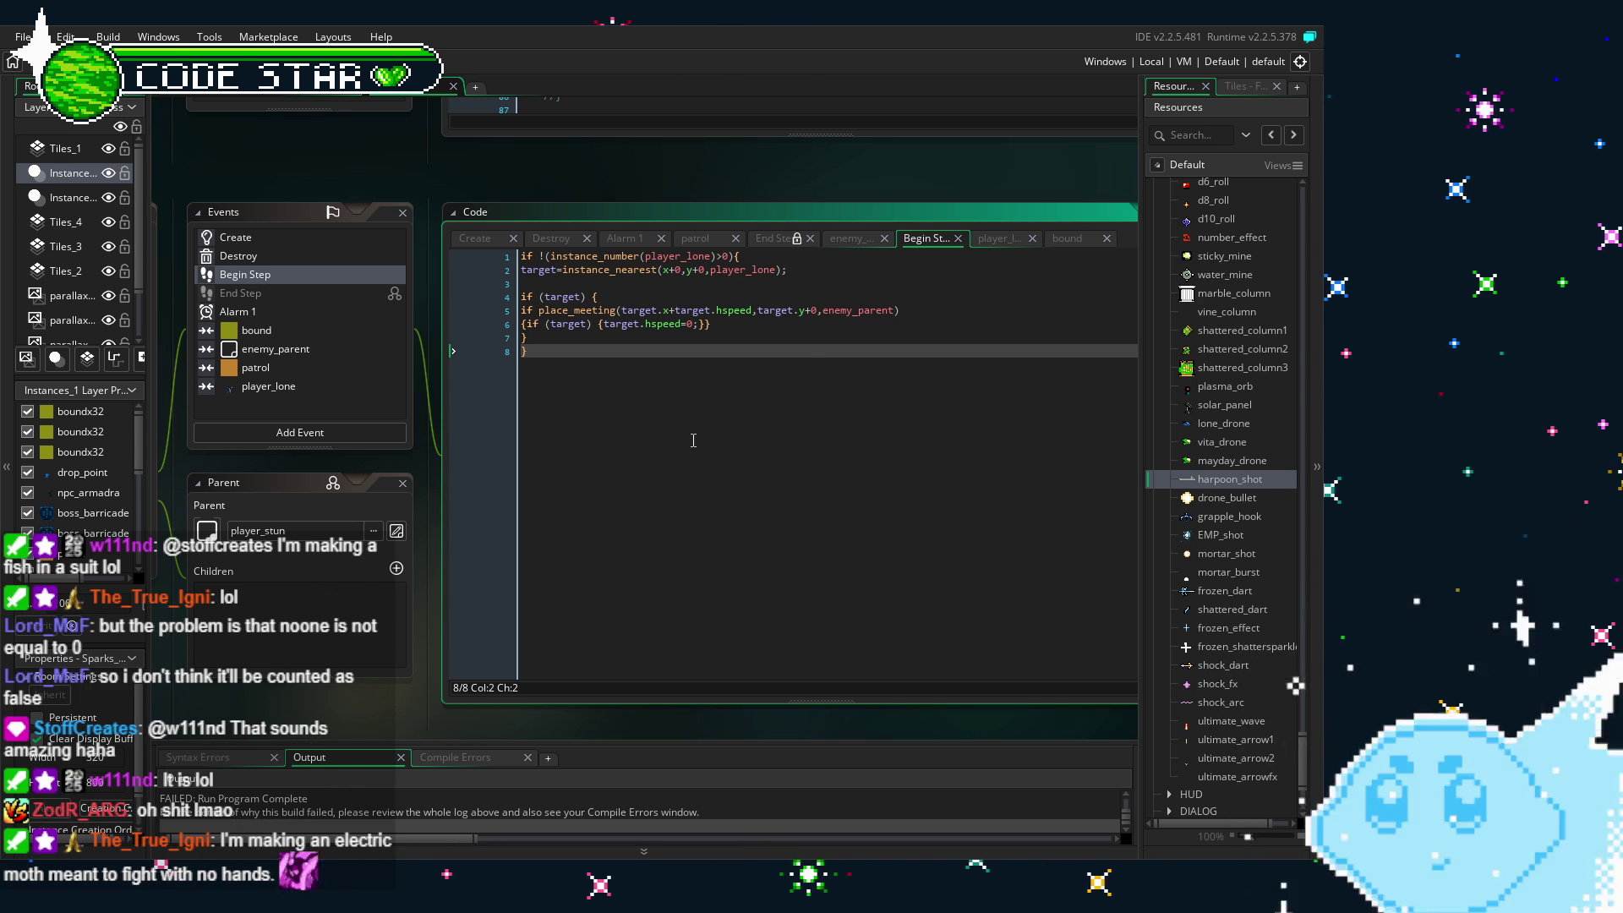
- Remove the added closing brace, last line and if (target) guard lines from Begin Step
key(BackSpace)
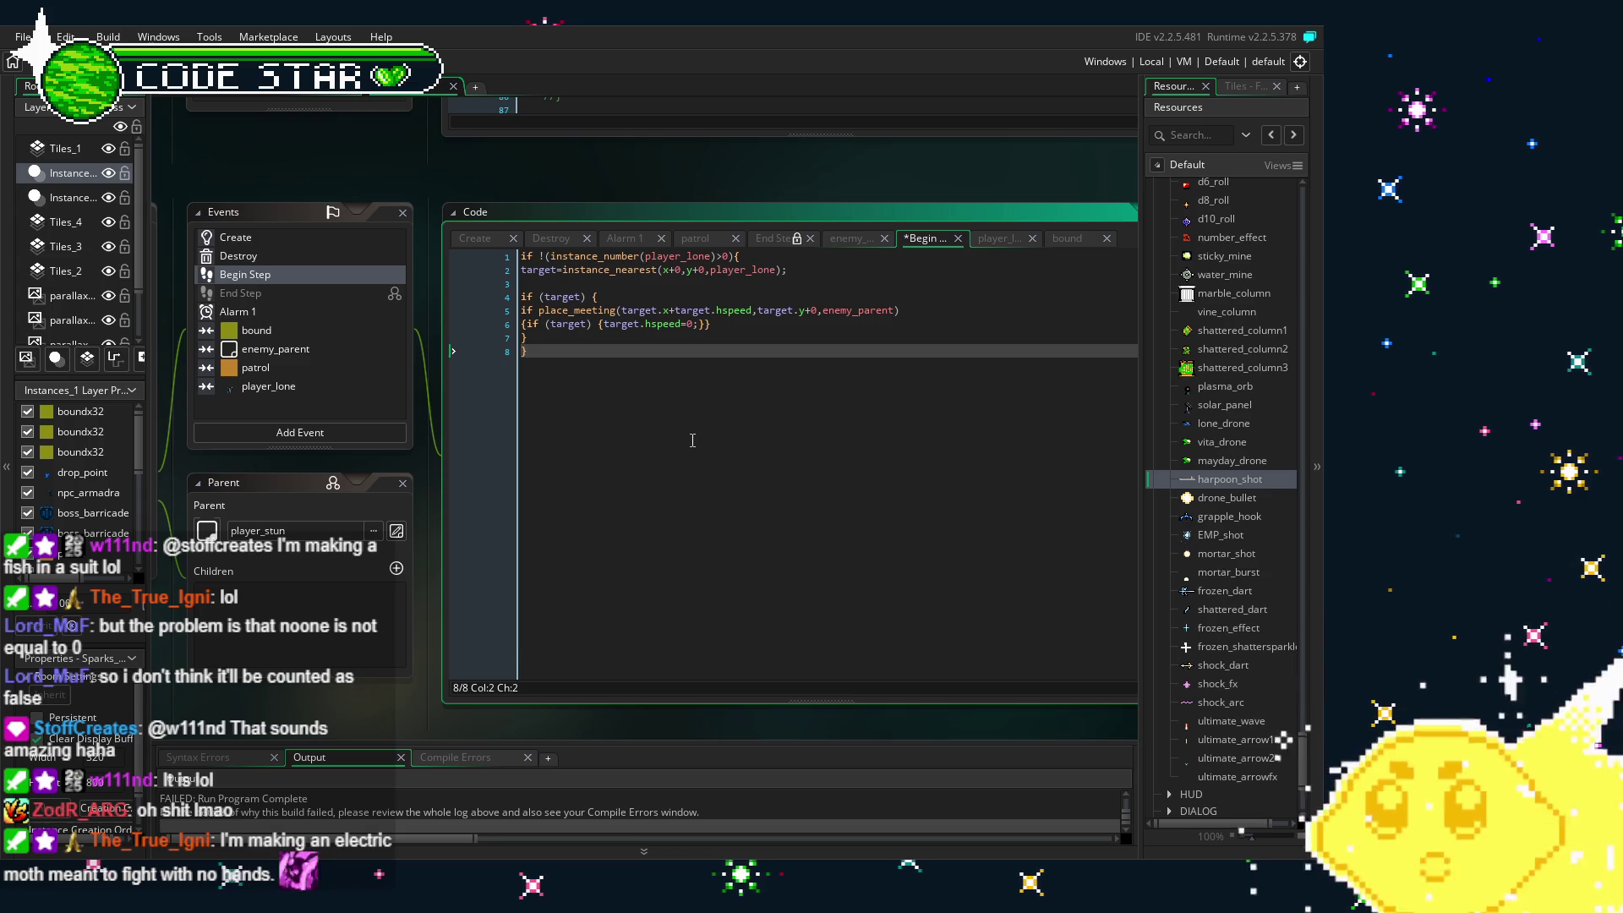
key(BackSpace)
key(BackSpace)
key(Up)
key(Up)
key(Up)
key(Home)
key(shift+Down)
key(Delete)
key(End)
key(BackSpace)
key(Home)
key(Right)
key(Right)
key(Right)
key(Delete)
key(Delete)
key(Delete)
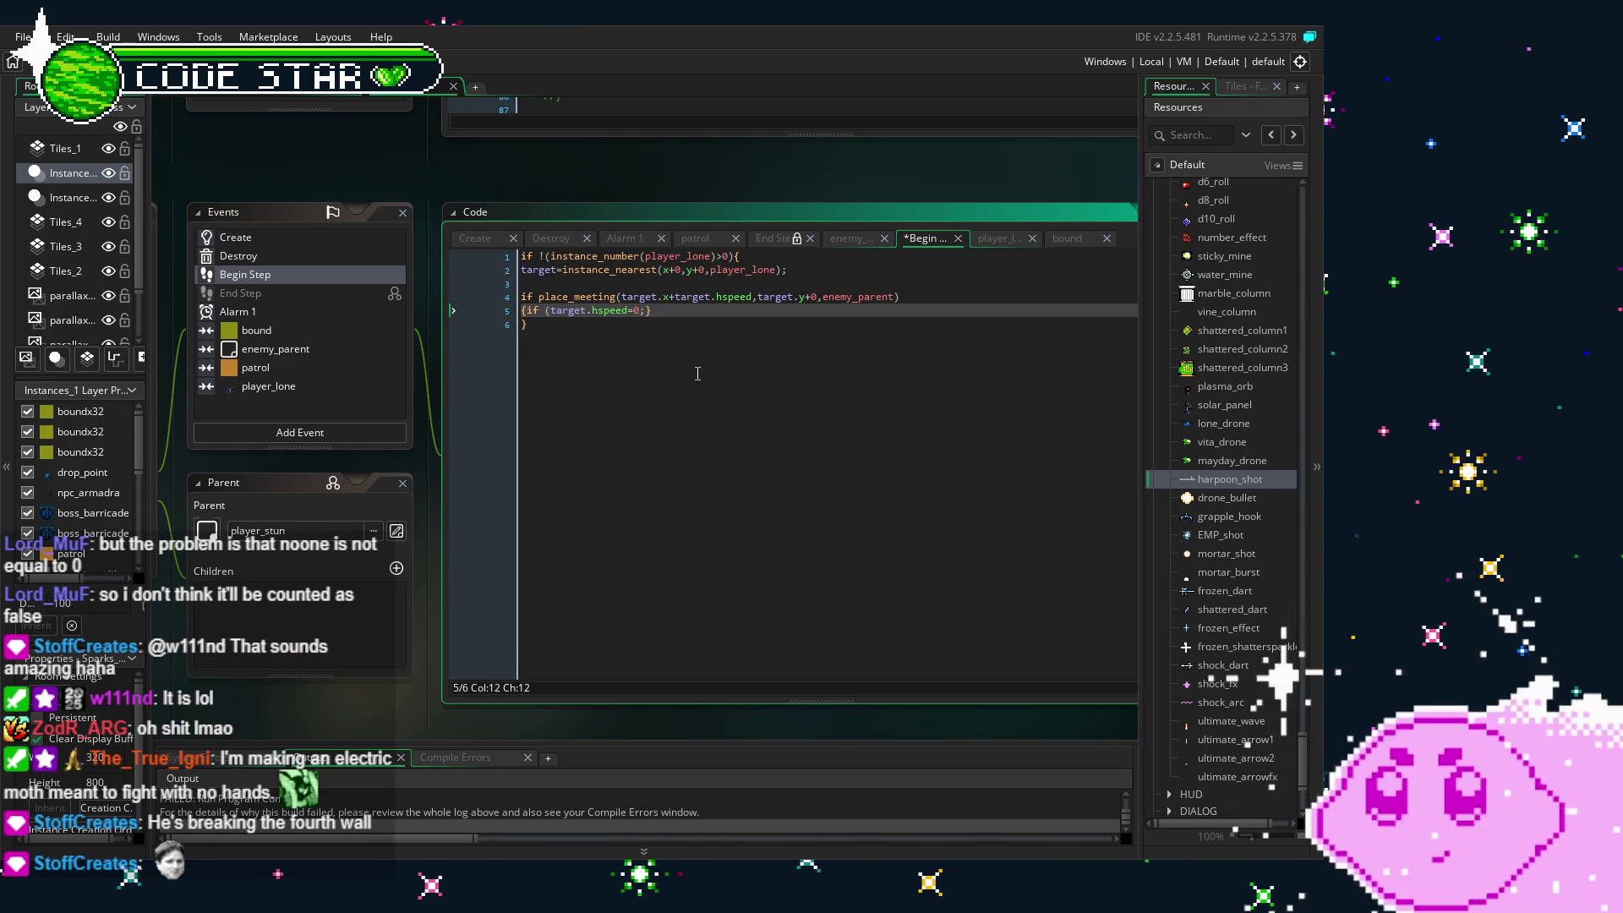
- Strip 'if (' from line 5 so it just sets target.hspeed=0, then view the Create event code
key(Left)
key(Left)
key(Left)
key(BackSpace)
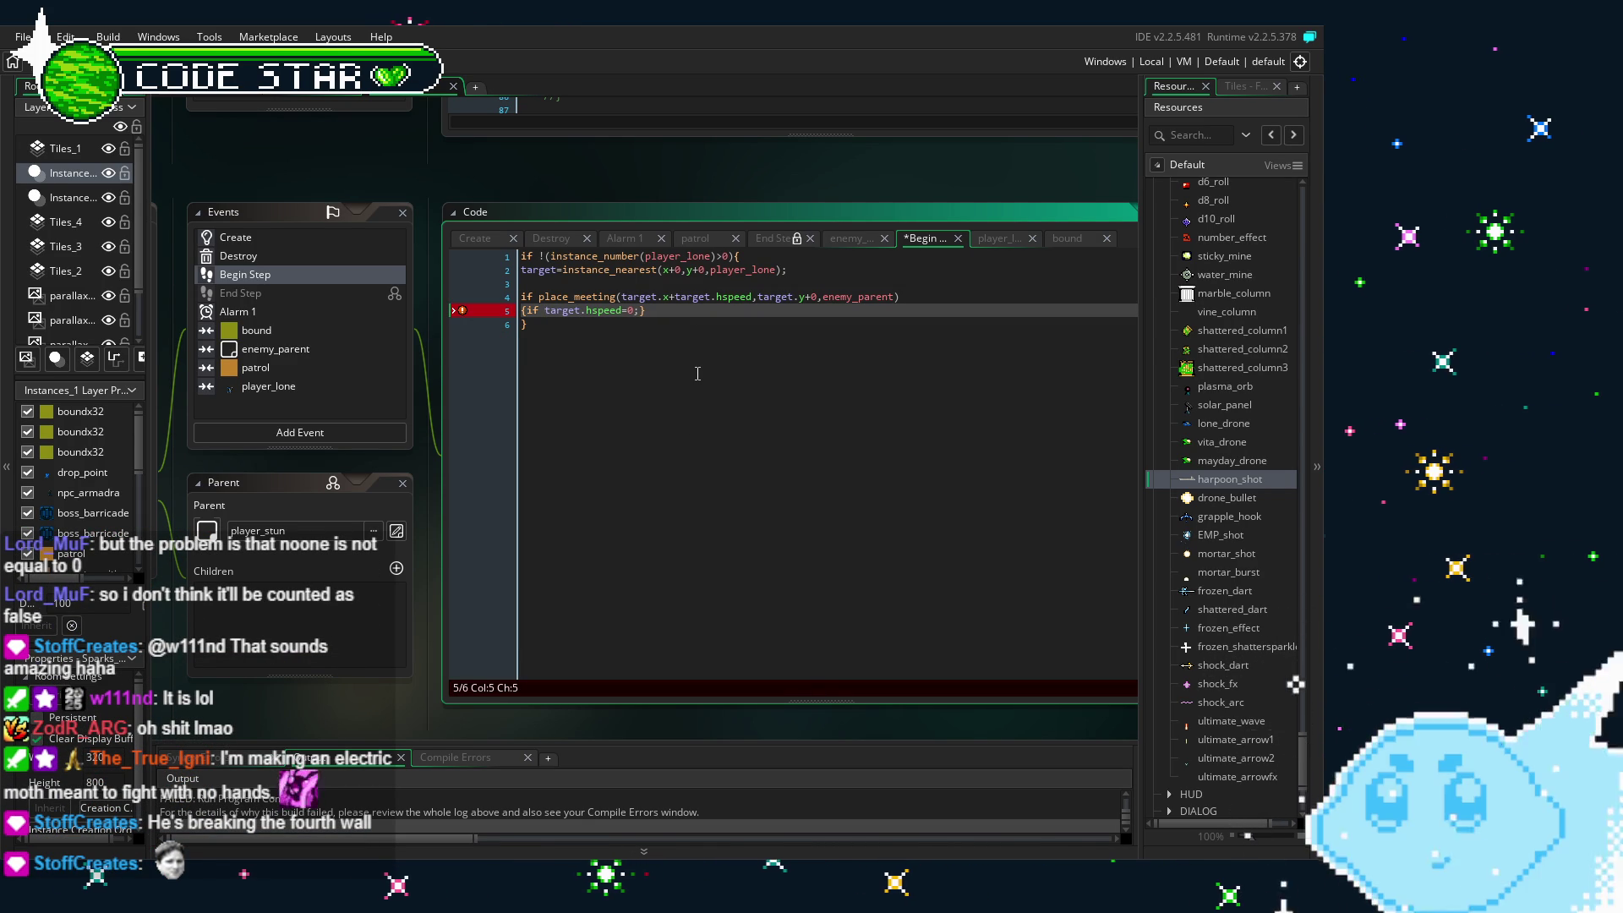
key(BackSpace)
key(BackSpace)
key(BackSpace)
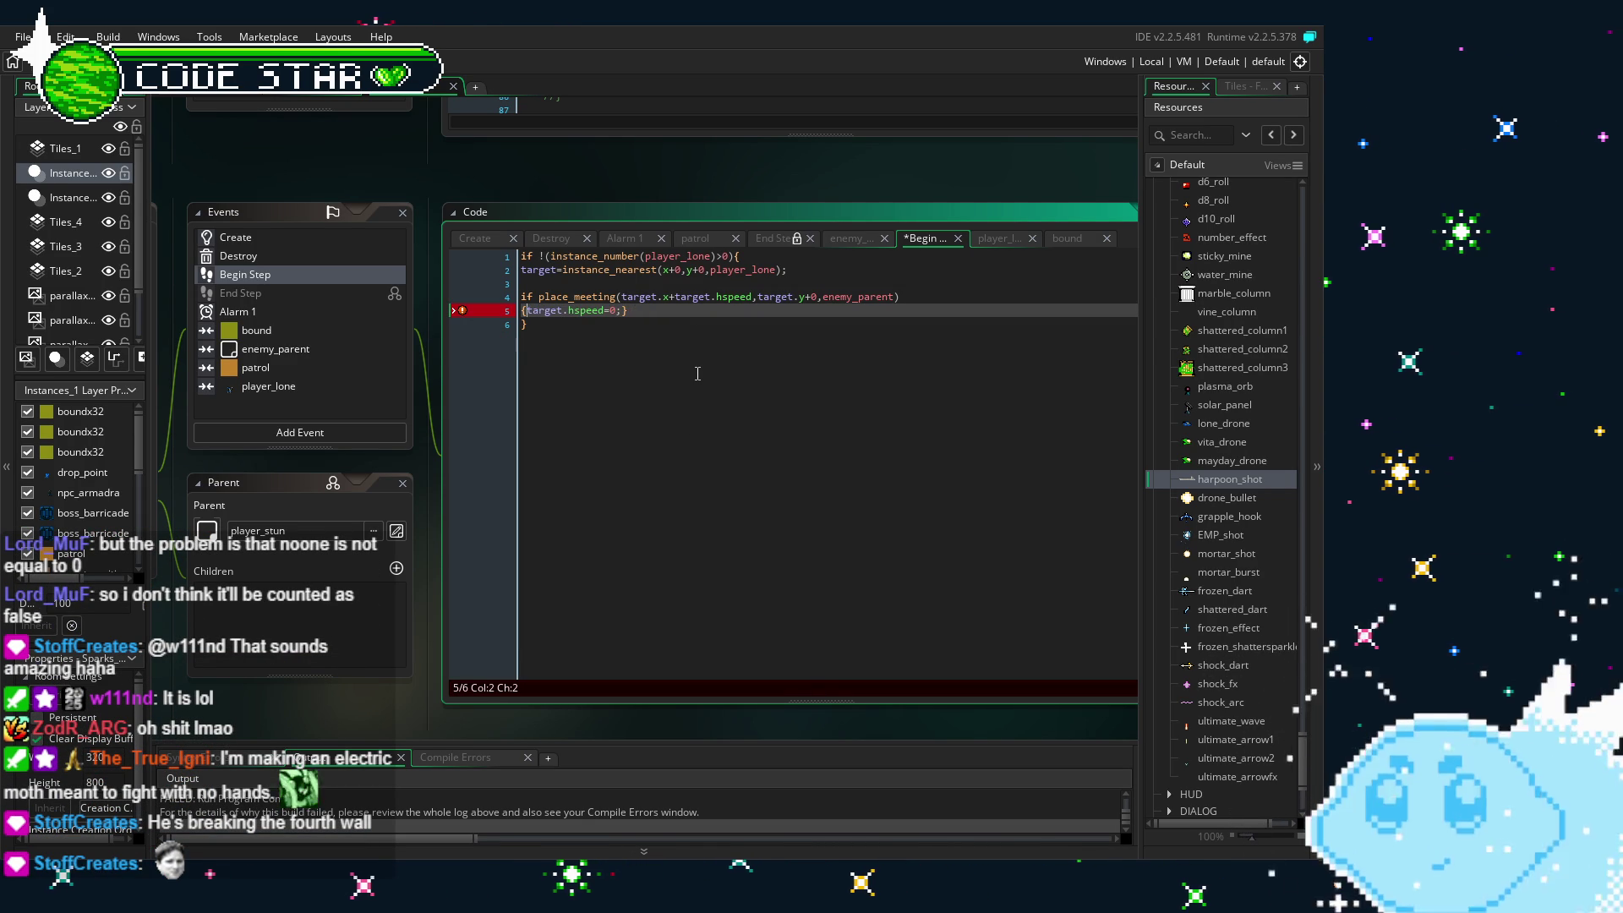
key(Down)
click(231, 237)
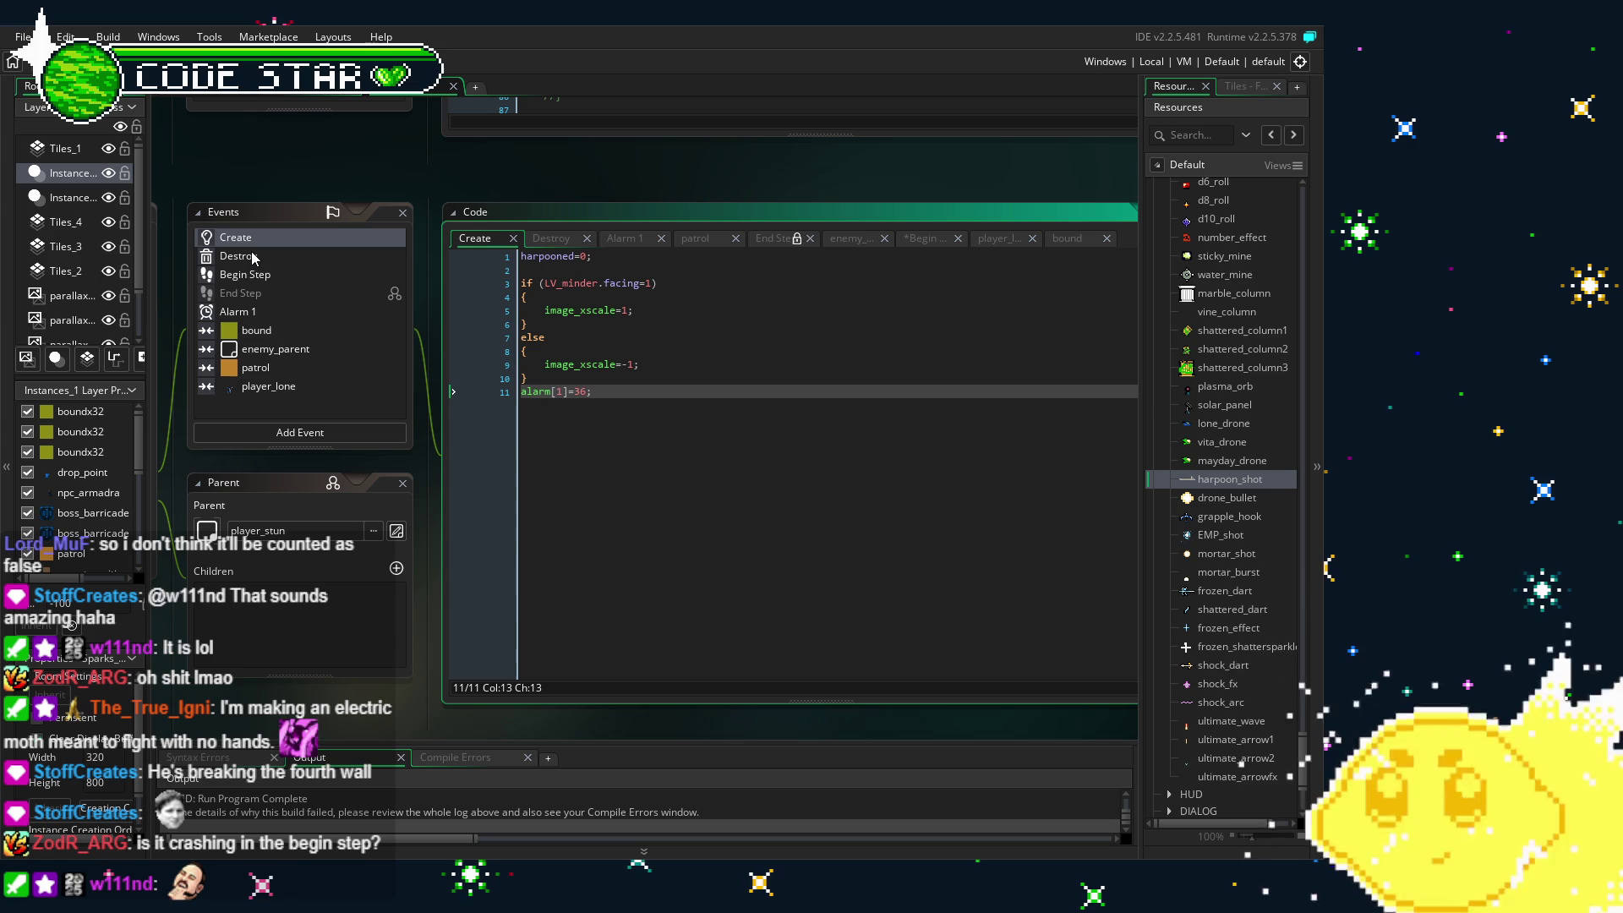
drag(568, 748, 557, 510)
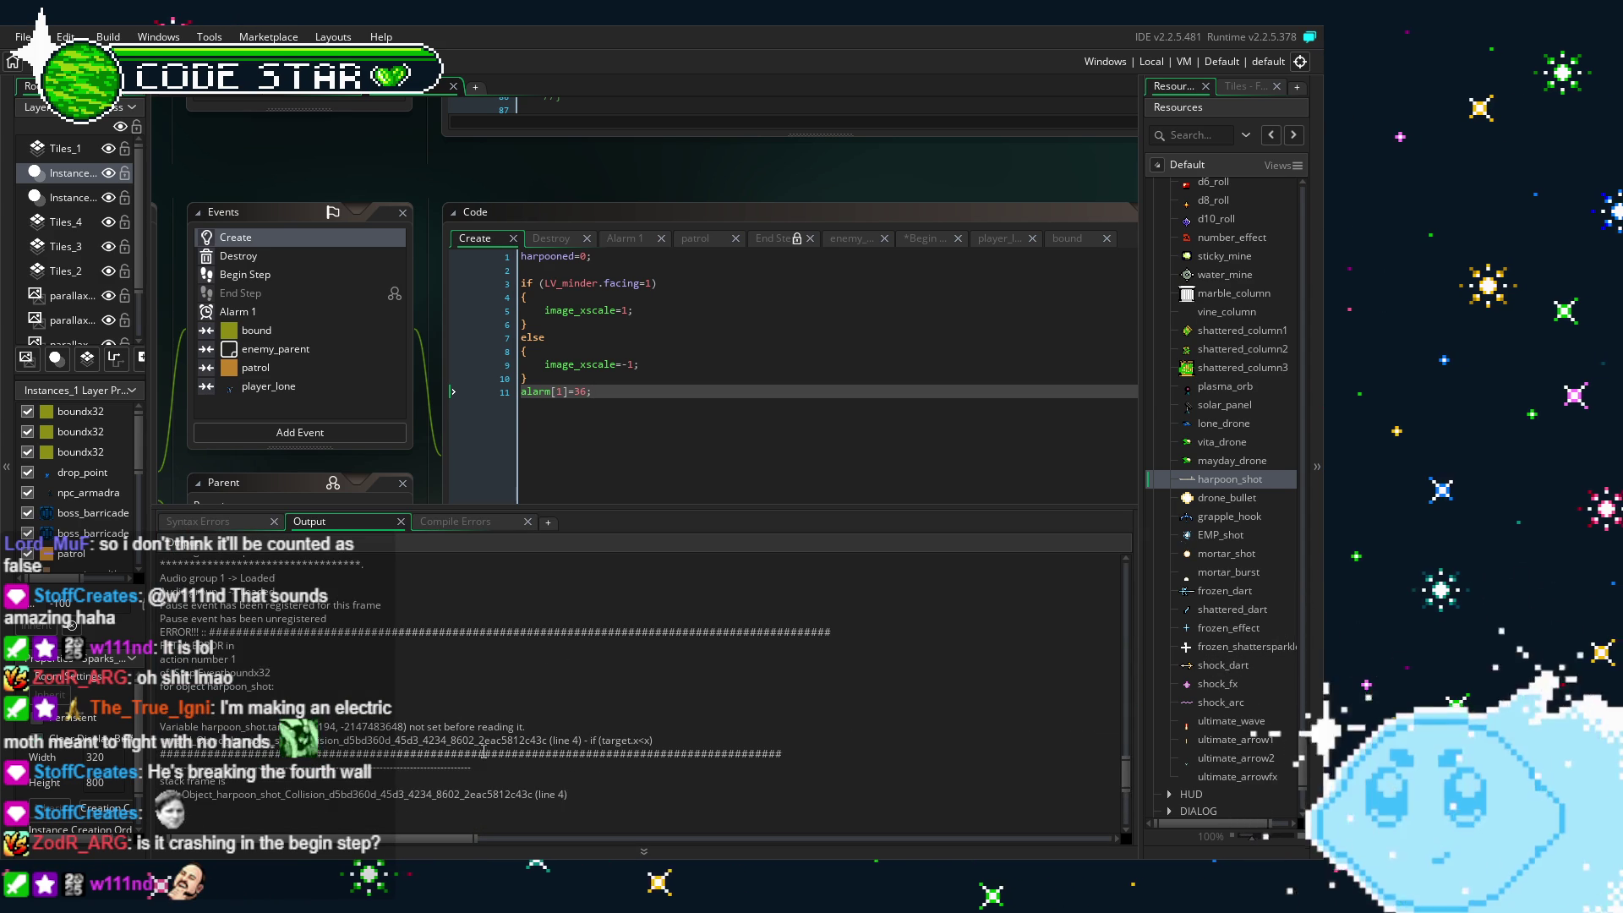
scroll(484, 751, up, 3)
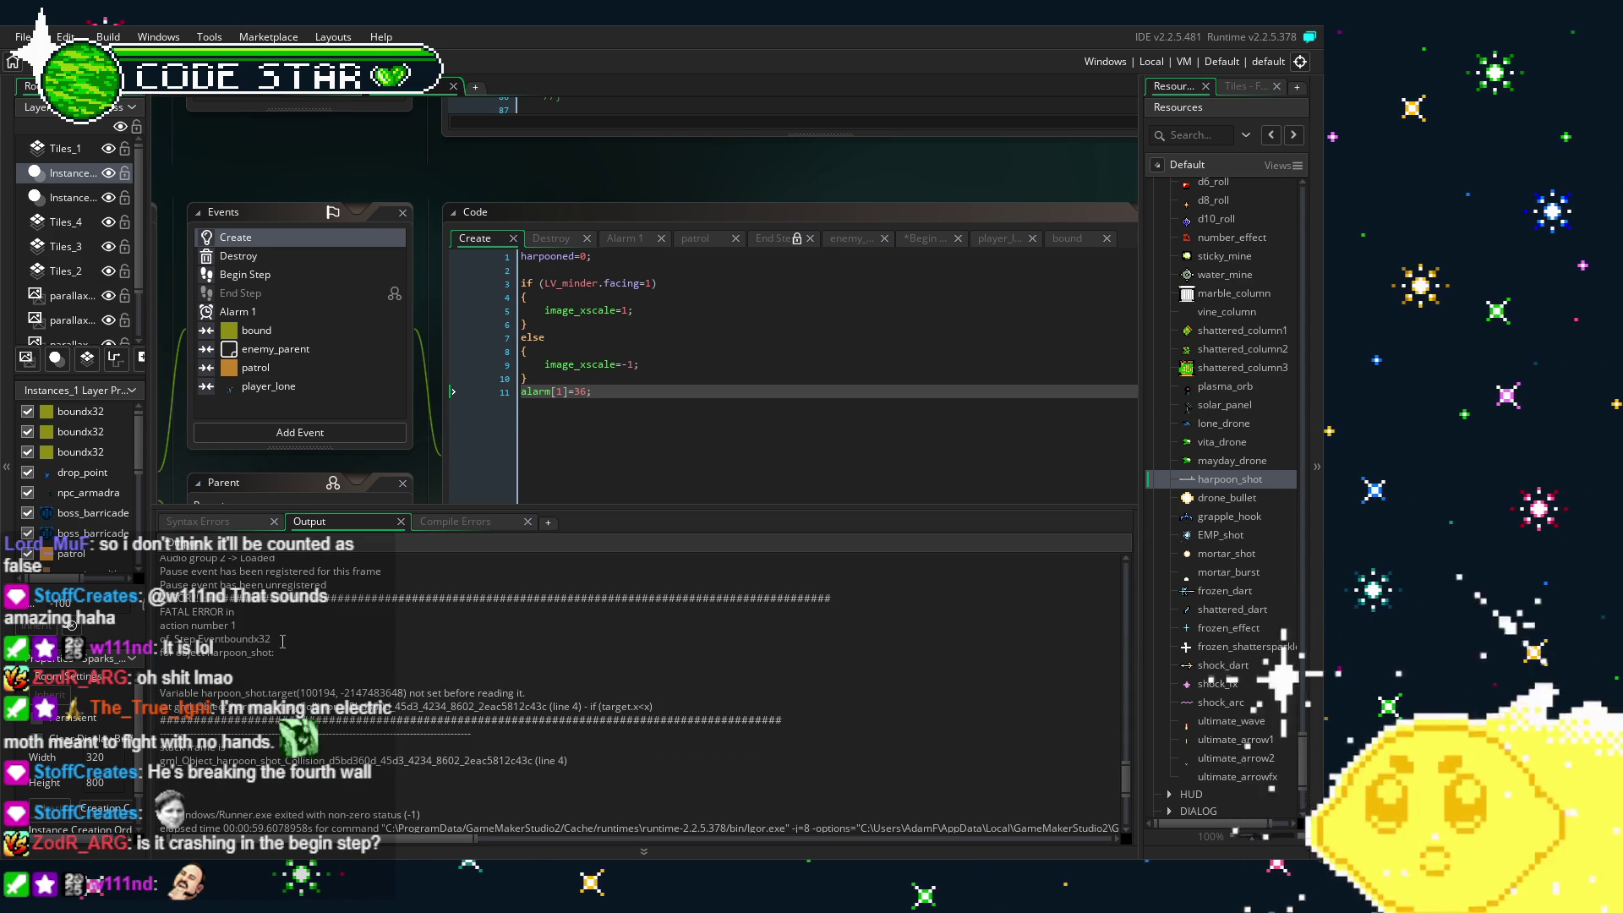
scroll(282, 641, down, 1)
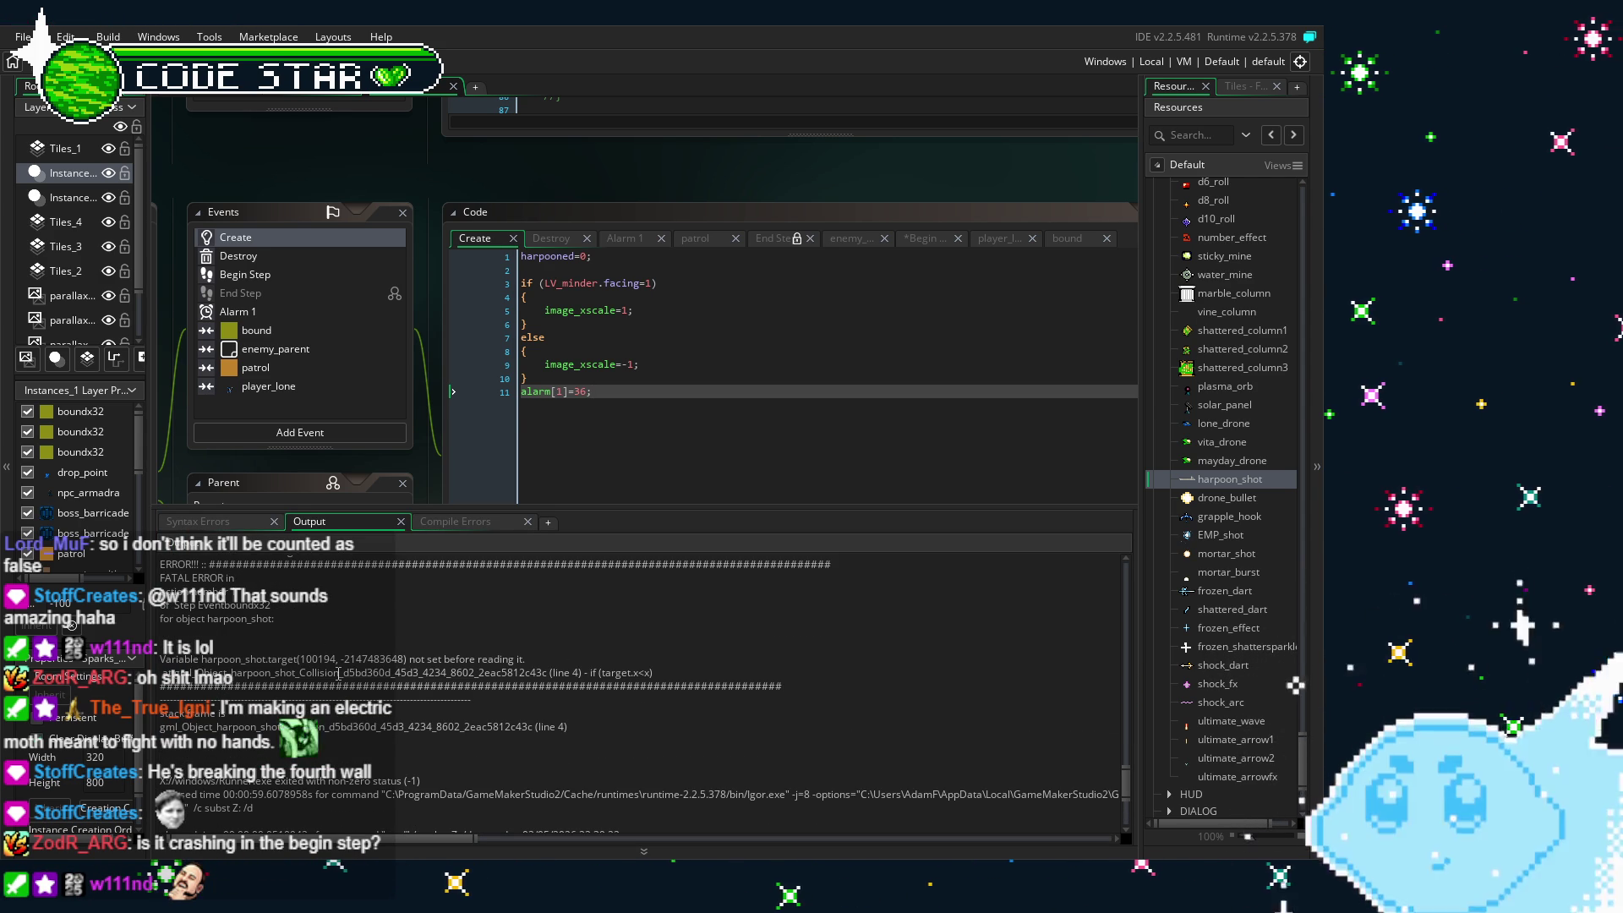
scroll(338, 674, down, 1)
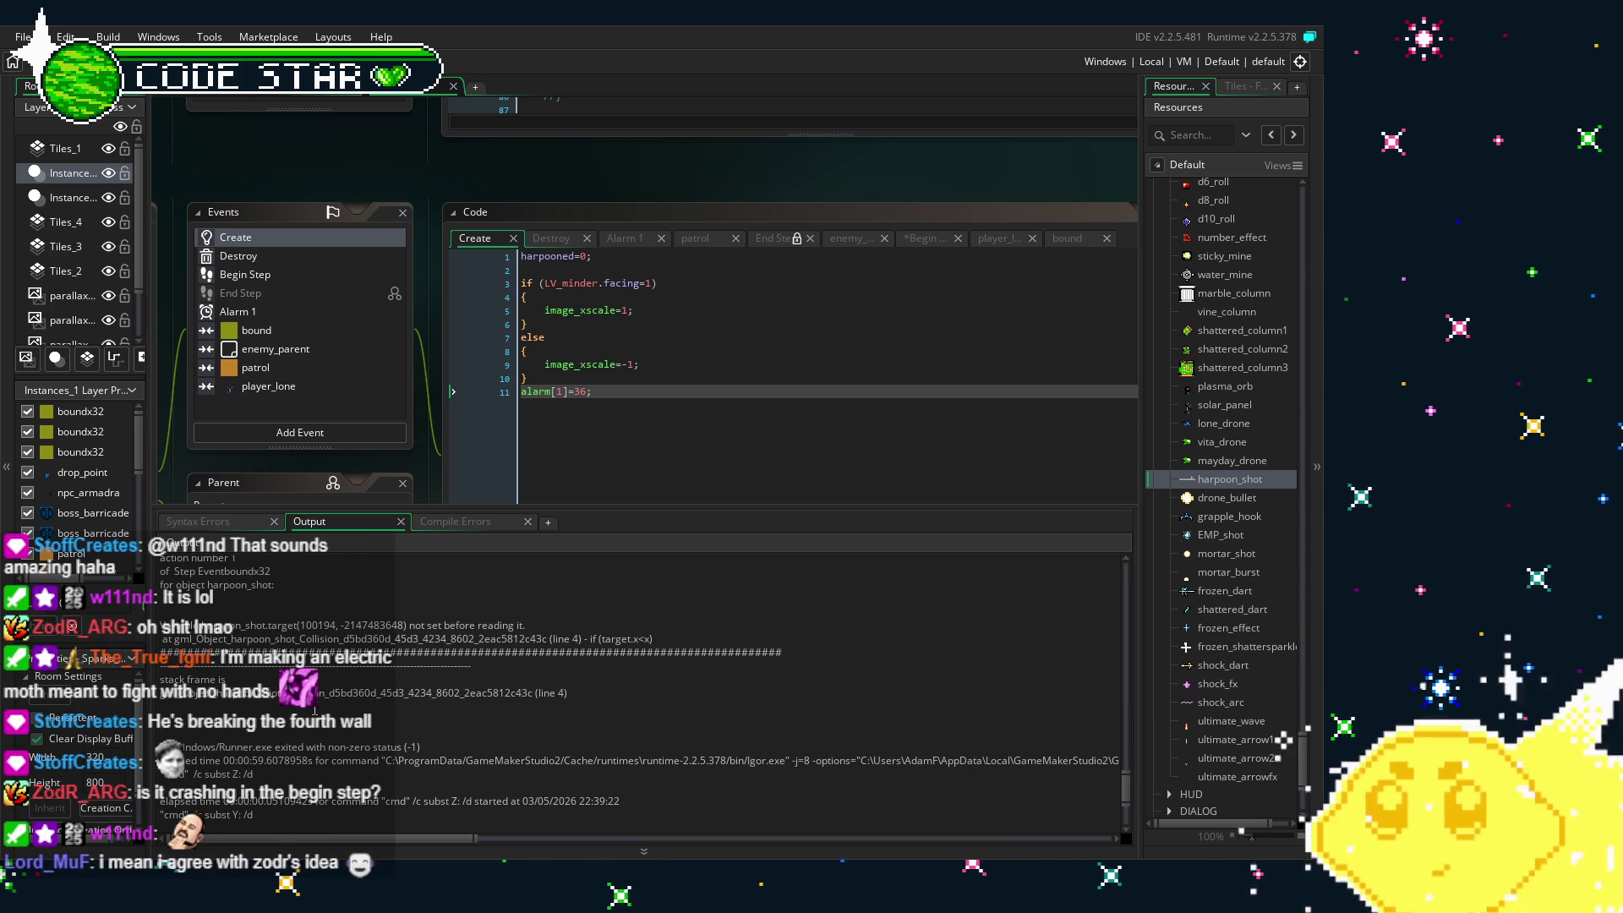
scroll(315, 711, up, 2)
scroll(315, 711, up, 2)
scroll(197, 699, down, 3)
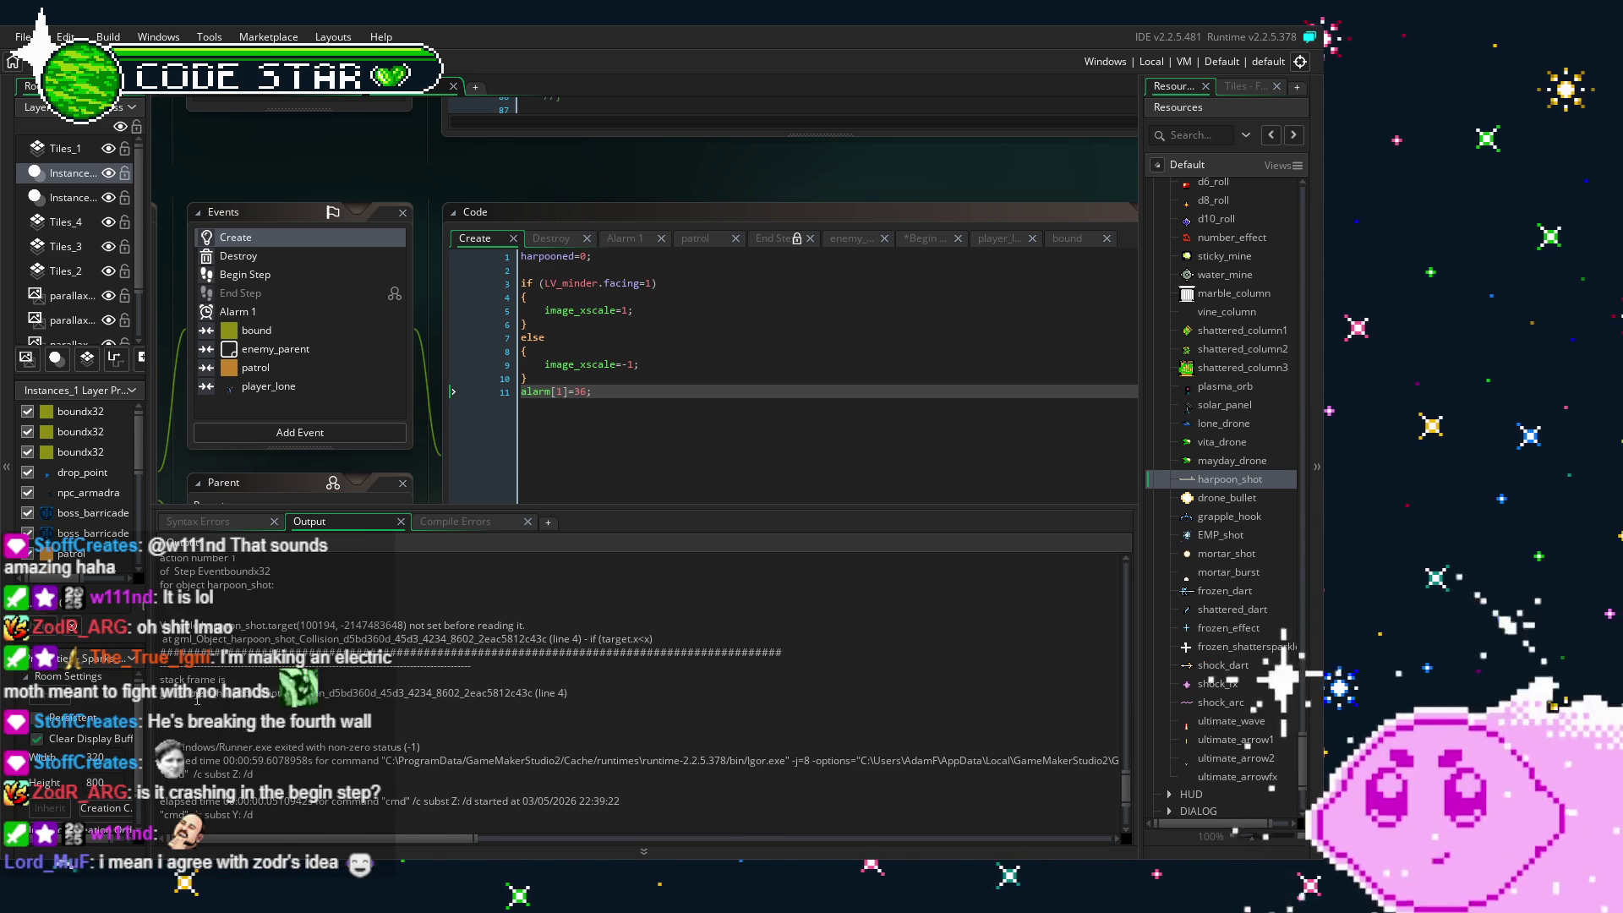
scroll(196, 699, down, 2)
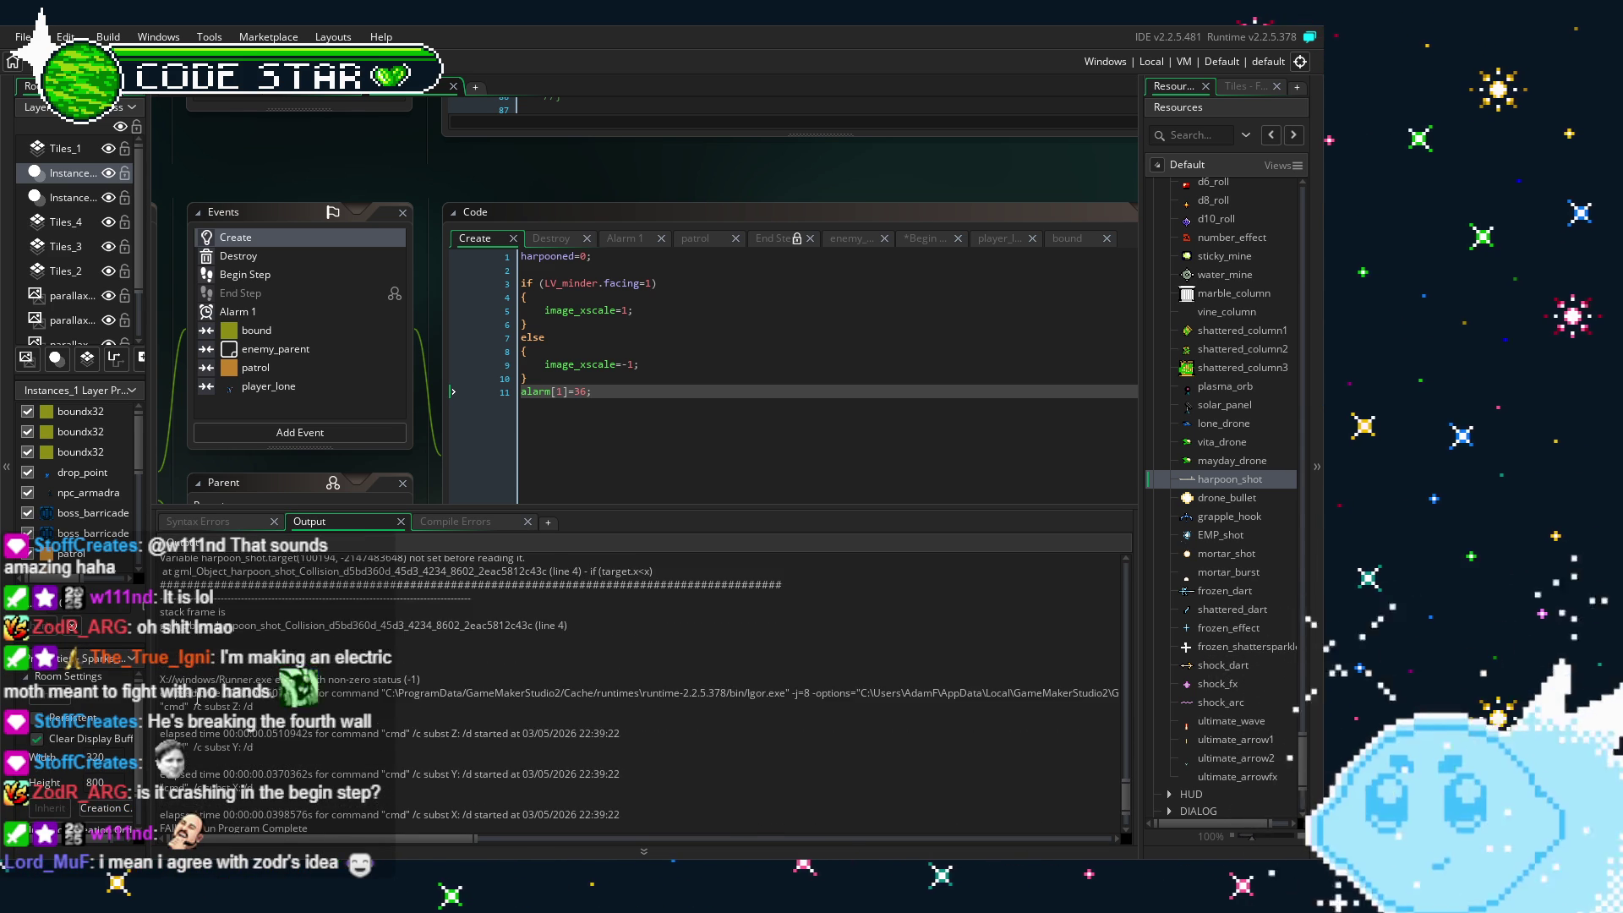
scroll(545, 654, up, 1)
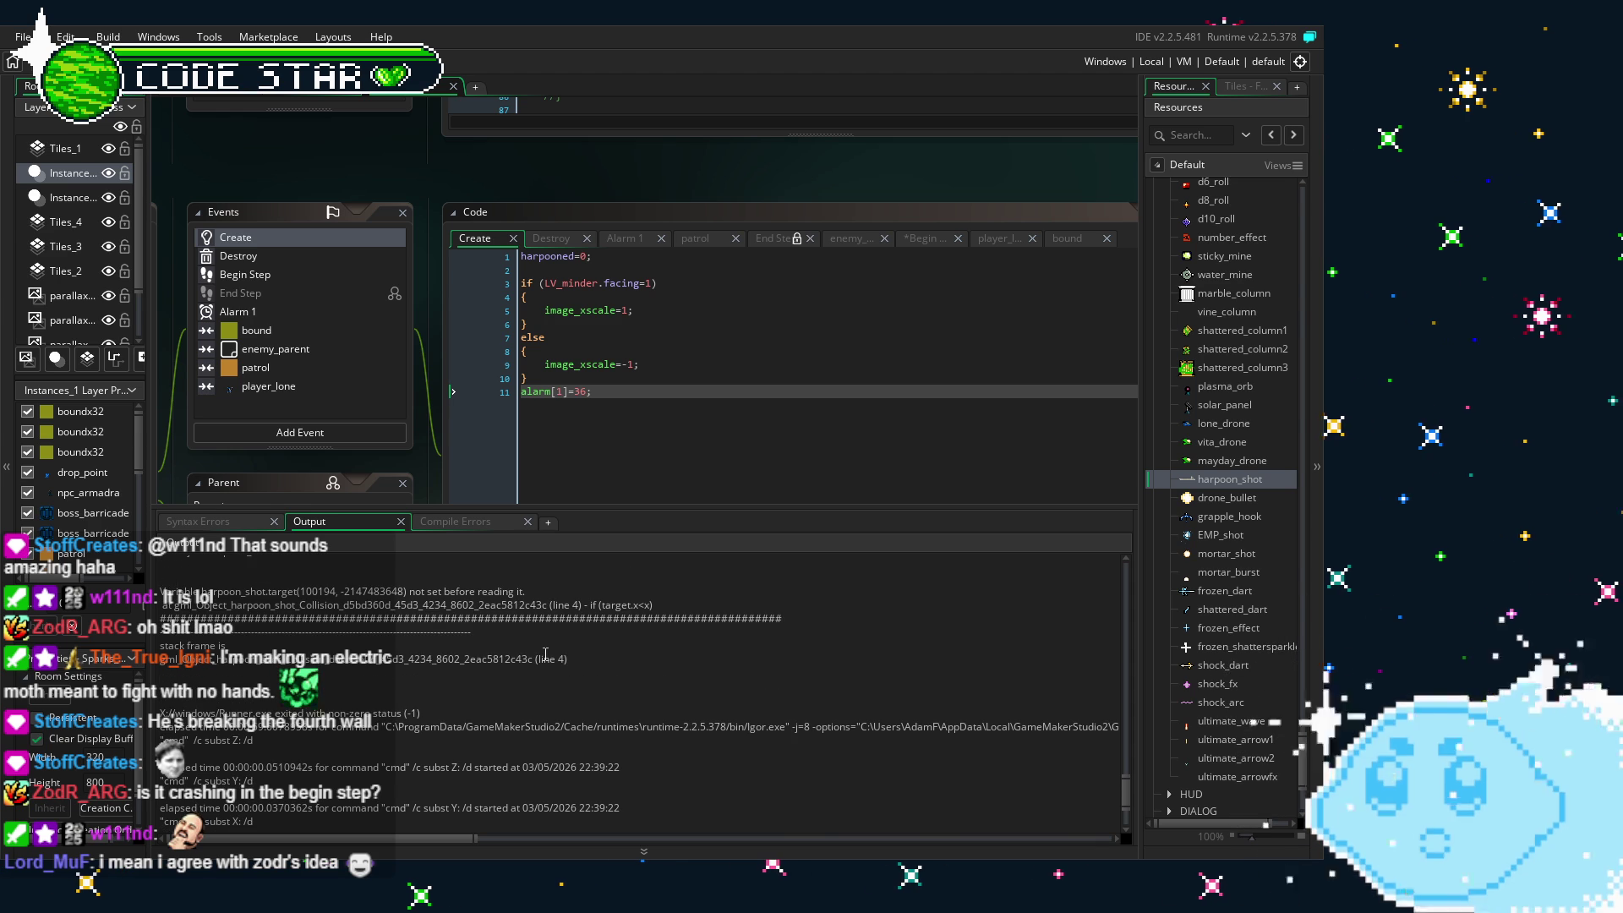
scroll(546, 654, up, 1)
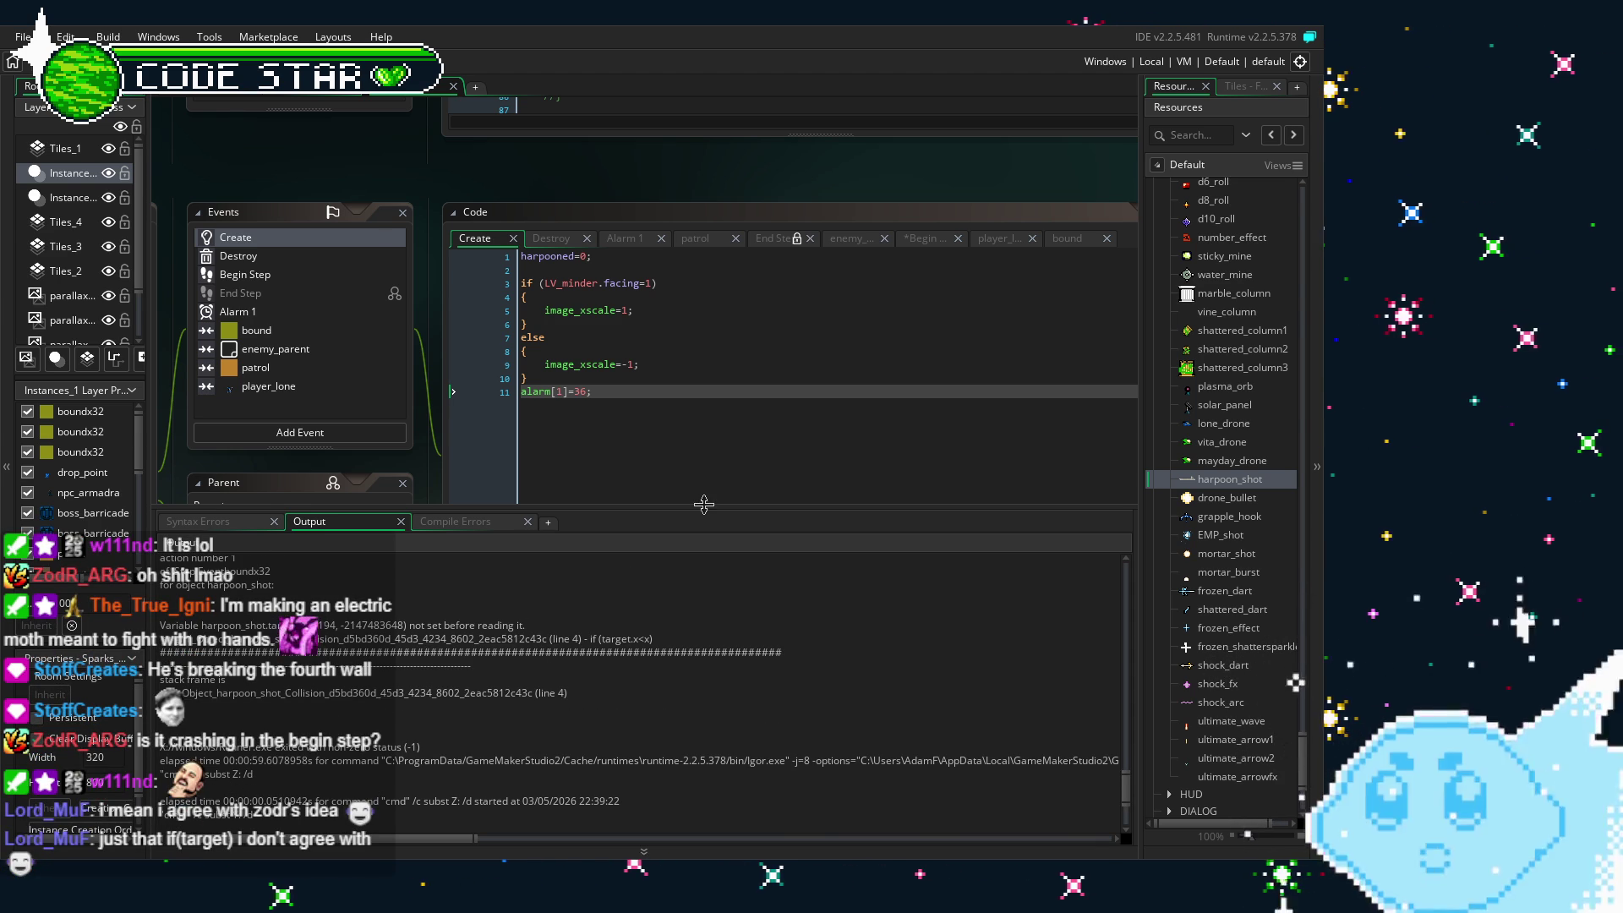
mouse_move(700, 519)
mouse_down()
mouse_move(661, 726)
mouse_move(661, 688)
mouse_up()
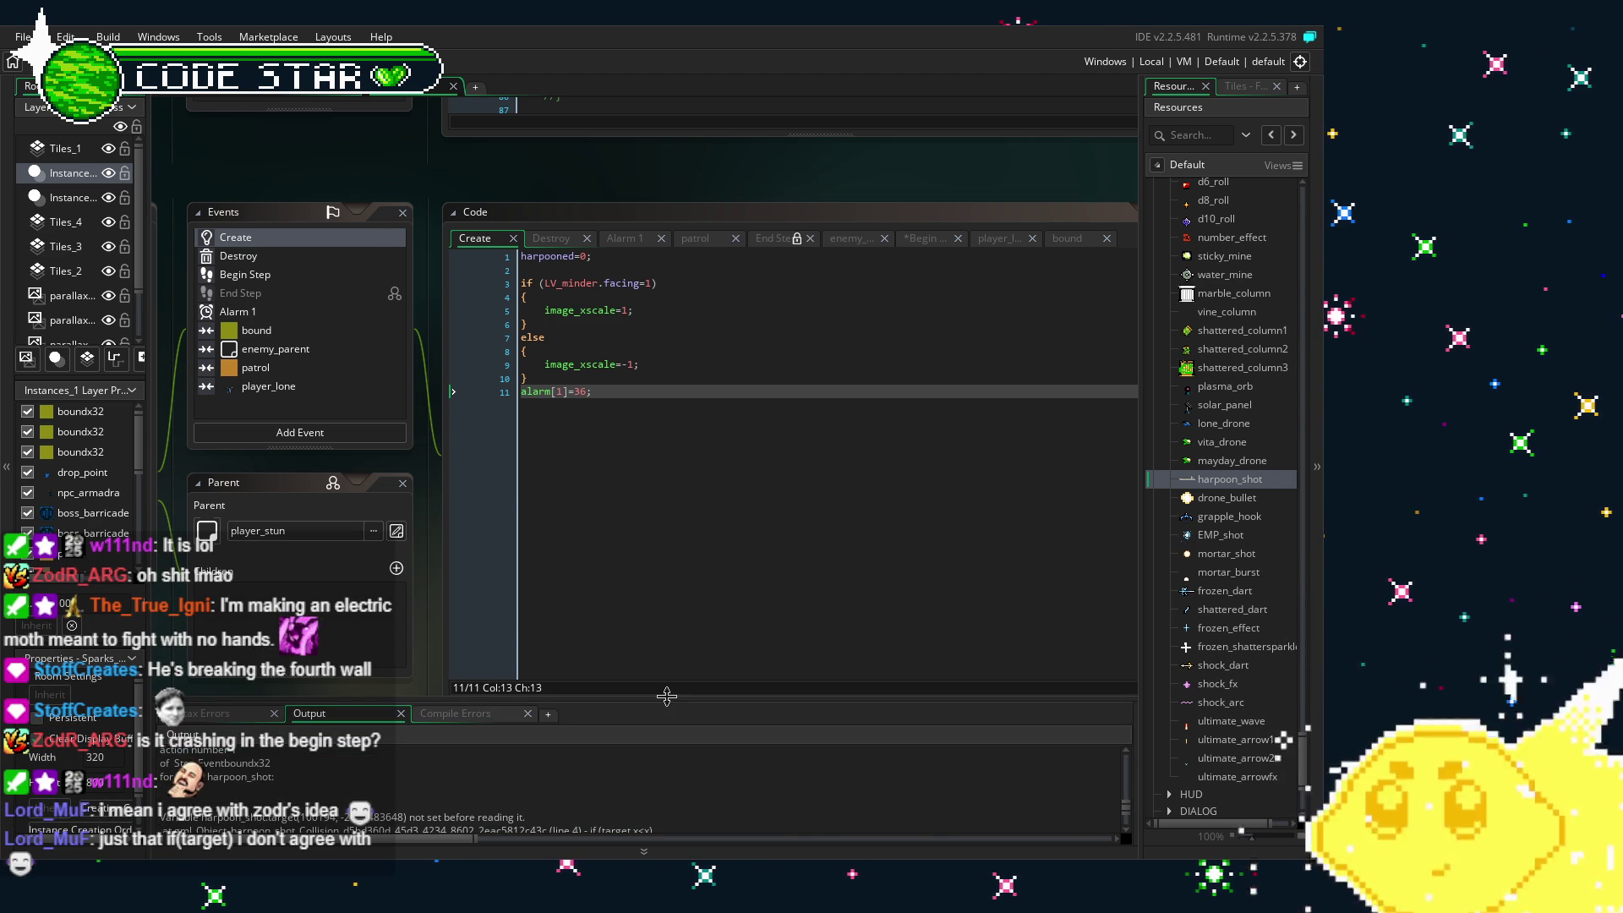